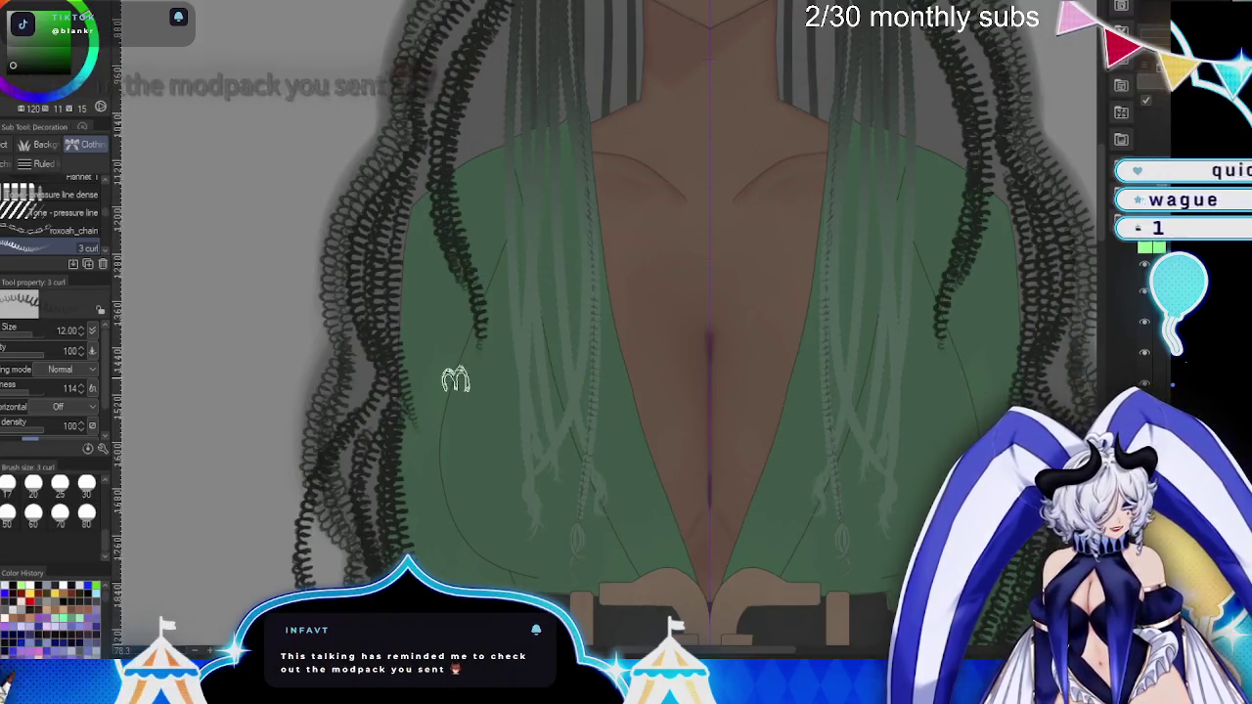
- Draw mirrored curl strands down the left hair edge, from the chest to below the belt
scroll(447, 372, down, 5)
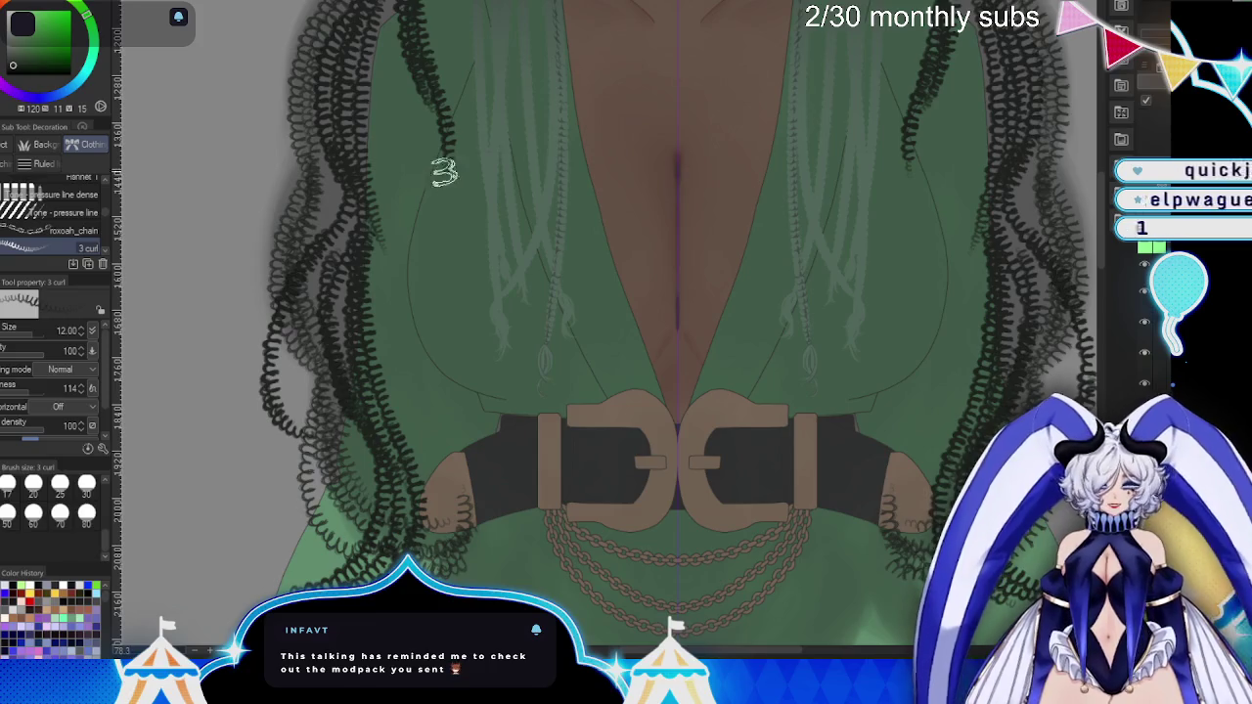
drag(436, 102, 455, 416)
drag(446, 152, 489, 363)
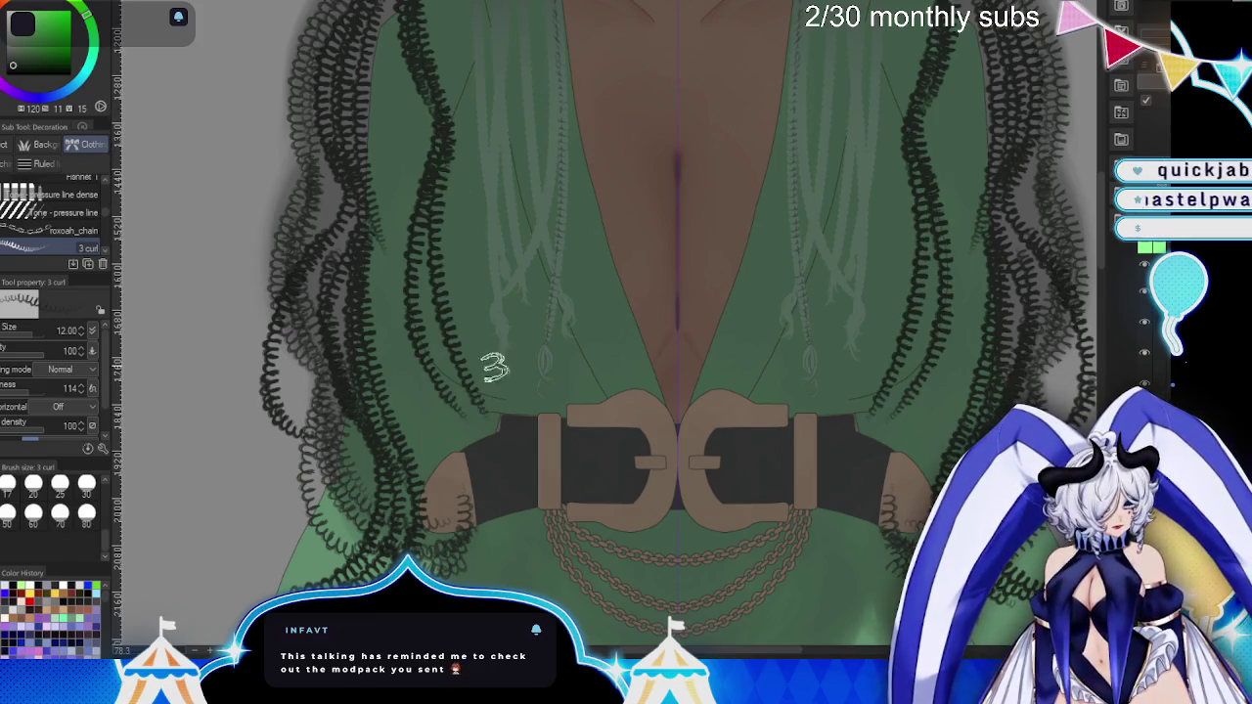
drag(432, 211, 503, 346)
mouse_move(438, 272)
mouse_down()
mouse_move(503, 425)
mouse_move(473, 548)
mouse_up()
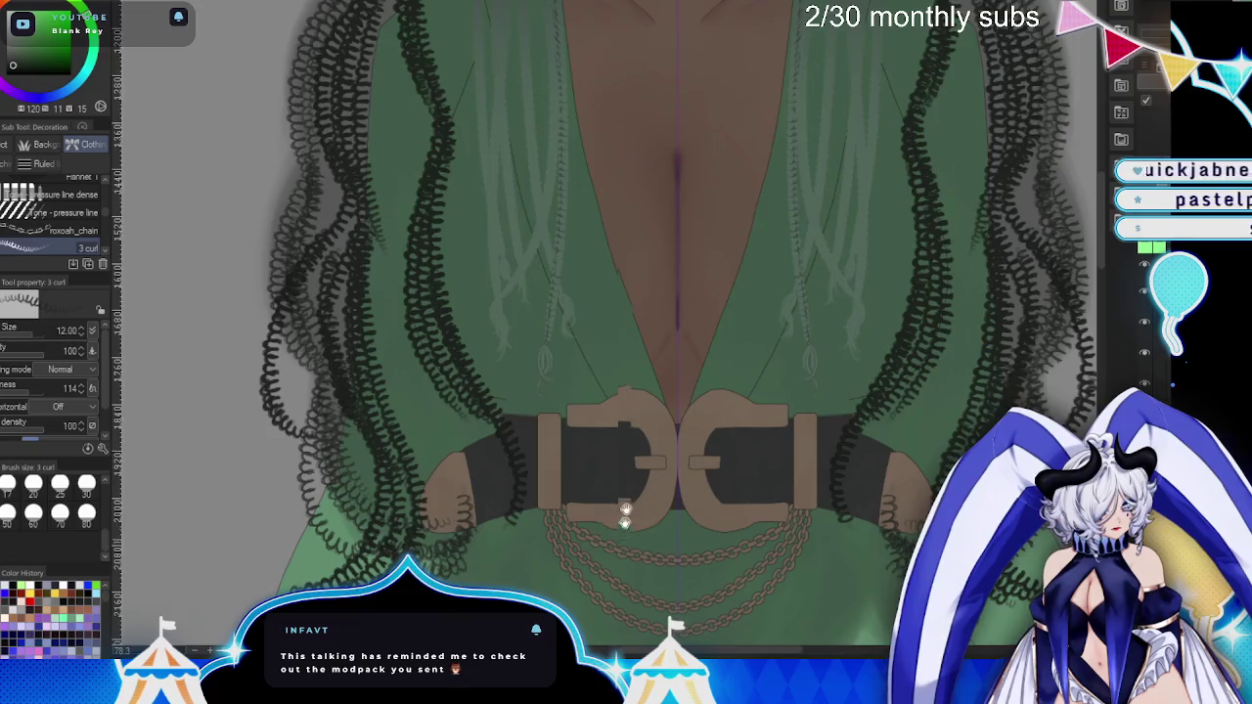
drag(625, 510, 644, 301)
mouse_move(514, 293)
mouse_down()
mouse_move(519, 469)
mouse_move(538, 489)
mouse_move(597, 494)
mouse_up()
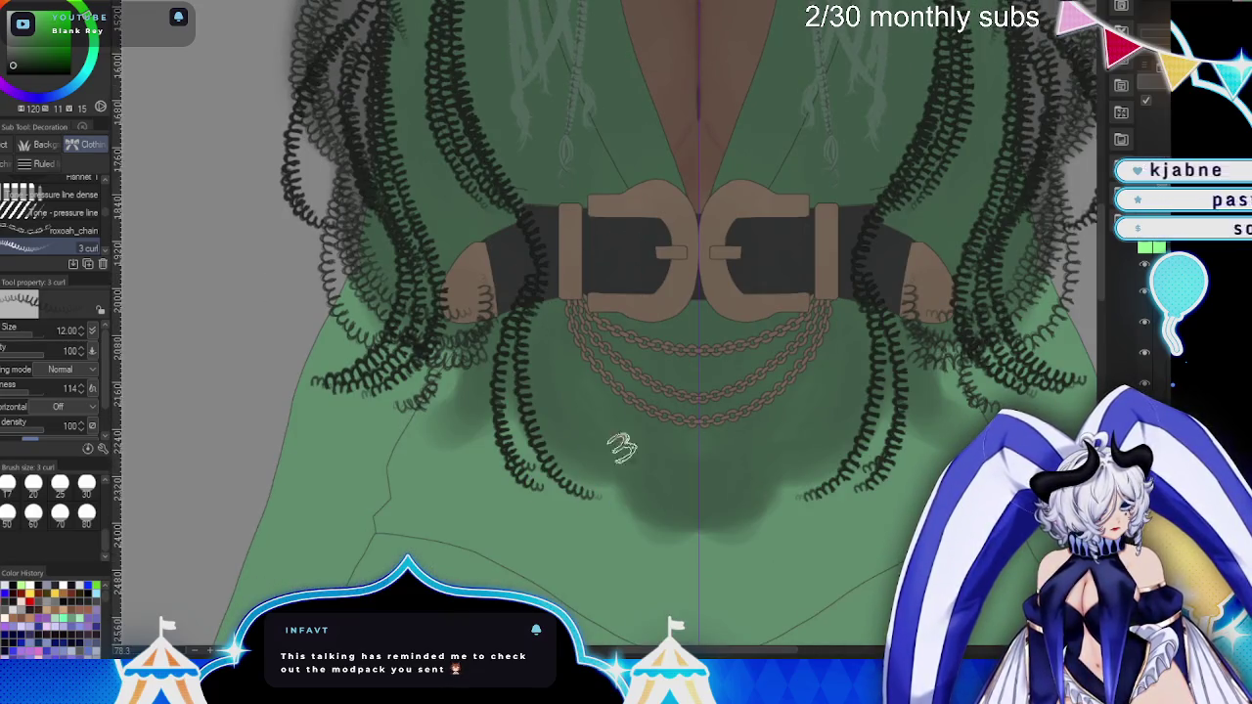
mouse_move(522, 237)
mouse_down()
mouse_move(514, 470)
mouse_move(558, 559)
mouse_up()
- Add more mirrored curl strands along the left hair at chest level
scroll(779, 333, up, 3)
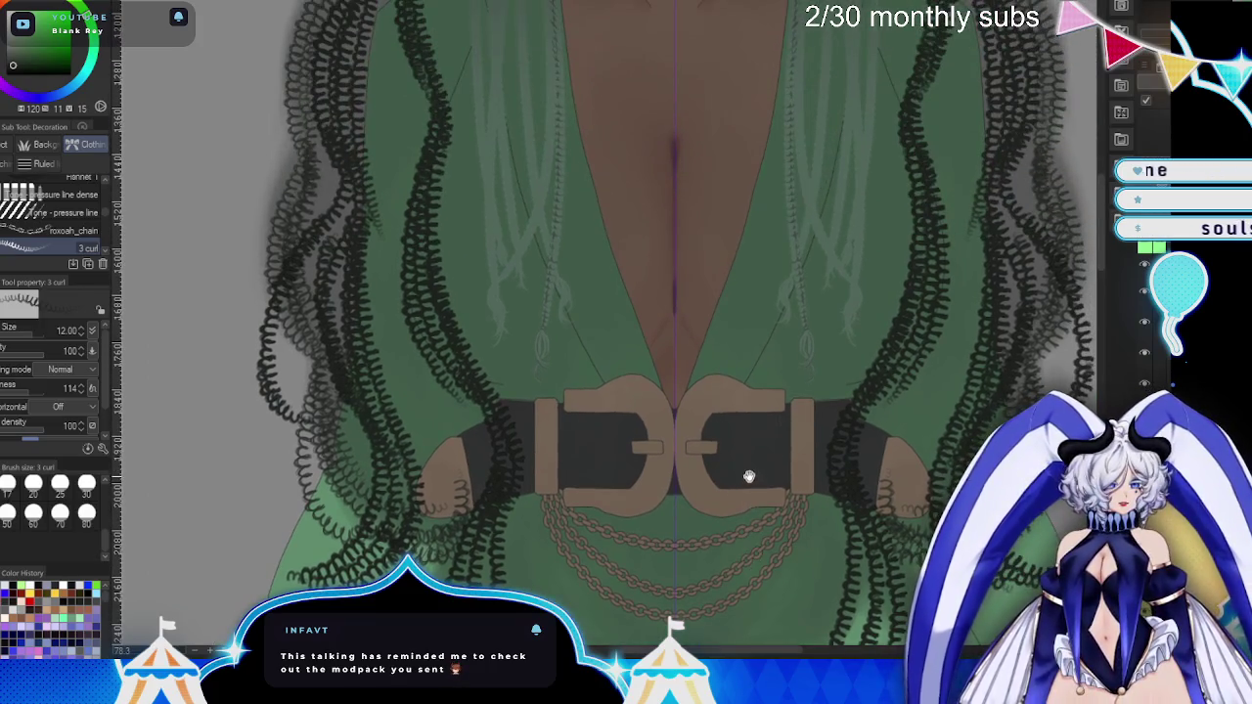
scroll(779, 299, up, 5)
scroll(813, 503, up, 1)
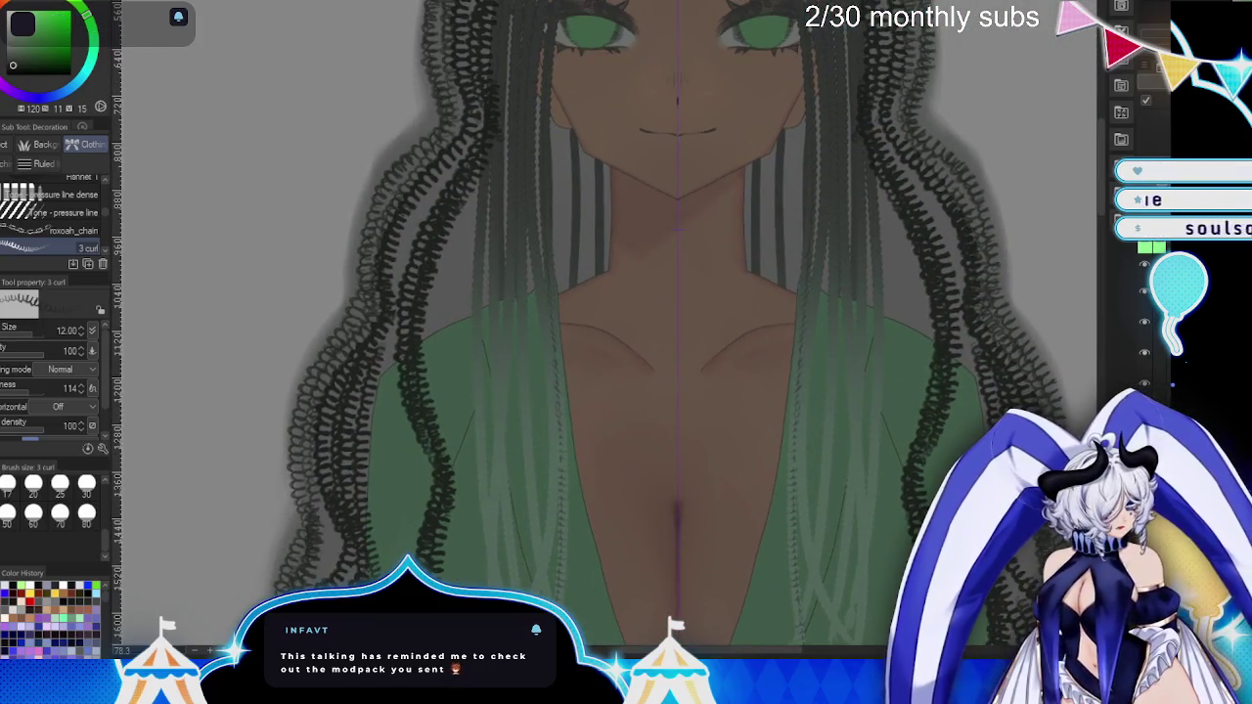
scroll(758, 304, up, 4)
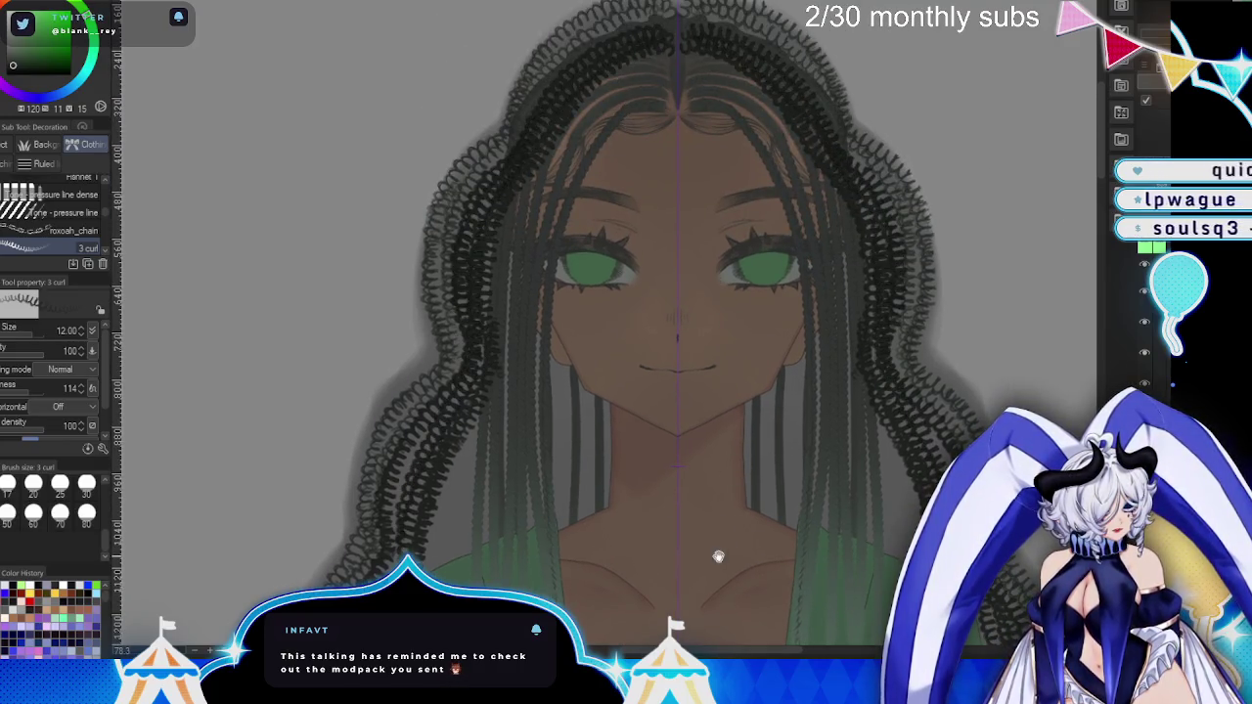
scroll(718, 556, down, 5)
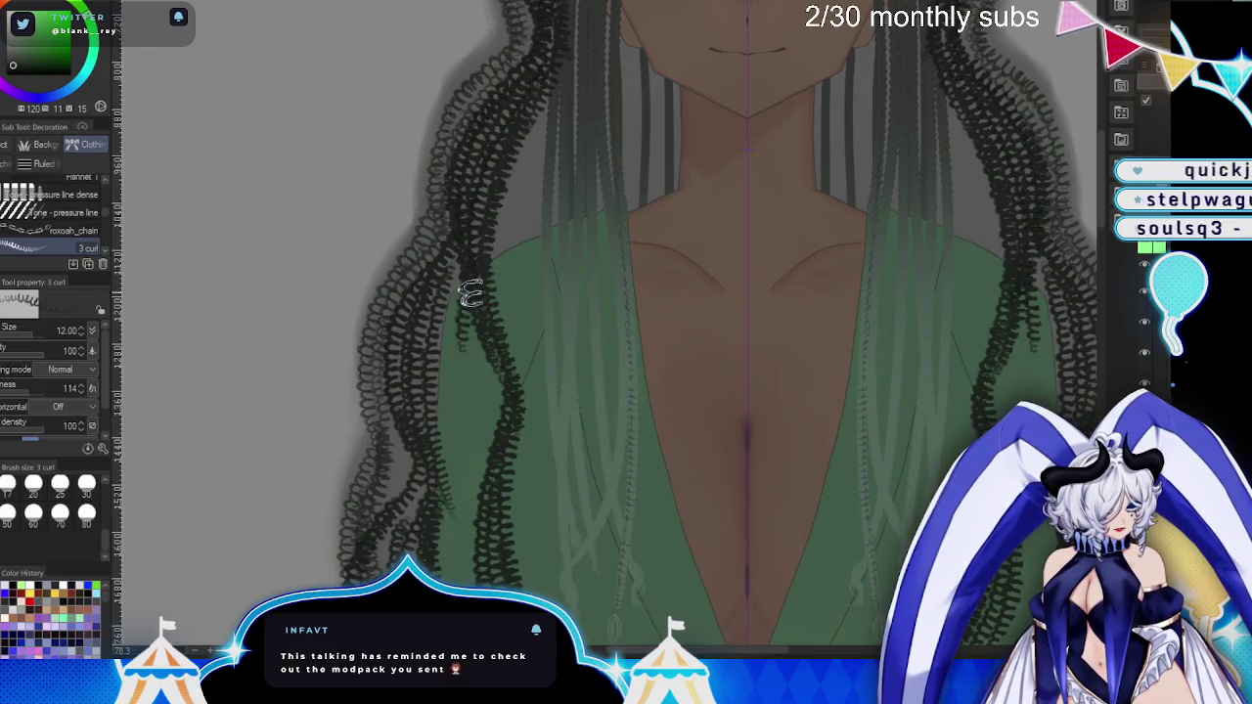
drag(471, 294, 460, 431)
drag(470, 356, 487, 460)
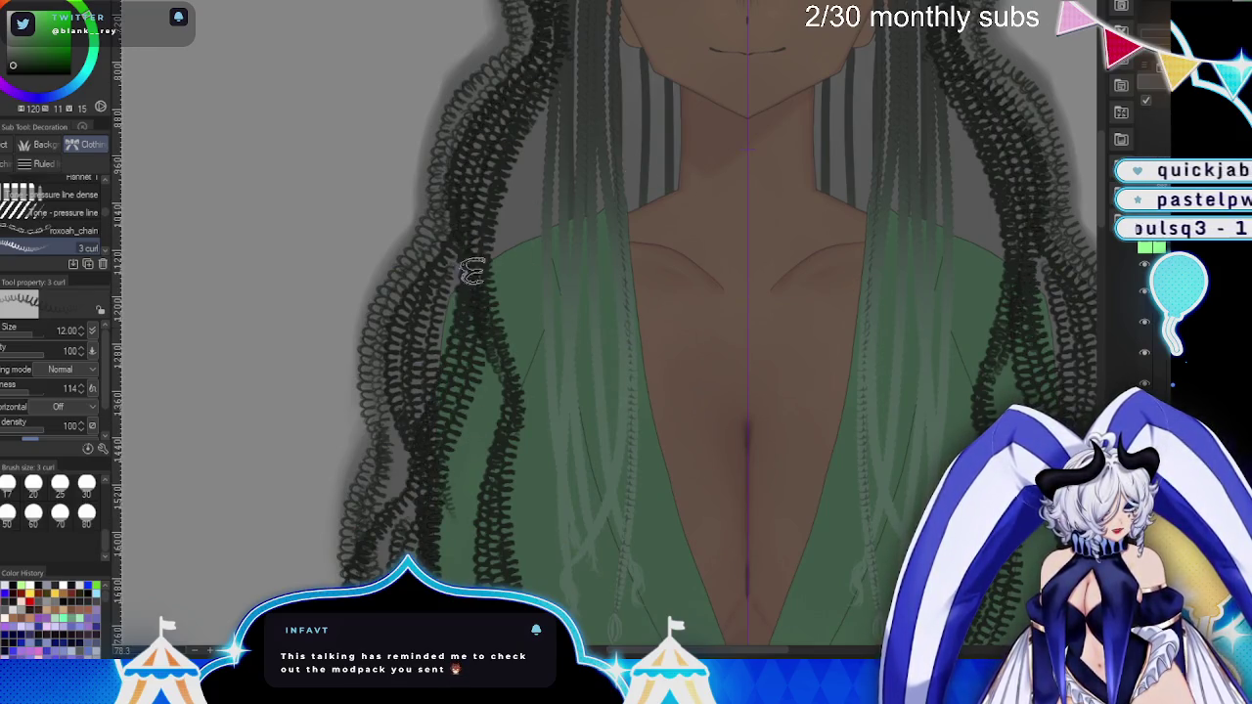
- Fill in curl strands down the left hair past the belt and by the hand
scroll(465, 276, down, 3)
scroll(454, 158, down, 2)
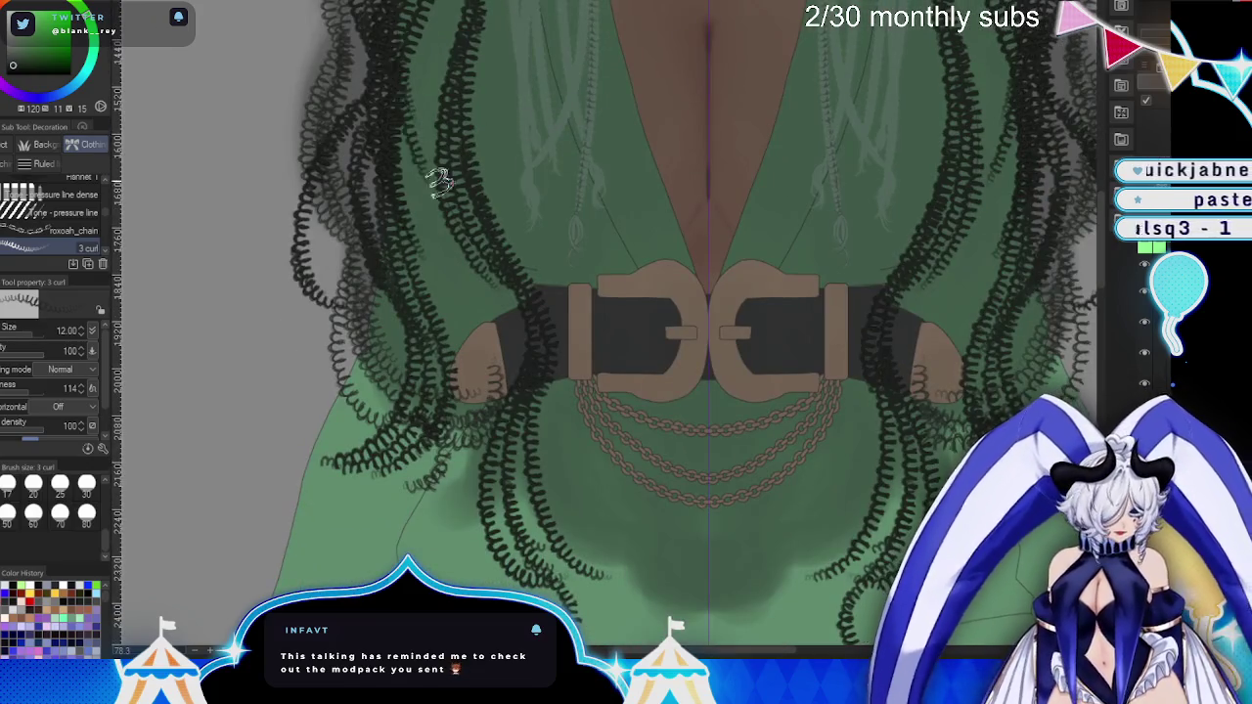
drag(452, 237, 405, 553)
drag(523, 471, 422, 587)
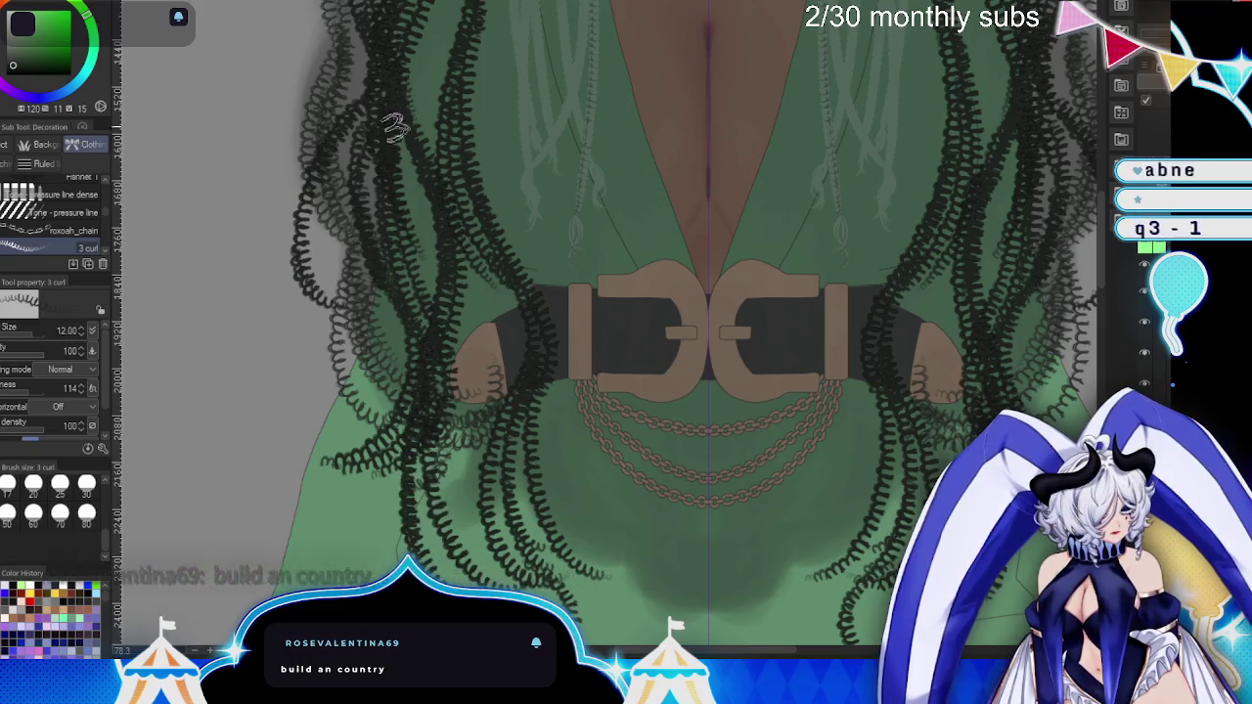
drag(415, 145, 419, 297)
drag(481, 247, 443, 411)
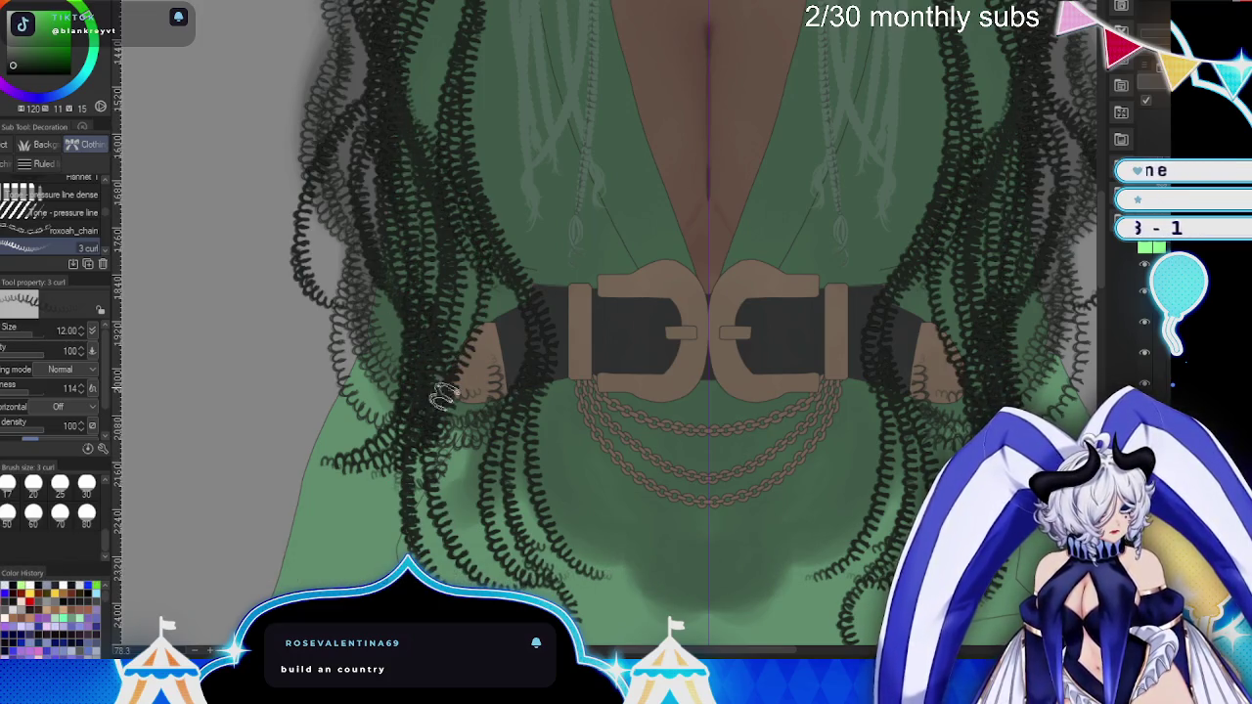
drag(400, 462, 383, 574)
- Toggle the curl layers' visibility to compare, then bring the face into view
scroll(709, 360, up, 3)
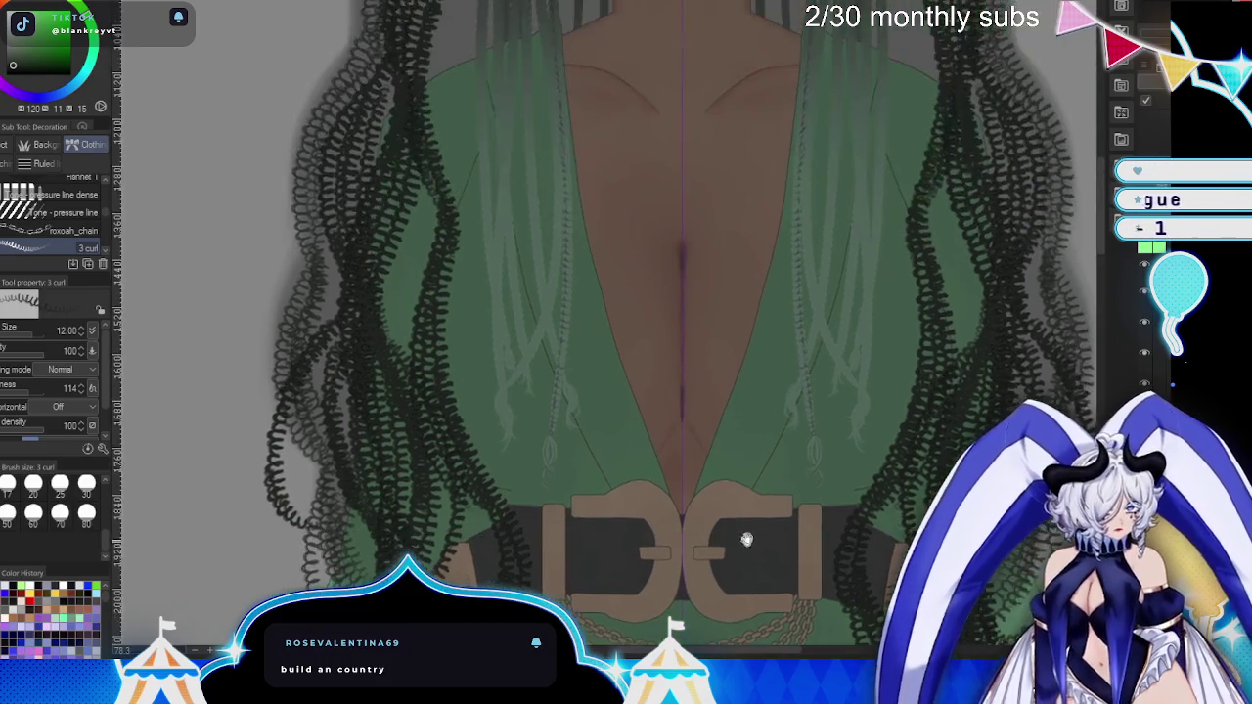
scroll(763, 507, up, 3)
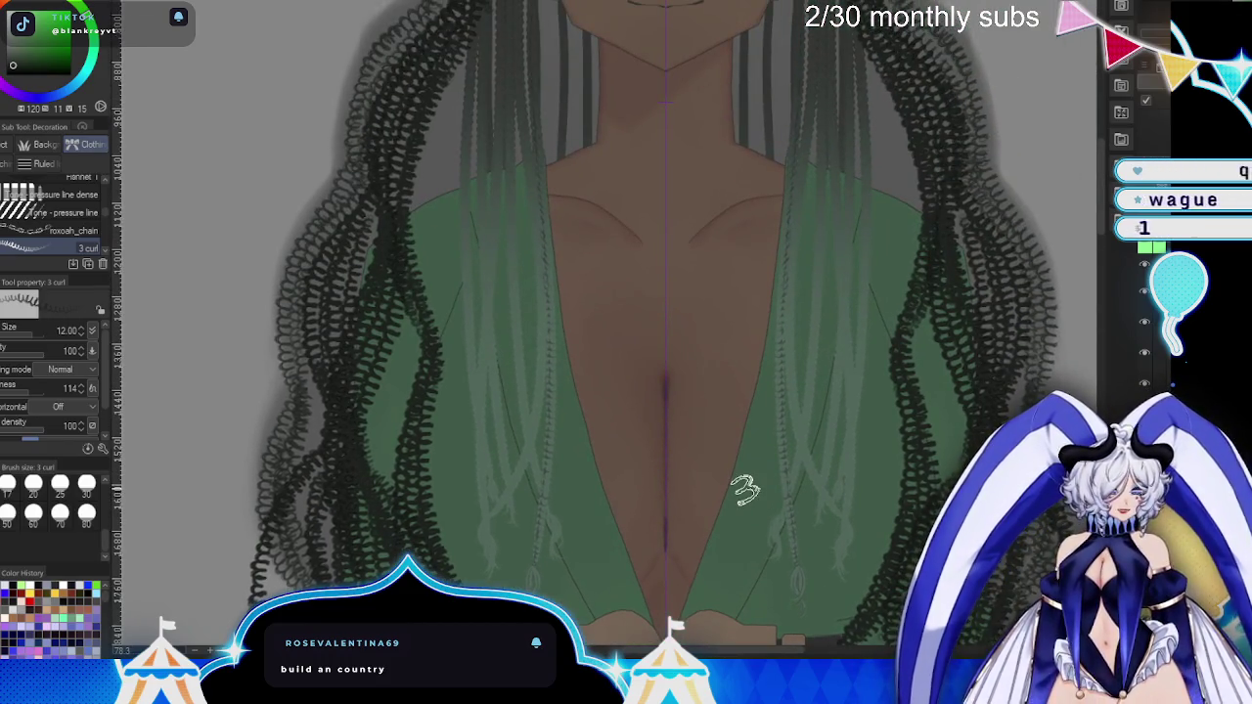
scroll(766, 501, up, 3)
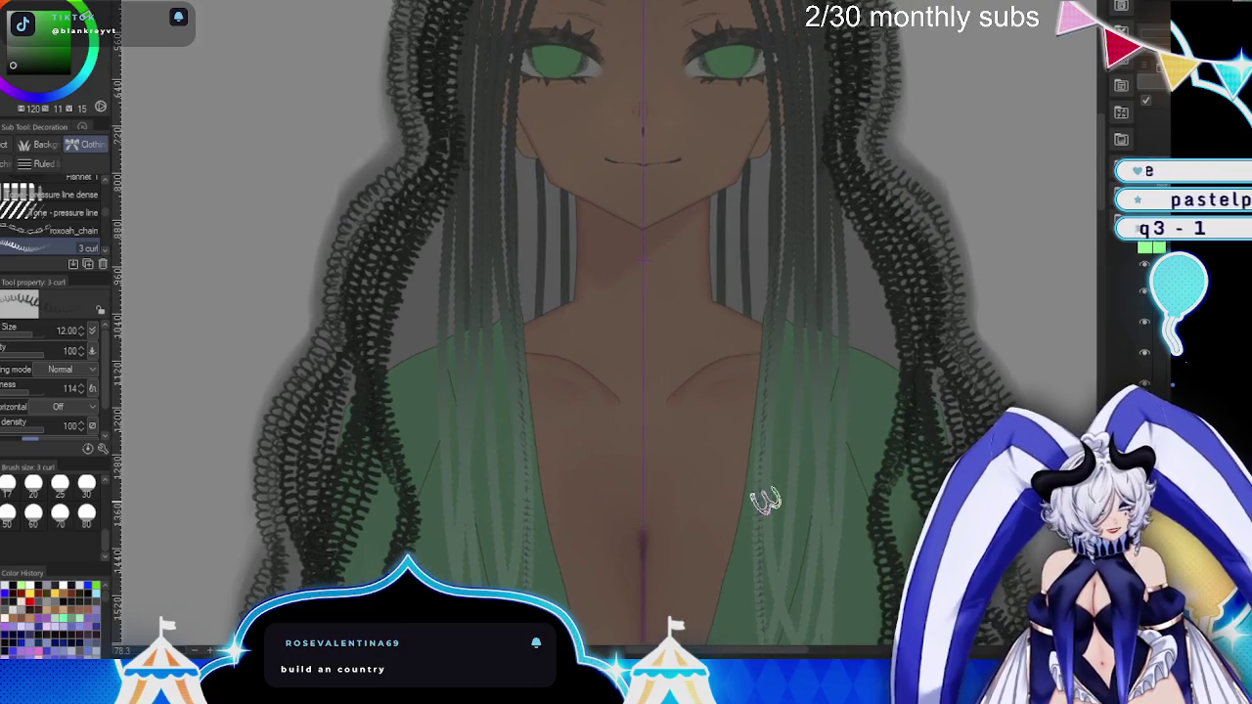
click(1150, 325)
click(1150, 325)
click(1150, 354)
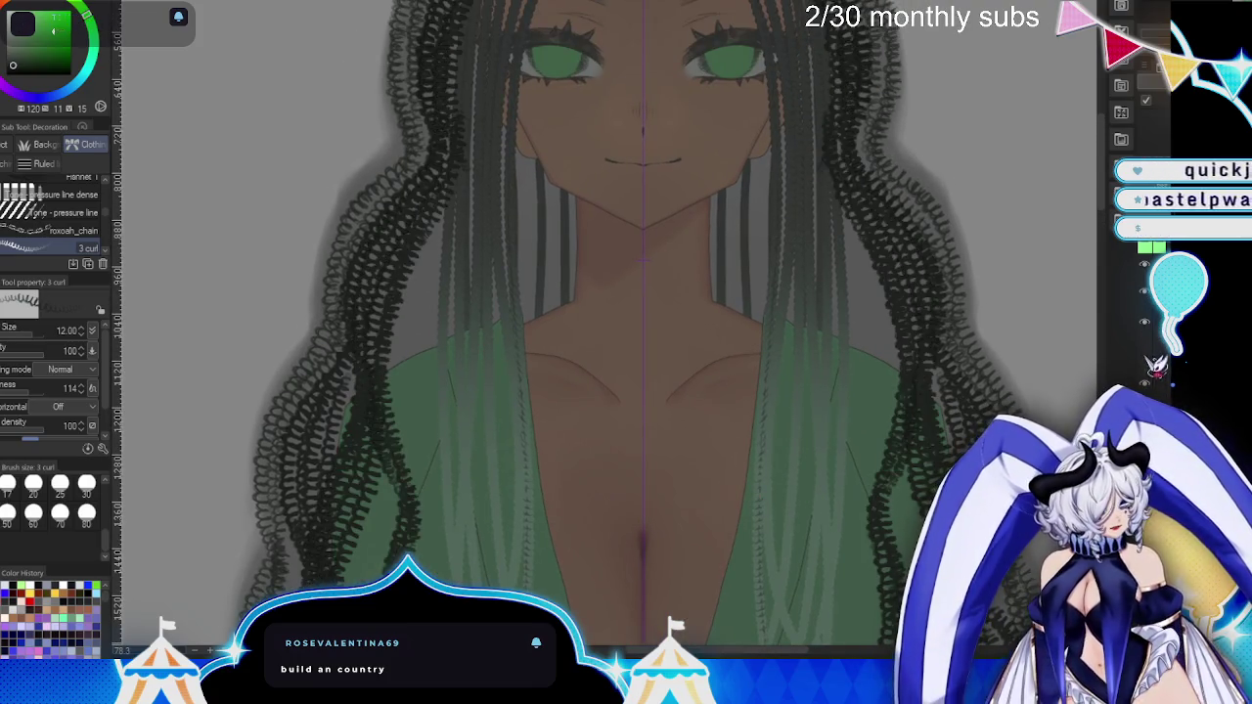
click(1147, 356)
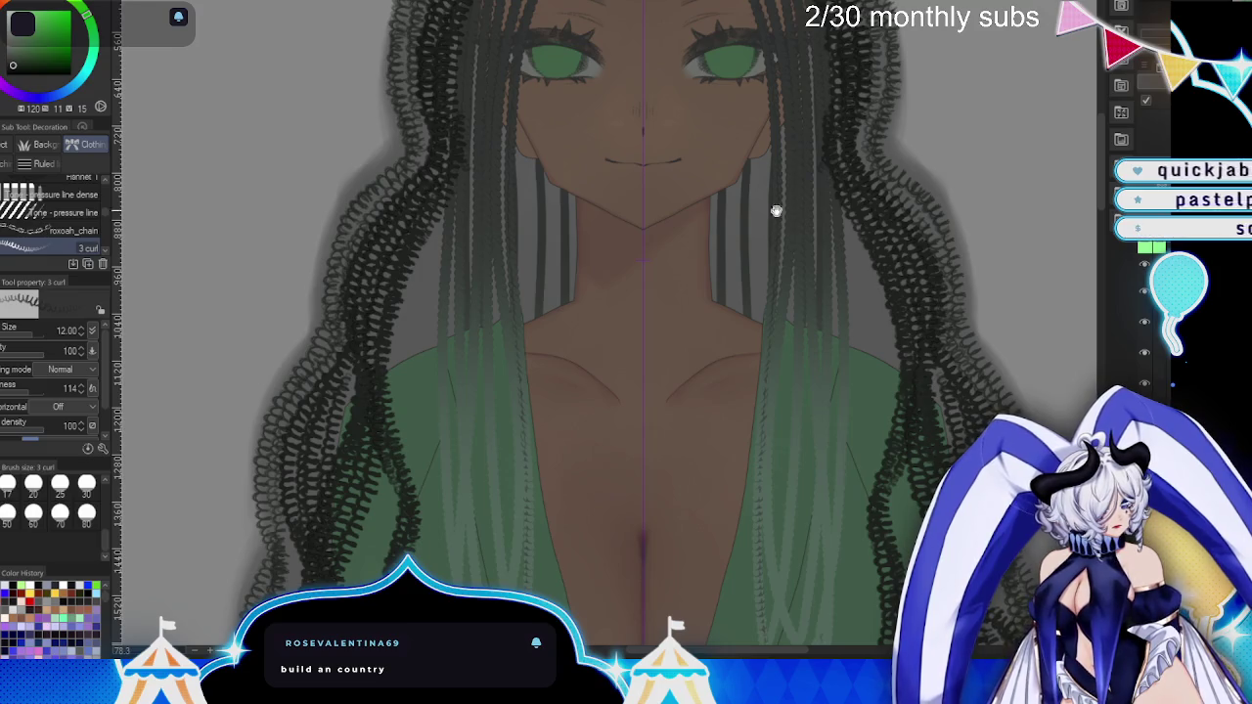
drag(776, 211, 753, 492)
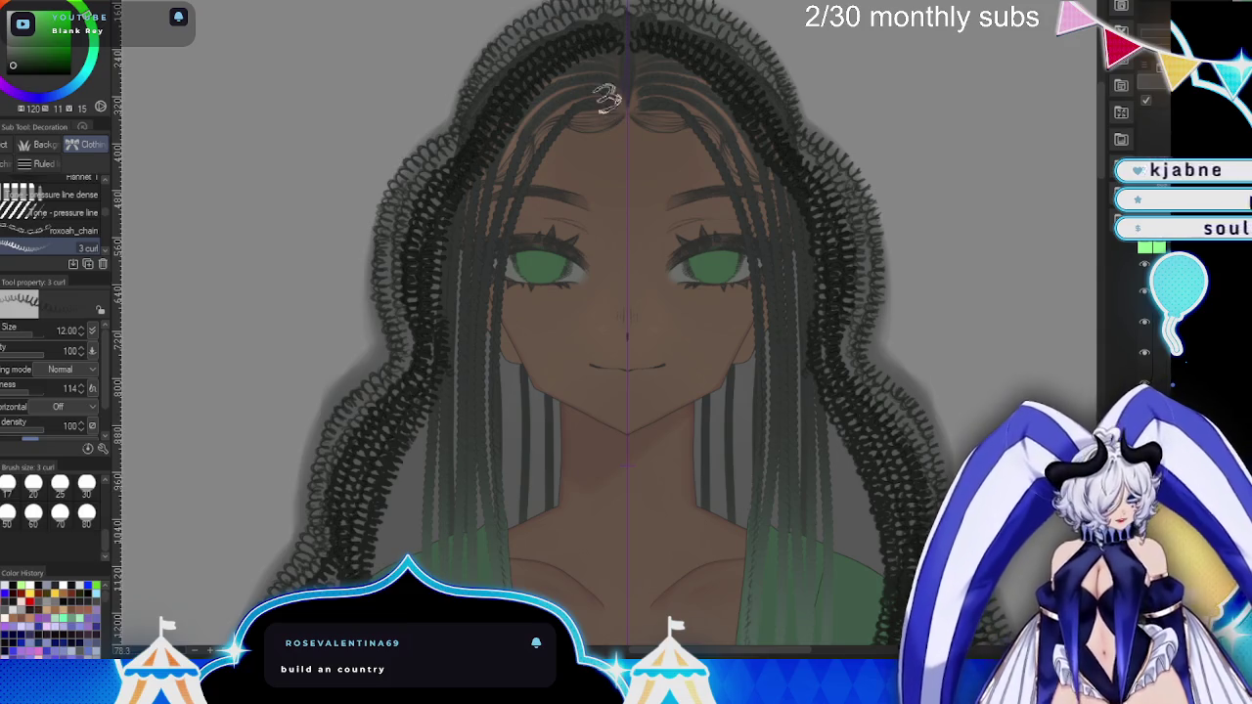
- Paint mirrored curl strands from the top of the head, beside the face, onto the chest
drag(619, 51, 459, 454)
drag(485, 191, 470, 577)
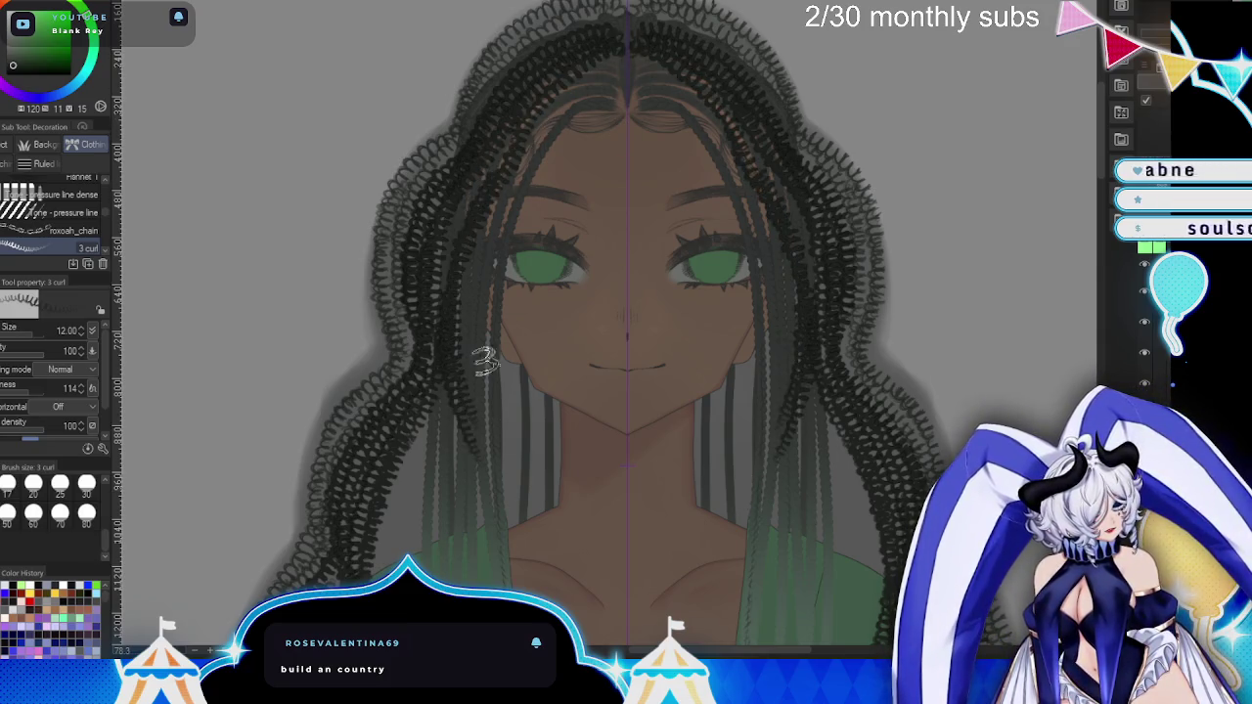
drag(516, 174, 487, 418)
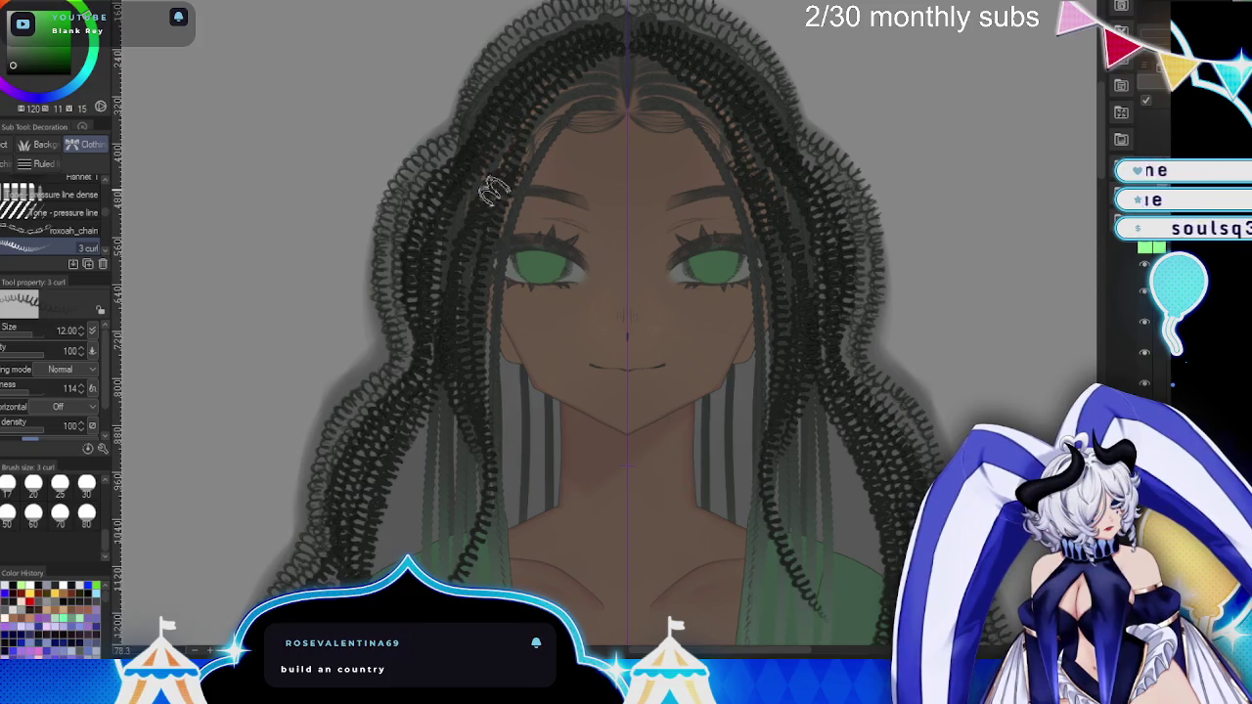
drag(632, 414, 531, 127)
drag(499, 223, 494, 484)
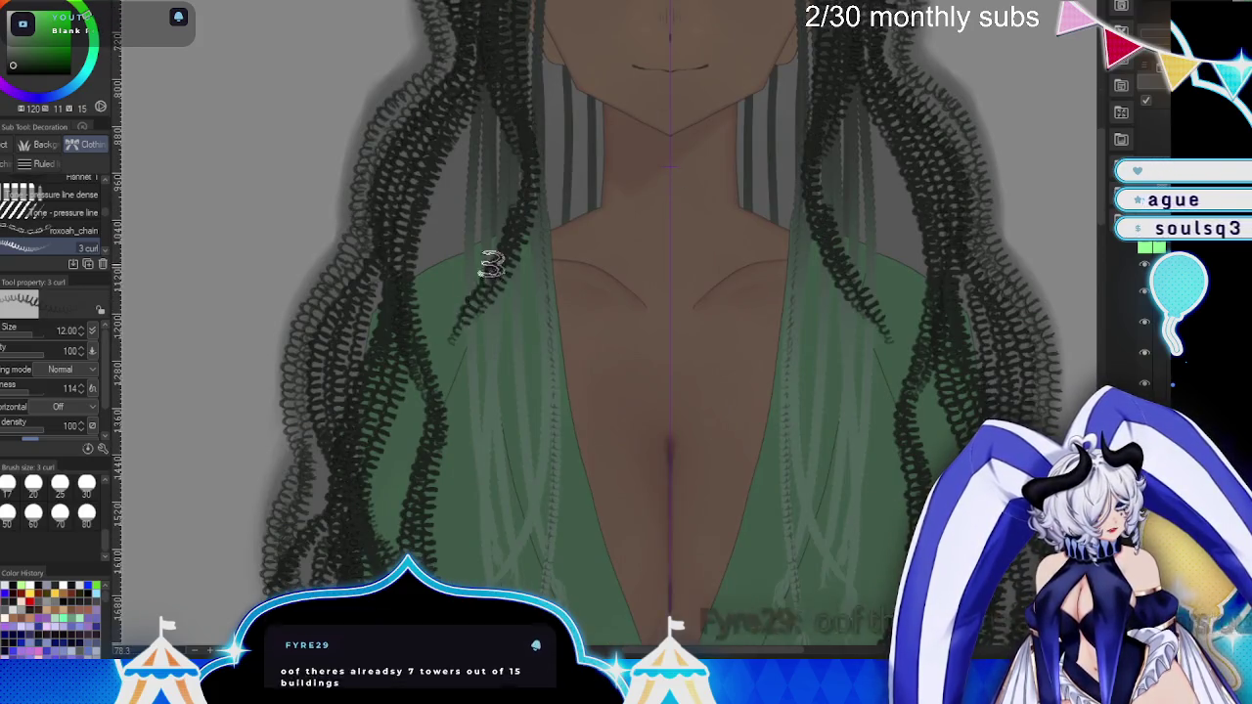
drag(503, 210, 477, 528)
- Add mirrored curl strands lower on the left hair and beside the belt
scroll(659, 460, down, 3)
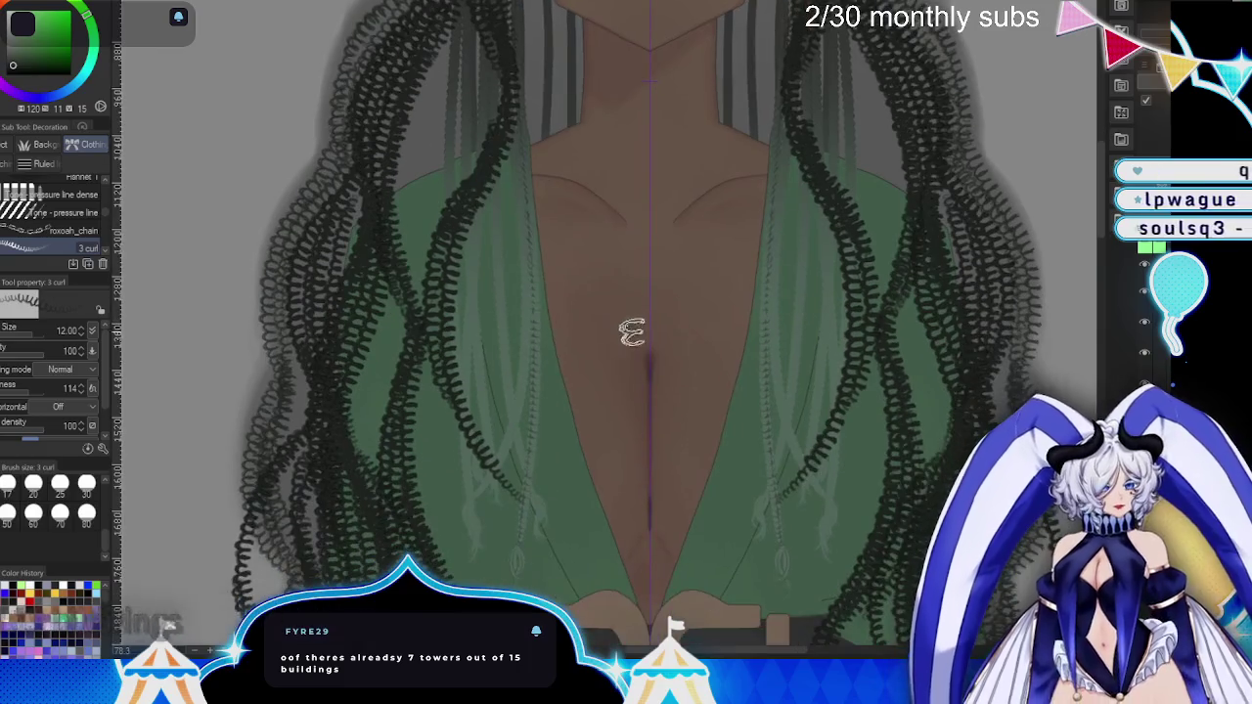
mouse_move(496, 407)
mouse_down()
mouse_move(518, 512)
mouse_move(515, 587)
mouse_up()
scroll(665, 534, down, 8)
drag(536, 264, 533, 362)
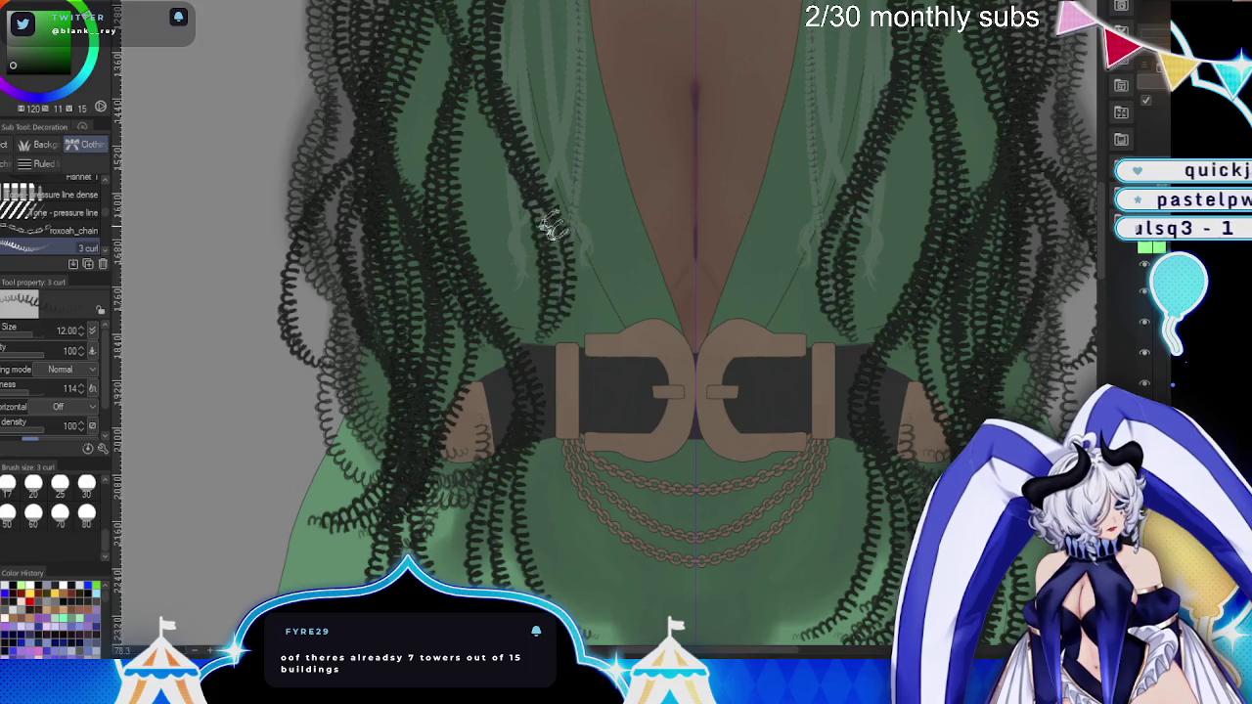
drag(553, 225, 538, 387)
drag(577, 452, 548, 567)
- Add more mirrored curl strands hanging under the belt
scroll(712, 459, down, 2)
scroll(712, 458, down, 8)
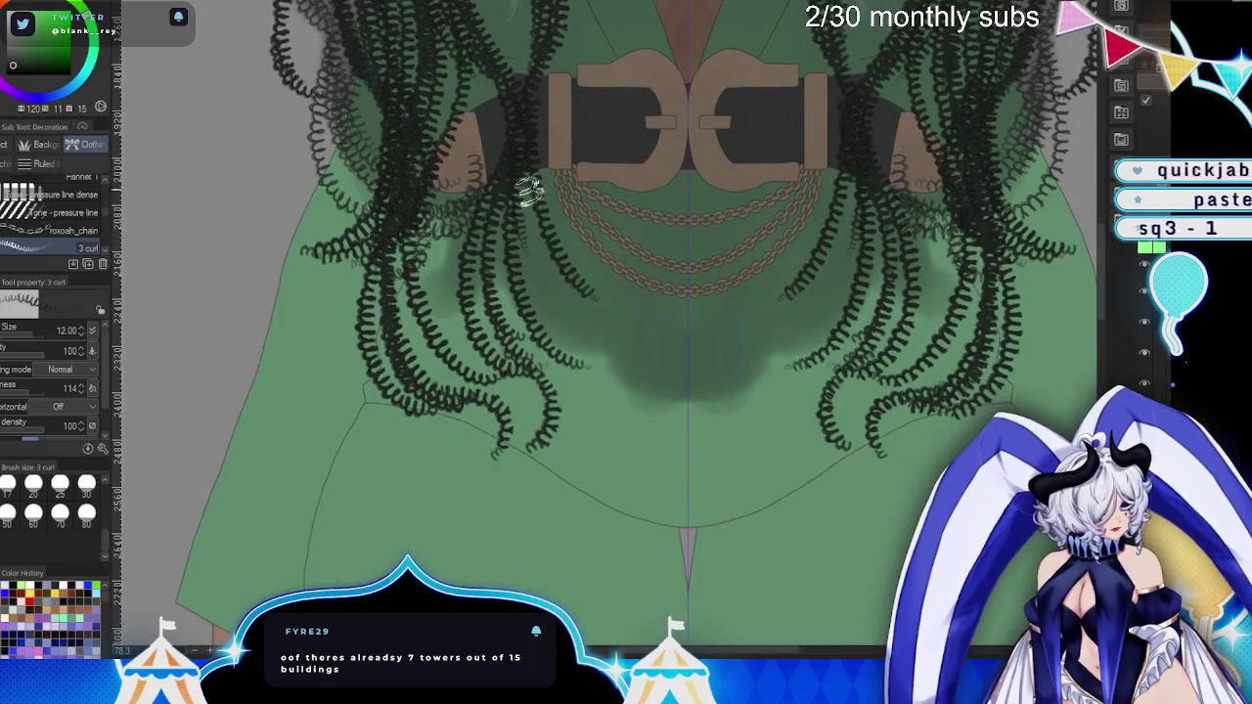
drag(566, 264, 577, 370)
mouse_move(582, 323)
mouse_down()
mouse_move(523, 494)
mouse_move(534, 521)
mouse_up()
drag(571, 264, 601, 421)
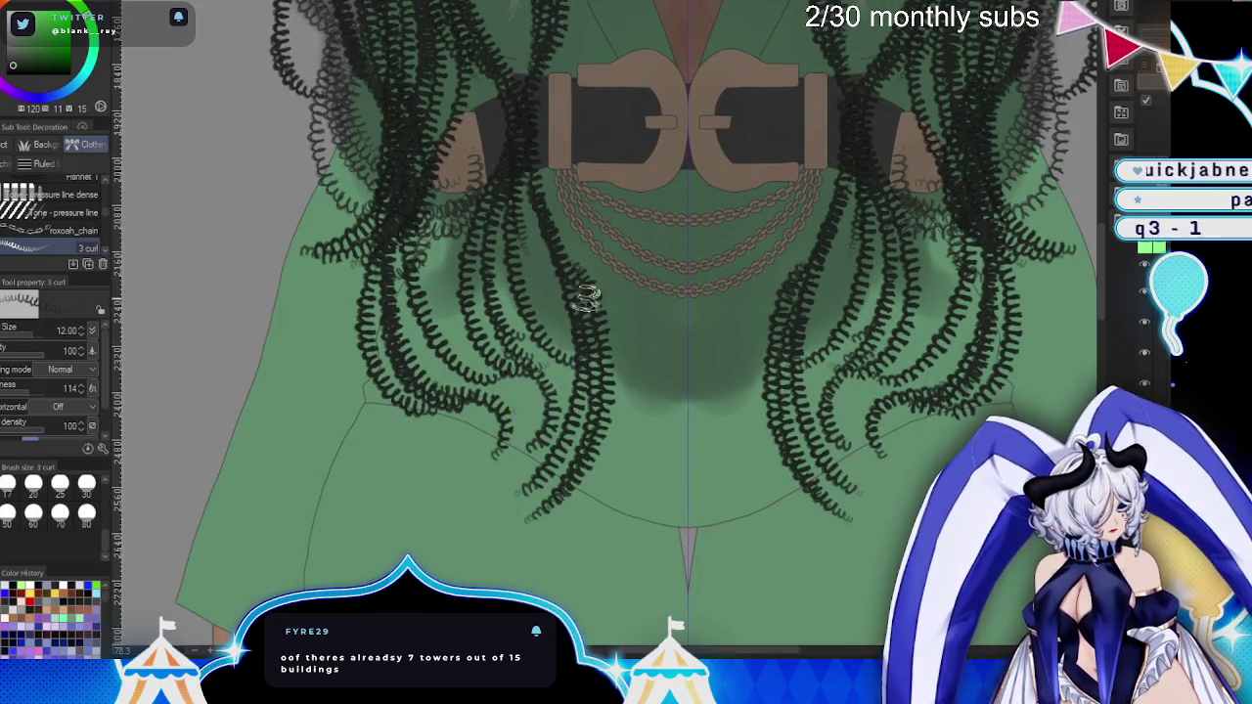
drag(587, 243, 514, 331)
drag(558, 177, 524, 298)
- Move the view back up and reposition it so the full face sits higher
scroll(651, 316, up, 3)
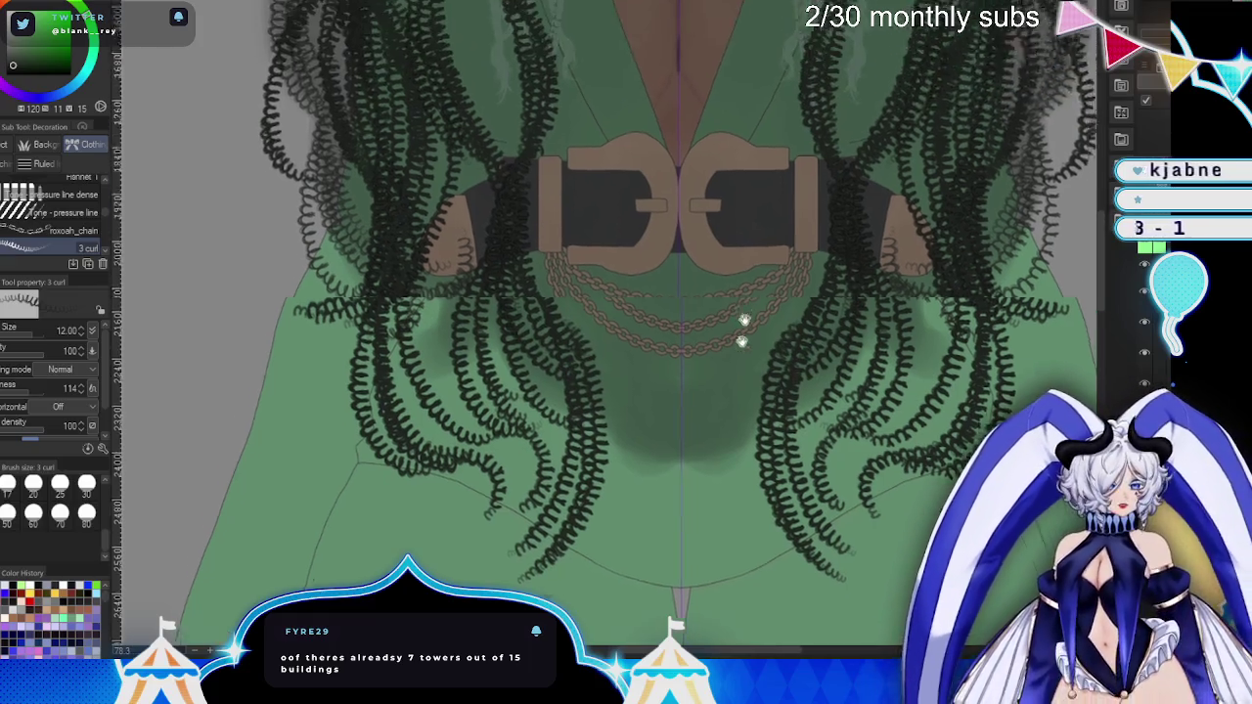
scroll(720, 427, up, 4)
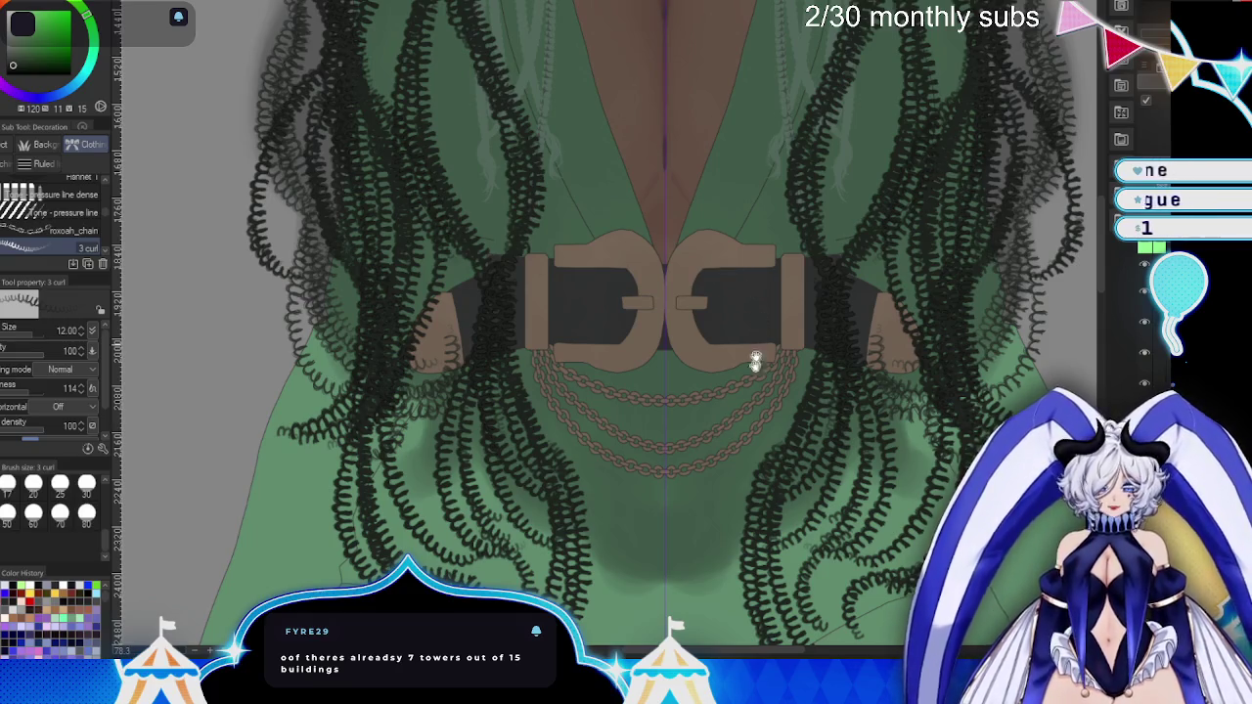
scroll(755, 358, up, 10)
scroll(662, 512, up, 1)
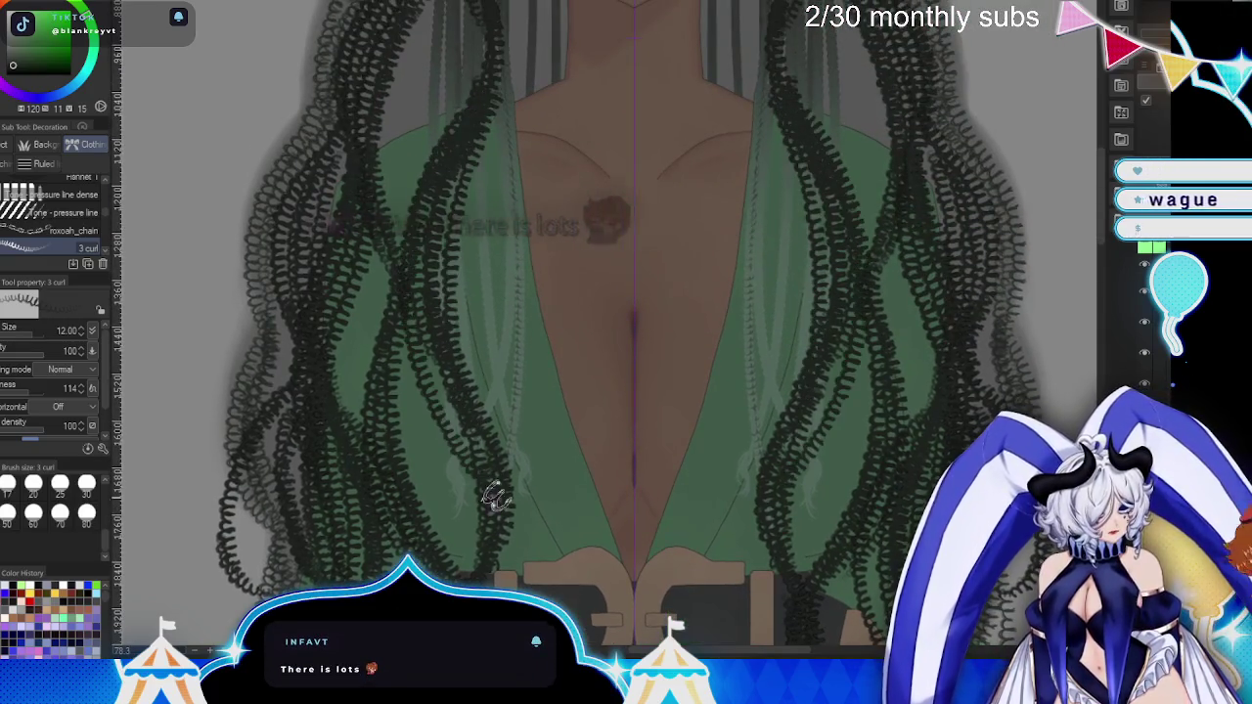
scroll(660, 497, up, 6)
scroll(668, 601, up, 3)
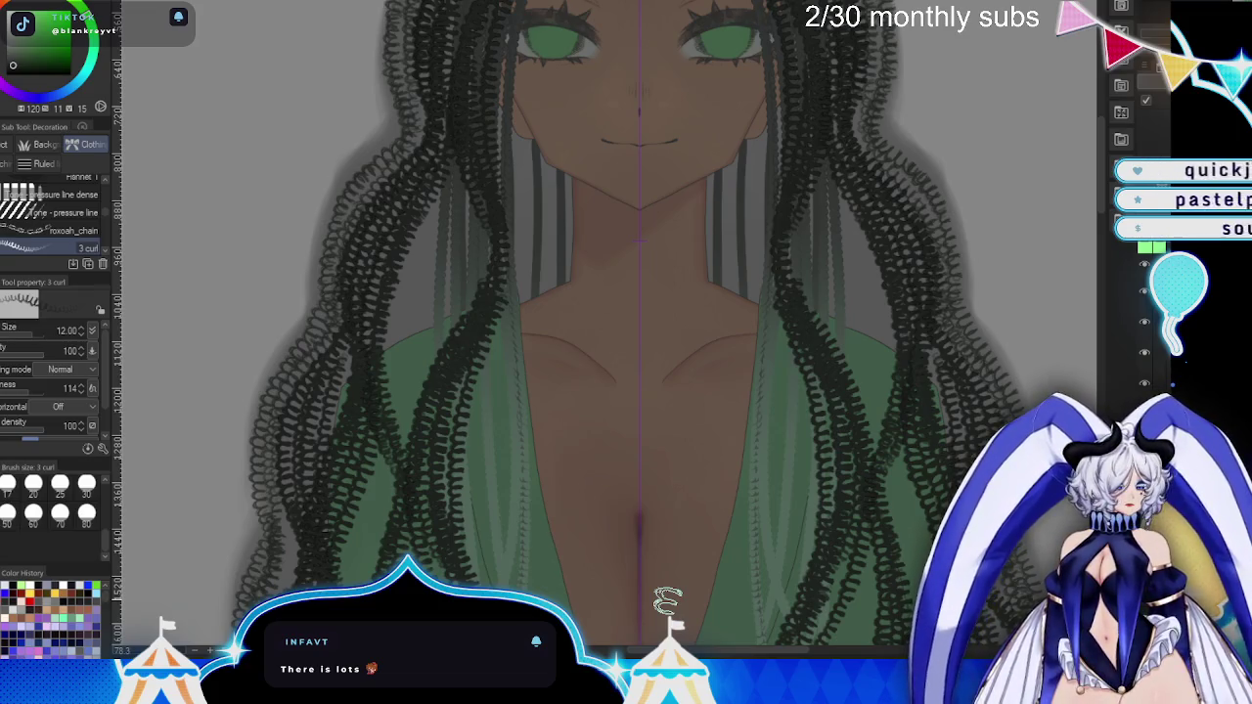
mouse_move(656, 359)
mouse_down()
mouse_move(637, 573)
mouse_move(640, 461)
mouse_up()
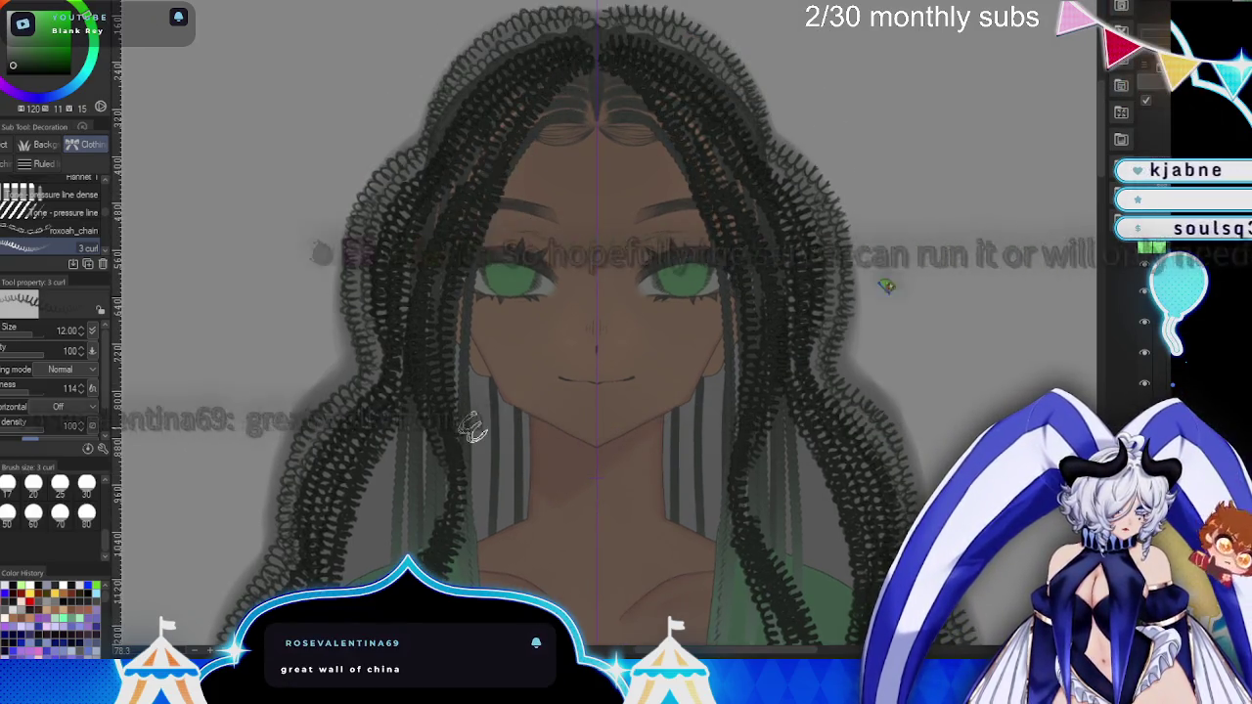
drag(472, 428, 463, 371)
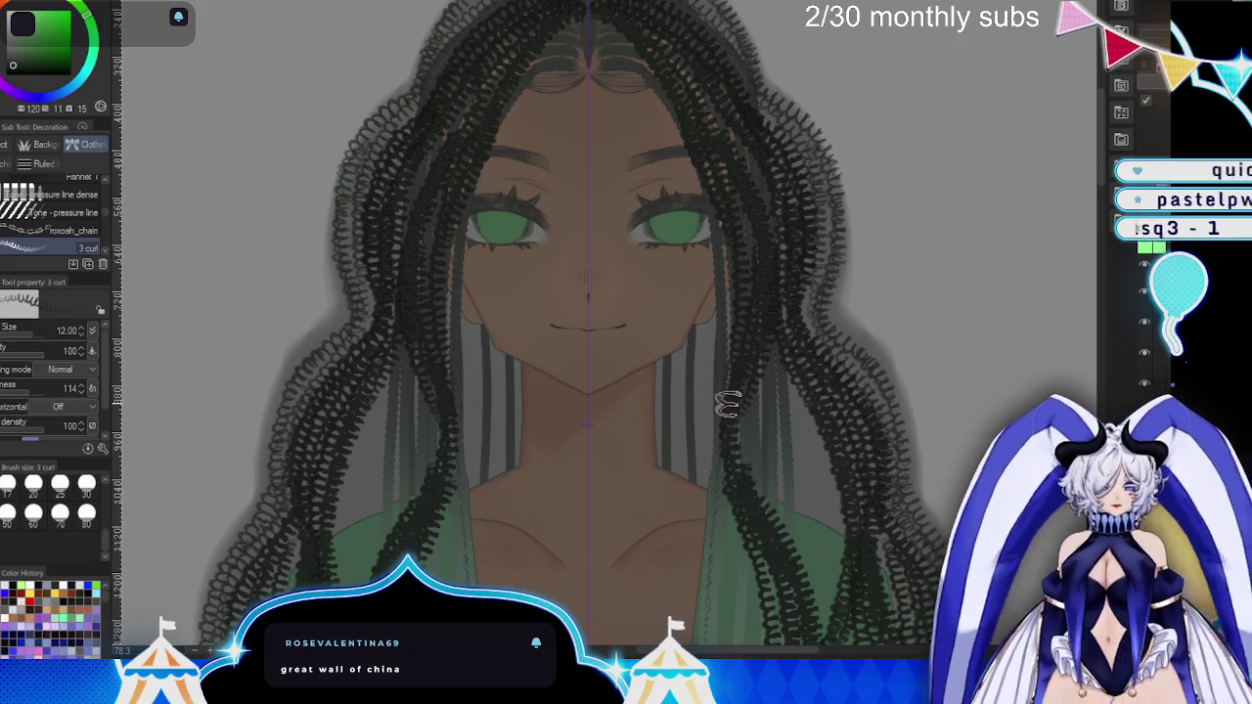
- Add a mirrored curly strand down the chest and zoom the canvas out slightly
scroll(740, 414, down, 5)
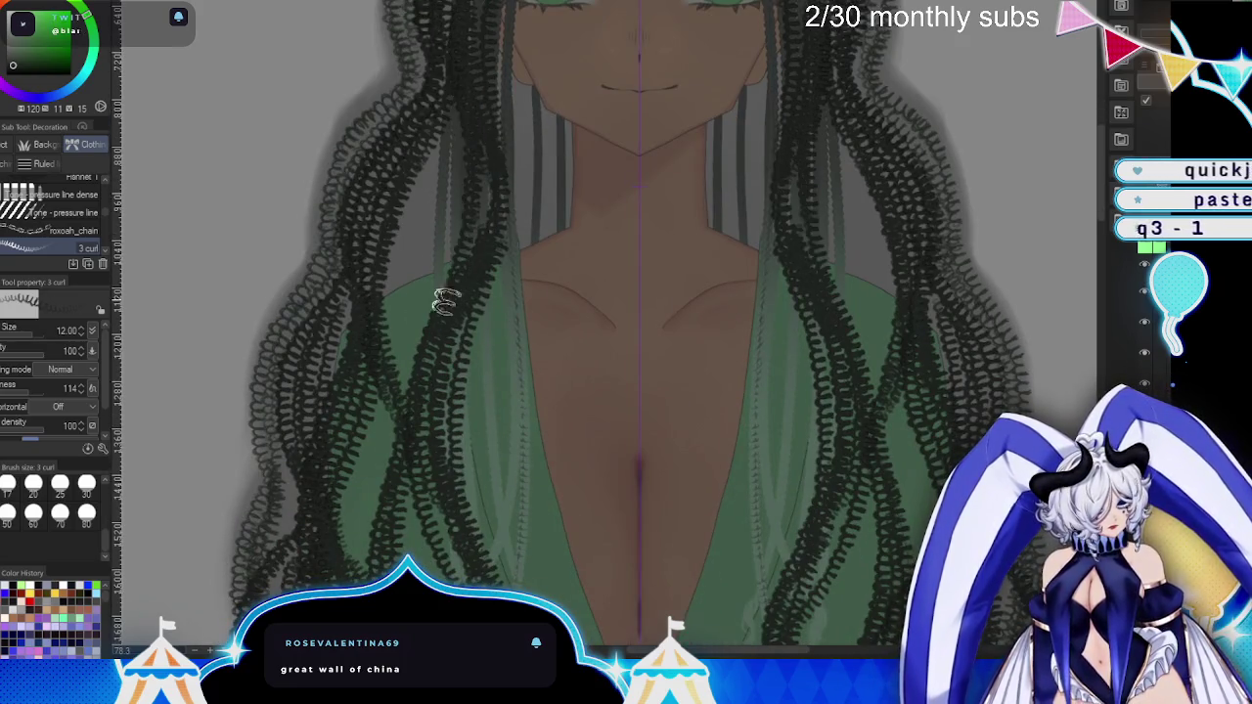
drag(419, 330, 444, 514)
scroll(768, 484, down, 3)
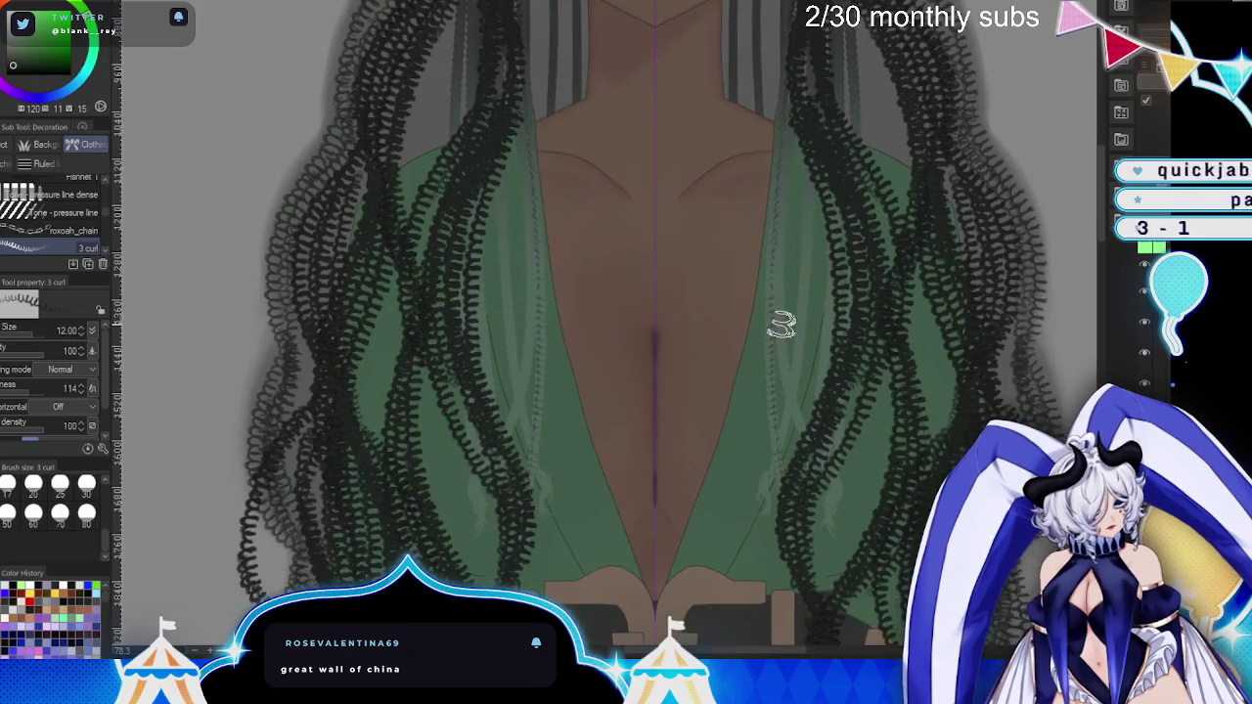
key(ctrl+minus)
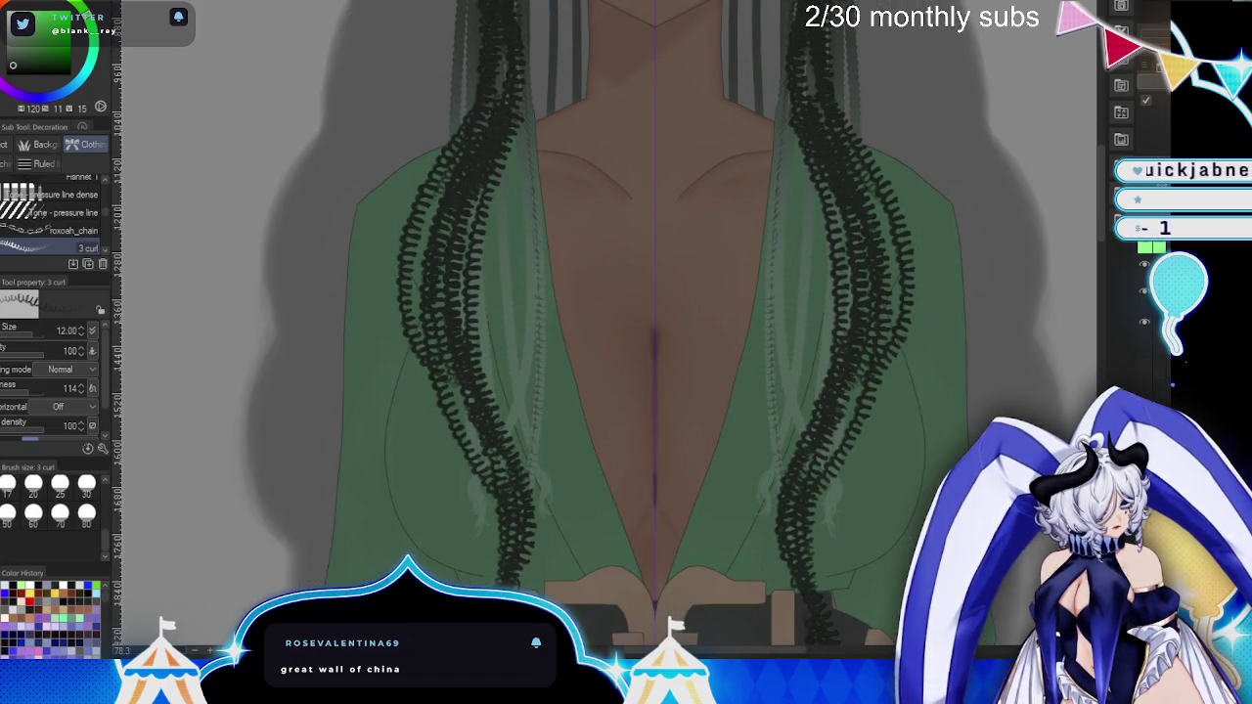
- Draw curly strands from the head down the left chest, briefly hiding them to compare
scroll(628, 569, up, 7)
drag(550, 56, 450, 225)
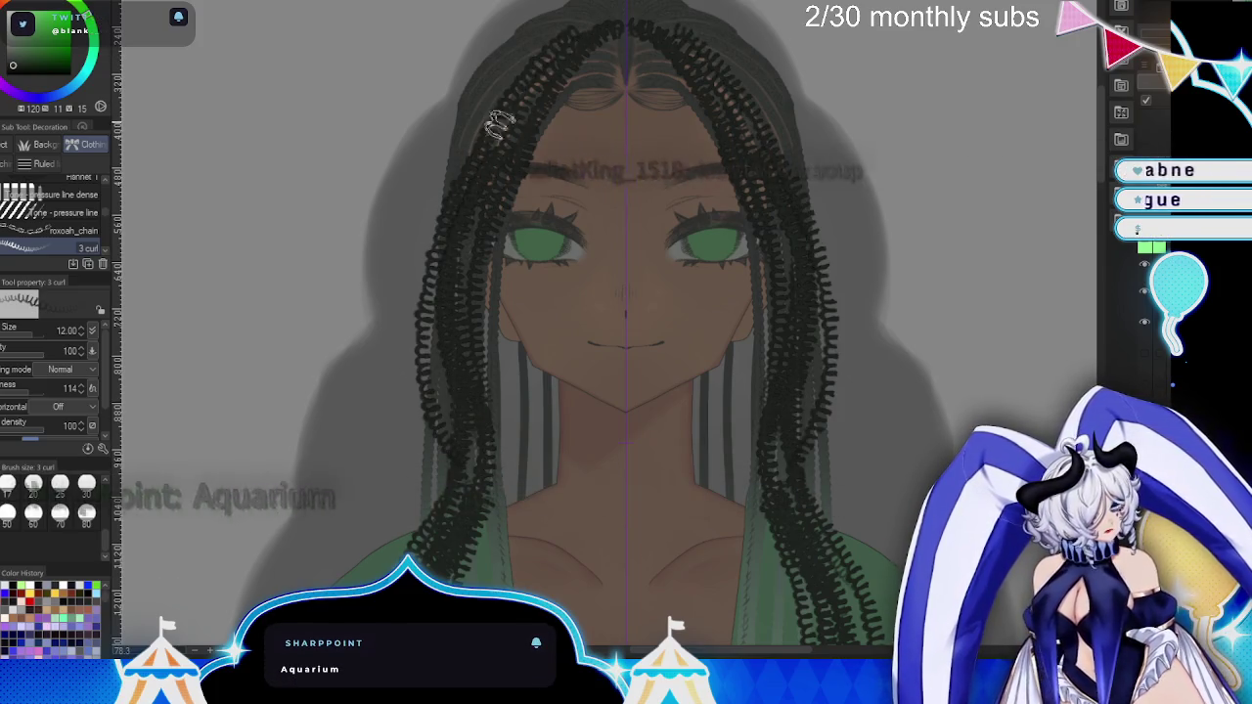
click(1147, 294)
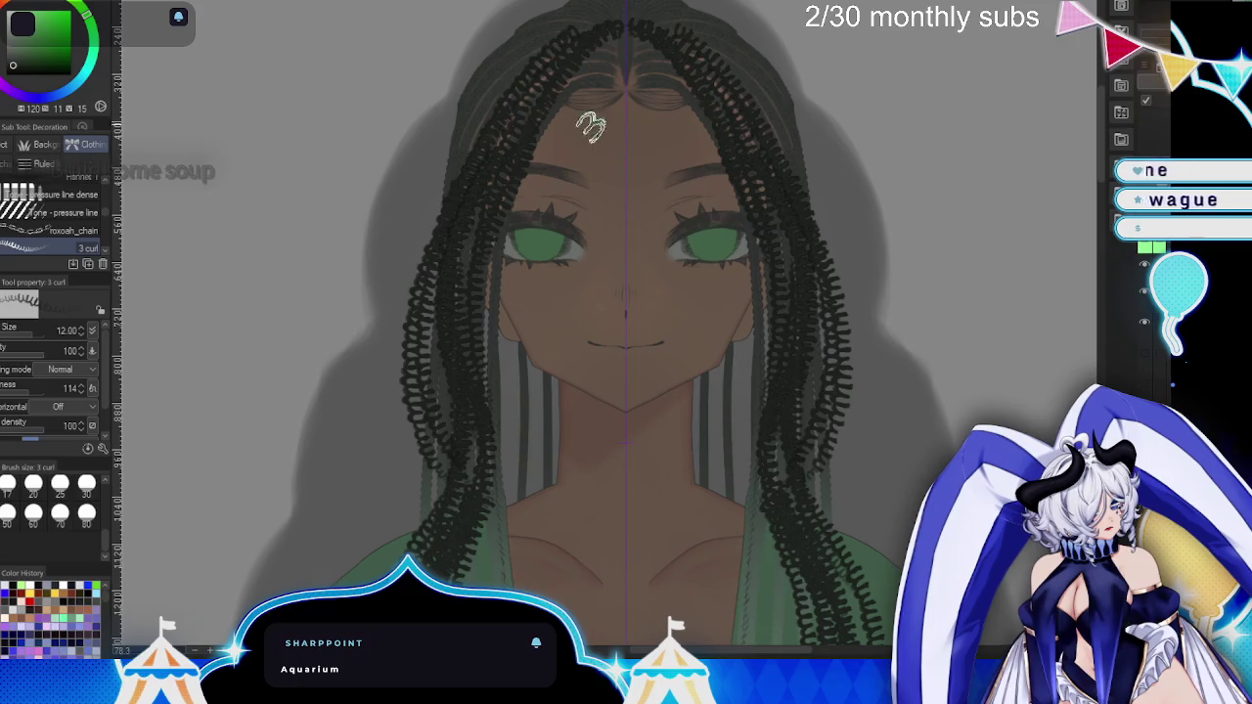
mouse_move(499, 116)
mouse_down()
mouse_move(445, 501)
mouse_move(677, 142)
mouse_up()
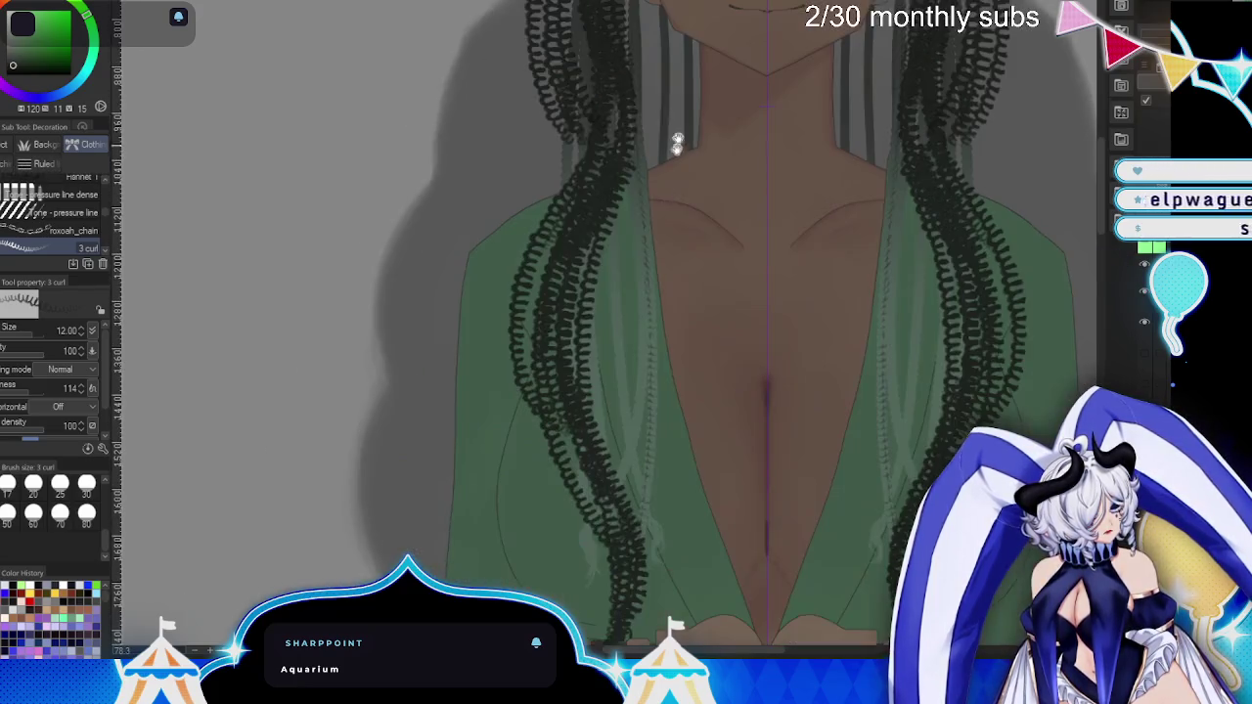
mouse_move(553, 101)
mouse_down()
mouse_move(531, 363)
mouse_move(480, 450)
mouse_up()
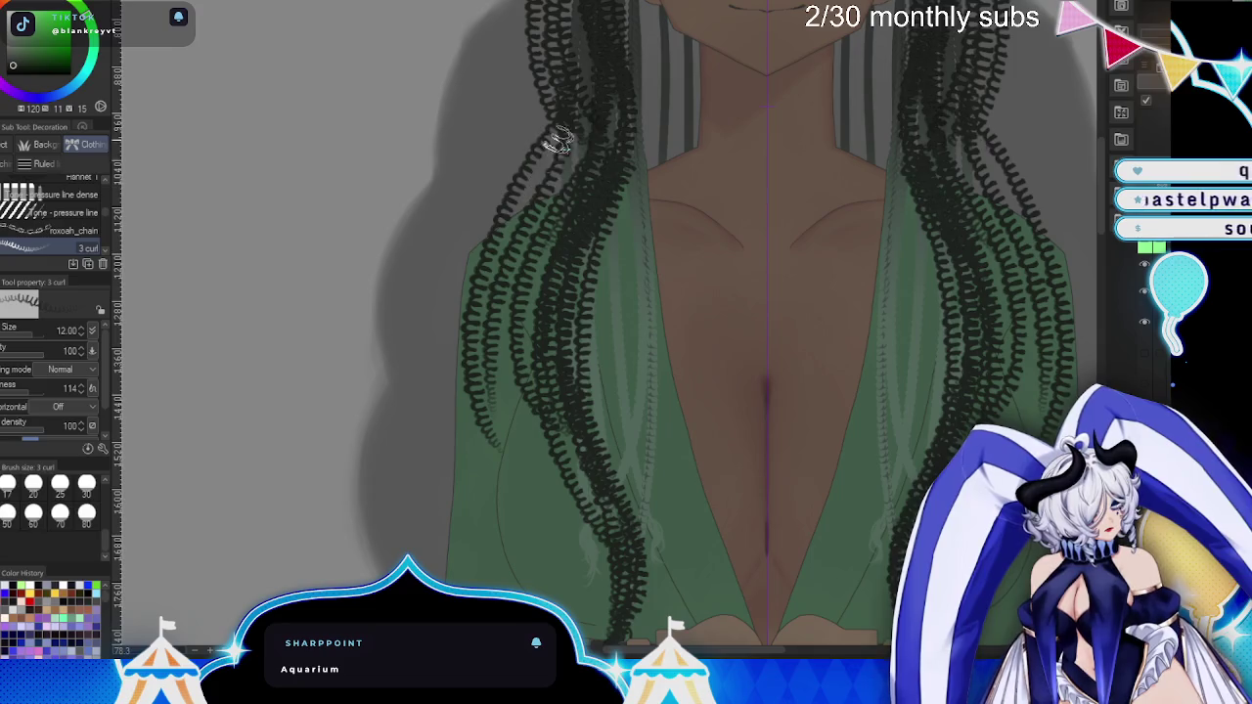
mouse_move(553, 134)
mouse_down()
mouse_move(486, 387)
mouse_move(531, 447)
mouse_move(538, 587)
mouse_up()
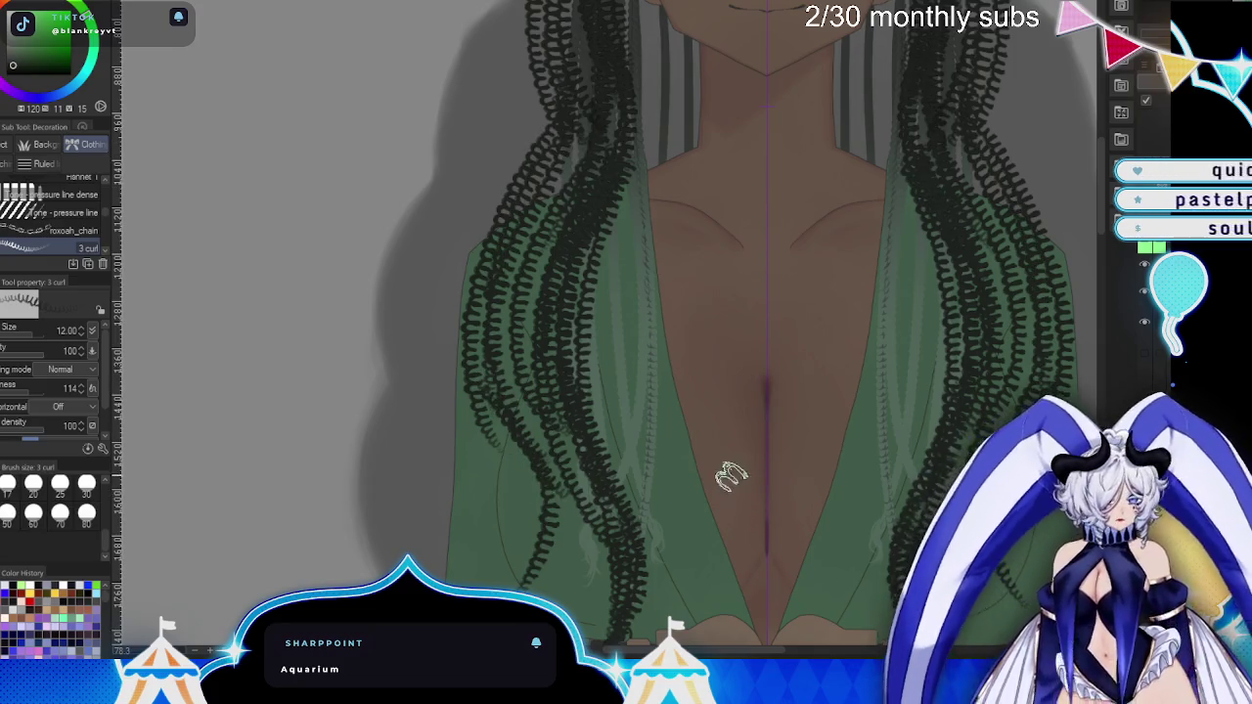
- Draw a curly braid down the left over the belt plus a short lower-left strand
drag(724, 473, 610, 385)
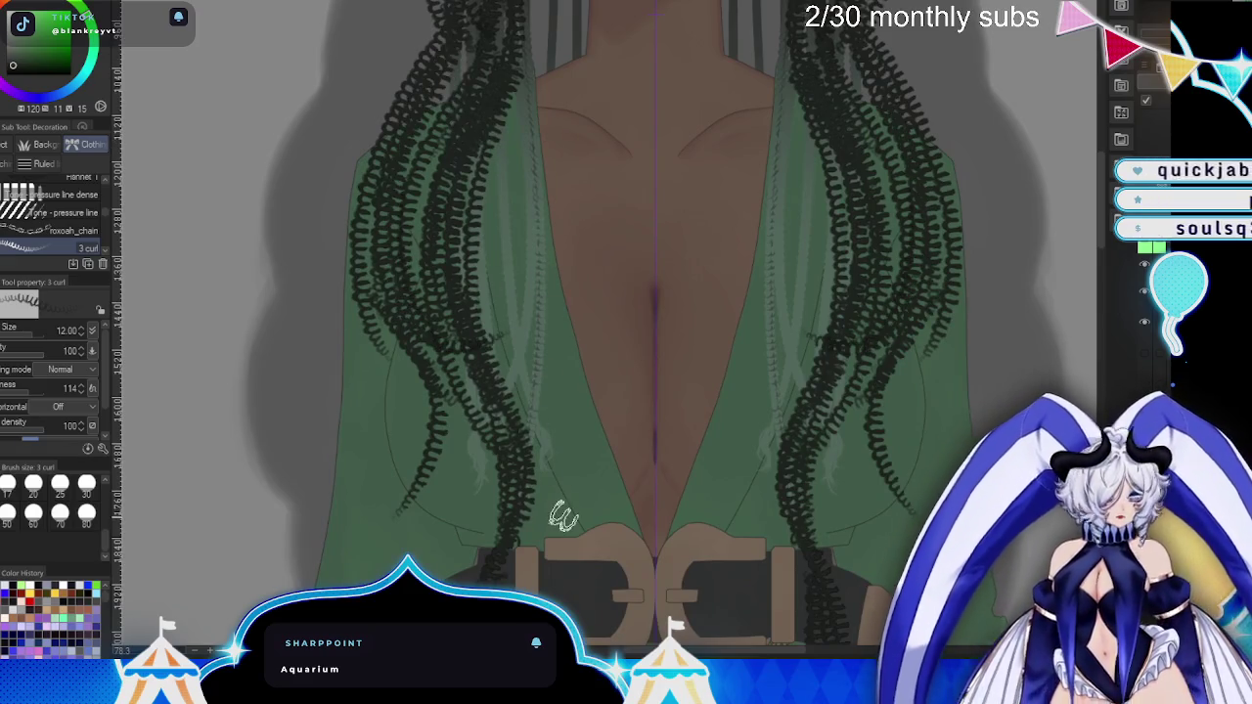
drag(568, 486, 589, 309)
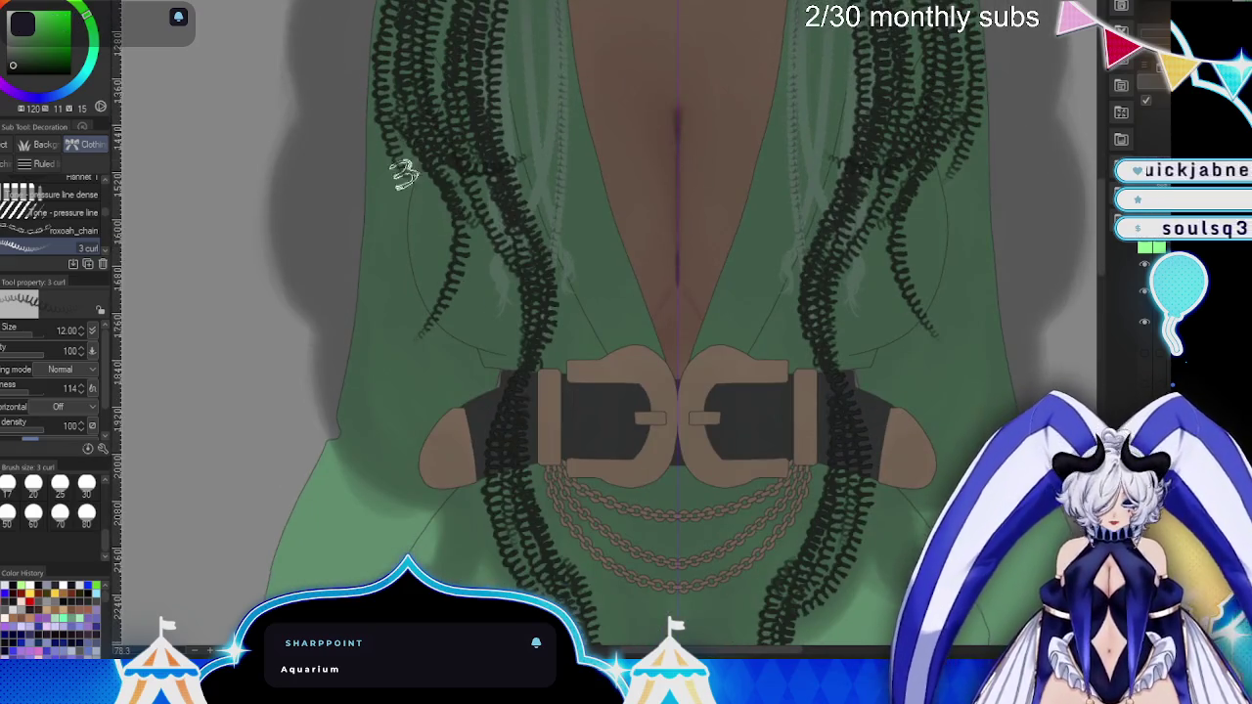
drag(401, 171, 499, 362)
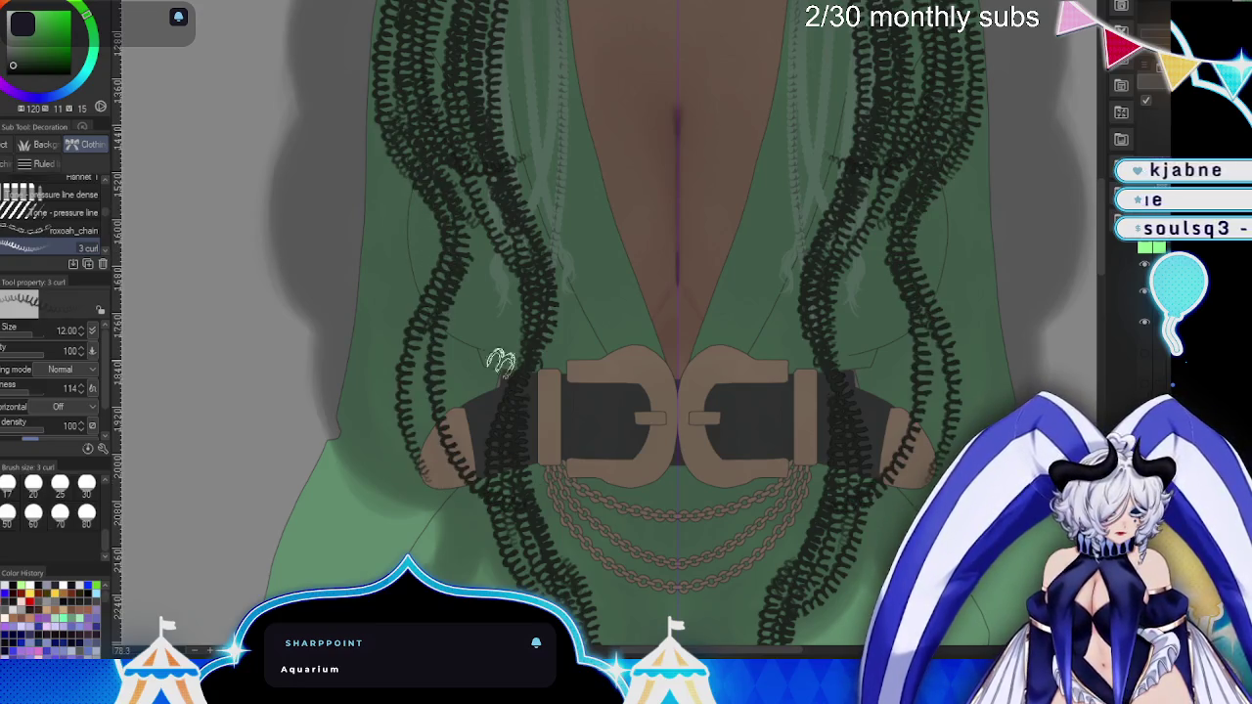
scroll(668, 342, down, 1)
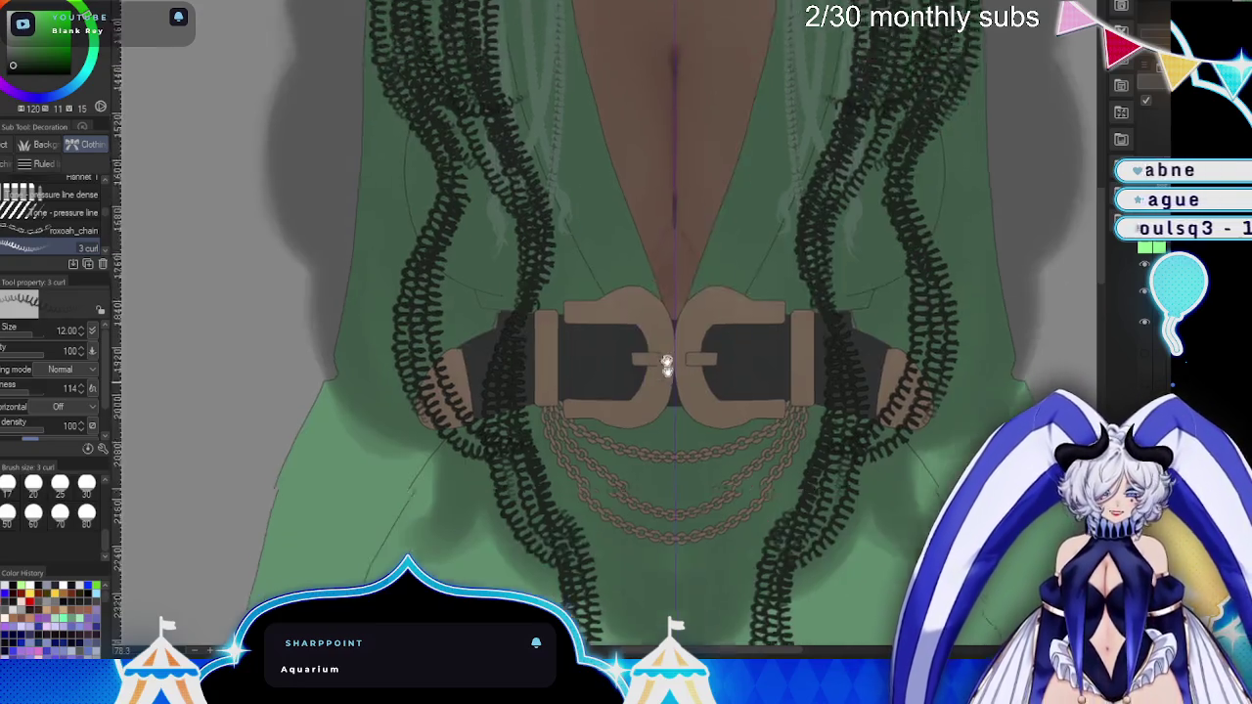
scroll(666, 364, down, 1)
drag(516, 445, 438, 497)
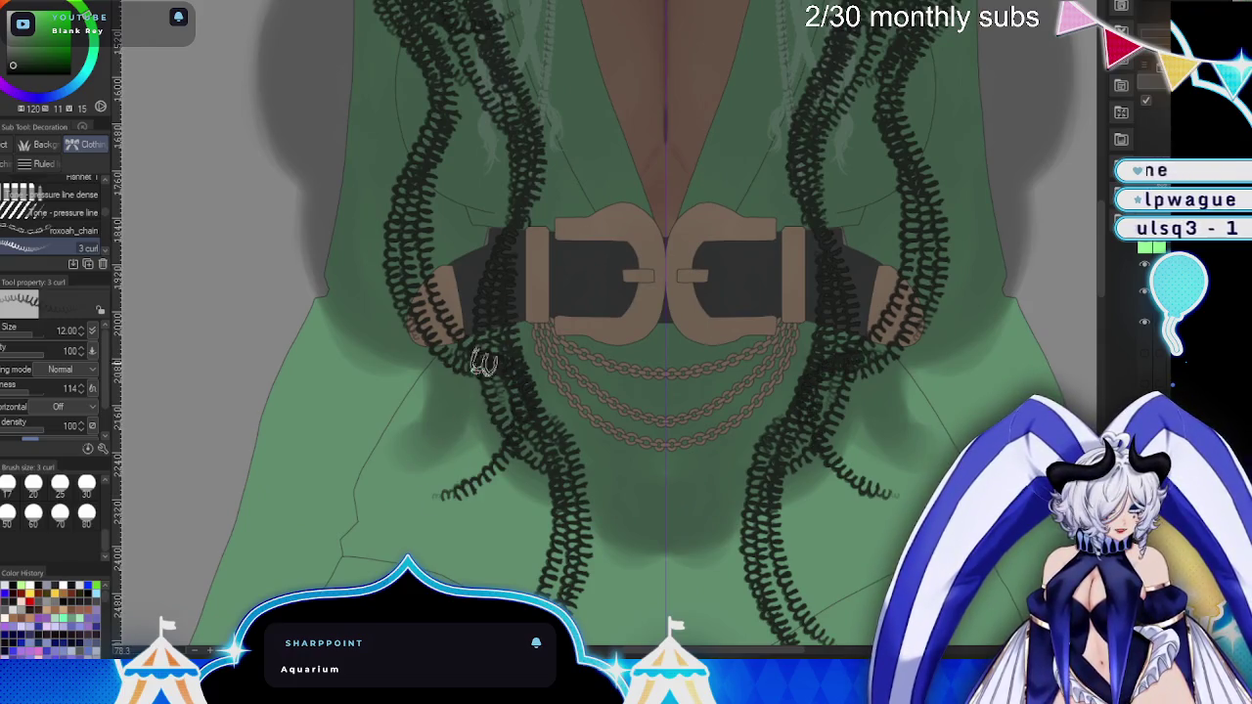
- Add more curly strands along the upper-left braid and left side
scroll(574, 330, up, 1)
mouse_move(425, 149)
mouse_down()
mouse_move(470, 238)
mouse_move(435, 332)
mouse_up()
drag(460, 208, 431, 301)
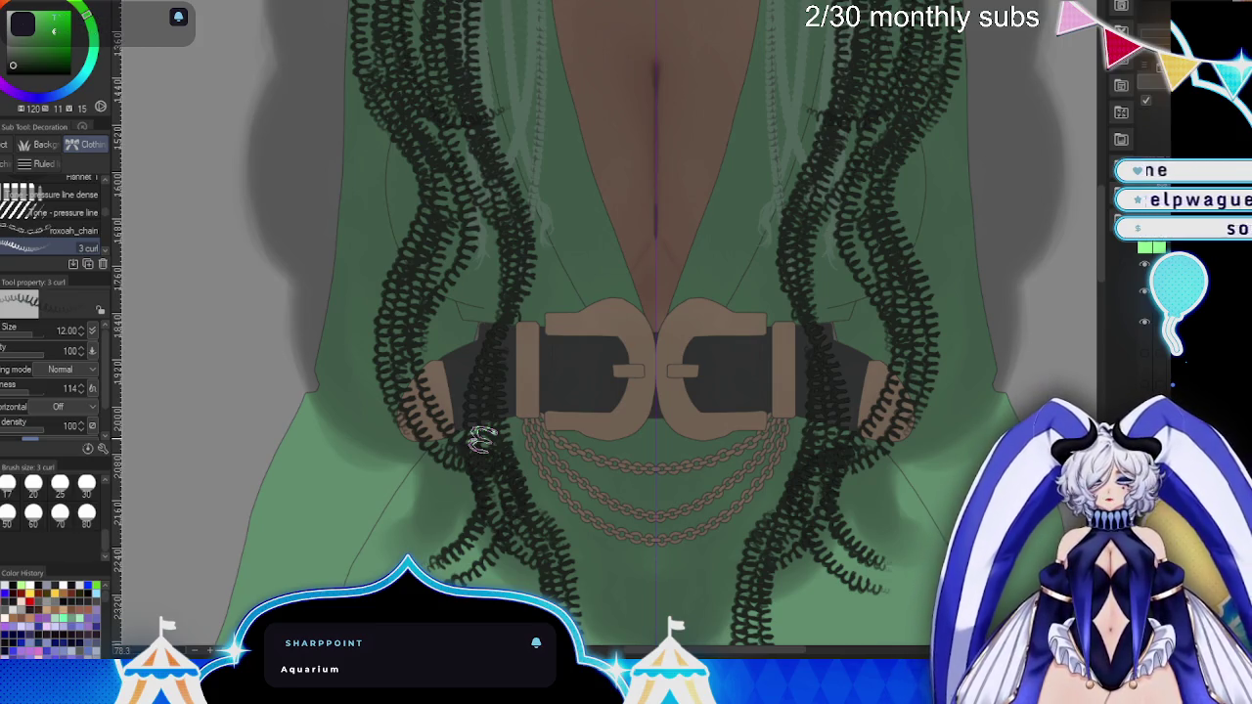
drag(450, 277, 476, 451)
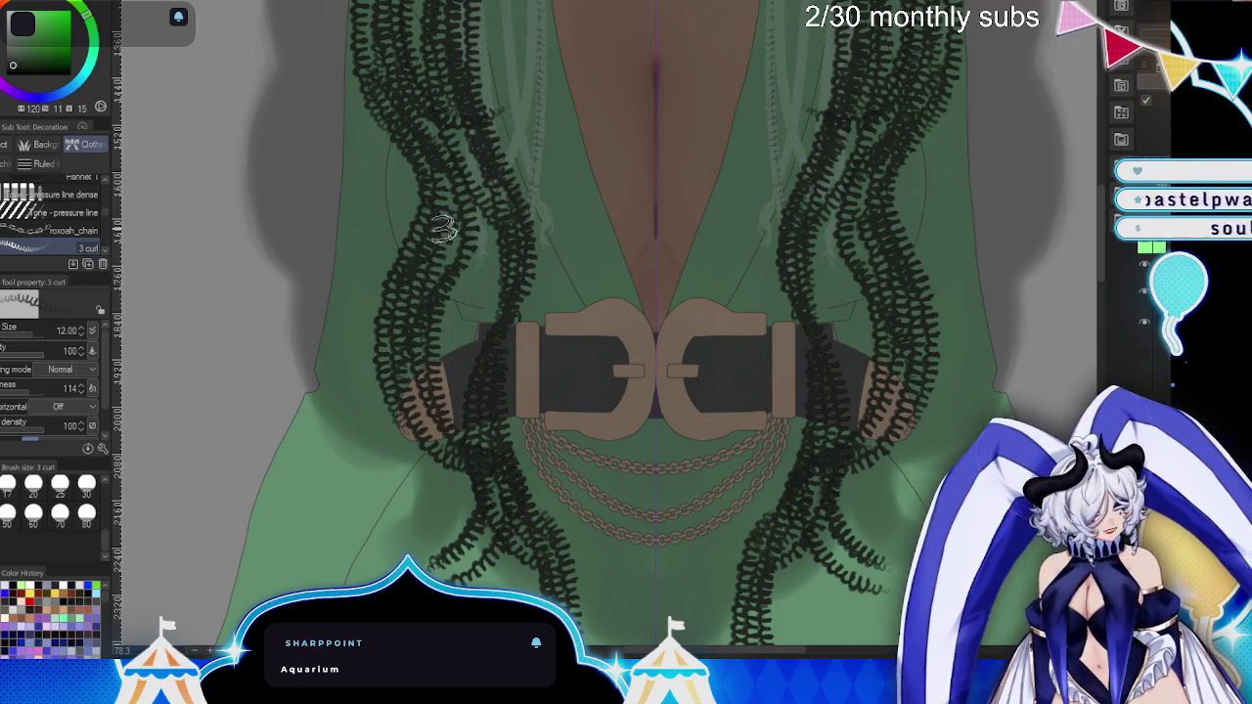
drag(429, 179, 396, 460)
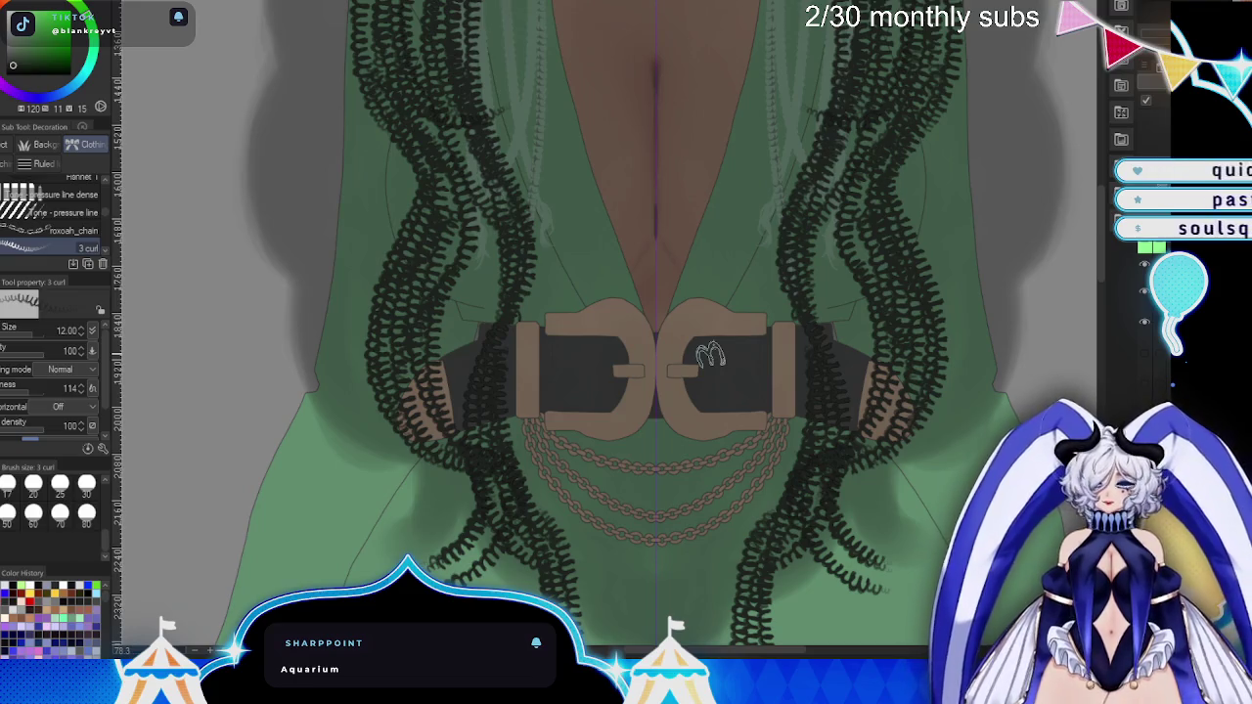
- Check the latest curl stroke with repeated Ctrl+Z/Ctrl+Y, then pan toward the belt
drag(691, 321, 918, 489)
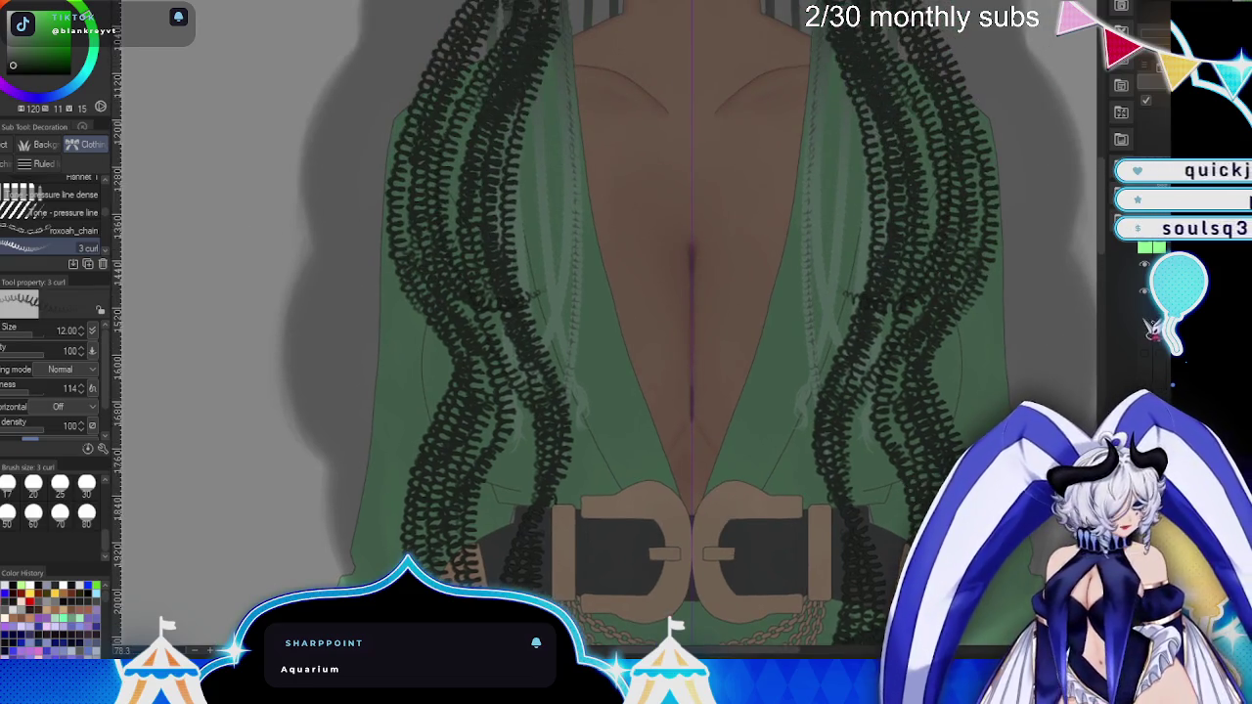
key(ctrl+z)
key(ctrl+y)
key(ctrl+z)
key(ctrl+y)
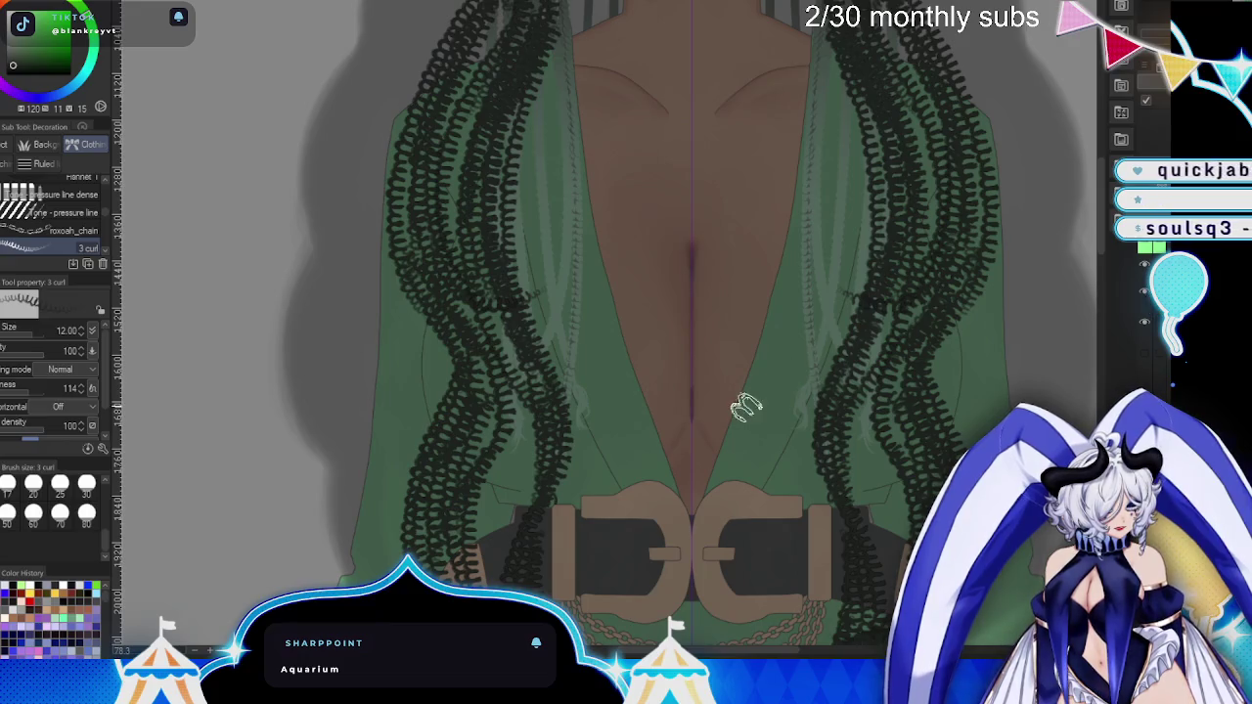
drag(700, 346, 730, 278)
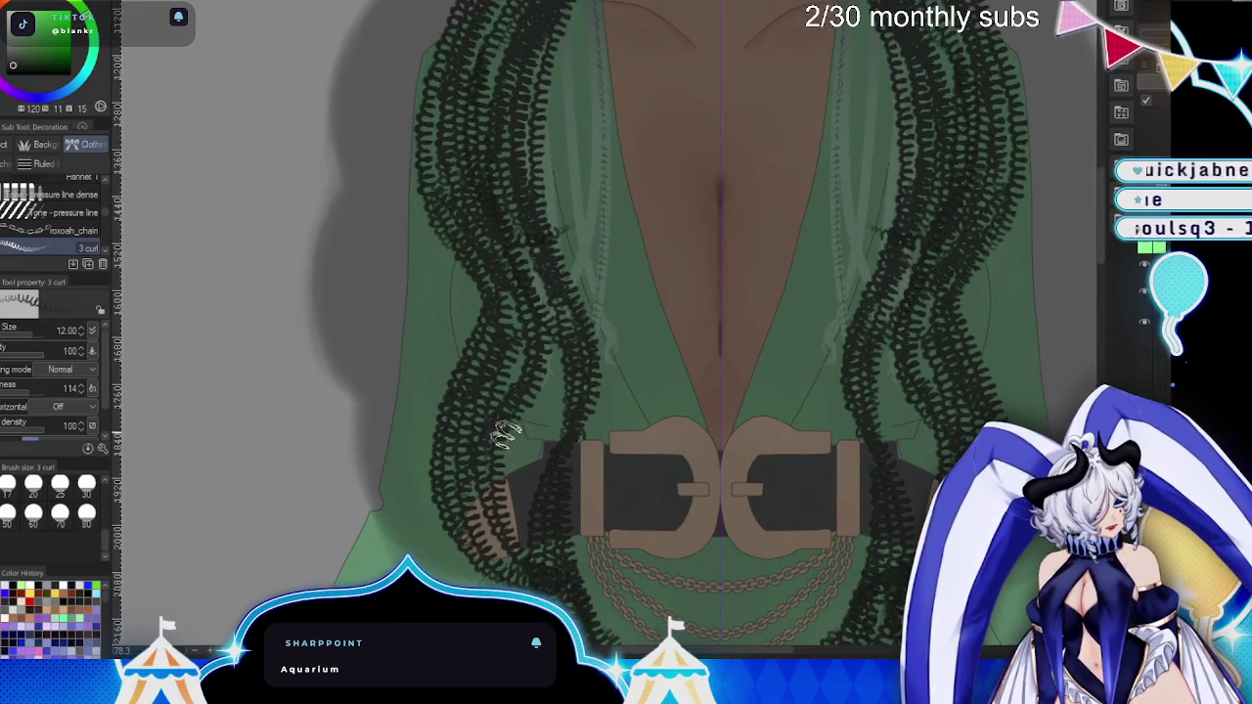
drag(606, 545, 618, 189)
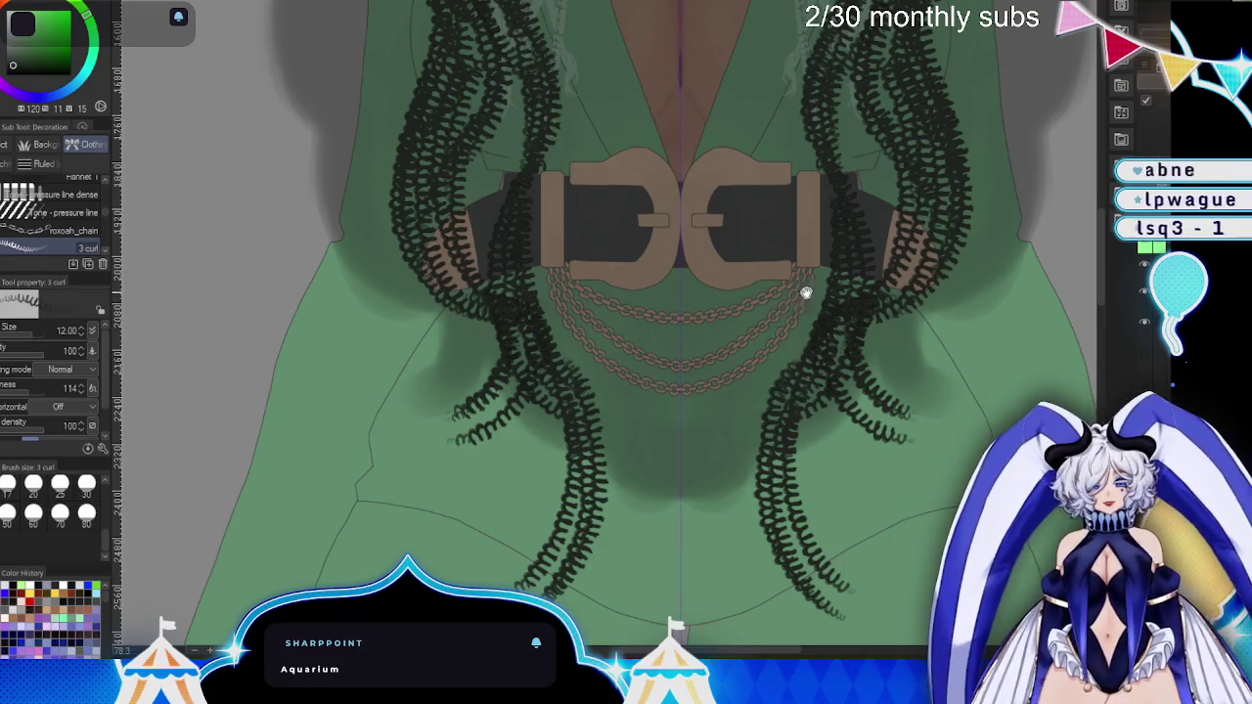
- Recentre the face and delete the curly braid strokes to redraw them
scroll(806, 292, up, 4)
scroll(814, 420, up, 1)
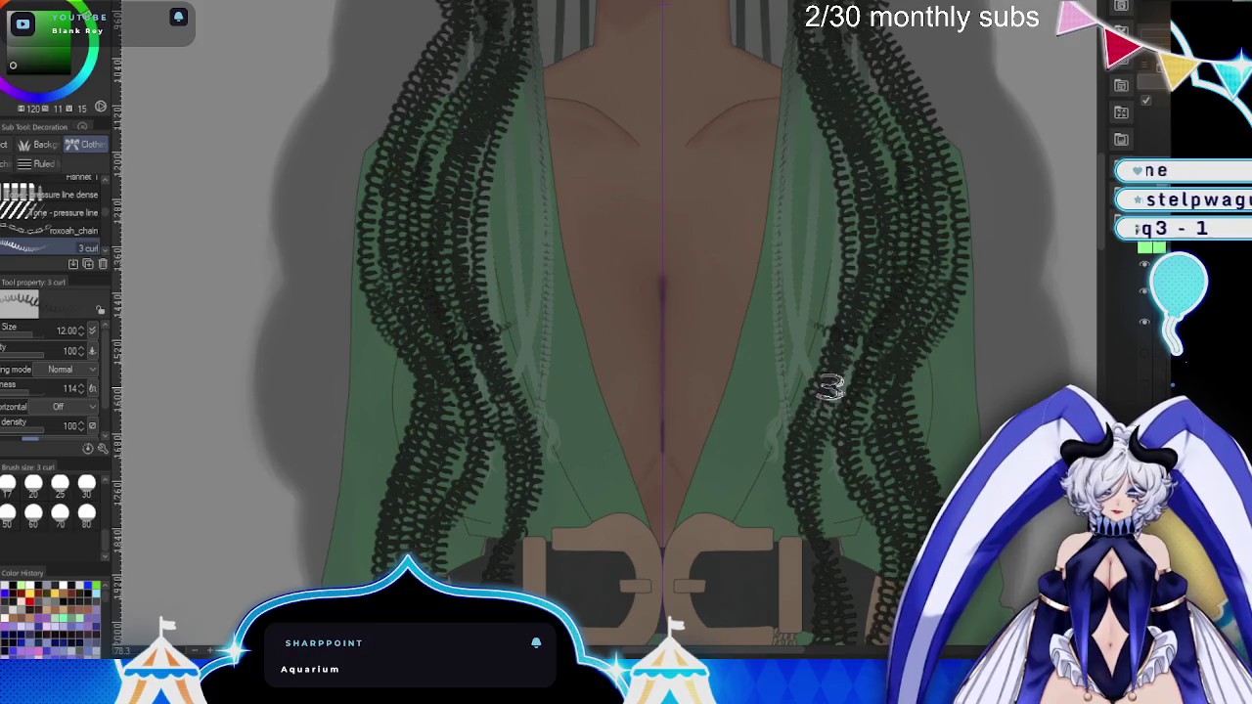
scroll(848, 364, up, 2)
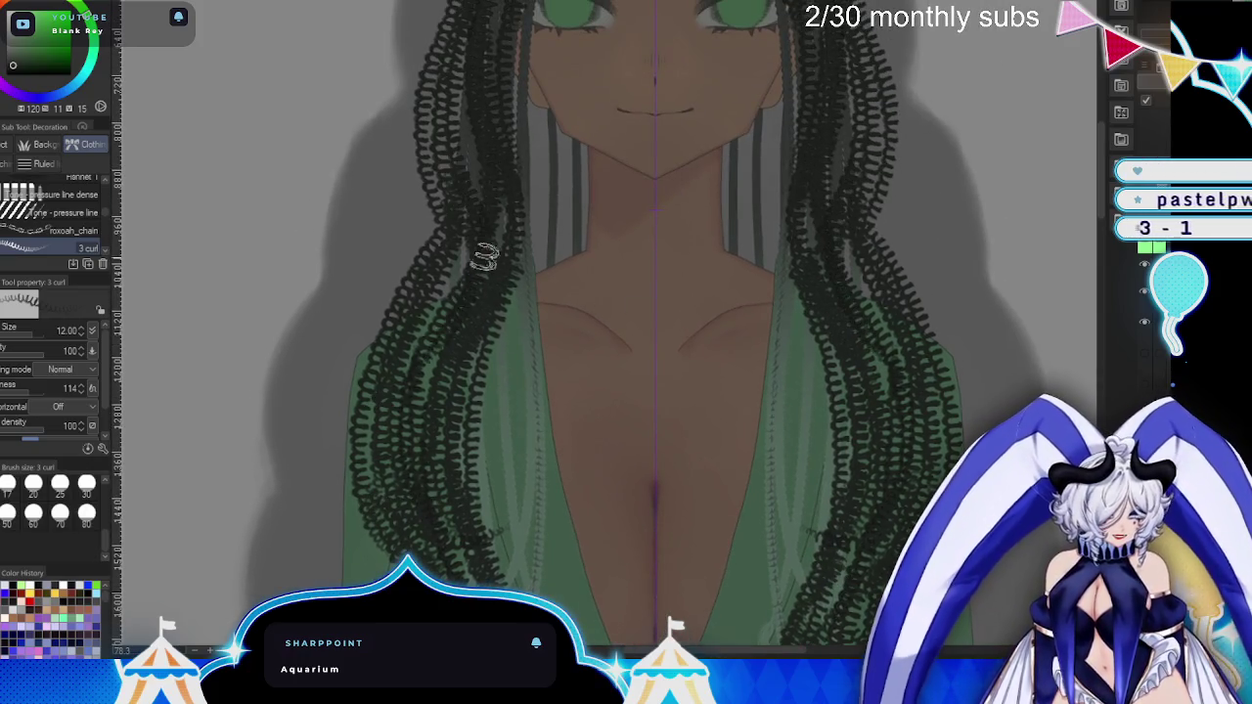
scroll(685, 460, up, 3)
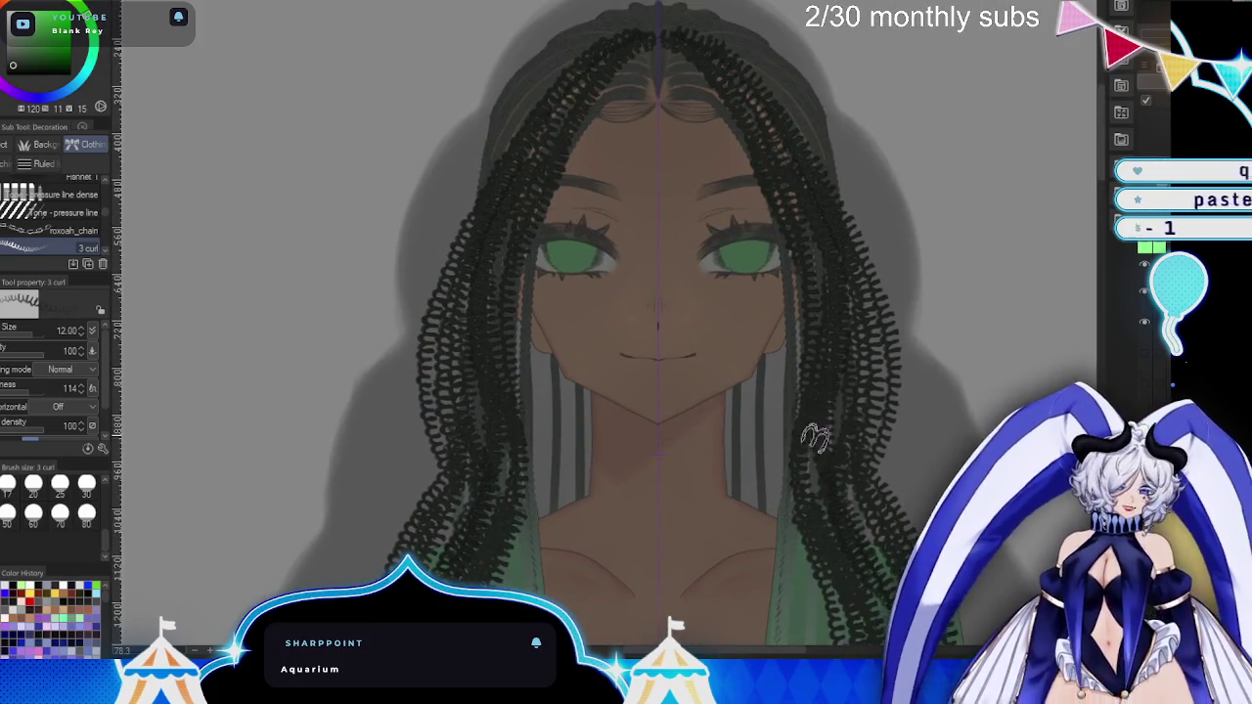
mouse_move(793, 392)
mouse_down()
mouse_move(756, 362)
mouse_move(715, 431)
mouse_up()
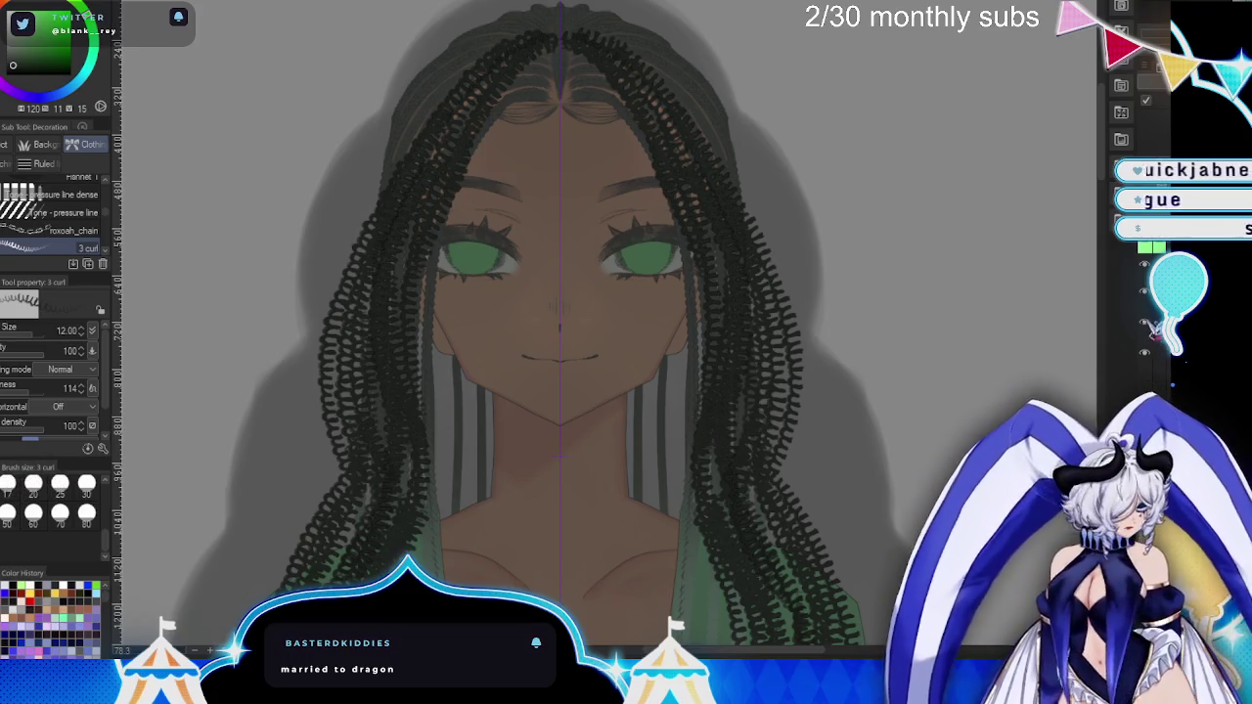
key(Delete)
- Draw mirrored curly braids from the hair parting down both sides to the shoulders
mouse_move(562, 41)
mouse_down()
mouse_move(441, 312)
mouse_move(435, 460)
mouse_move(480, 548)
mouse_up()
drag(511, 86, 460, 561)
drag(468, 157, 424, 473)
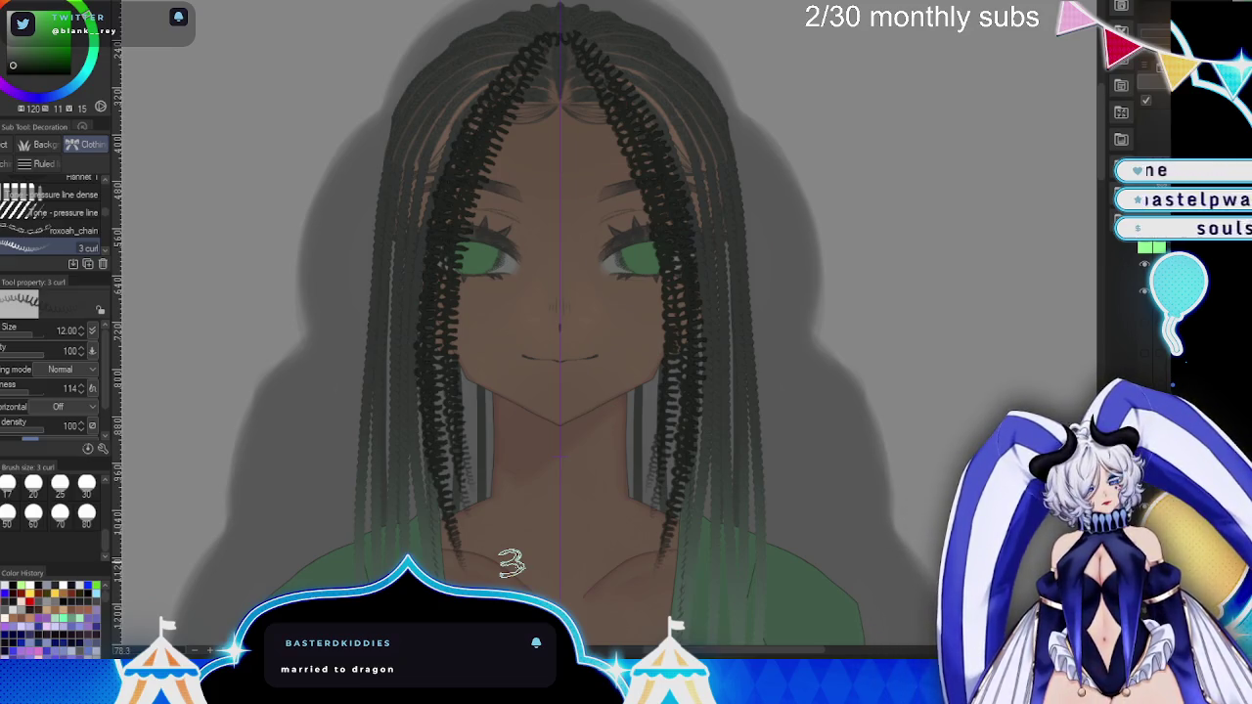
scroll(651, 489, down, 3)
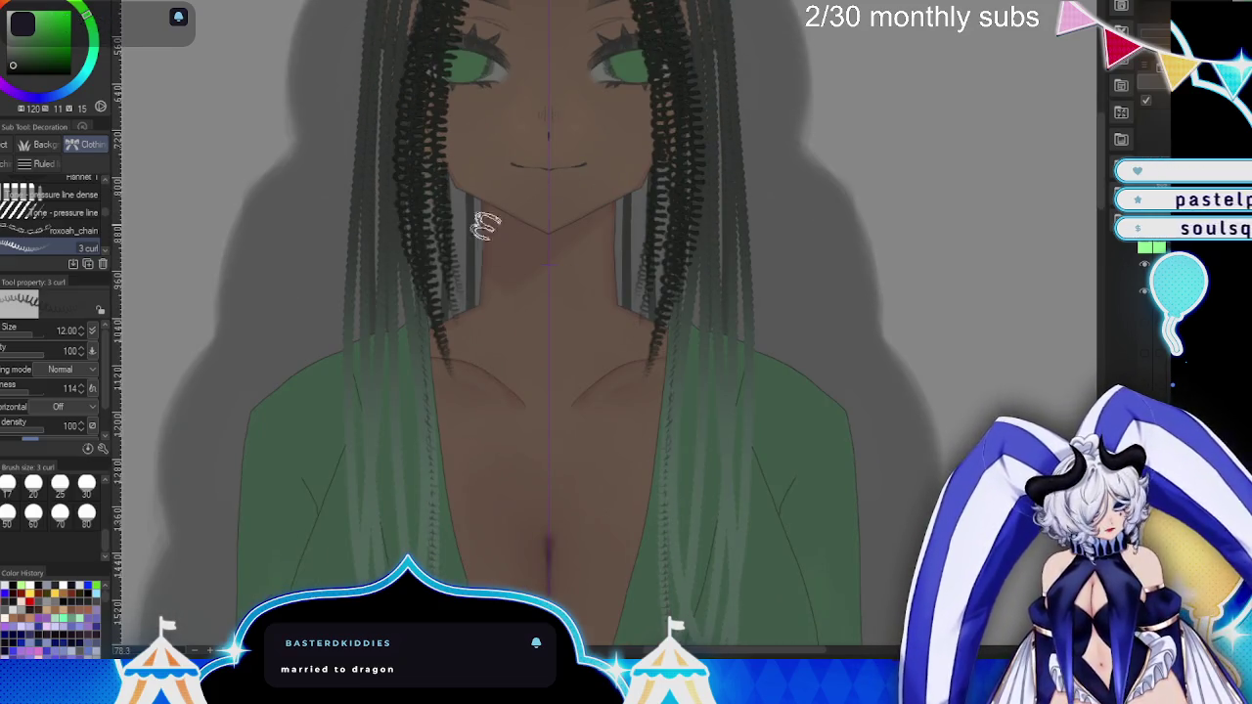
scroll(476, 209, down, 4)
- Add long curly braids from the hair down the chest on the left side
mouse_move(501, 98)
mouse_down()
mouse_move(514, 255)
mouse_move(479, 431)
mouse_up()
drag(499, 128, 484, 372)
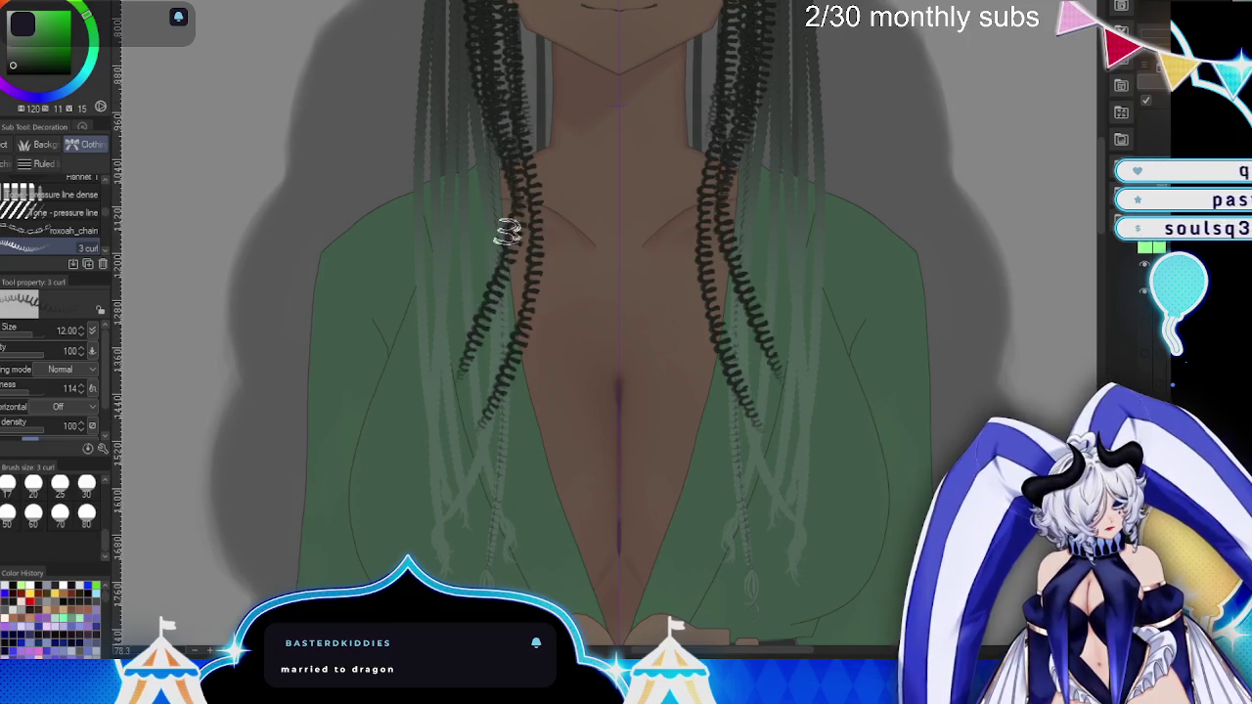
drag(495, 235, 460, 577)
mouse_move(527, 208)
mouse_down()
mouse_move(470, 401)
mouse_move(492, 578)
mouse_up()
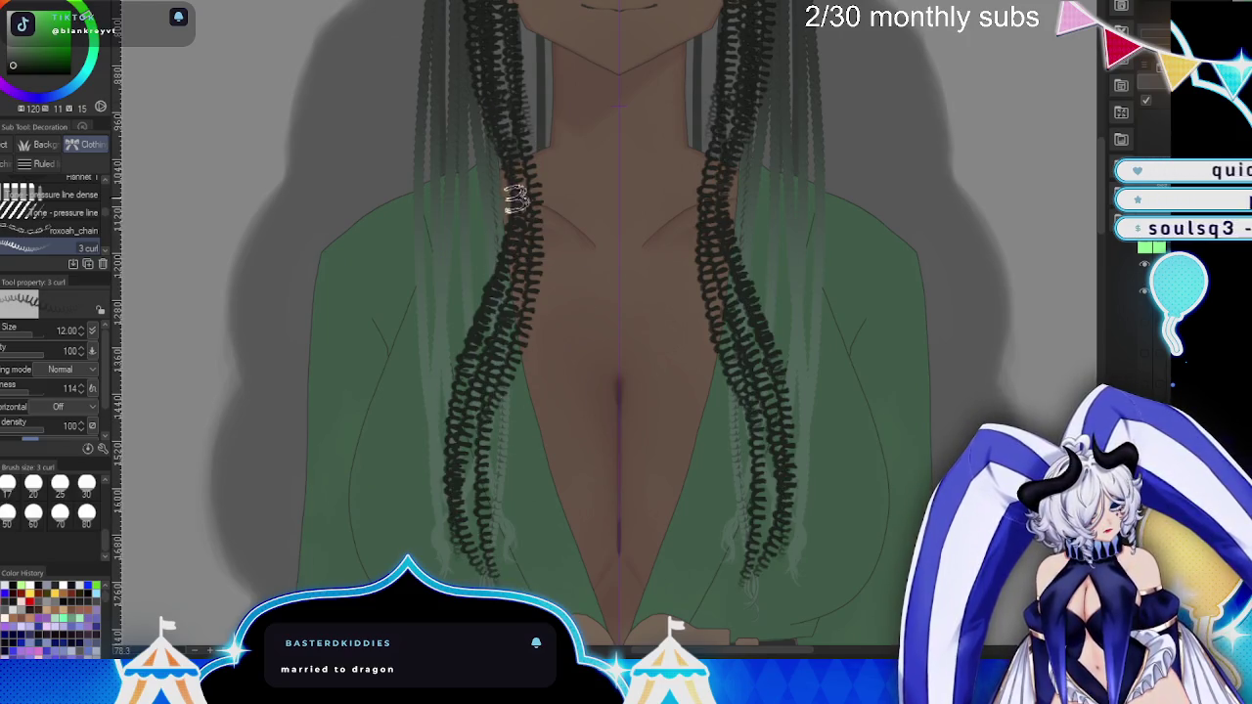
drag(510, 47, 531, 284)
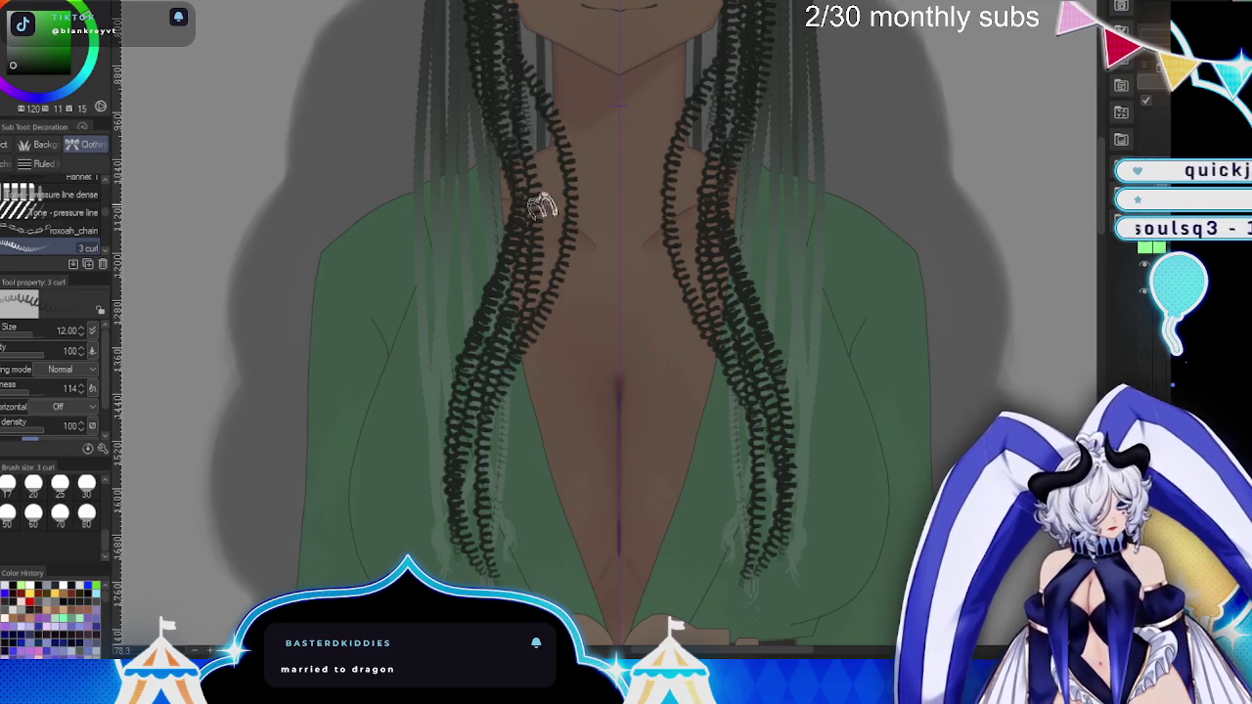
- Extend mirrored curl strands over the belt and below it
scroll(509, 314, down, 3)
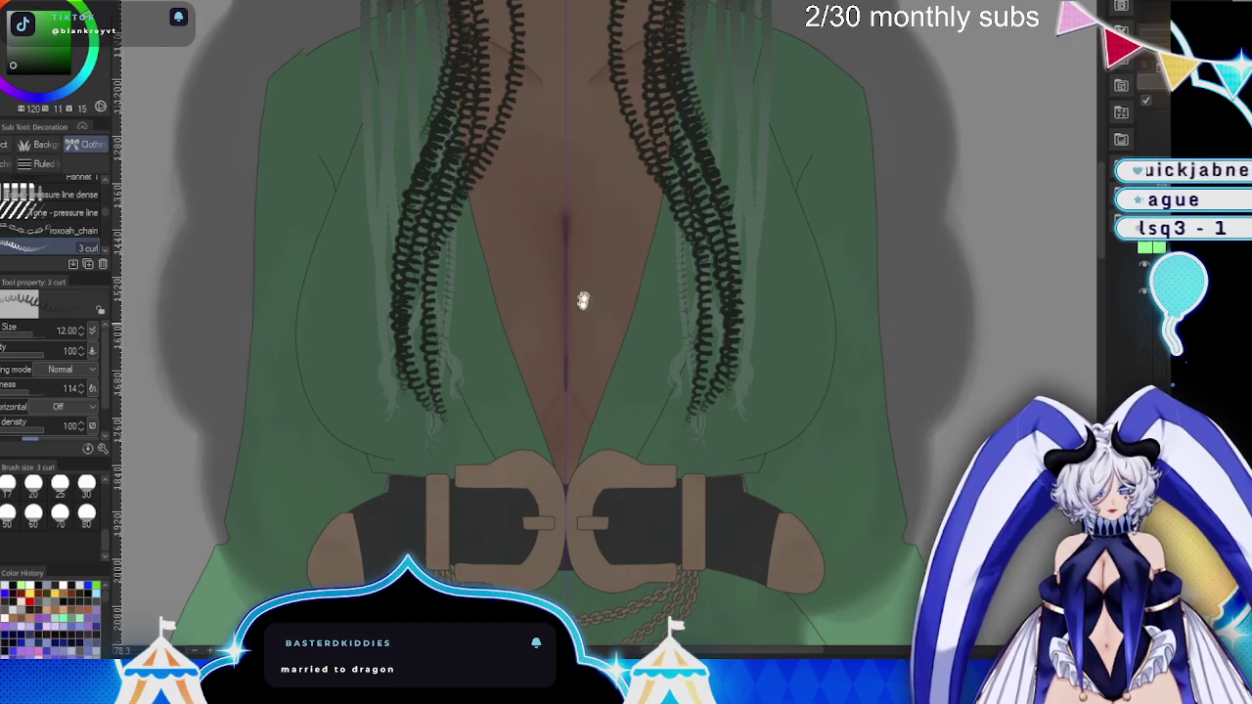
scroll(567, 365, down, 2)
mouse_move(470, 265)
mouse_down()
mouse_move(499, 333)
mouse_move(464, 469)
mouse_up()
mouse_move(462, 370)
mouse_down()
mouse_move(402, 494)
mouse_move(406, 562)
mouse_up()
mouse_move(460, 458)
mouse_down()
mouse_move(430, 577)
mouse_move(413, 544)
mouse_move(418, 572)
mouse_up()
scroll(419, 572, down, 2)
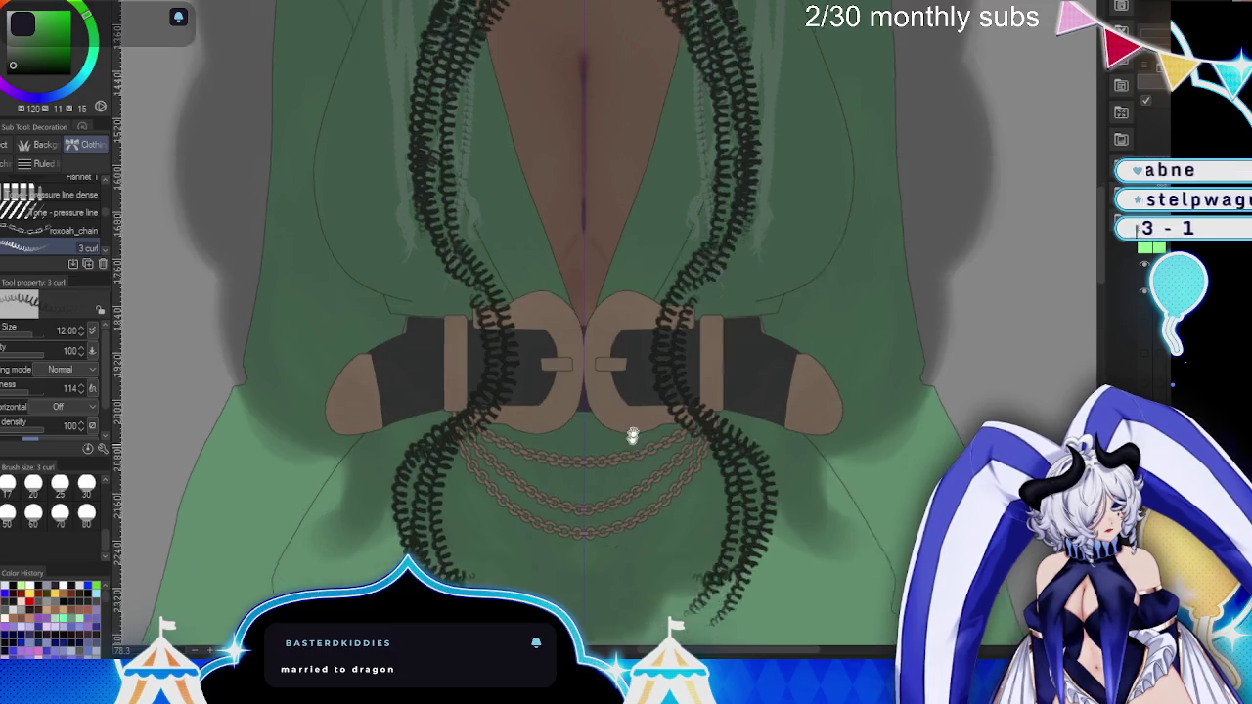
drag(443, 173, 449, 453)
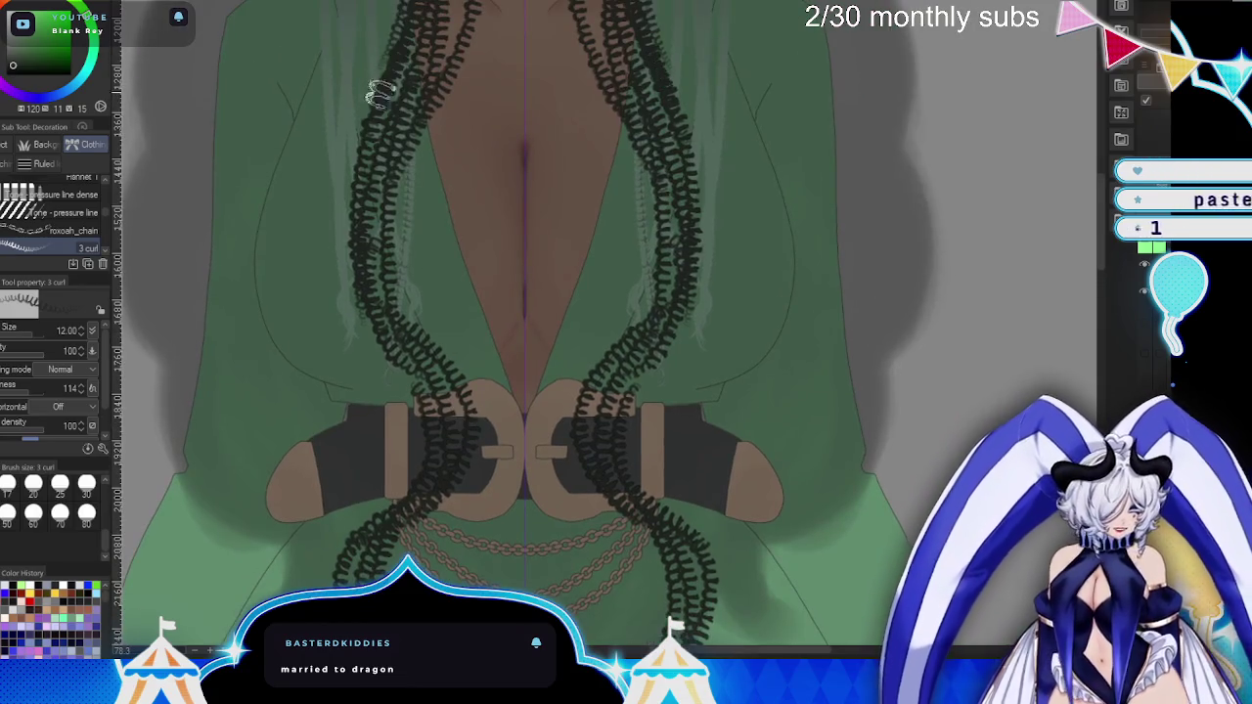
- Add curls below the chains, then thicken and darken the strands on both sides
mouse_move(378, 84)
mouse_down()
mouse_move(413, 329)
mouse_move(411, 494)
mouse_move(503, 280)
mouse_up()
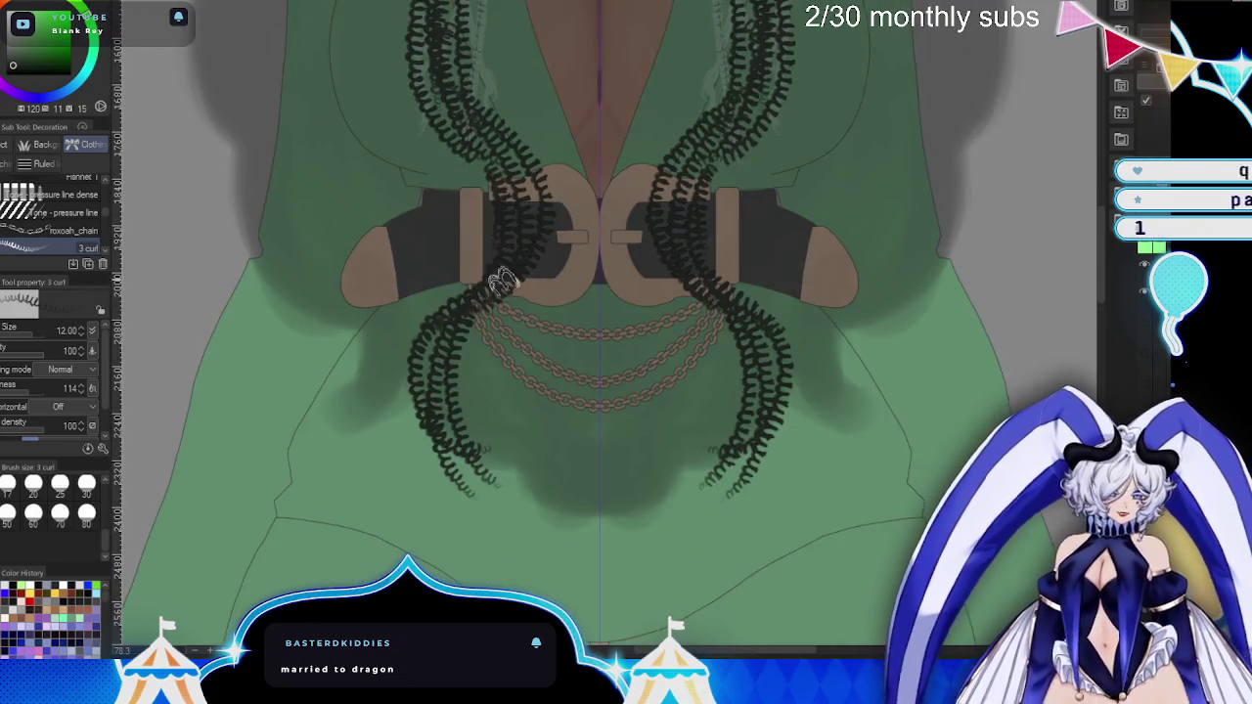
drag(447, 358, 490, 544)
drag(507, 289, 512, 329)
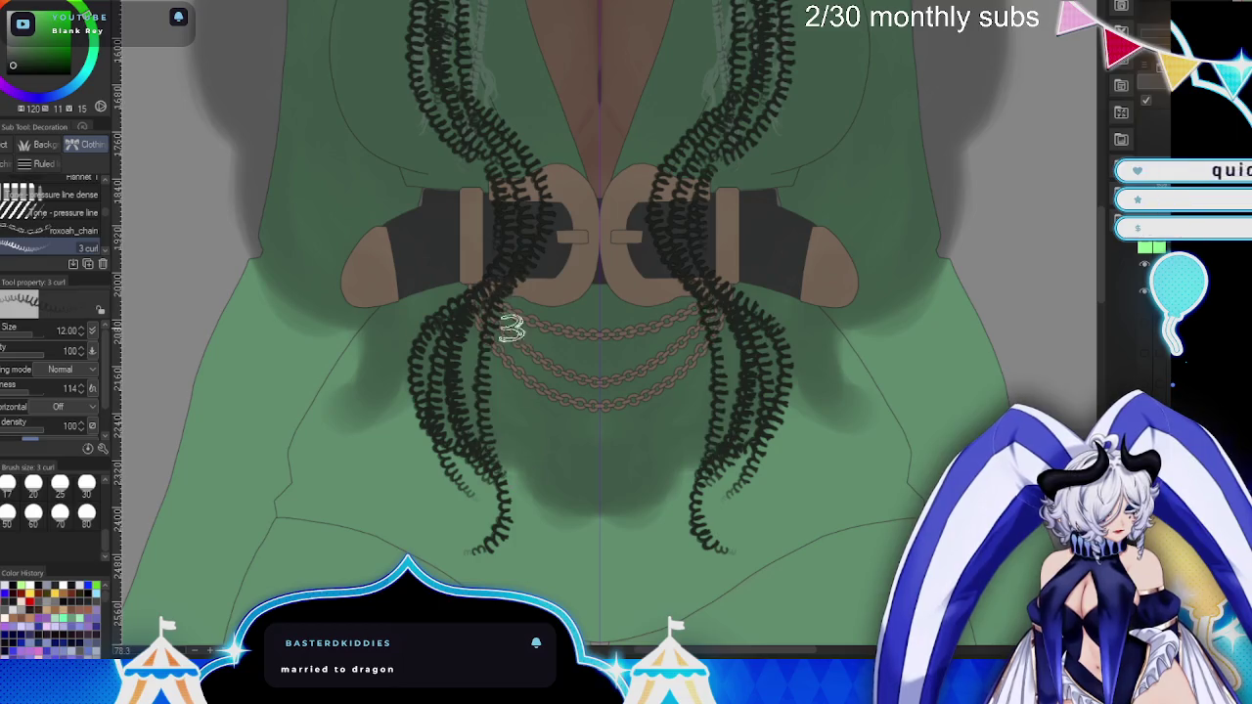
scroll(563, 291, up, 10)
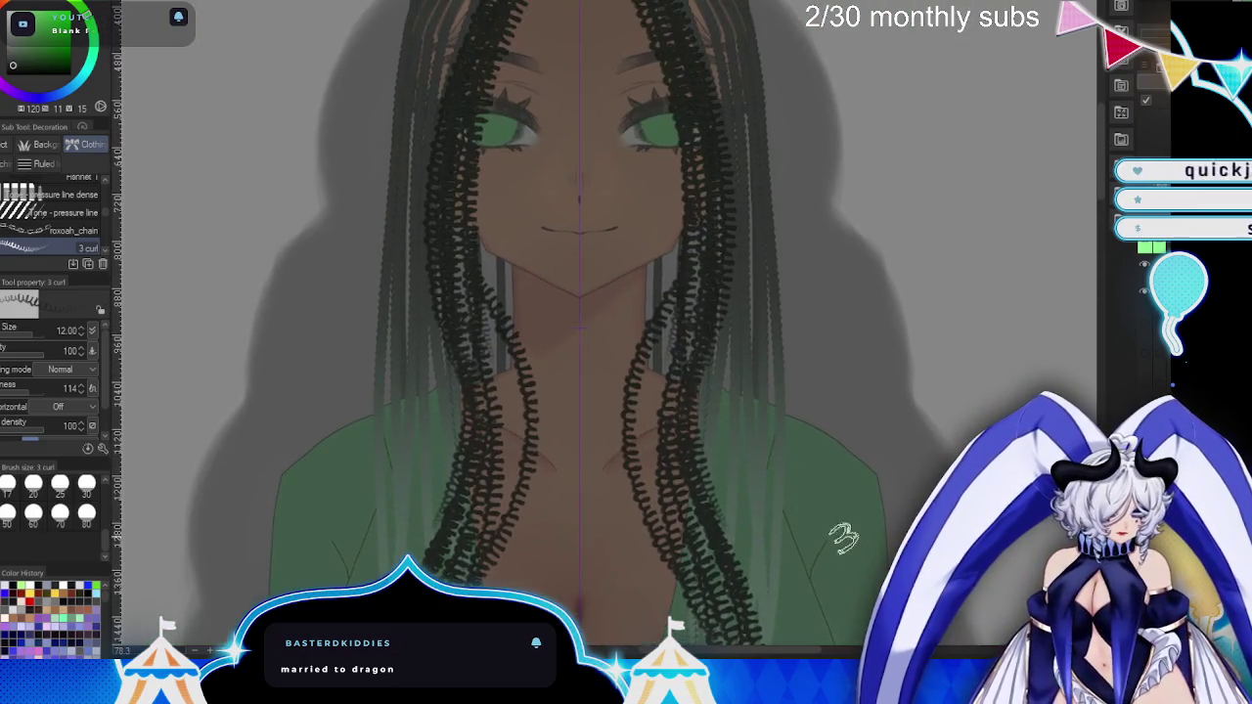
drag(450, 80, 489, 330)
scroll(799, 432, up, 3)
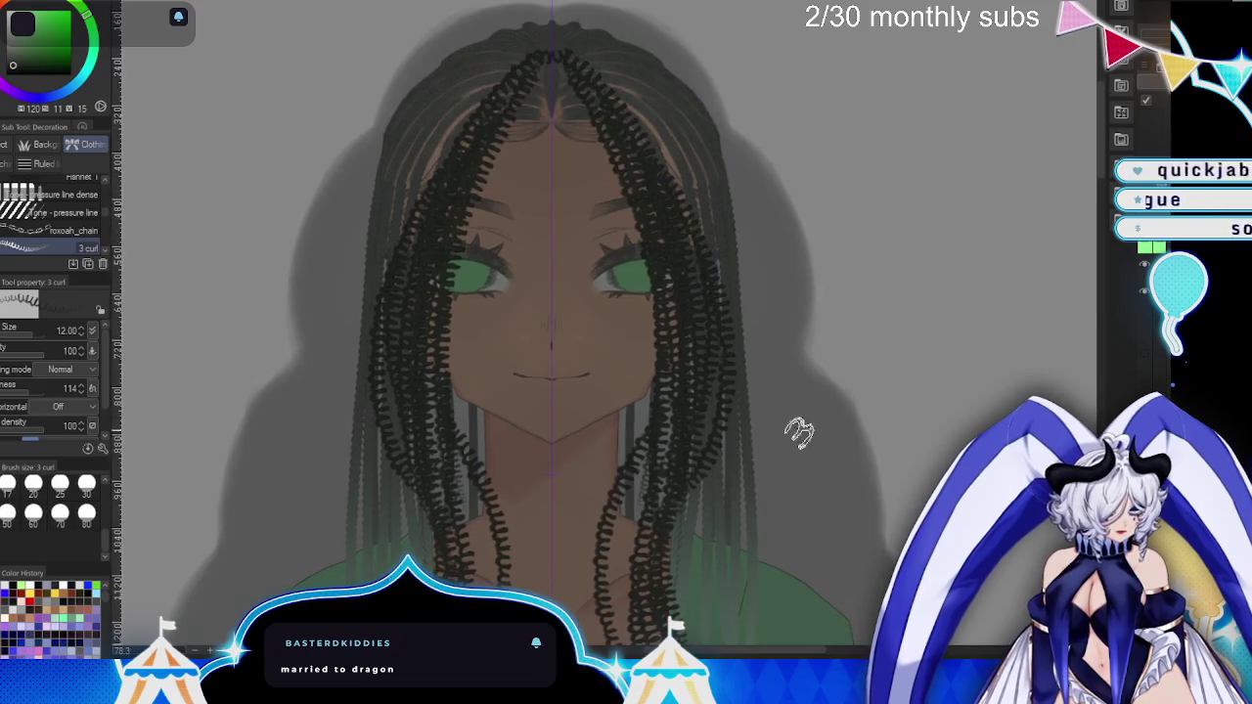
scroll(935, 433, down, 3)
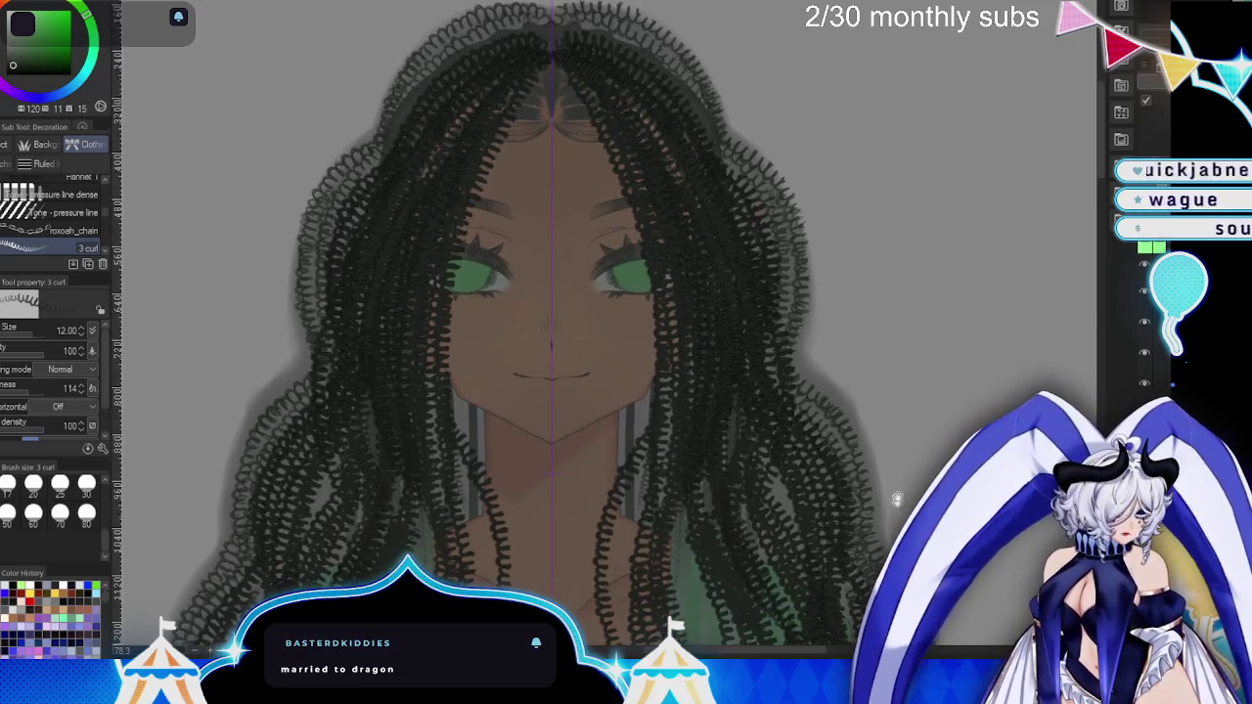
- Draw three more mirrored curl strokes down the hair sides, then undo them with Ctrl+Z
scroll(935, 432, up, 3)
scroll(935, 433, up, 2)
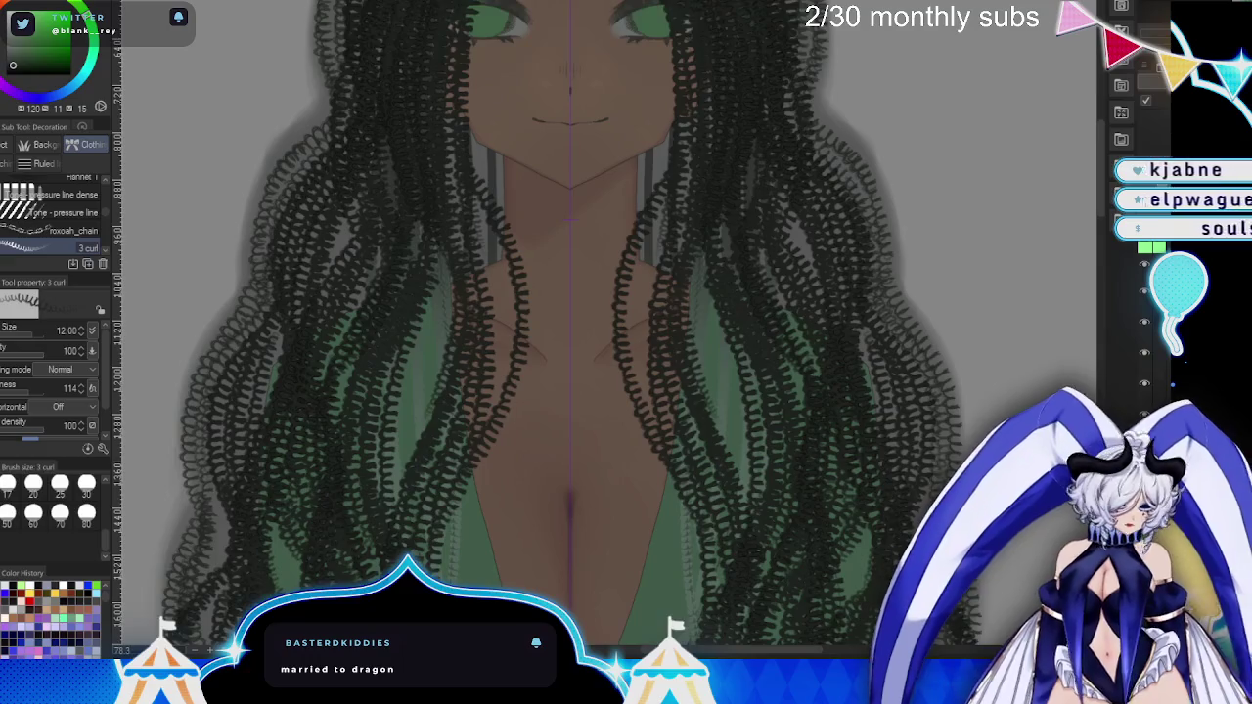
scroll(760, 293, down, 3)
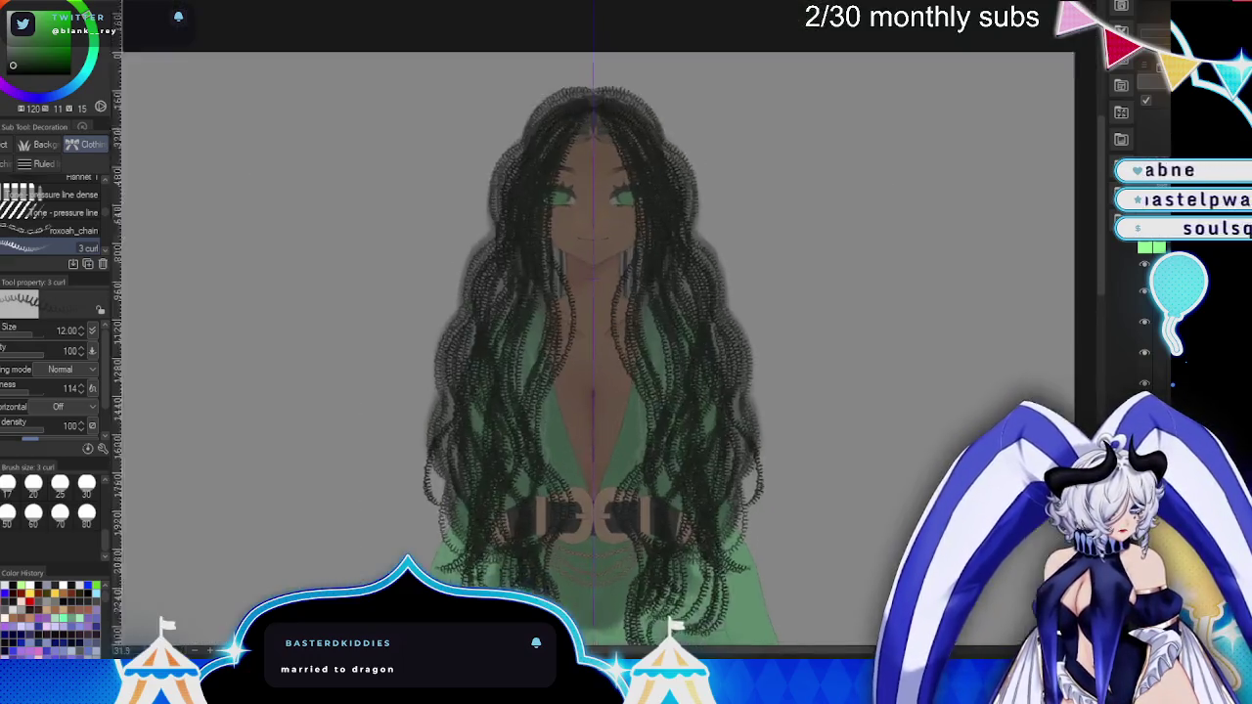
scroll(759, 293, up, 2)
scroll(759, 294, down, 1)
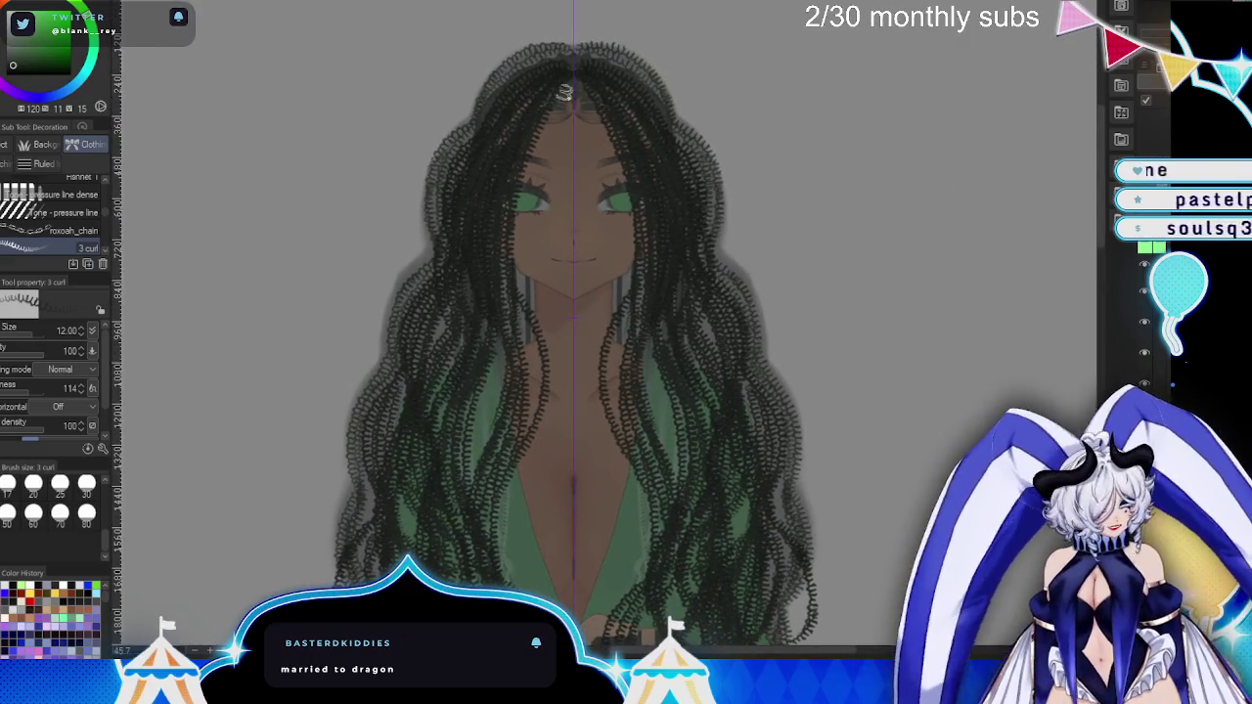
drag(648, 331, 677, 489)
scroll(691, 121, up, 2)
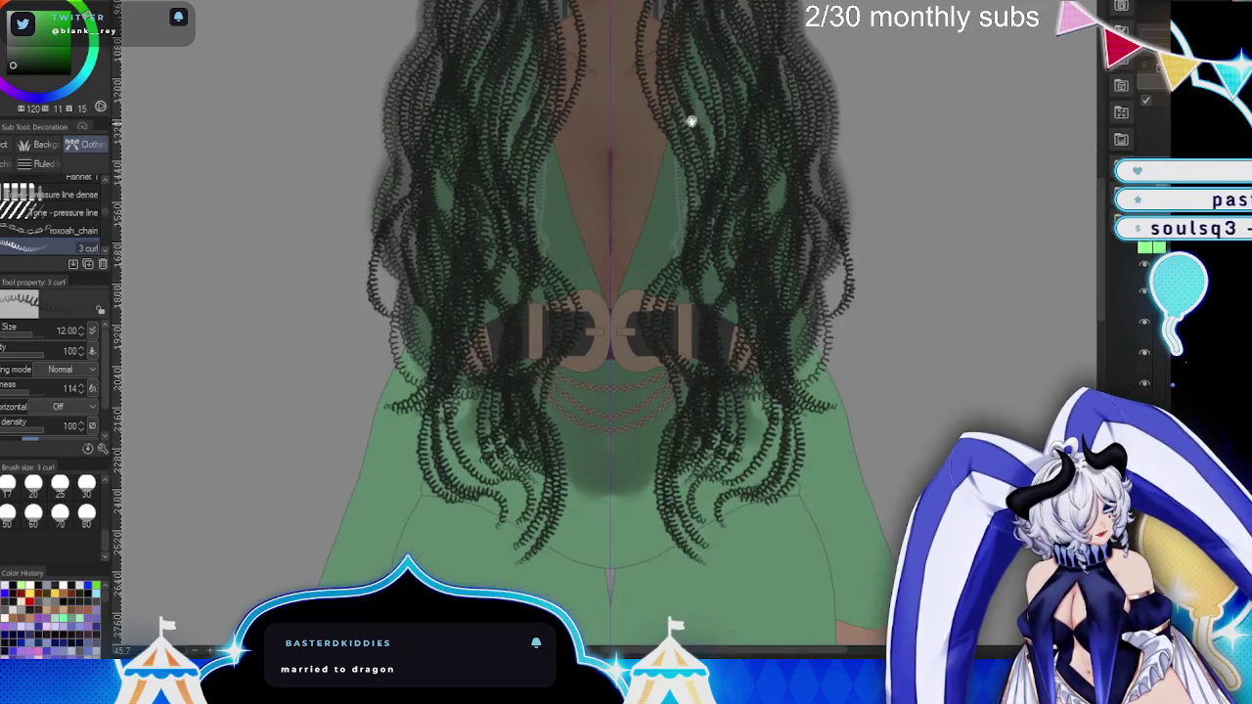
drag(541, 279, 519, 342)
drag(509, 387, 515, 492)
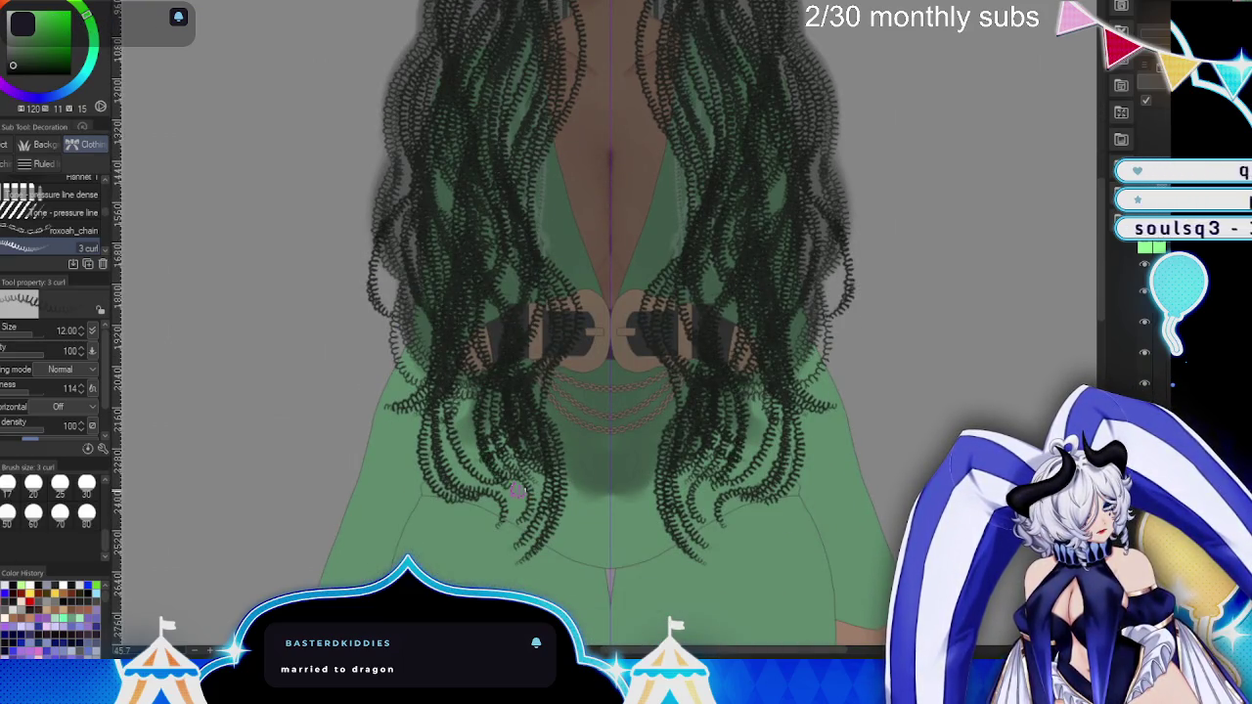
key(ctrl+z)
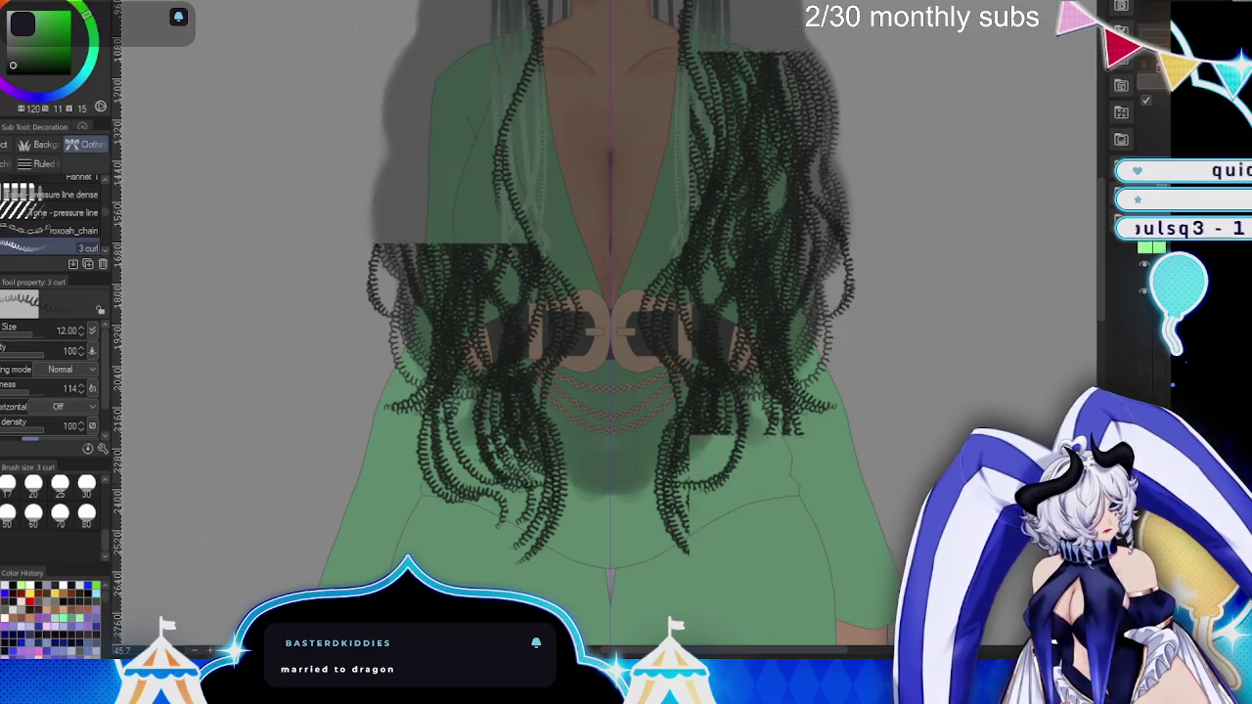
- Undo more of the dense curl strokes and frame the face, neck and chest
key(ctrl+z)
scroll(749, 456, down, 2)
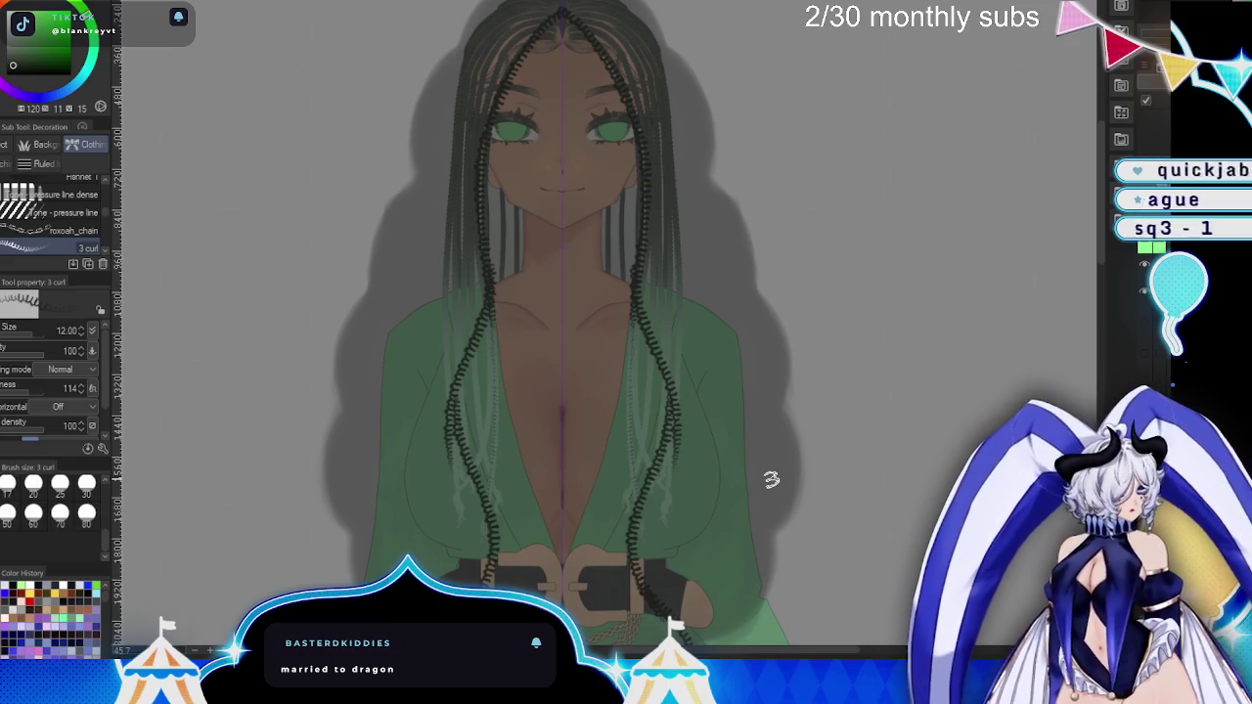
scroll(771, 480, up, 2)
scroll(643, 394, up, 1)
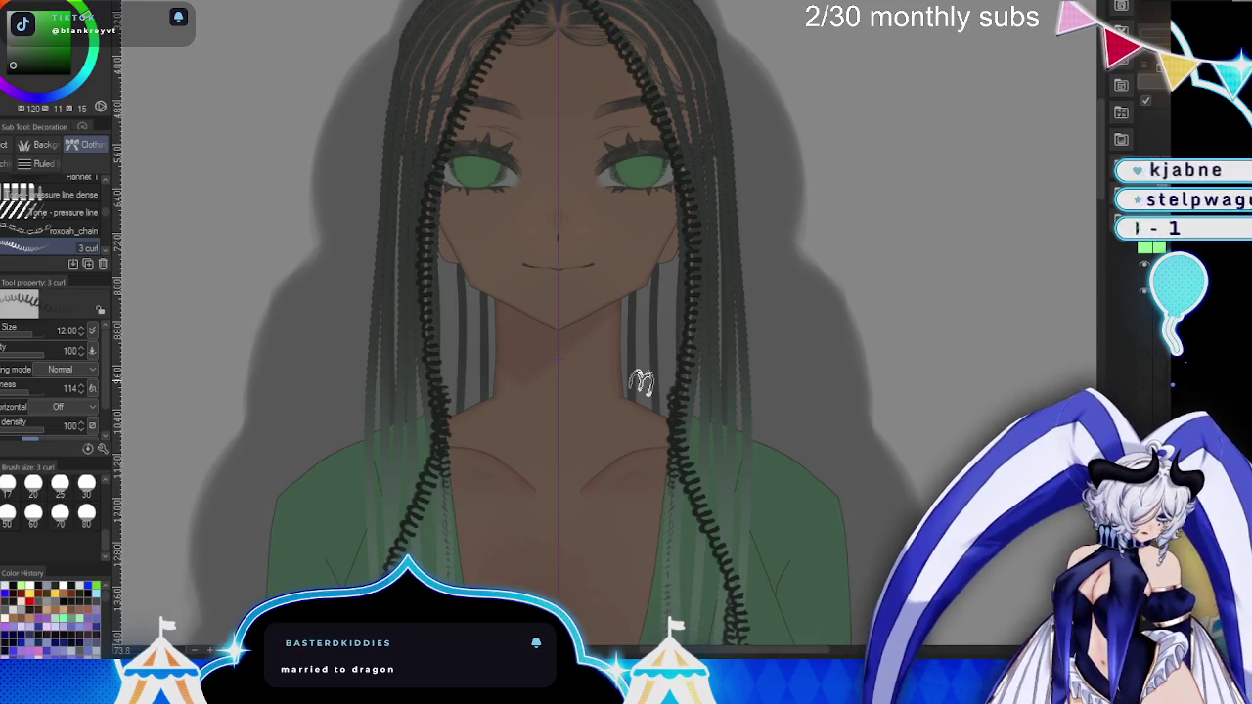
scroll(601, 147, up, 2)
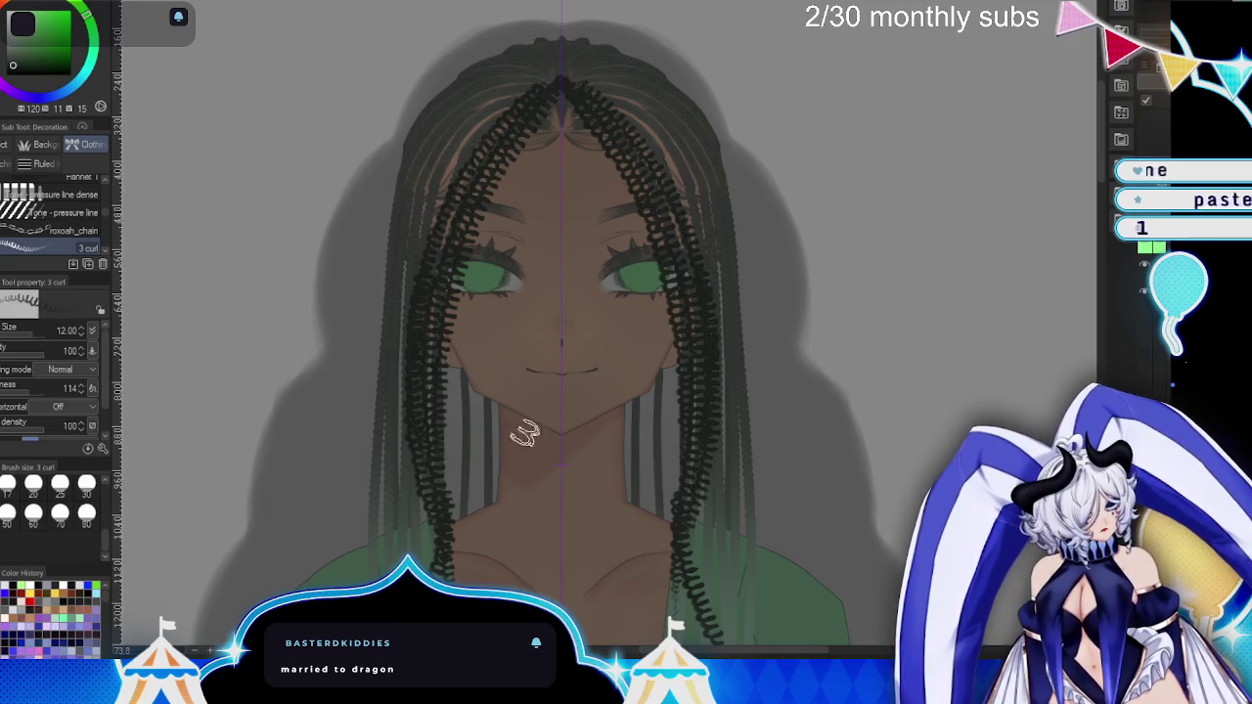
drag(539, 374, 584, 179)
- Ink mirrored curl strokes down the left braid, extending one past the belt
mouse_move(491, 29)
mouse_down()
mouse_move(471, 291)
mouse_move(421, 534)
mouse_up()
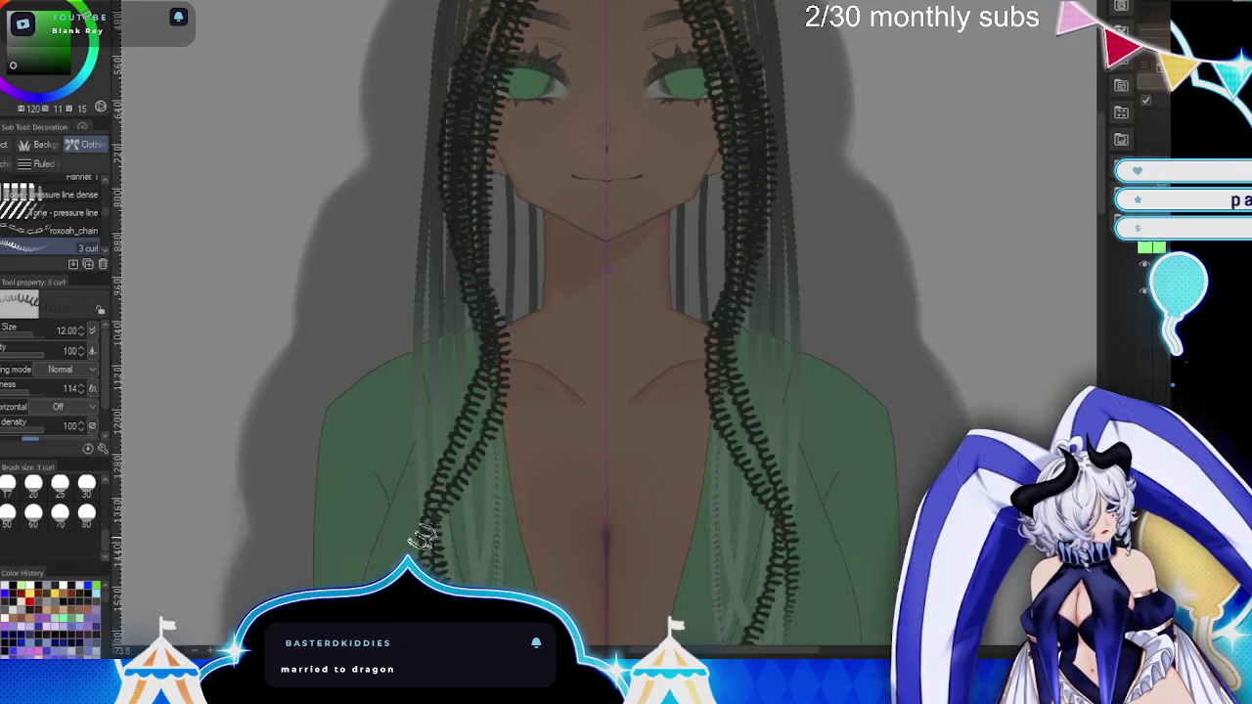
drag(489, 342, 443, 501)
drag(556, 528, 540, 225)
drag(419, 123, 478, 392)
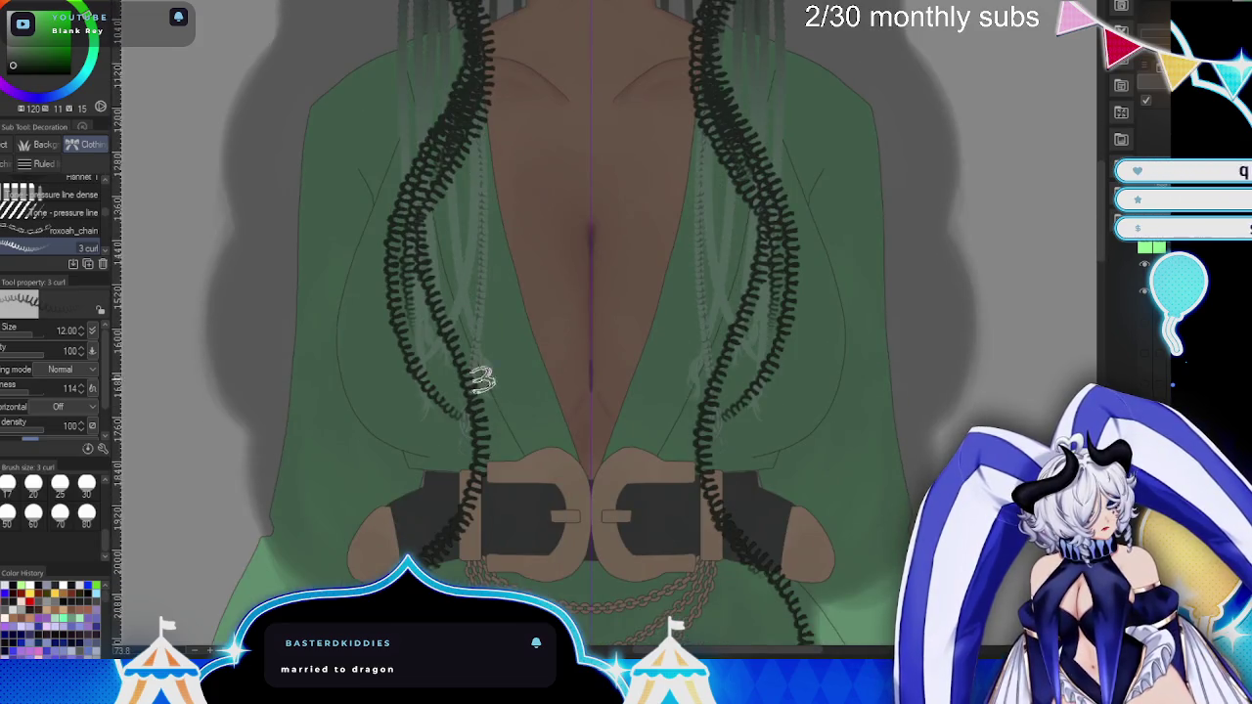
drag(411, 235, 470, 391)
mouse_move(448, 250)
mouse_down()
mouse_move(489, 460)
mouse_move(484, 578)
mouse_up()
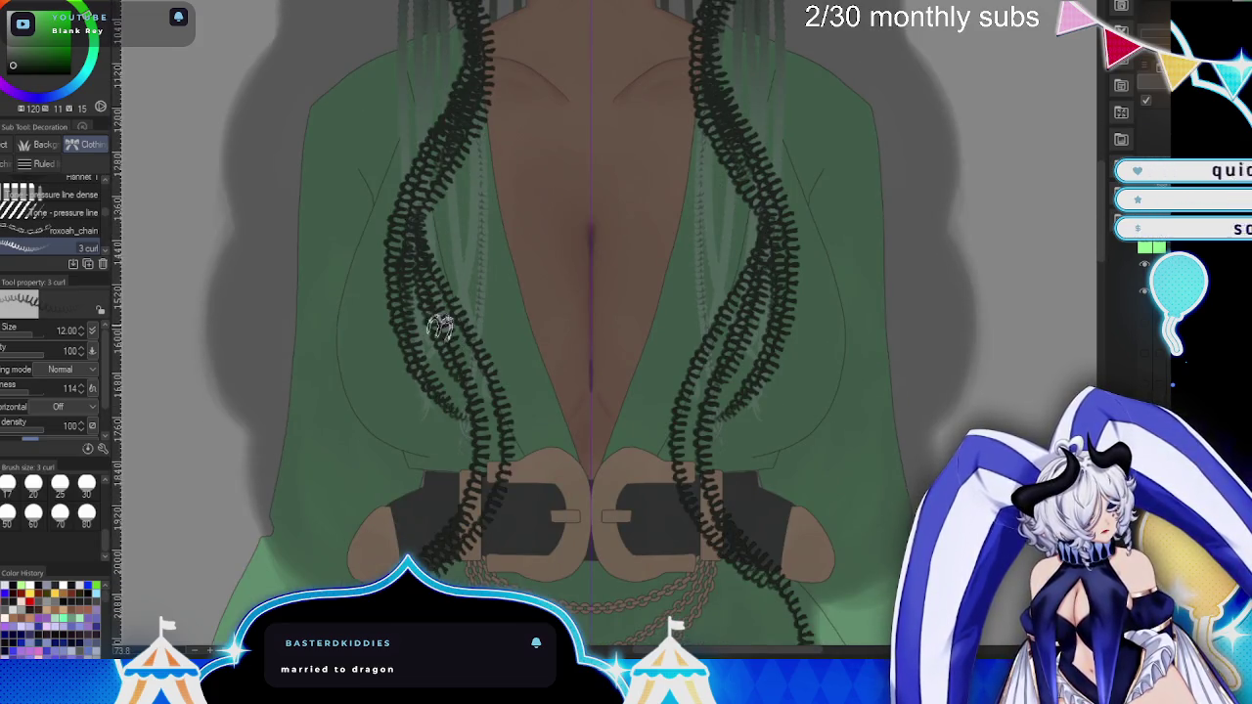
- Ink curls along the outer left braid down to the braid ends
drag(656, 499, 675, 303)
drag(648, 456, 624, 341)
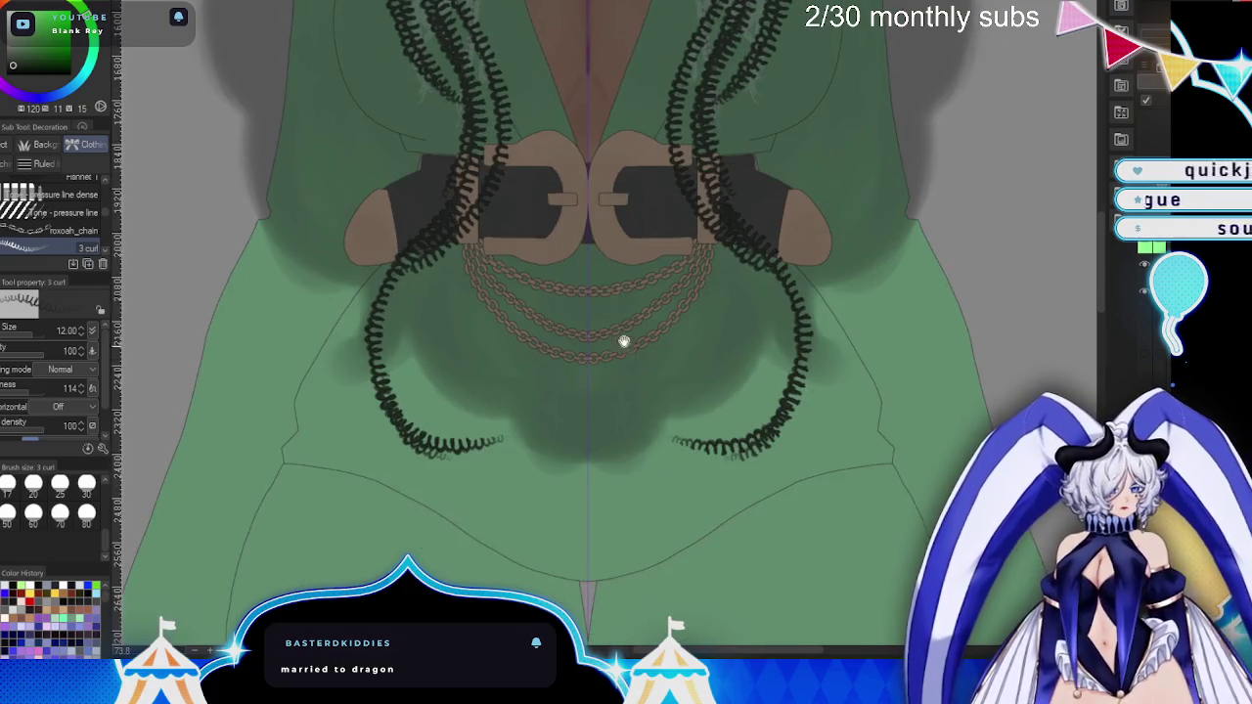
drag(450, 186, 401, 455)
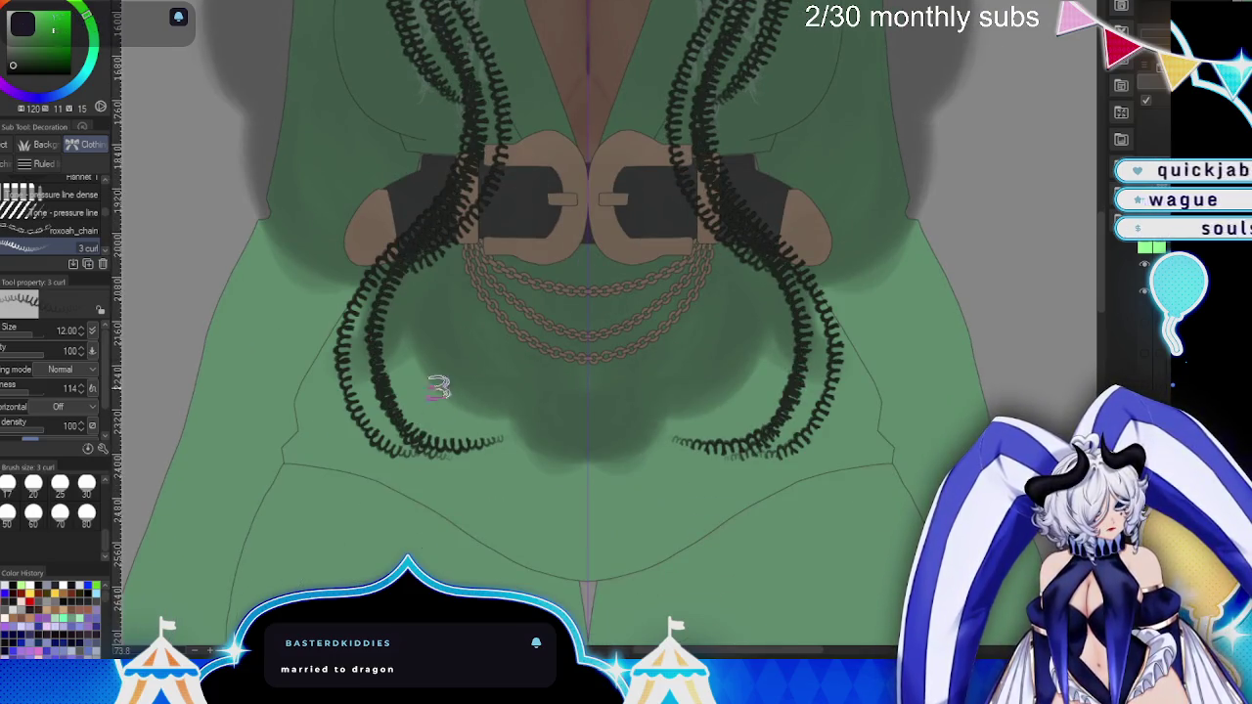
drag(371, 285, 396, 450)
mouse_move(416, 260)
mouse_down()
mouse_move(401, 441)
mouse_move(443, 543)
mouse_up()
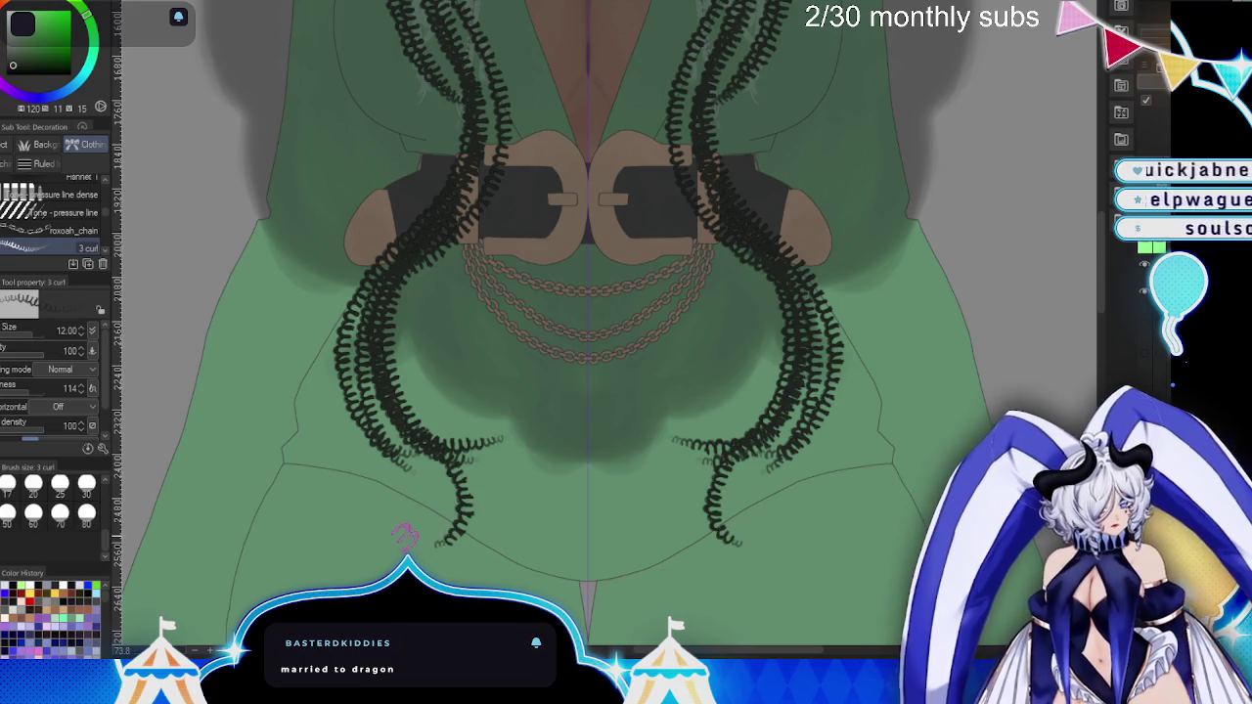
- Add more curl strands on the left braid, across the belt and from the neck down
drag(780, 515, 736, 427)
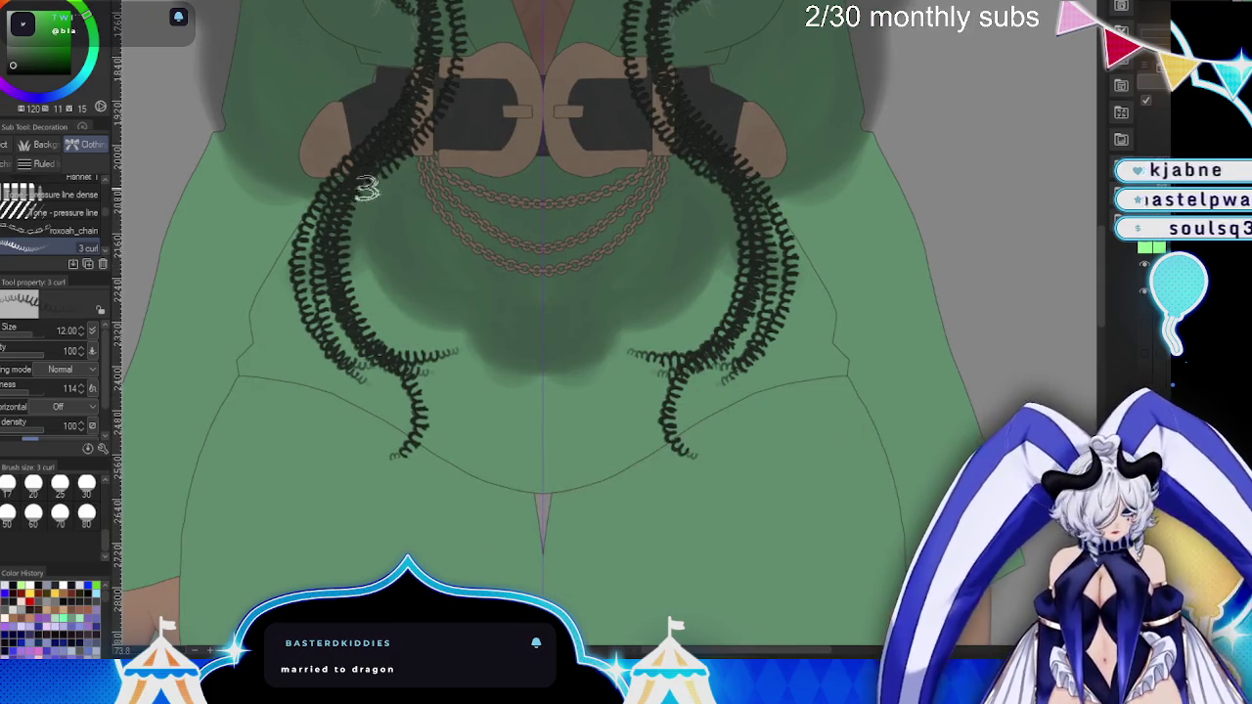
drag(364, 174, 364, 338)
drag(729, 289, 749, 553)
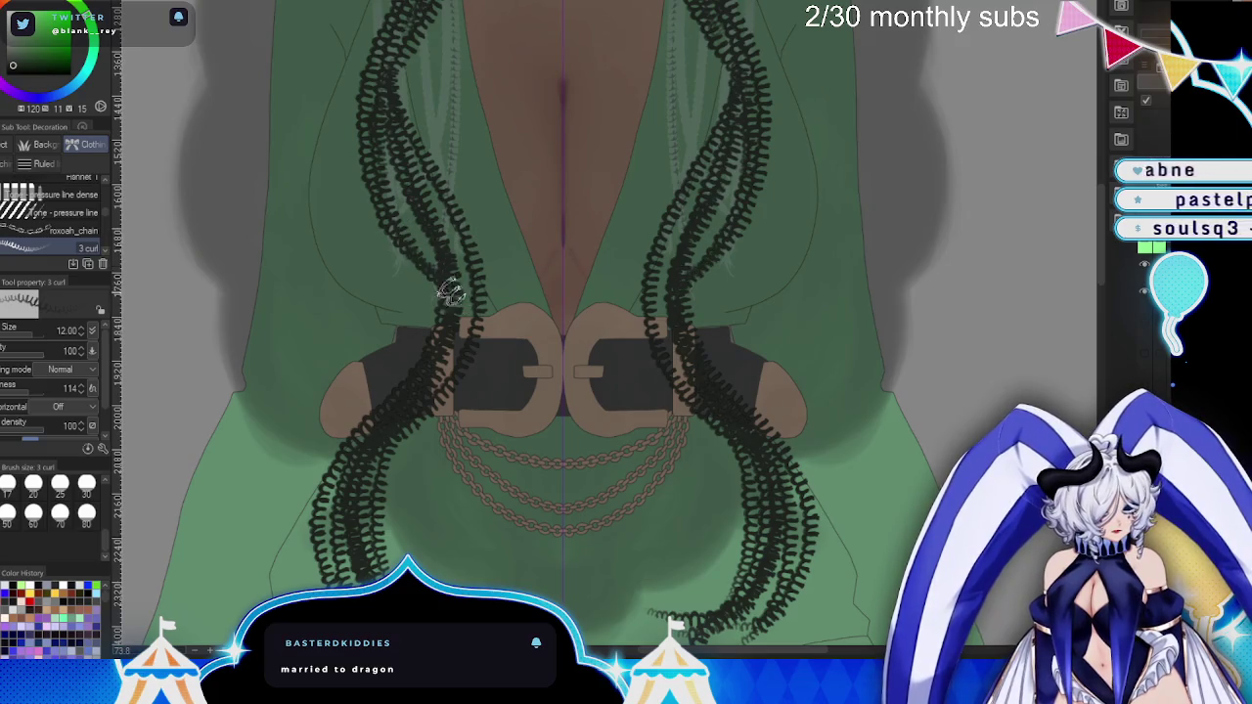
drag(450, 292, 392, 475)
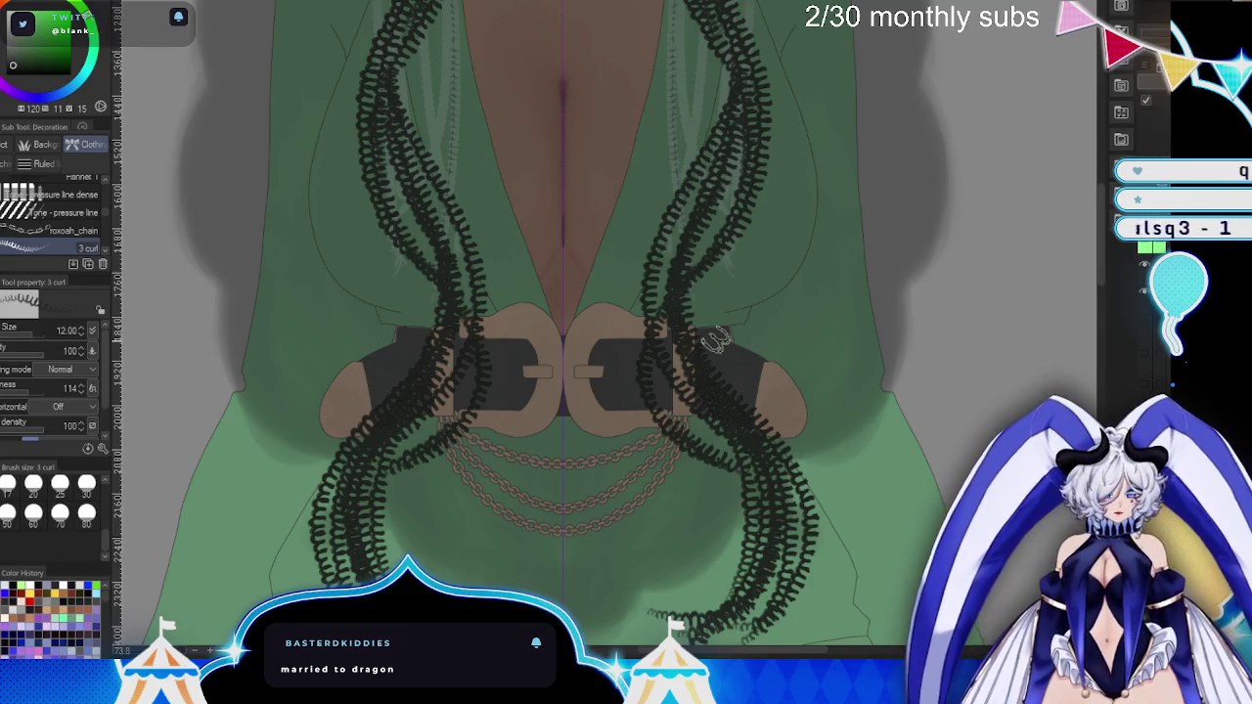
scroll(845, 500, up, 1)
scroll(842, 587, up, 4)
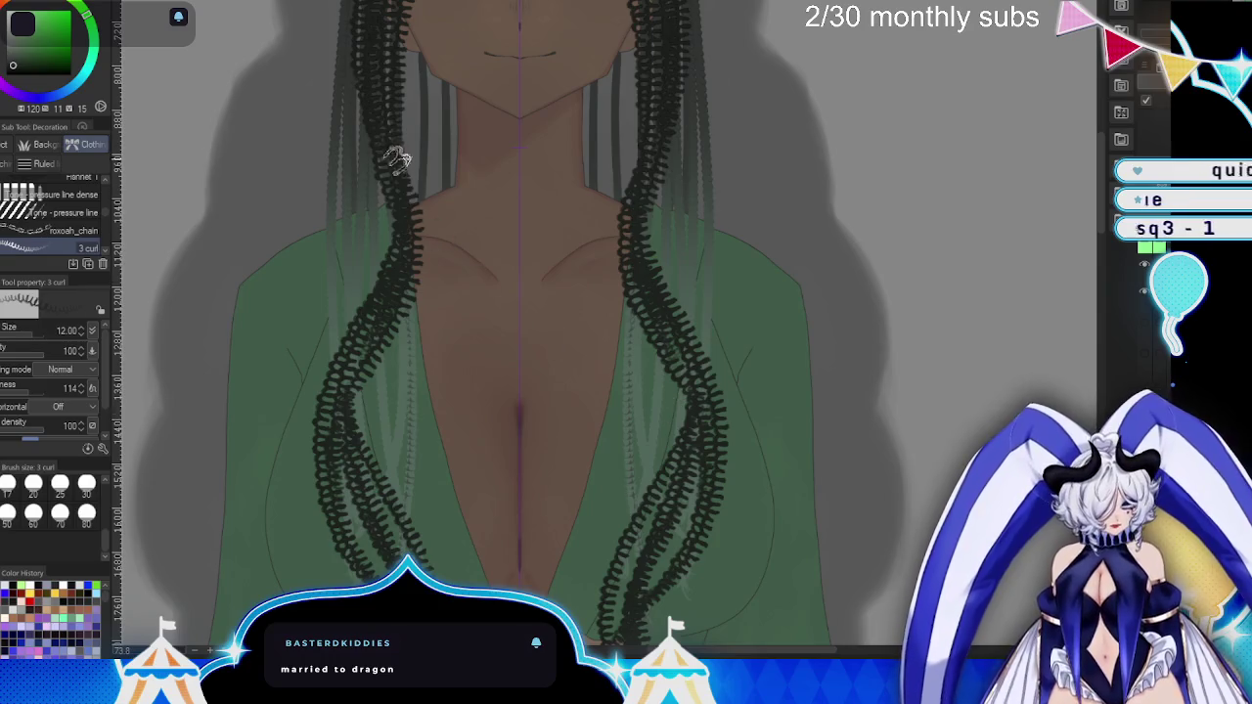
drag(396, 160, 323, 431)
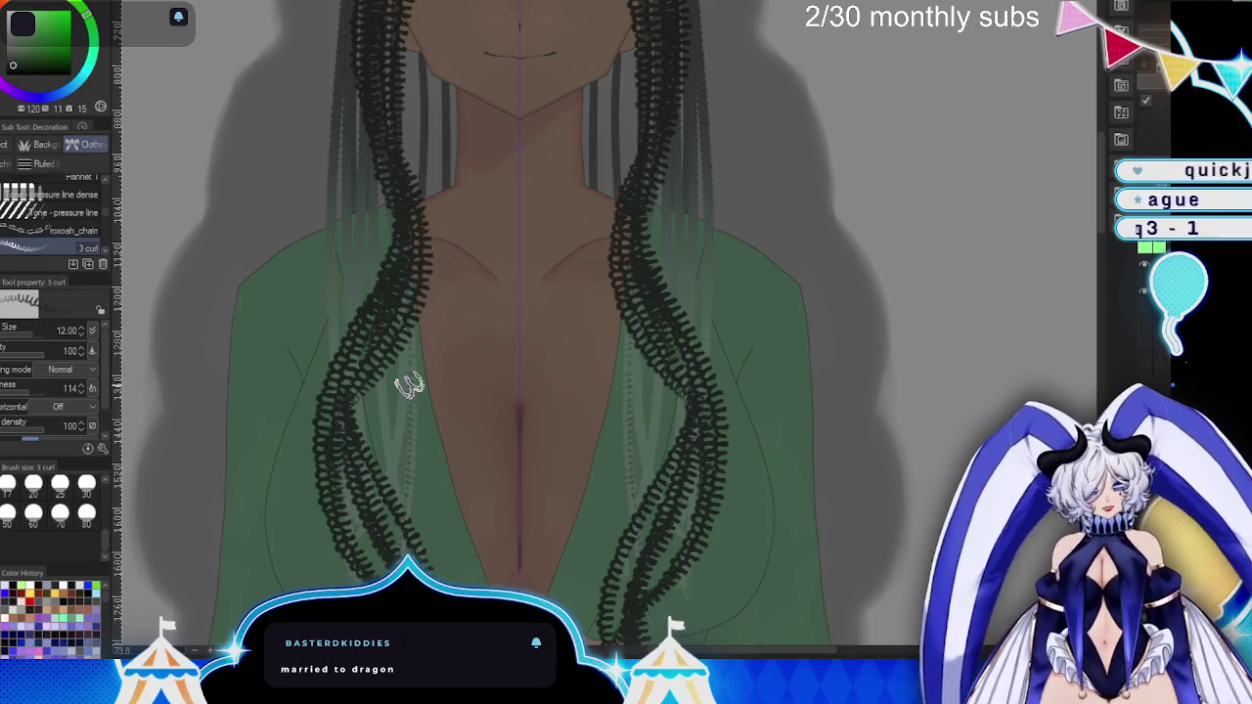
- Zoom out to see the whole bust with its mirrored curl braids
scroll(808, 356, up, 2)
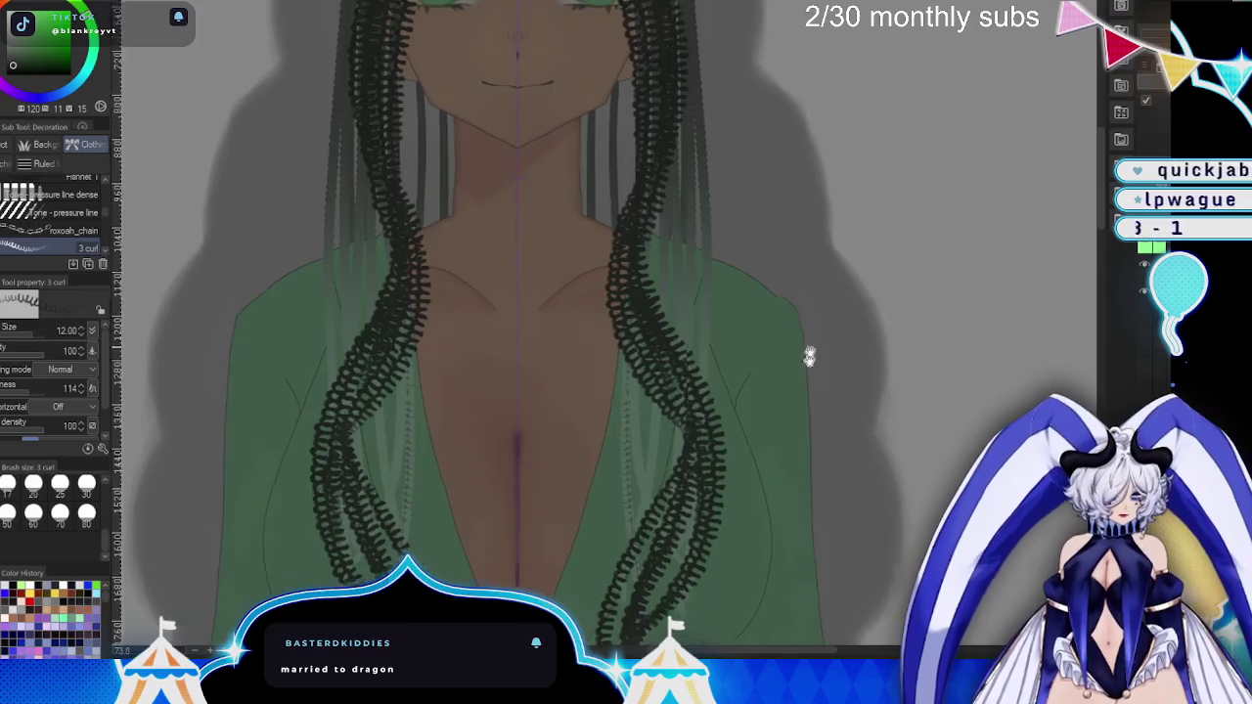
scroll(851, 490, up, 2)
scroll(713, 526, up, 1)
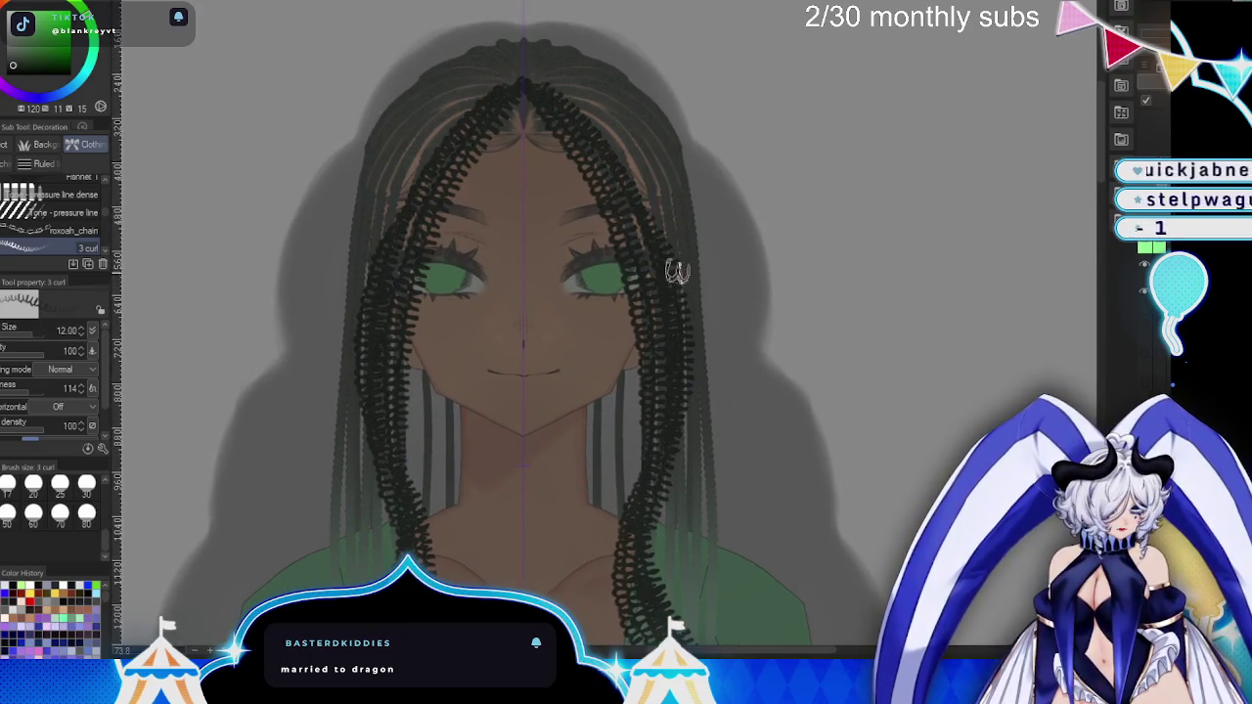
scroll(872, 300, down, 3)
scroll(872, 300, down, 1)
key(ctrl+minus)
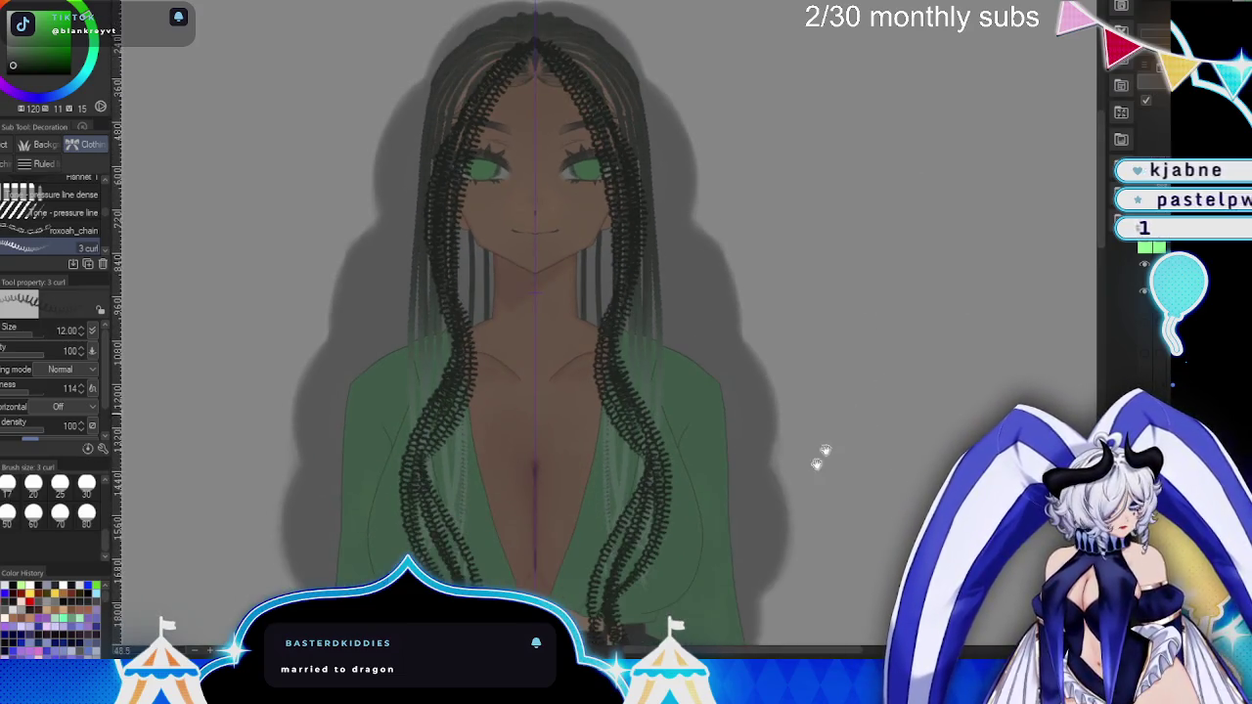
drag(825, 451, 898, 353)
click(1144, 351)
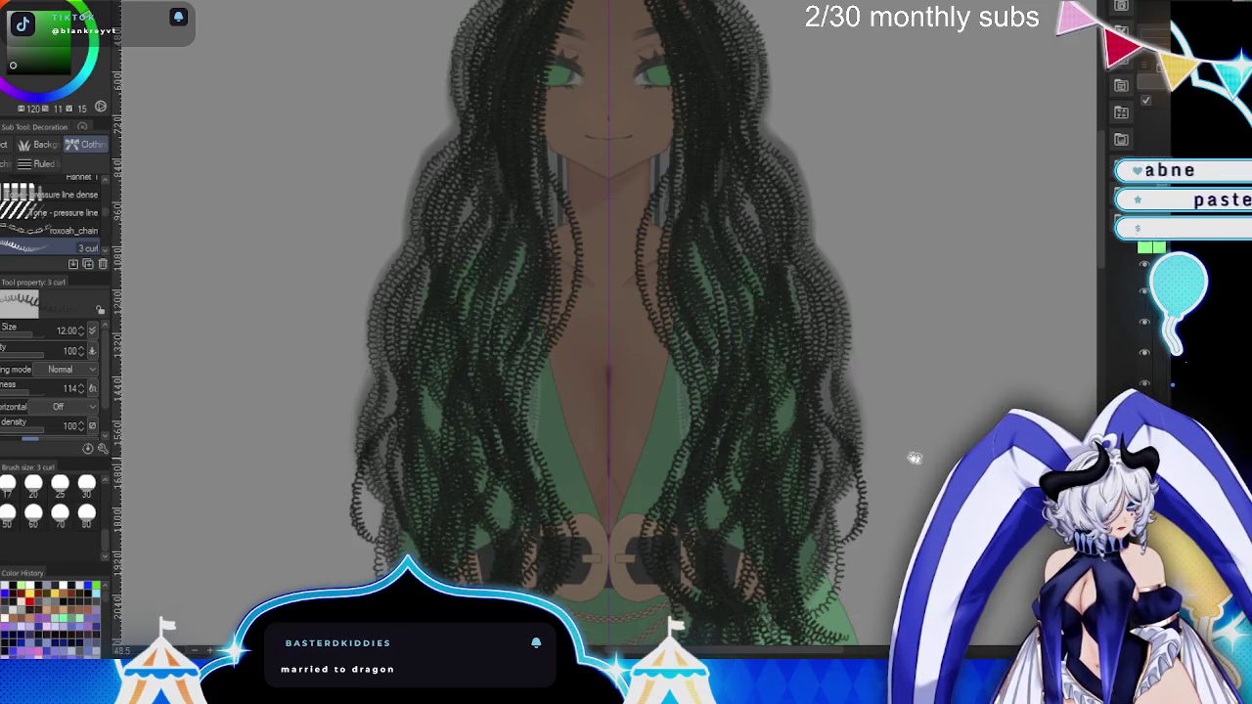
scroll(903, 277, down, 3)
scroll(903, 277, up, 3)
scroll(917, 322, down, 2)
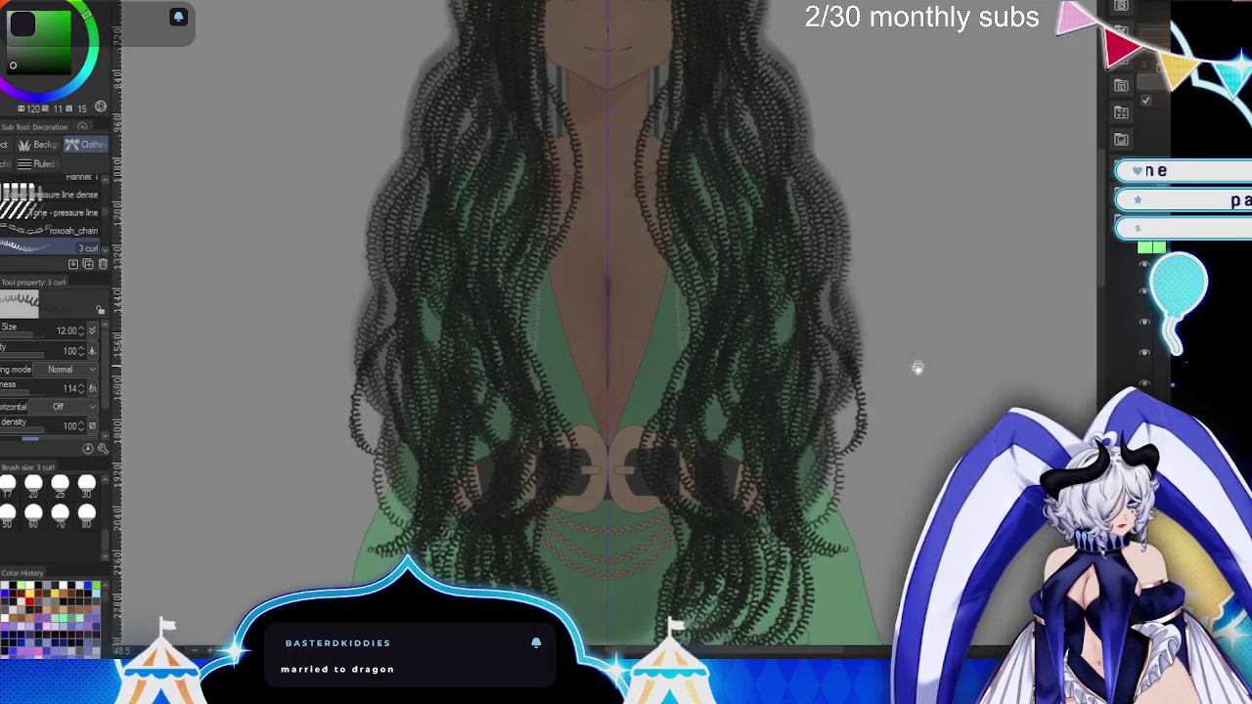
scroll(918, 368, down, 2)
scroll(1007, 283, up, 4)
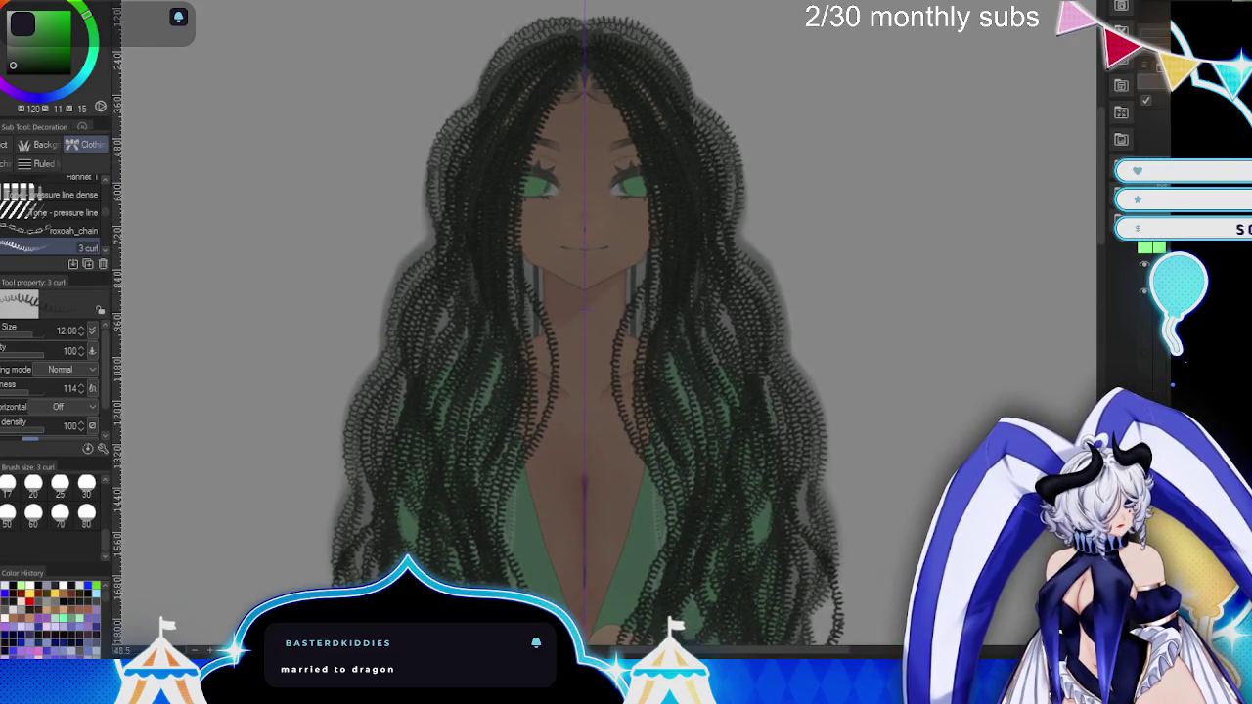
key(ctrl+z)
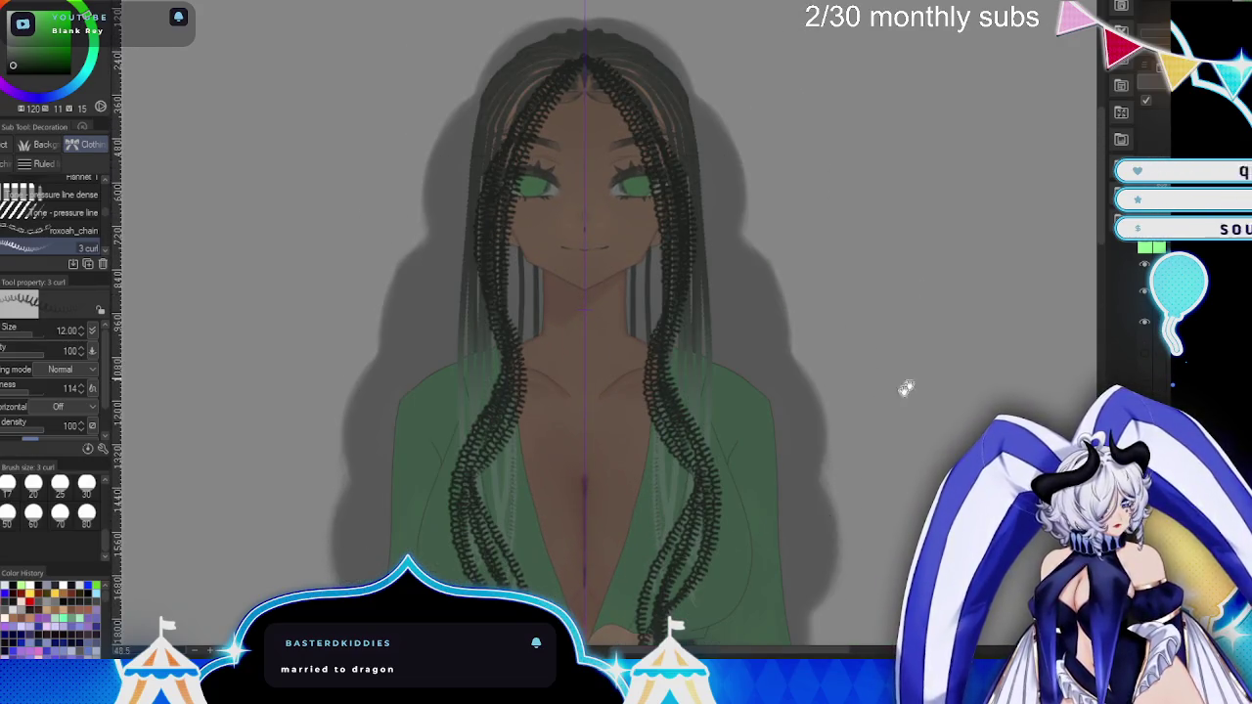
scroll(906, 389, up, 1)
scroll(861, 382, up, 1)
scroll(812, 372, up, 1)
scroll(773, 364, up, 1)
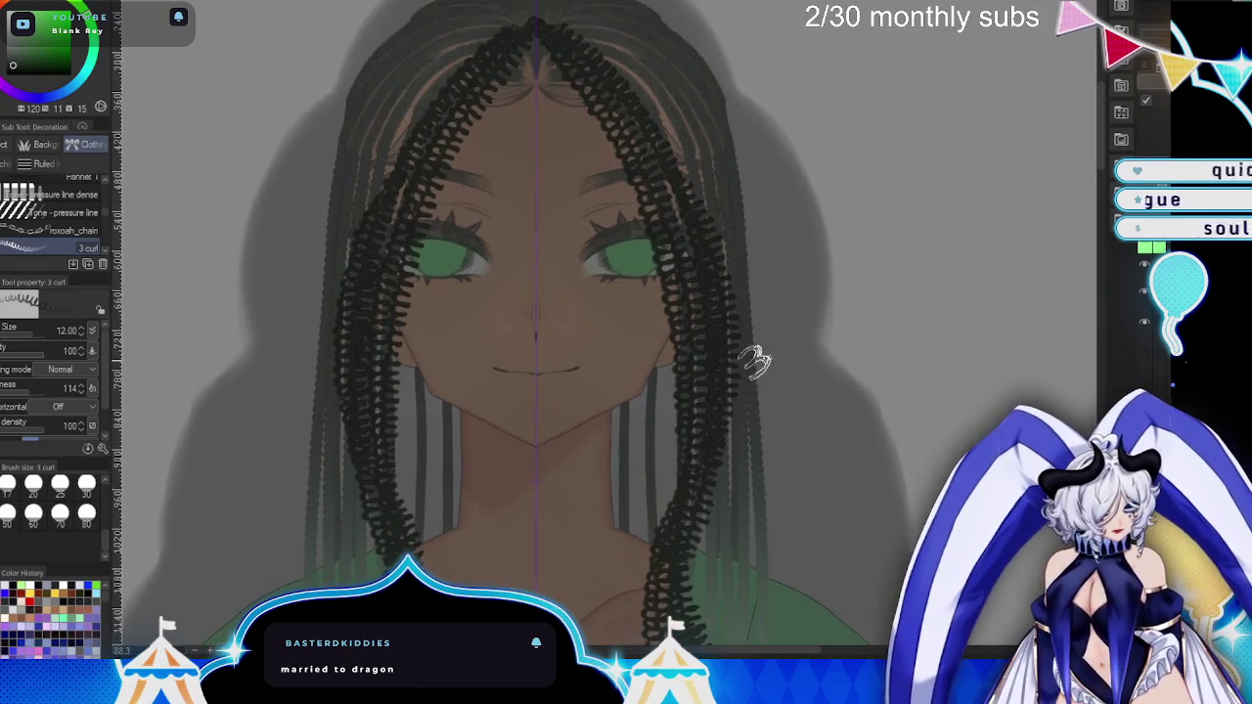
- Draw mirrored curly strands from the head down over the face and neck
mouse_move(525, 78)
mouse_down()
mouse_move(427, 396)
mouse_move(436, 538)
mouse_move(455, 543)
mouse_move(431, 548)
mouse_up()
drag(423, 293, 455, 504)
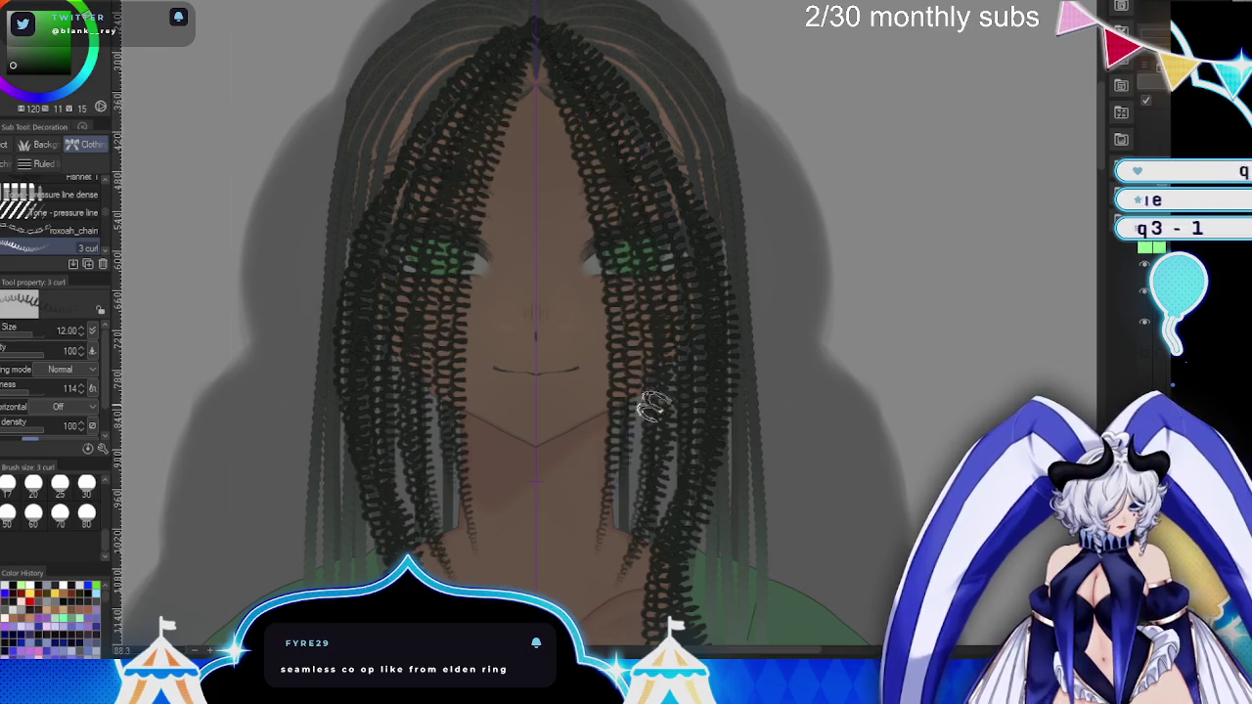
drag(648, 401, 683, 328)
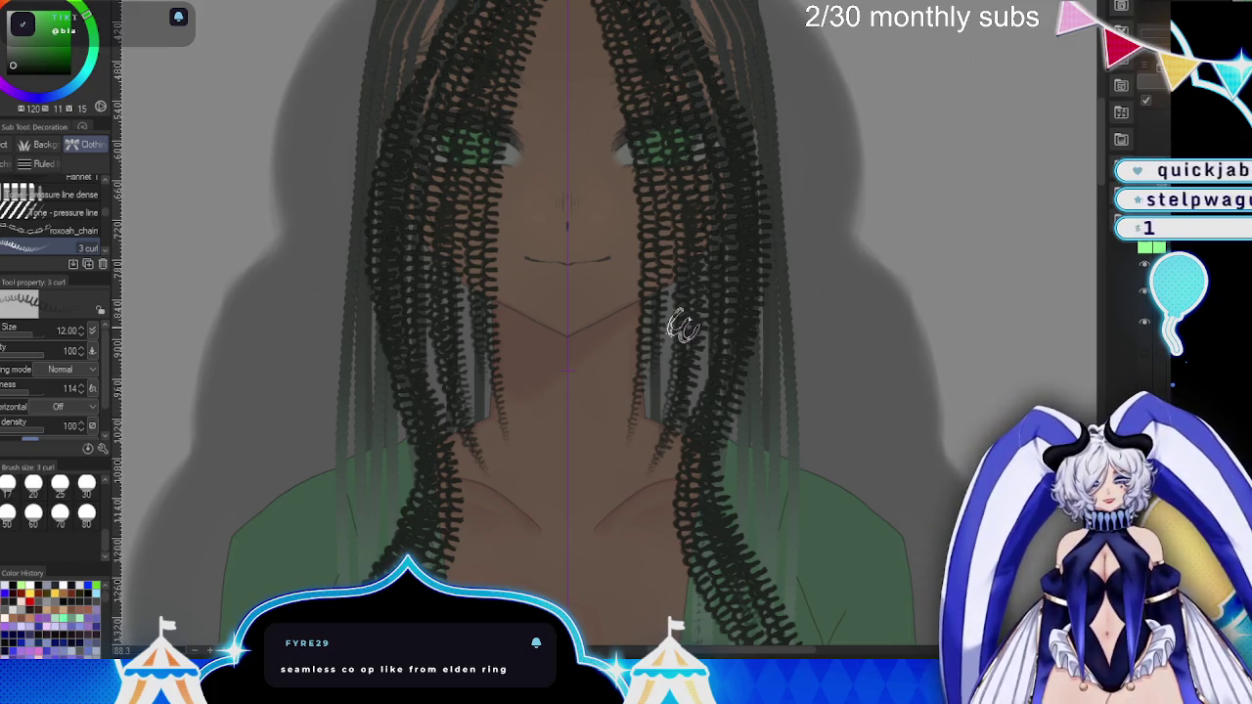
drag(709, 487, 680, 321)
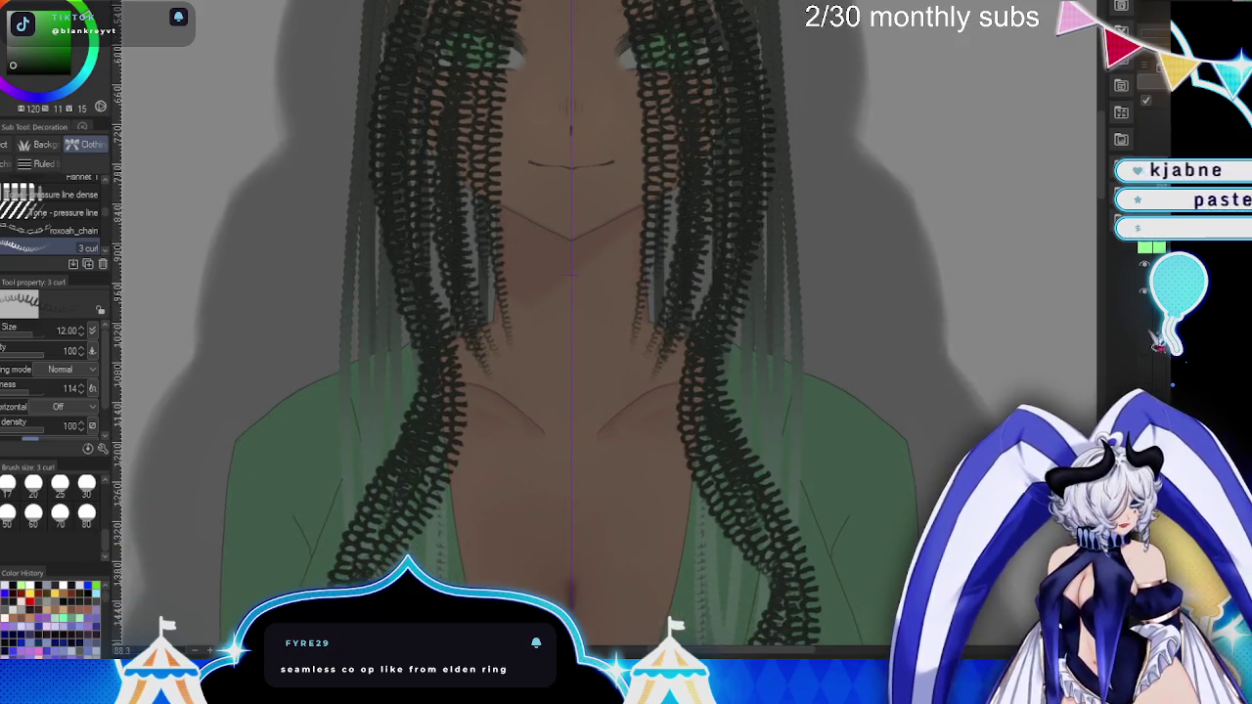
- Undo the curl strokes below the neck after comparing them once with redo
key(ctrl+z)
key(ctrl+y)
key(ctrl+z)
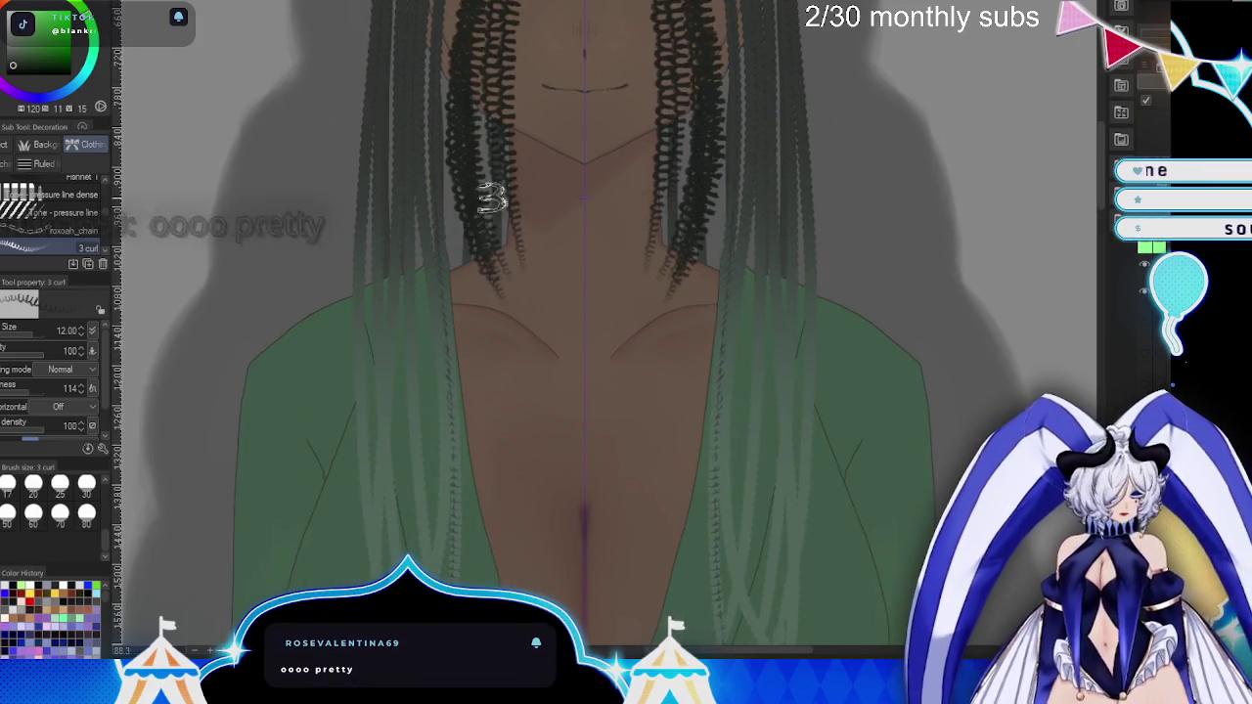
- Draw long mirrored curly braids down the chest
drag(492, 198, 479, 504)
drag(495, 250, 445, 582)
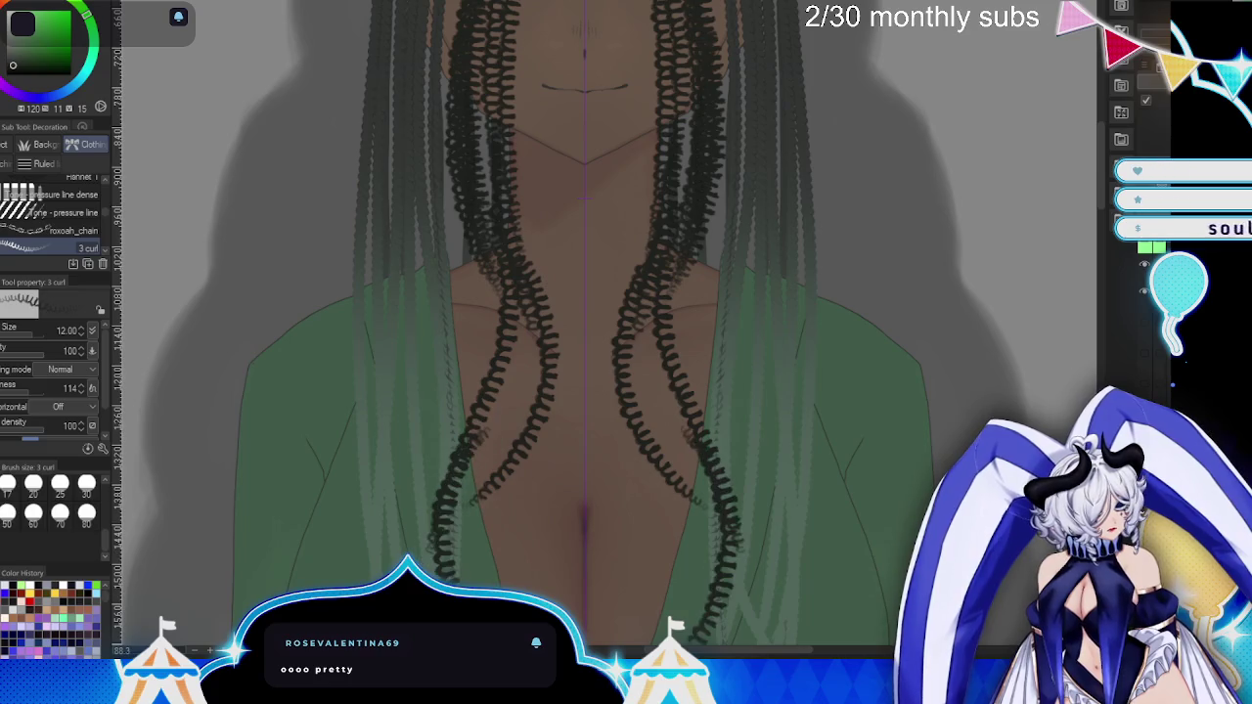
drag(518, 333, 460, 538)
mouse_move(587, 367)
mouse_down()
mouse_move(629, 531)
mouse_move(599, 370)
mouse_up()
drag(480, 85, 448, 448)
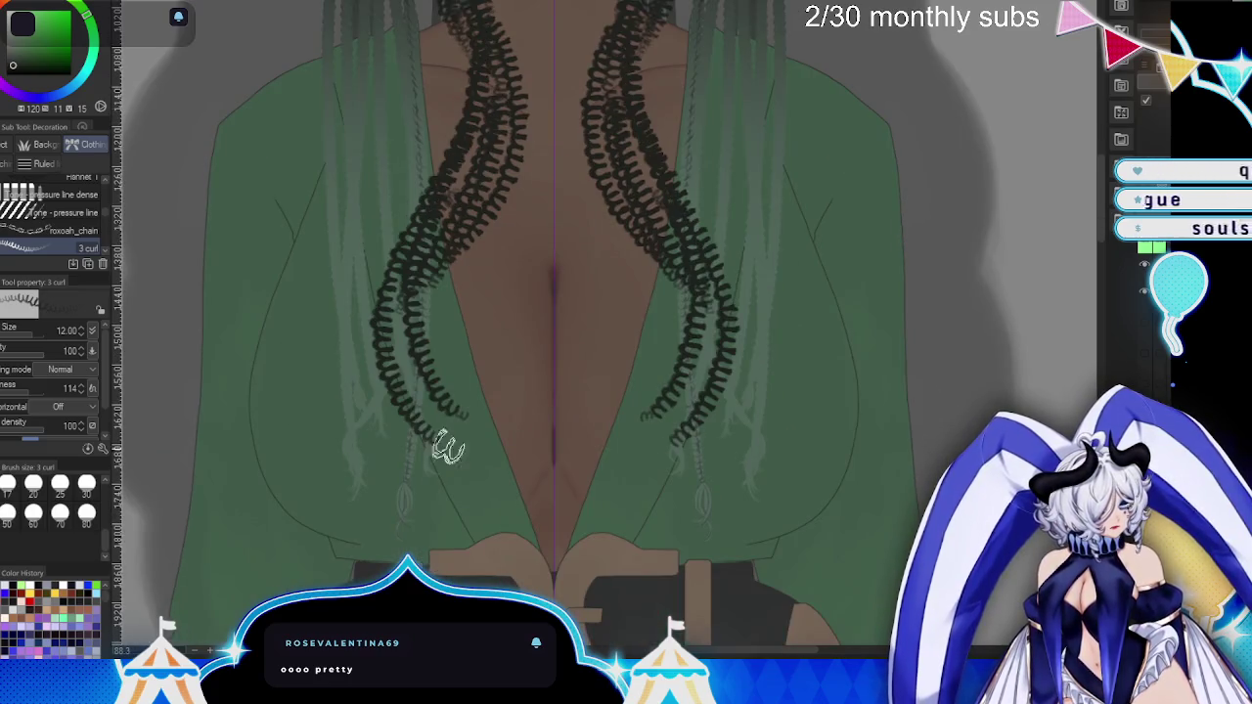
drag(460, 381, 445, 458)
drag(440, 275, 431, 393)
mouse_move(531, 302)
mouse_down()
mouse_move(461, 473)
mouse_move(507, 585)
mouse_up()
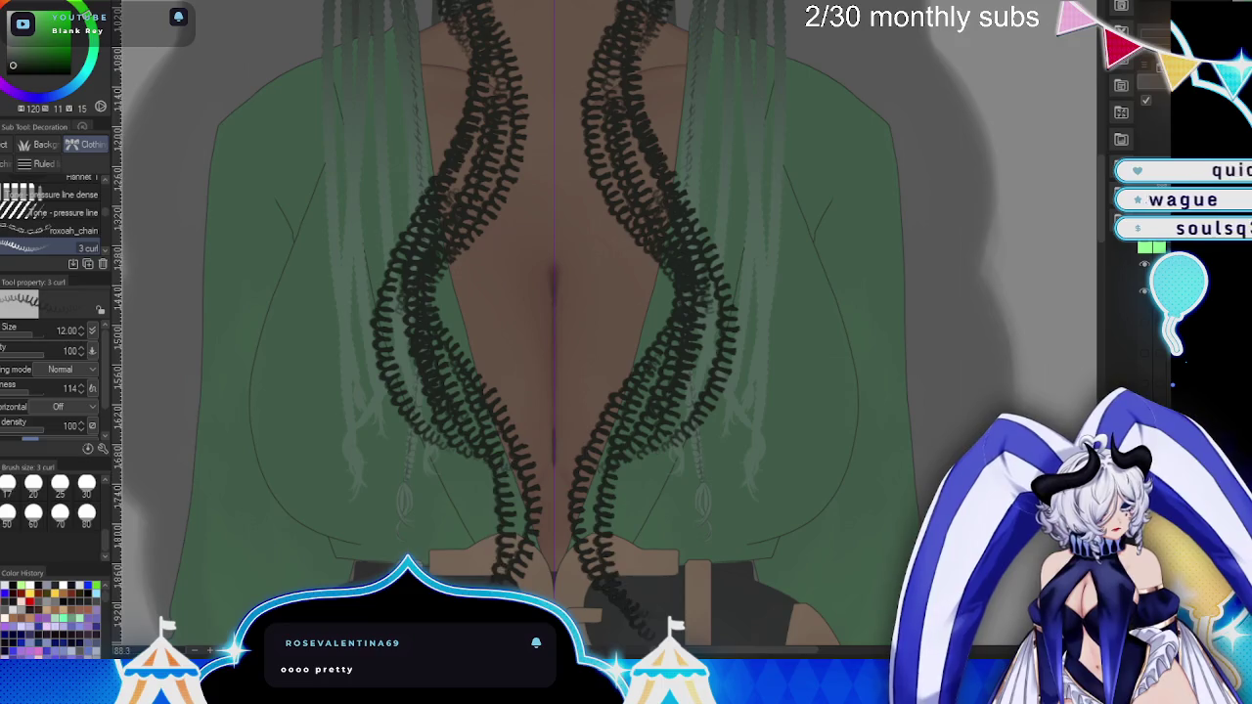
- Continue the mirrored curls from the belt downward and near the lower chest
scroll(630, 501, down, 5)
mouse_move(476, 84)
mouse_down()
mouse_move(490, 367)
mouse_move(479, 441)
mouse_up()
drag(503, 202, 460, 582)
drag(460, 416, 470, 562)
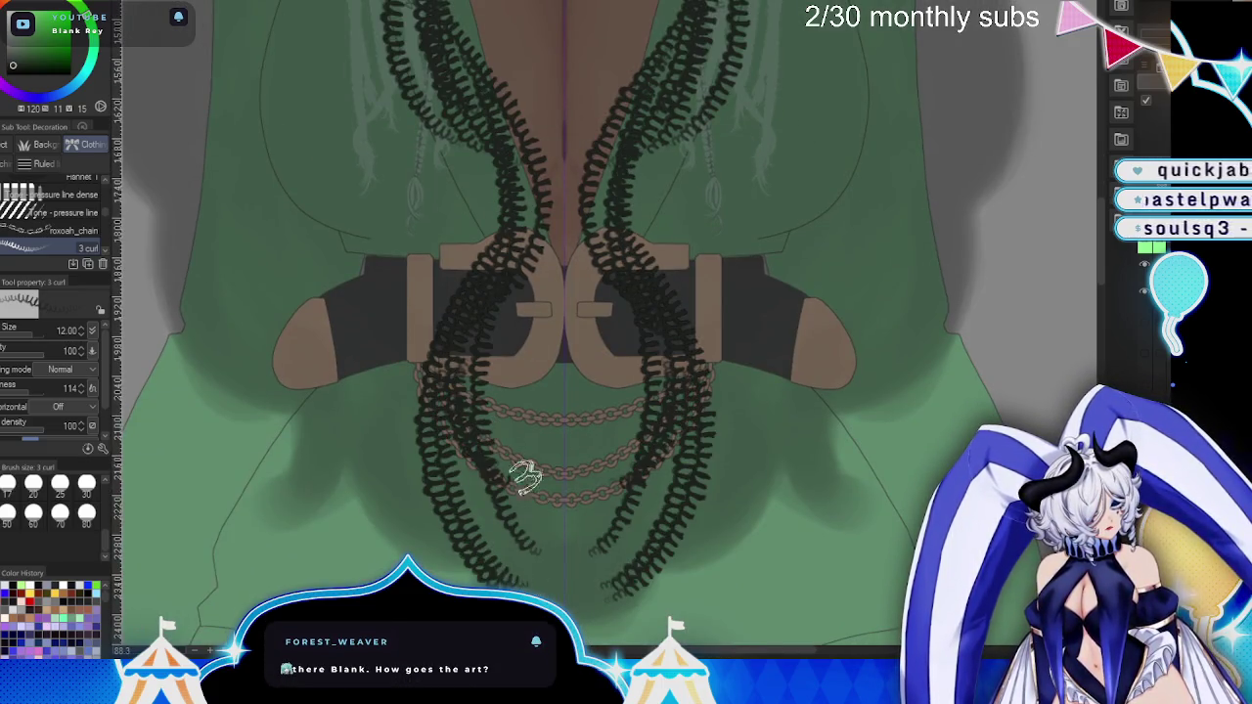
drag(524, 476, 536, 583)
- Draw curly strands over the centre chains
scroll(536, 366, up, 5)
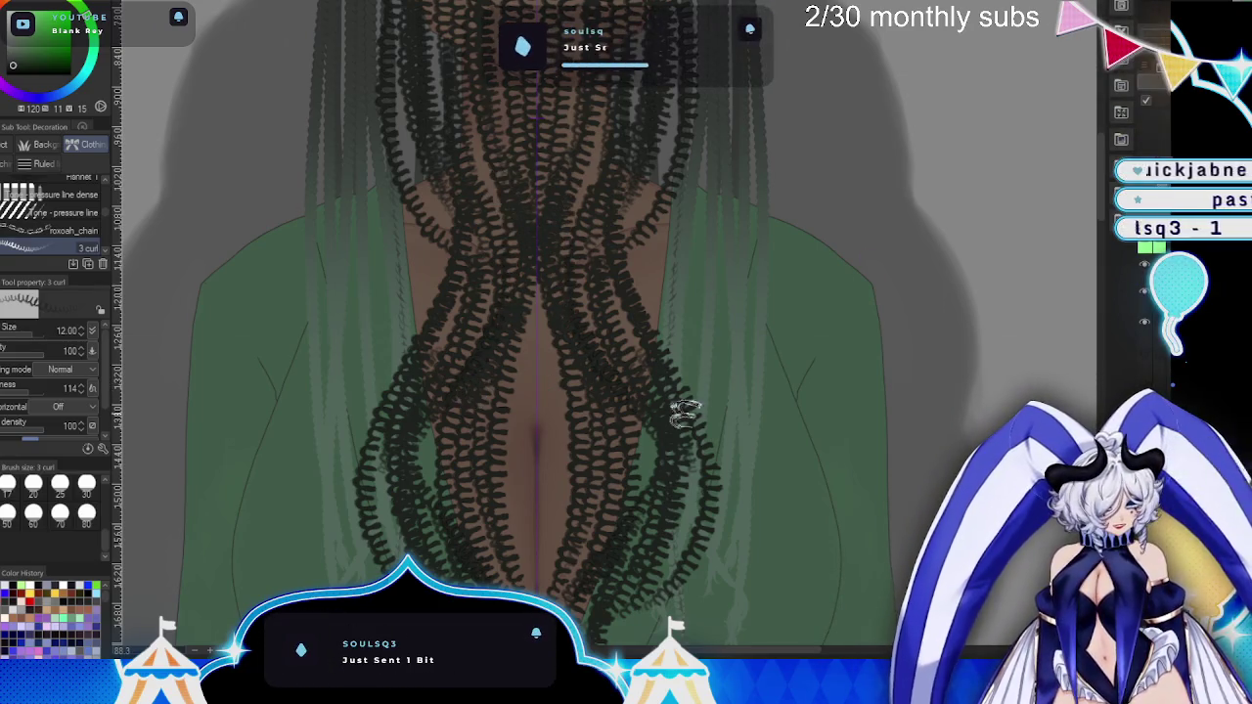
scroll(685, 416, down, 5)
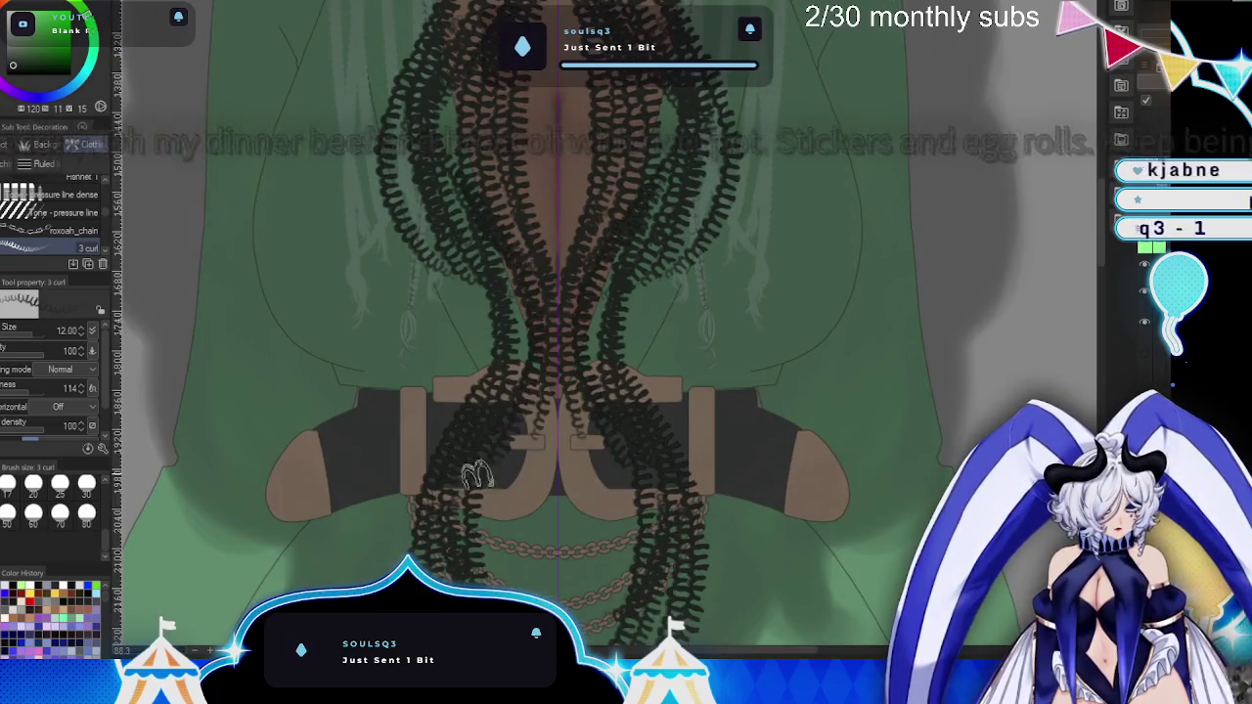
scroll(477, 476, down, 3)
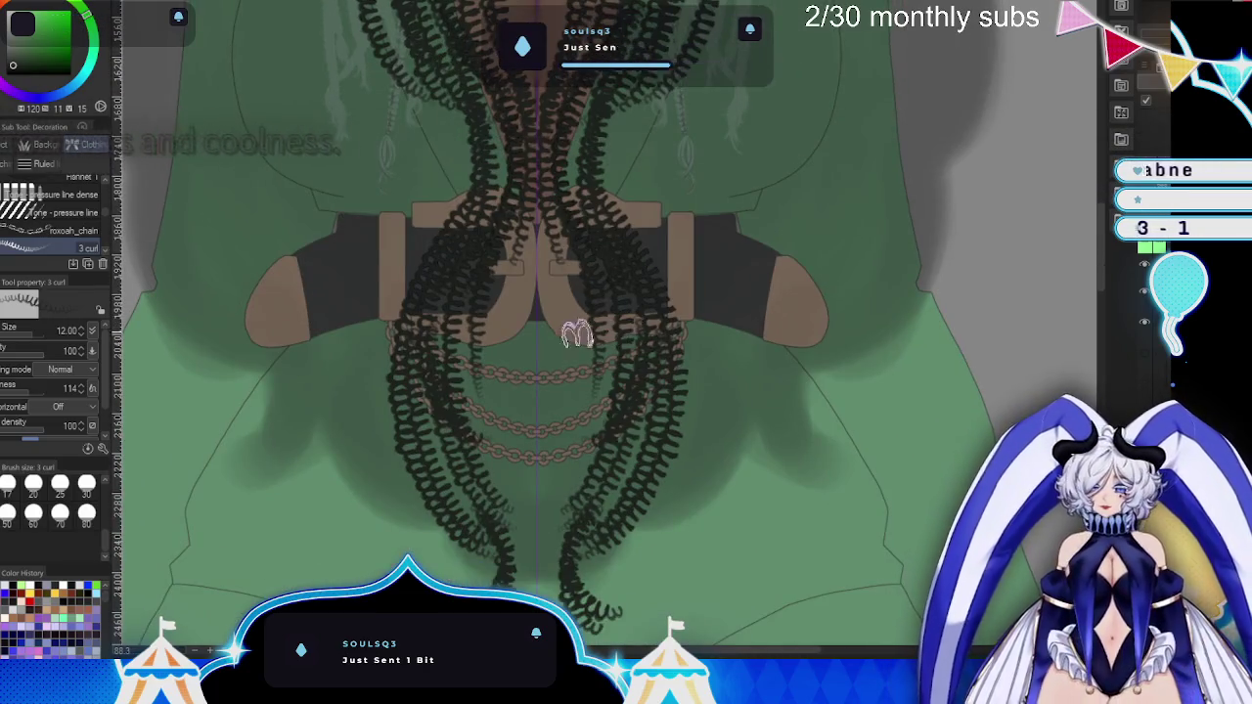
drag(533, 196, 533, 494)
drag(578, 283, 577, 495)
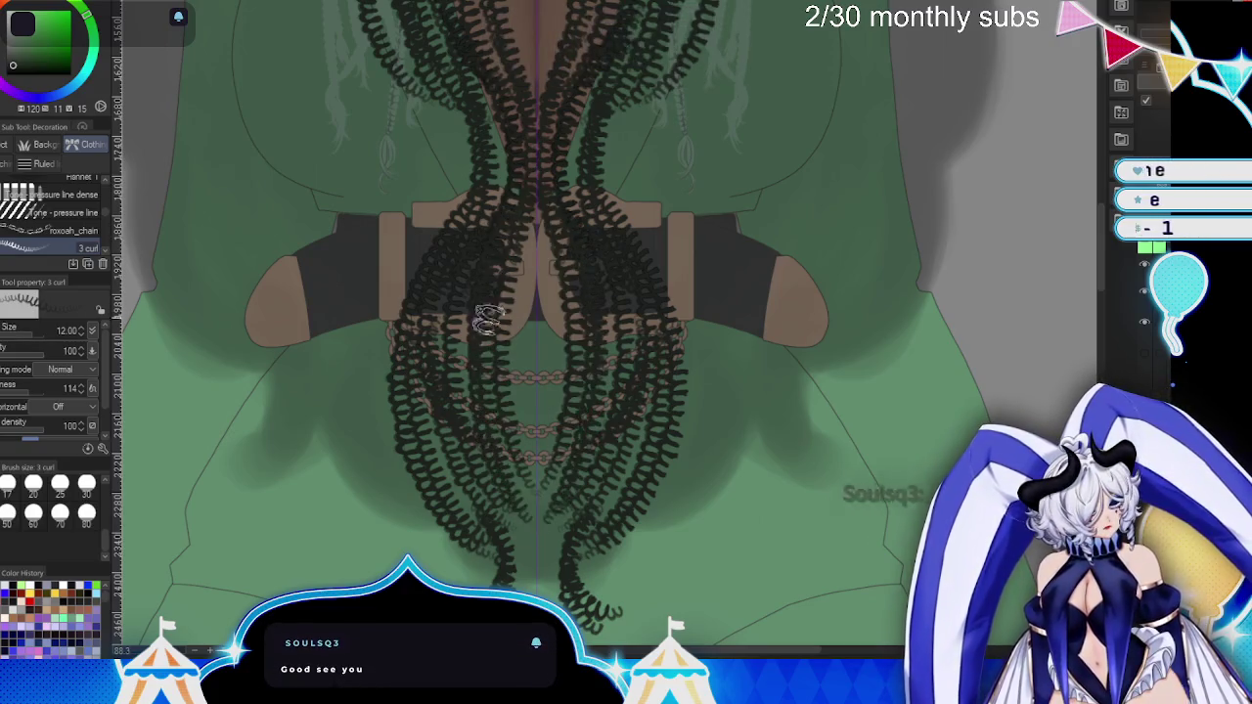
scroll(490, 318, down, 3)
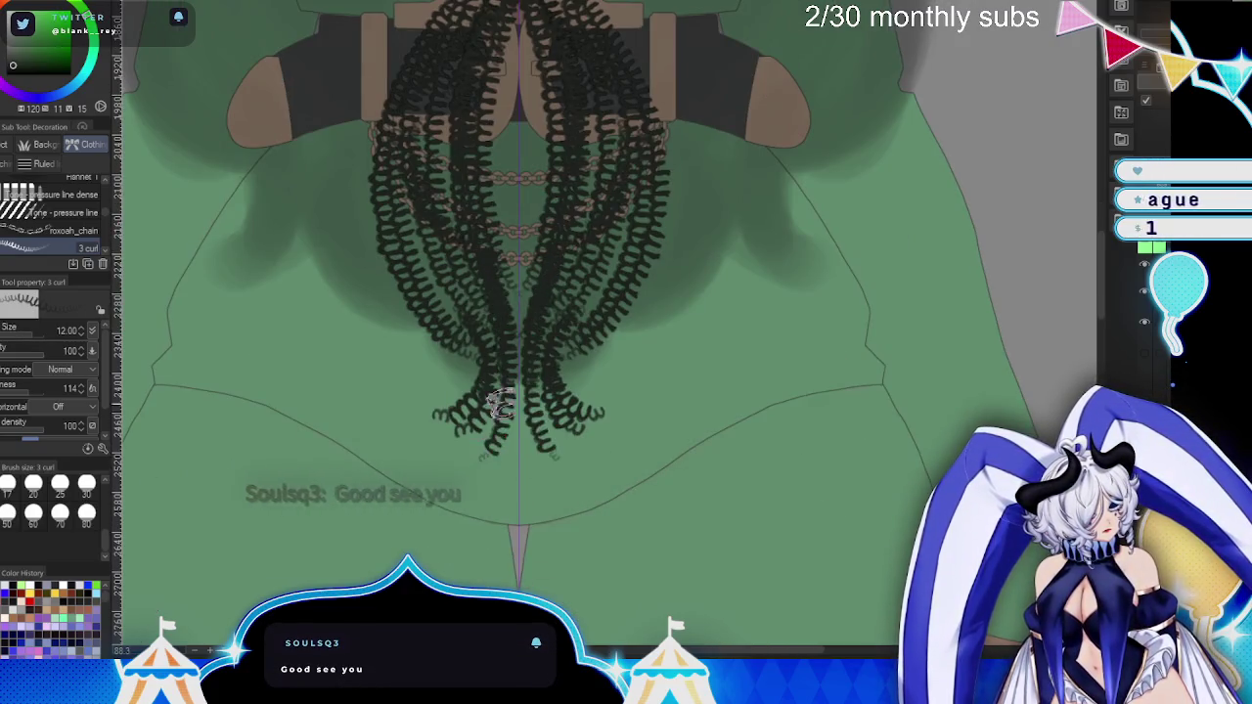
scroll(499, 404, up, 2)
scroll(509, 381, up, 2)
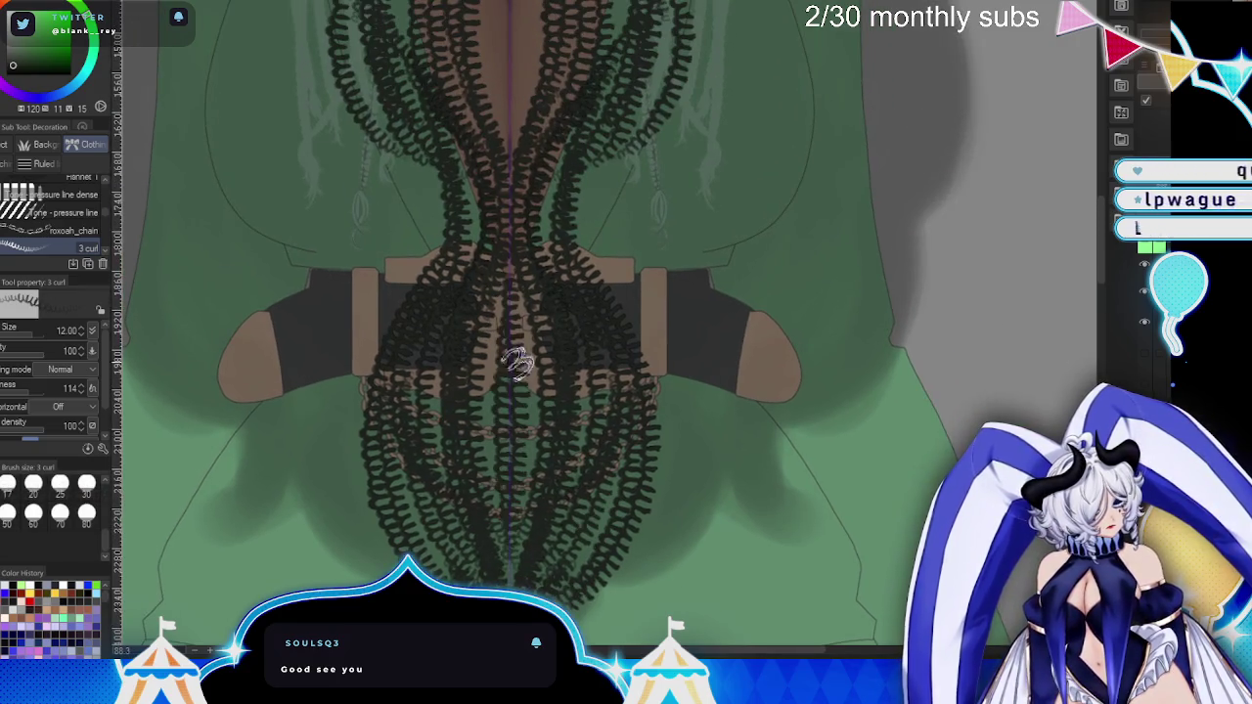
- Fill the centre of the hair with curls, redrawing them from hairline to chin
drag(694, 380, 718, 541)
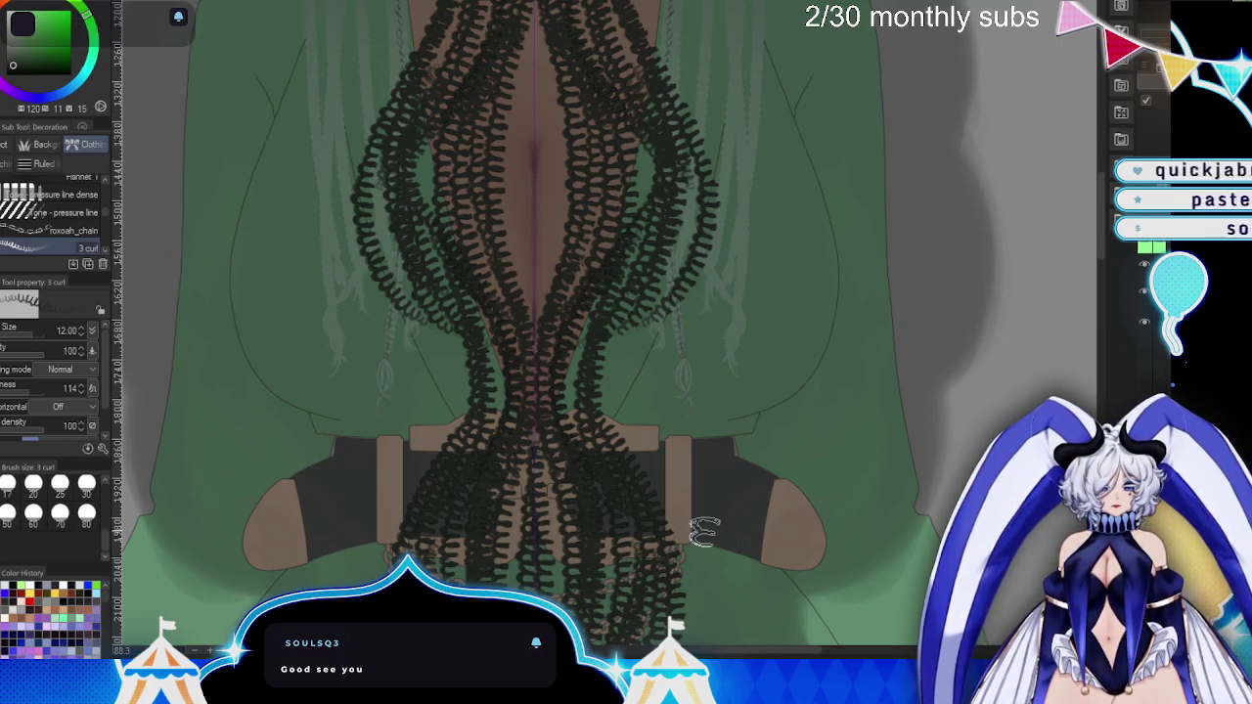
scroll(704, 494, up, 1)
scroll(706, 489, up, 1)
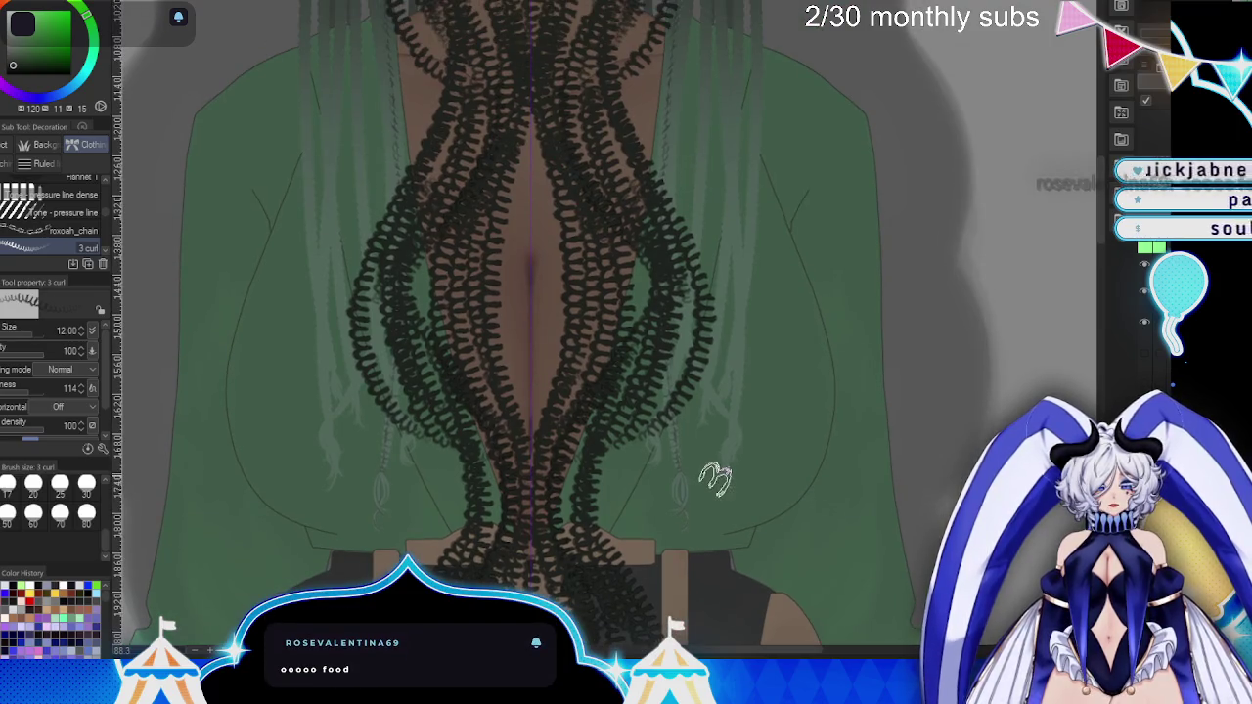
mouse_move(517, 159)
mouse_down()
mouse_move(542, 132)
mouse_move(572, 509)
mouse_up()
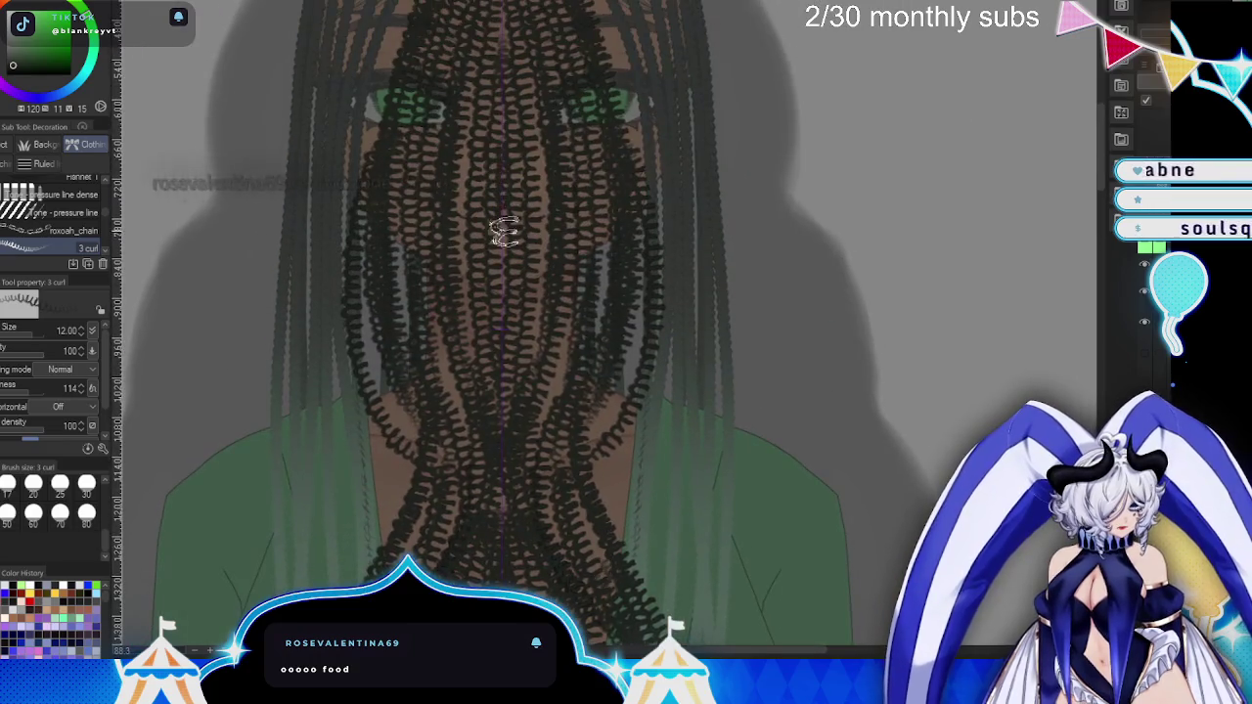
drag(736, 189, 595, 447)
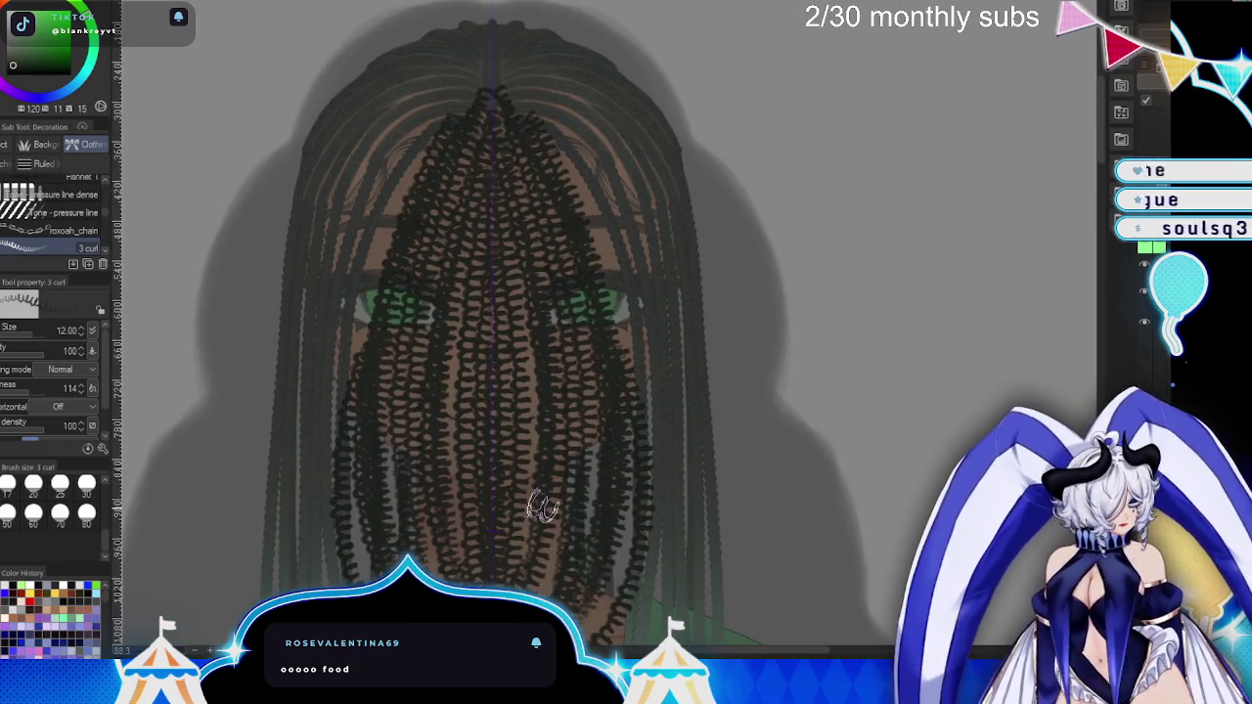
key(ctrl+z)
drag(485, 93, 524, 572)
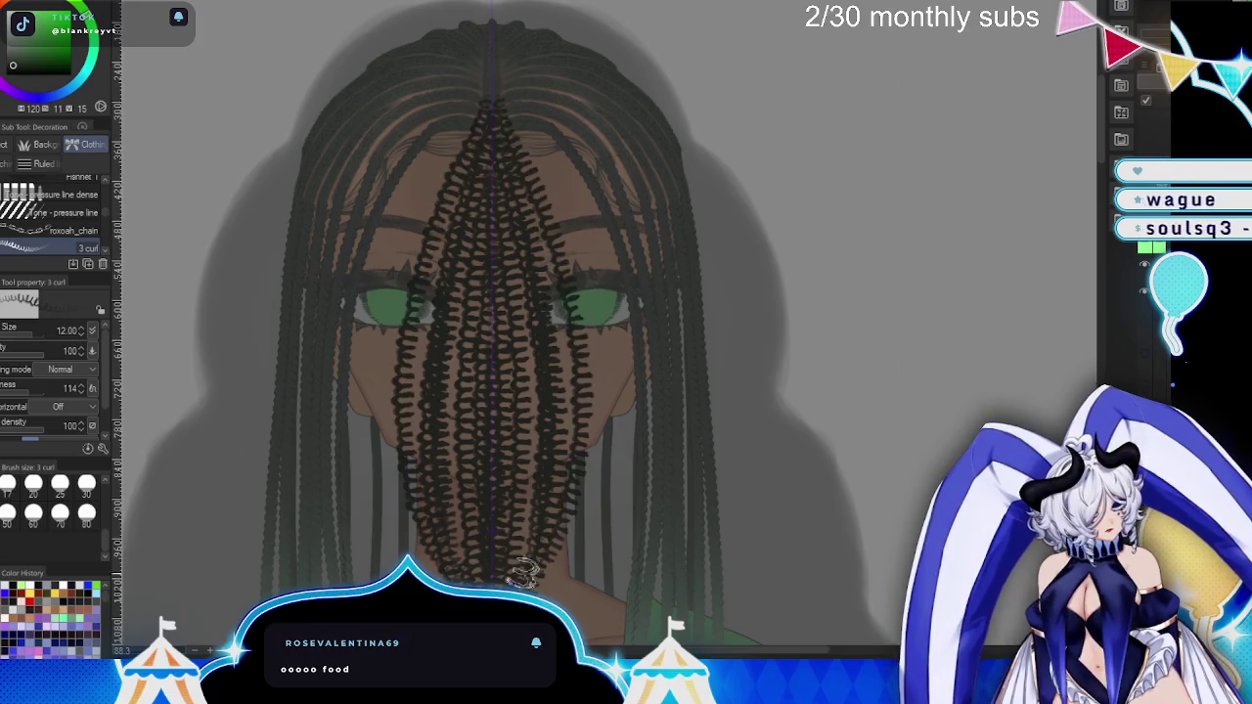
- Add mirrored curls along the lower braids over the shirt
drag(681, 557, 698, 332)
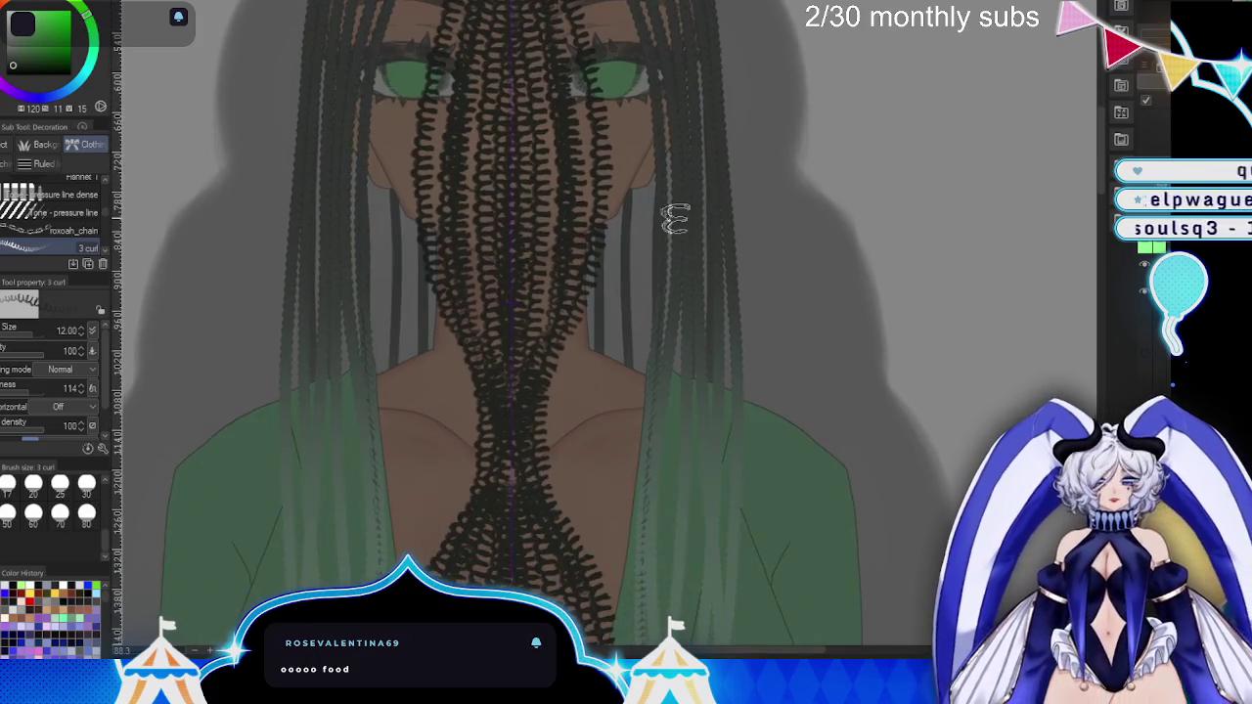
drag(676, 220, 680, 23)
drag(562, 137, 574, 541)
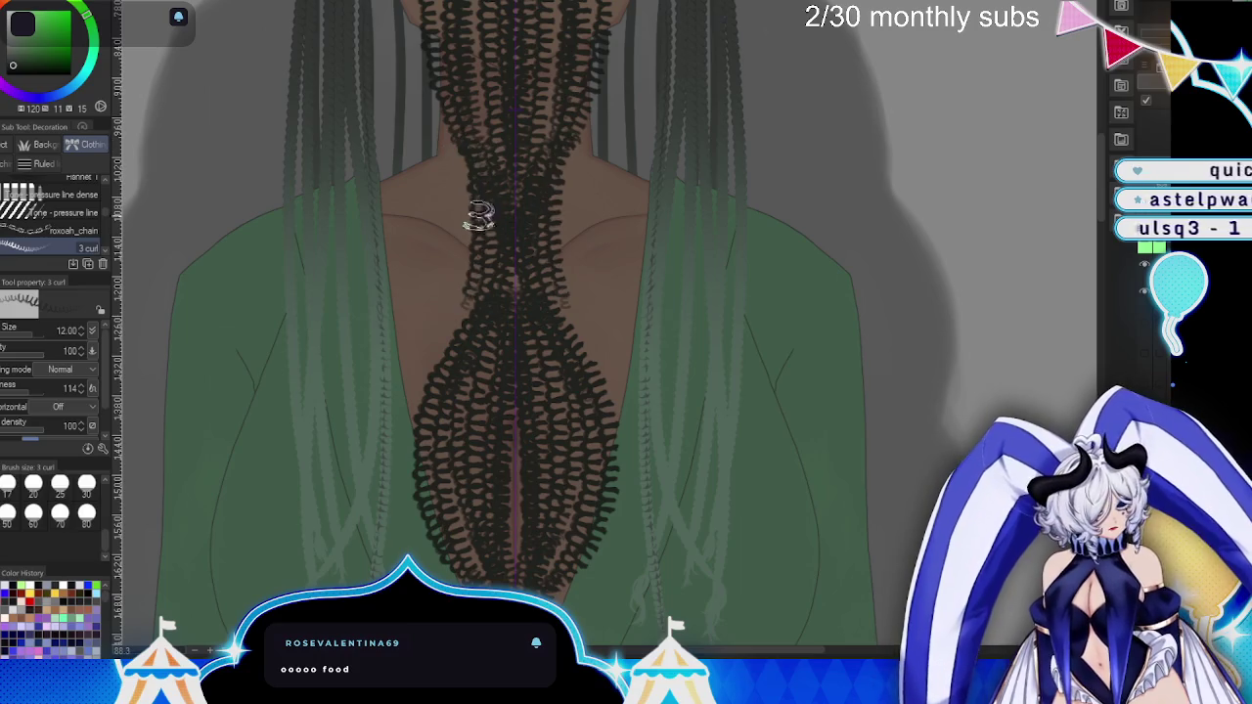
drag(685, 476, 718, 300)
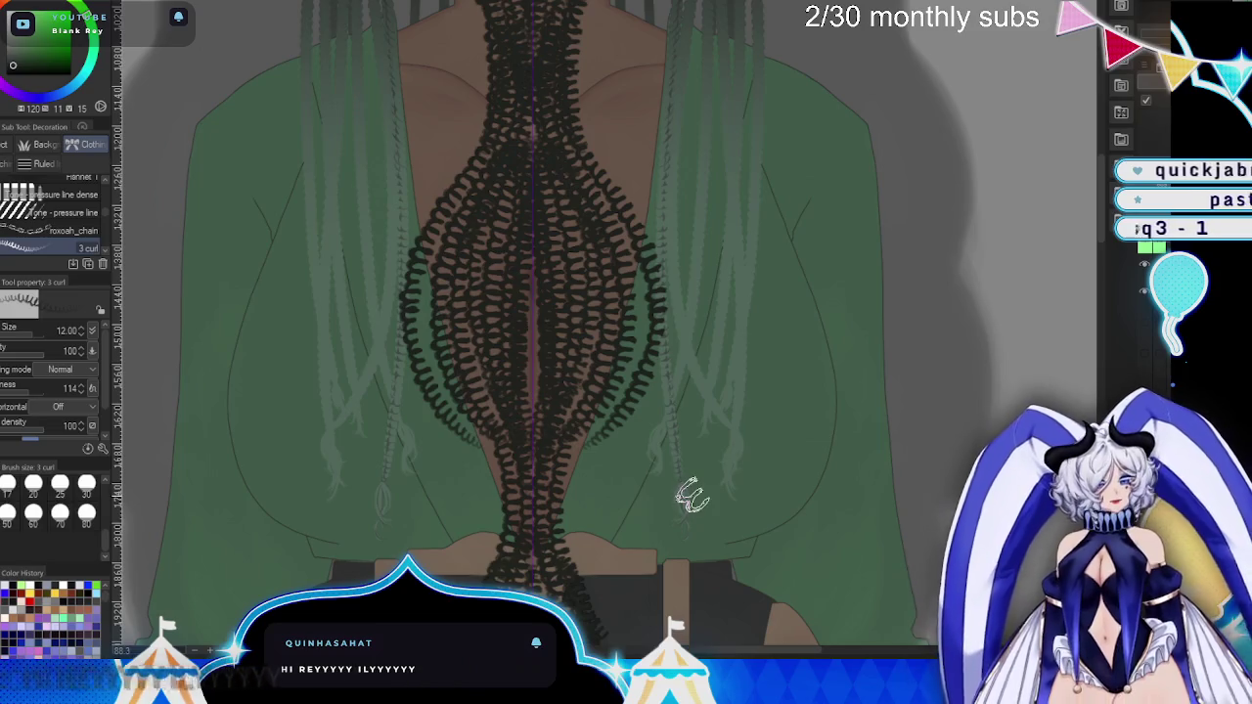
- Draw mirrored curly braids down to the belt and zoom out to see the figure
drag(689, 489, 689, 318)
drag(480, 243, 394, 427)
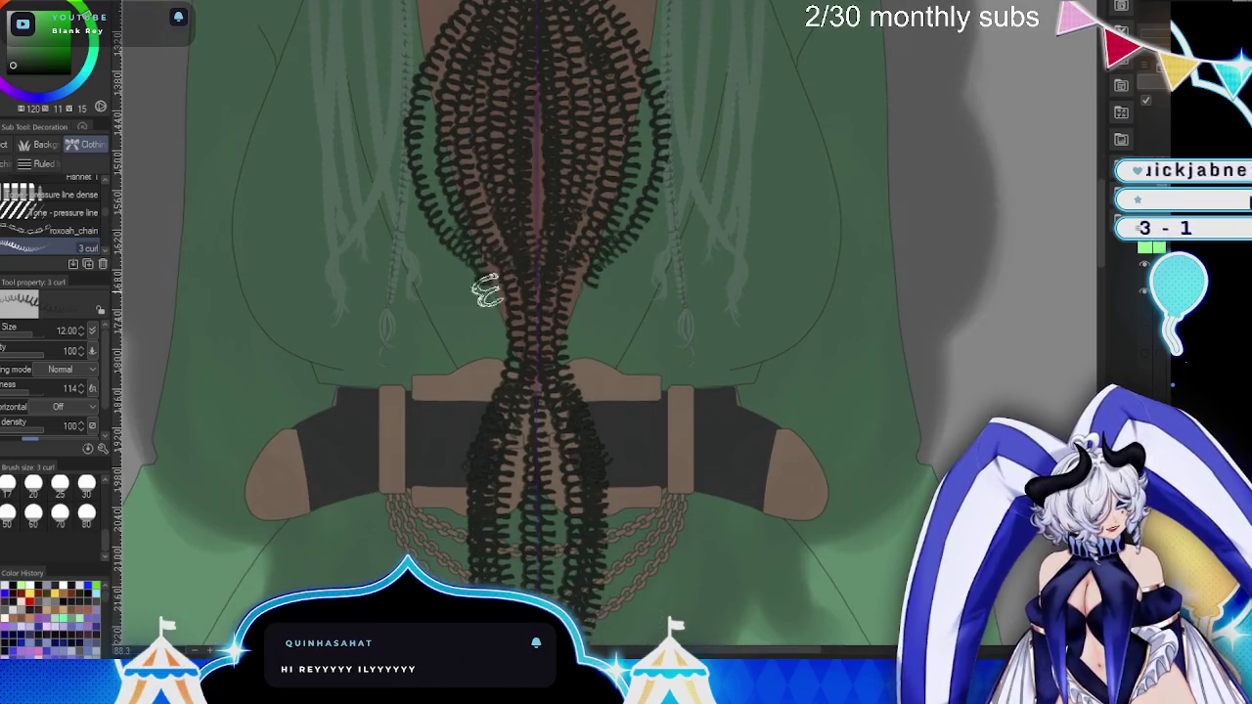
drag(489, 318, 401, 455)
drag(568, 512, 587, 269)
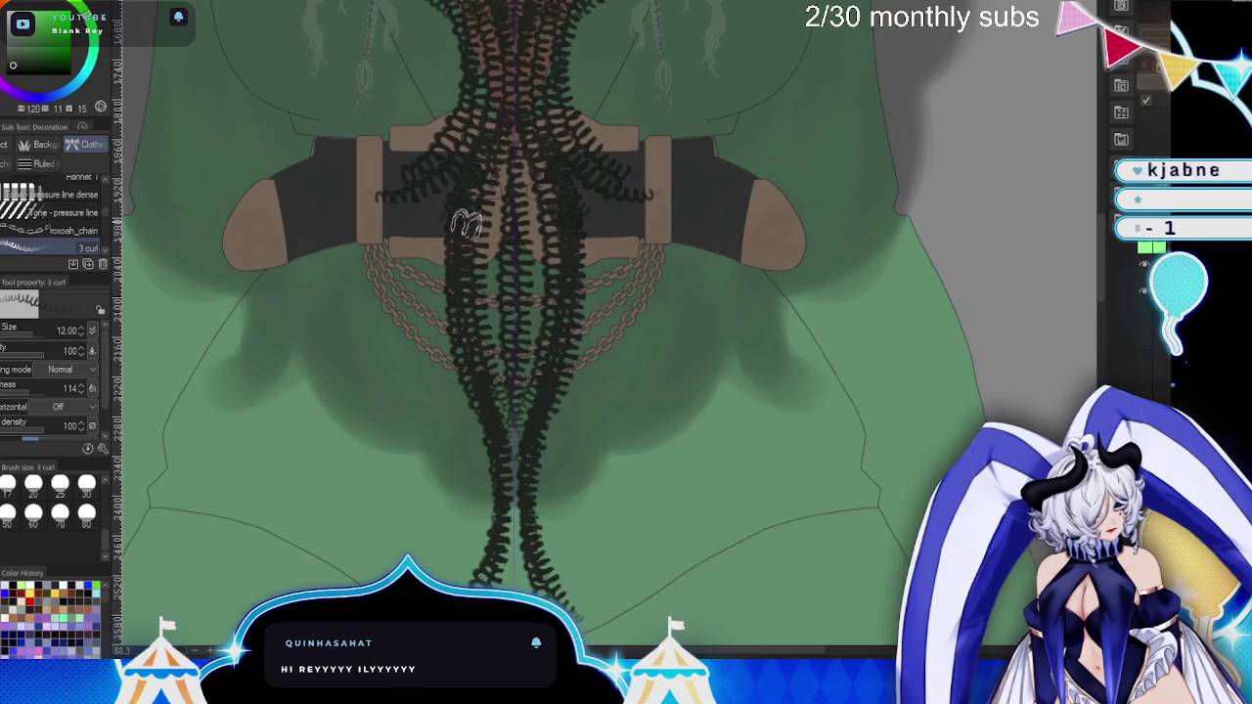
scroll(607, 385, down, 2)
scroll(607, 385, down, 1)
scroll(607, 384, down, 2)
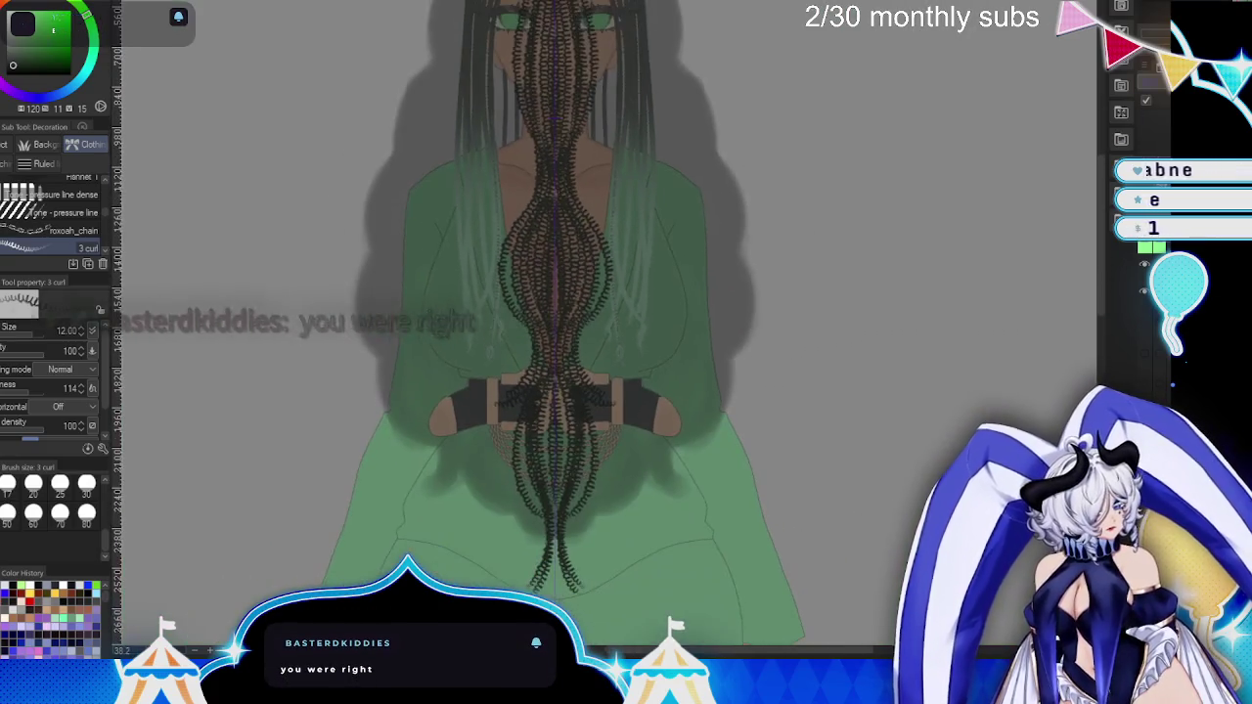
- Preview the curly-hair layers via their eye icons, then undo to hide the dense curls
click(1145, 322)
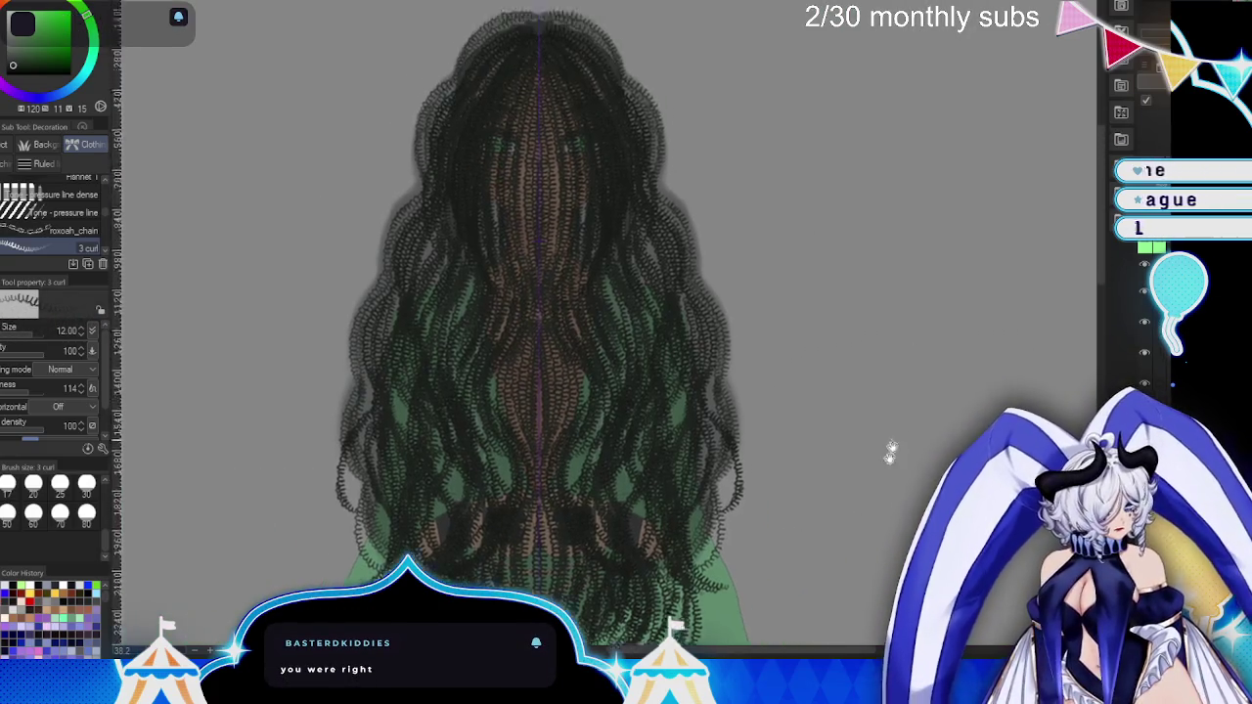
scroll(866, 410, down, 3)
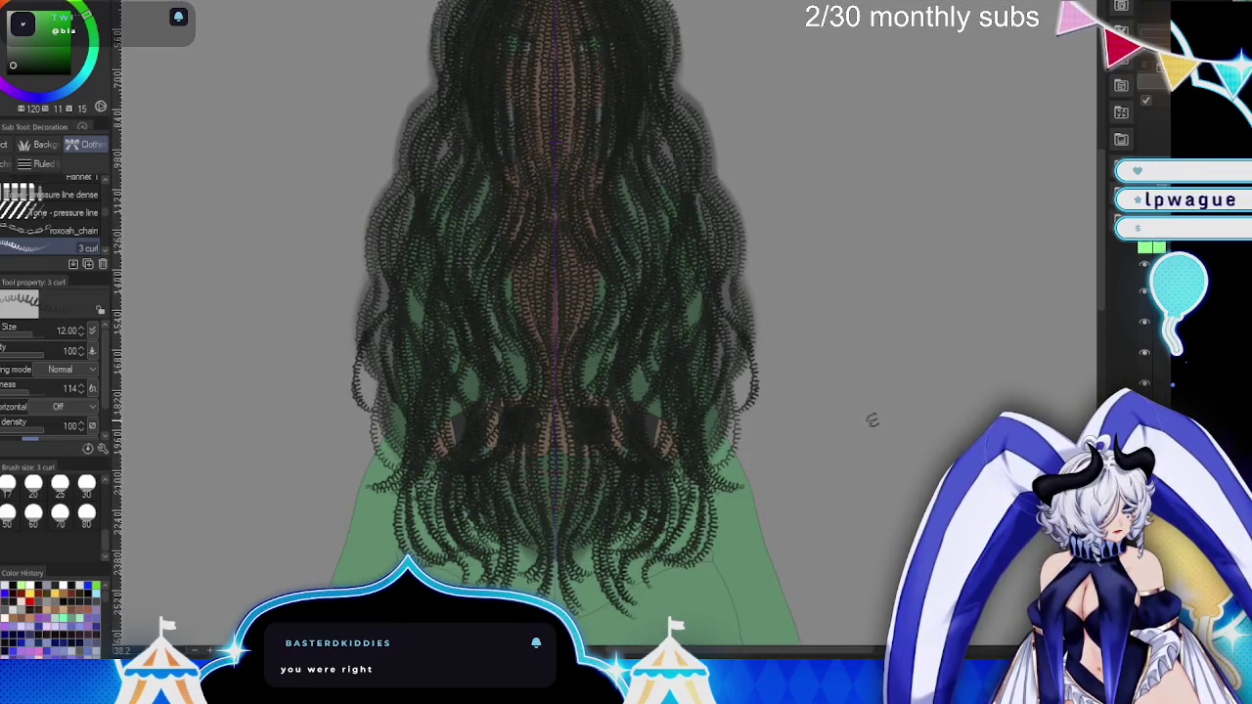
click(1146, 293)
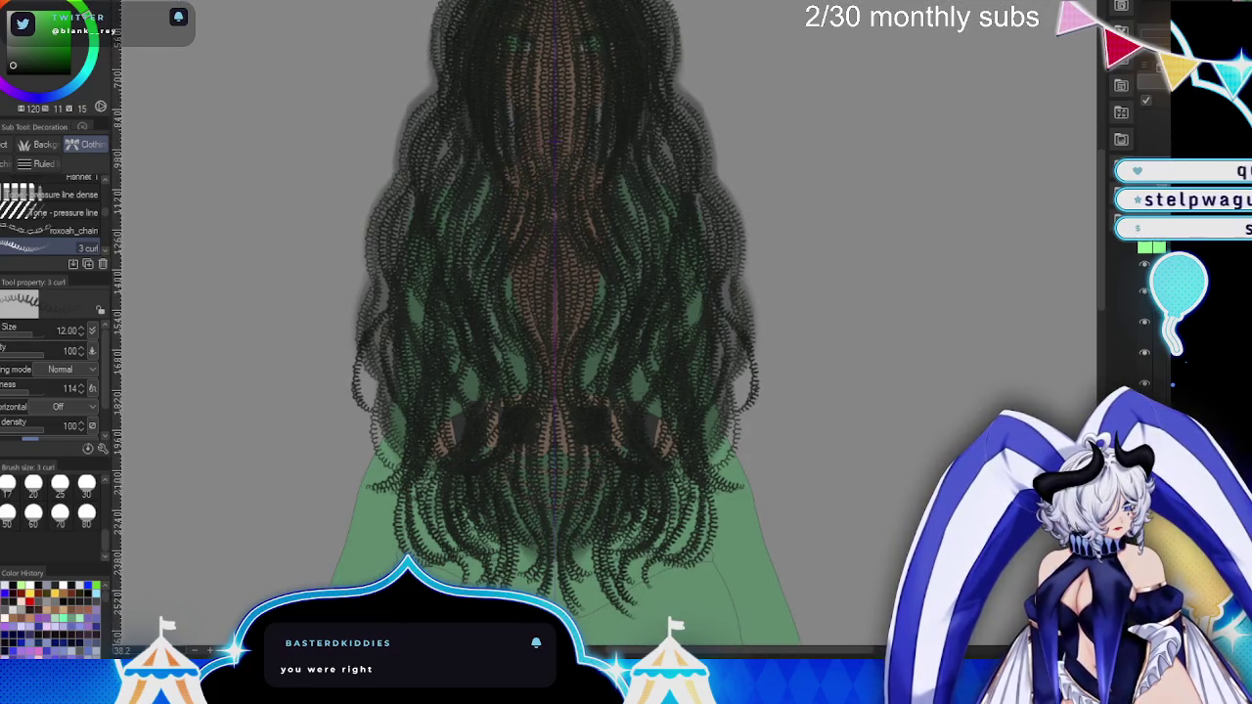
scroll(847, 436, up, 3)
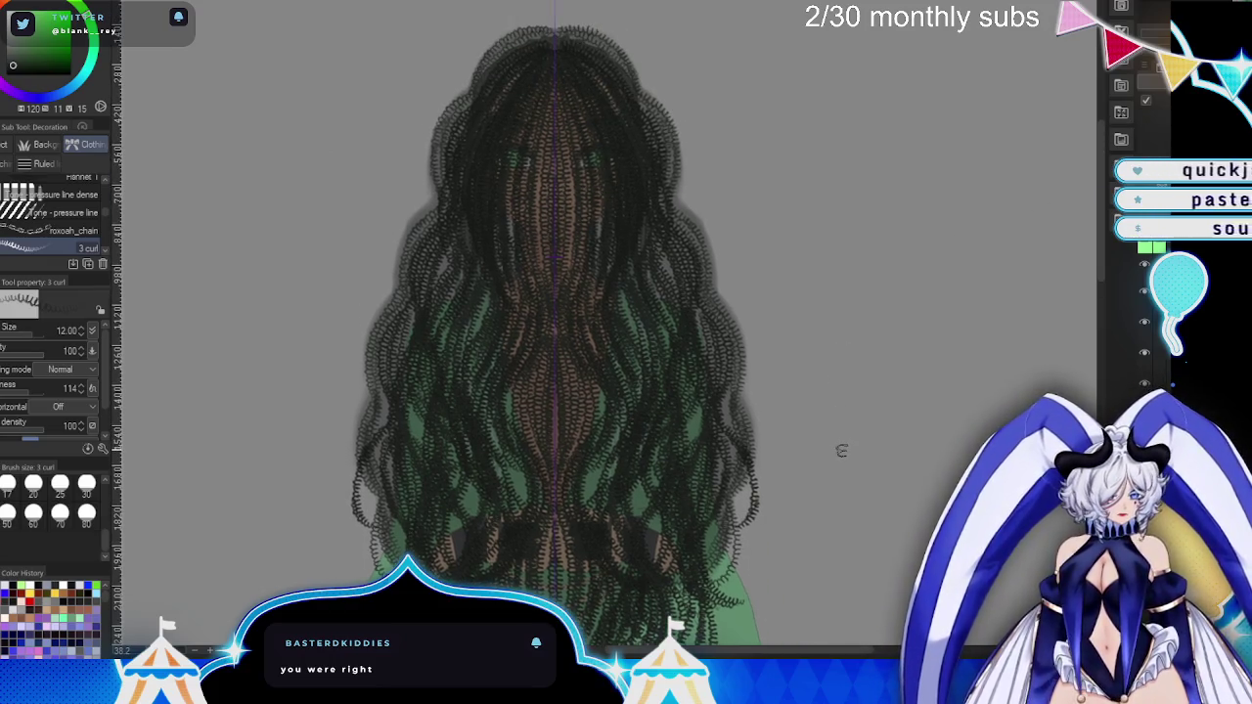
key(ctrl+z)
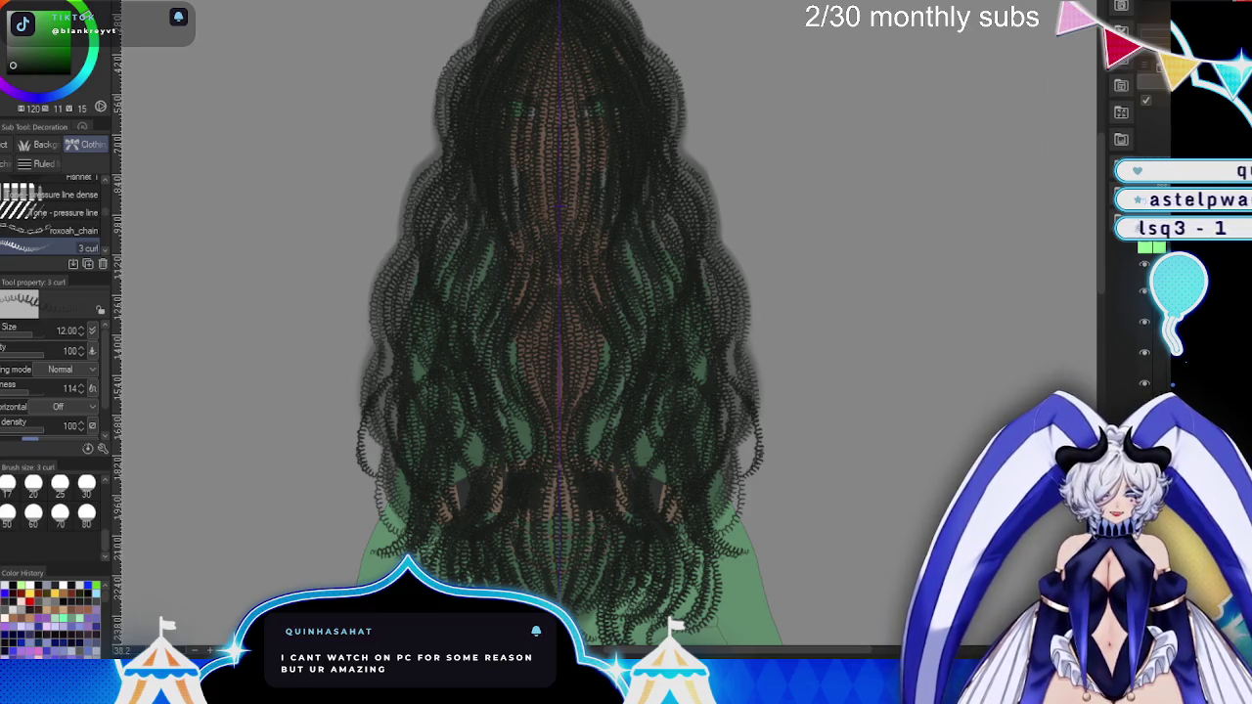
key(ctrl+z)
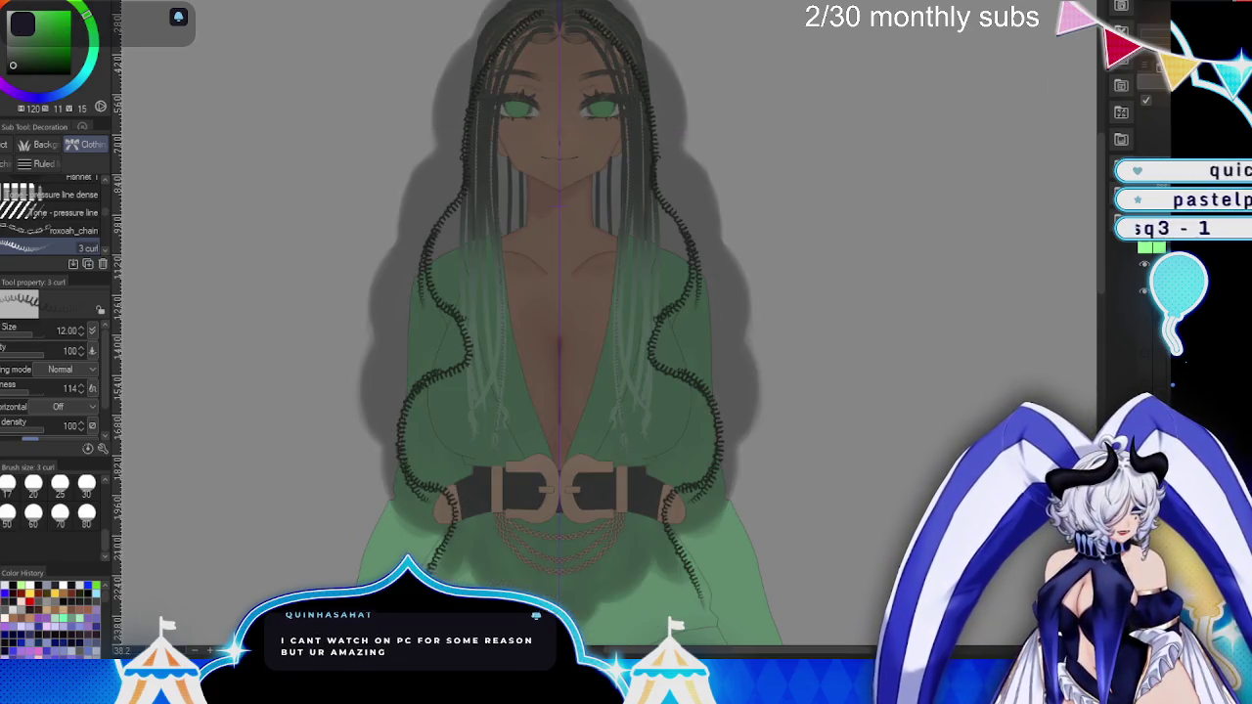
- Paint curly braids beside the face on both sides down to the shoulders
scroll(770, 403, up, 3)
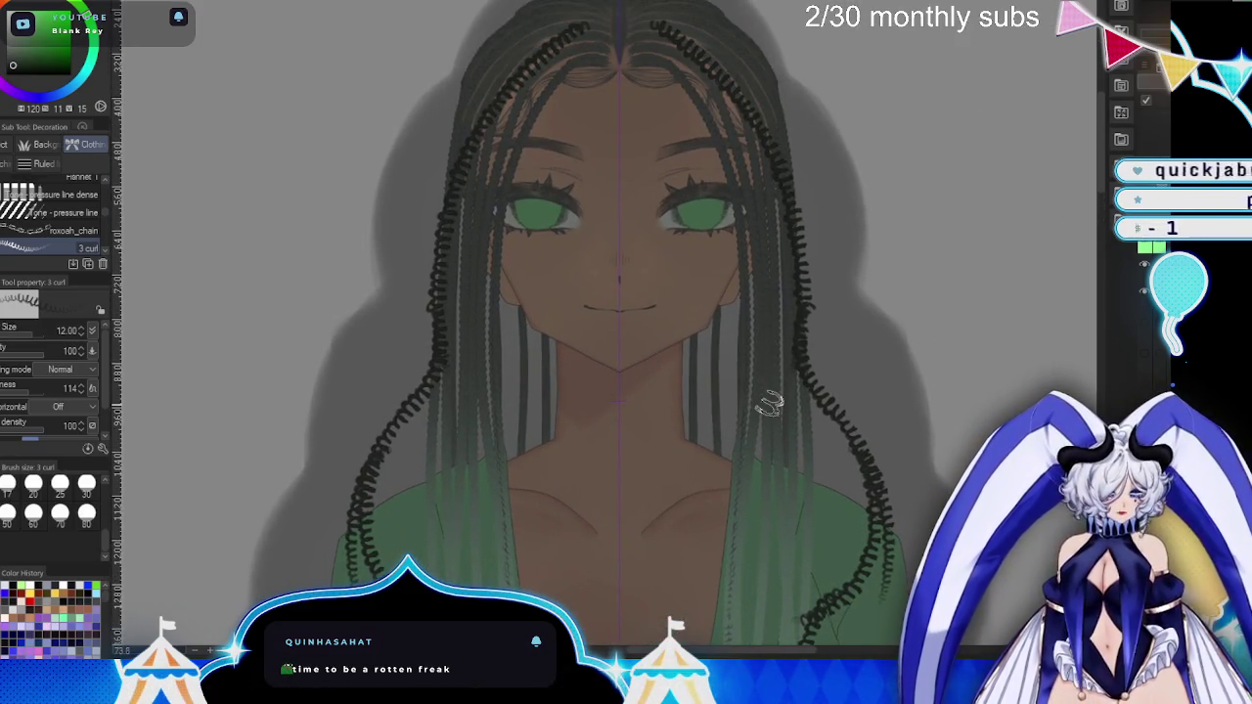
drag(577, 29, 423, 303)
drag(509, 69, 421, 343)
drag(504, 98, 458, 370)
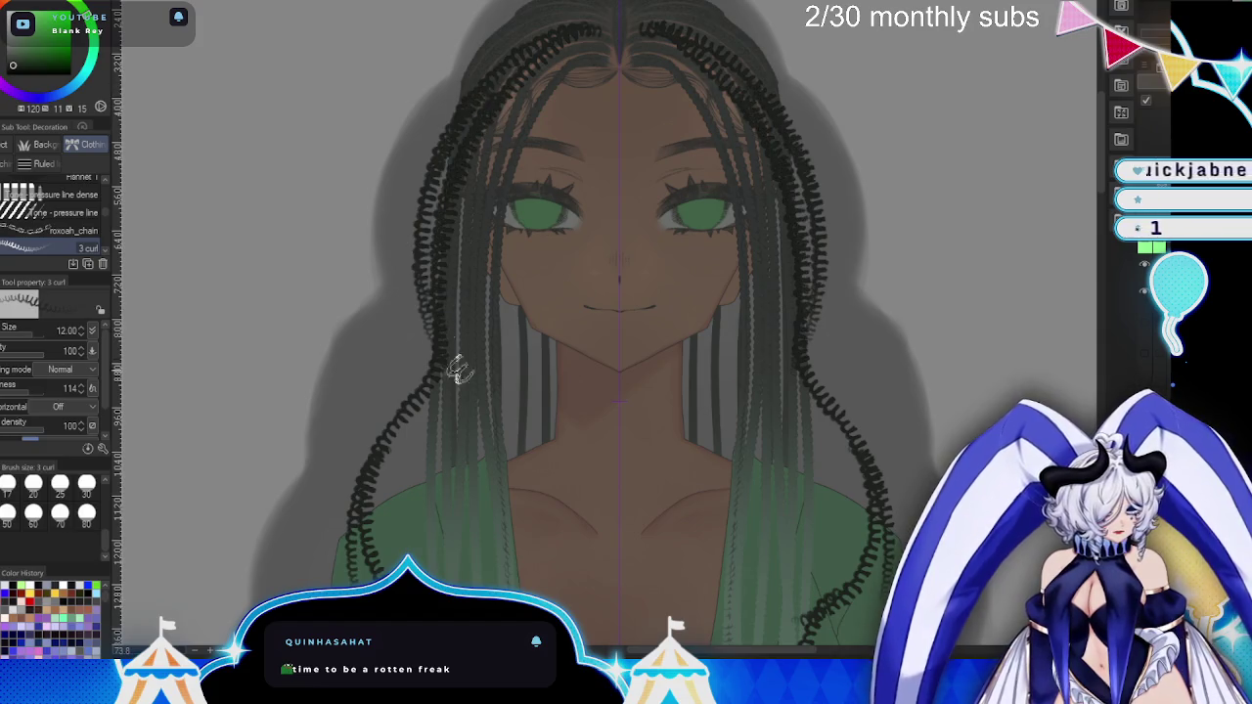
mouse_move(458, 186)
mouse_down()
mouse_move(456, 338)
mouse_move(340, 546)
mouse_up()
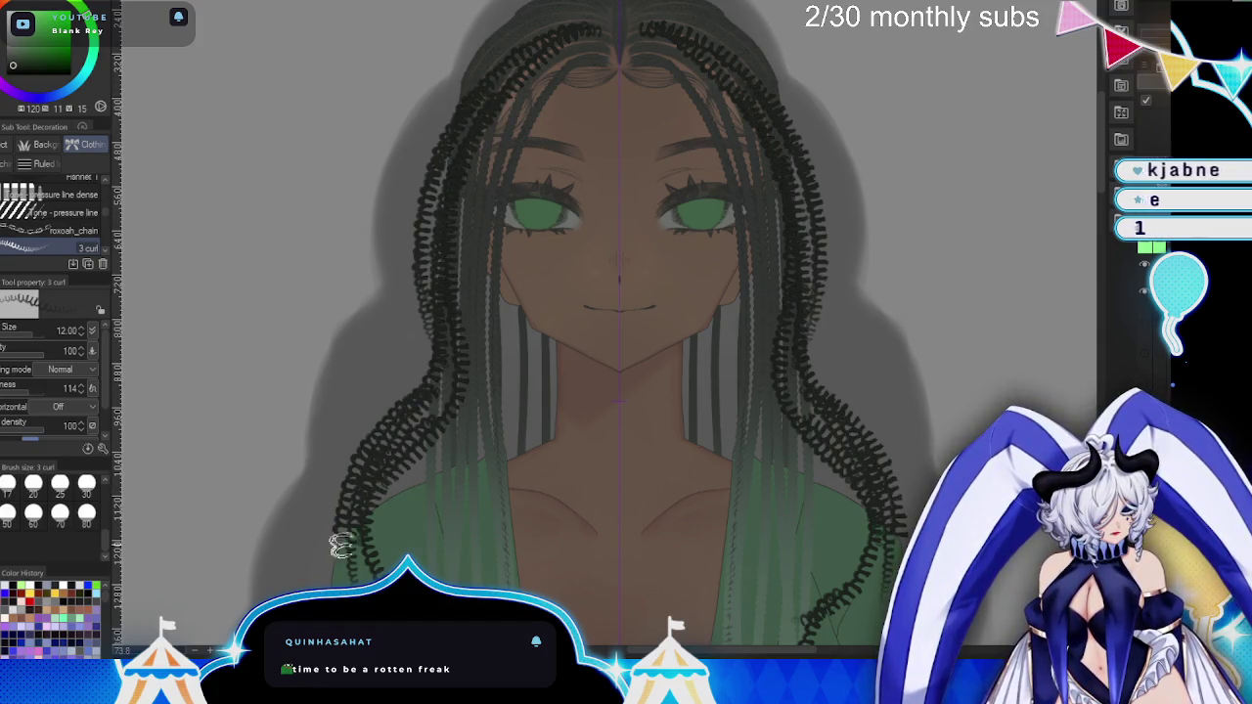
- Carry the curly braids past the shoulders down to the belt
scroll(440, 391, down, 5)
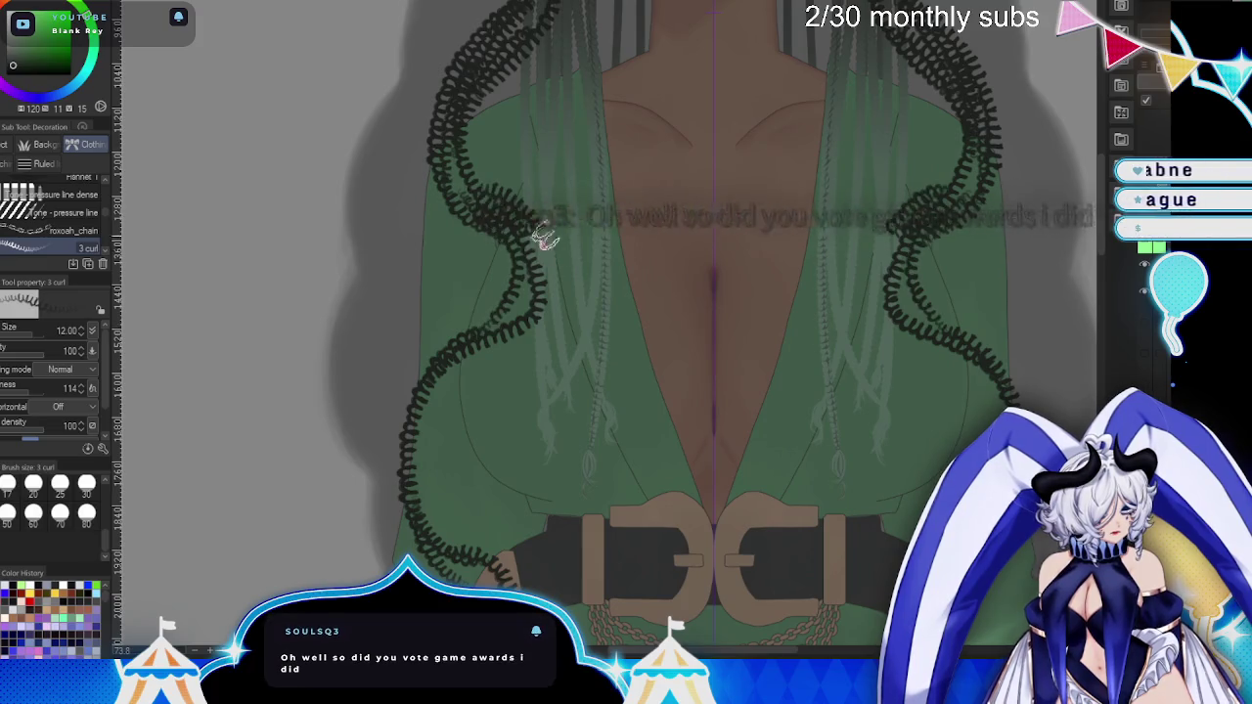
mouse_move(545, 236)
mouse_down()
mouse_move(479, 354)
mouse_move(420, 423)
mouse_up()
drag(460, 377, 421, 528)
drag(470, 322, 489, 585)
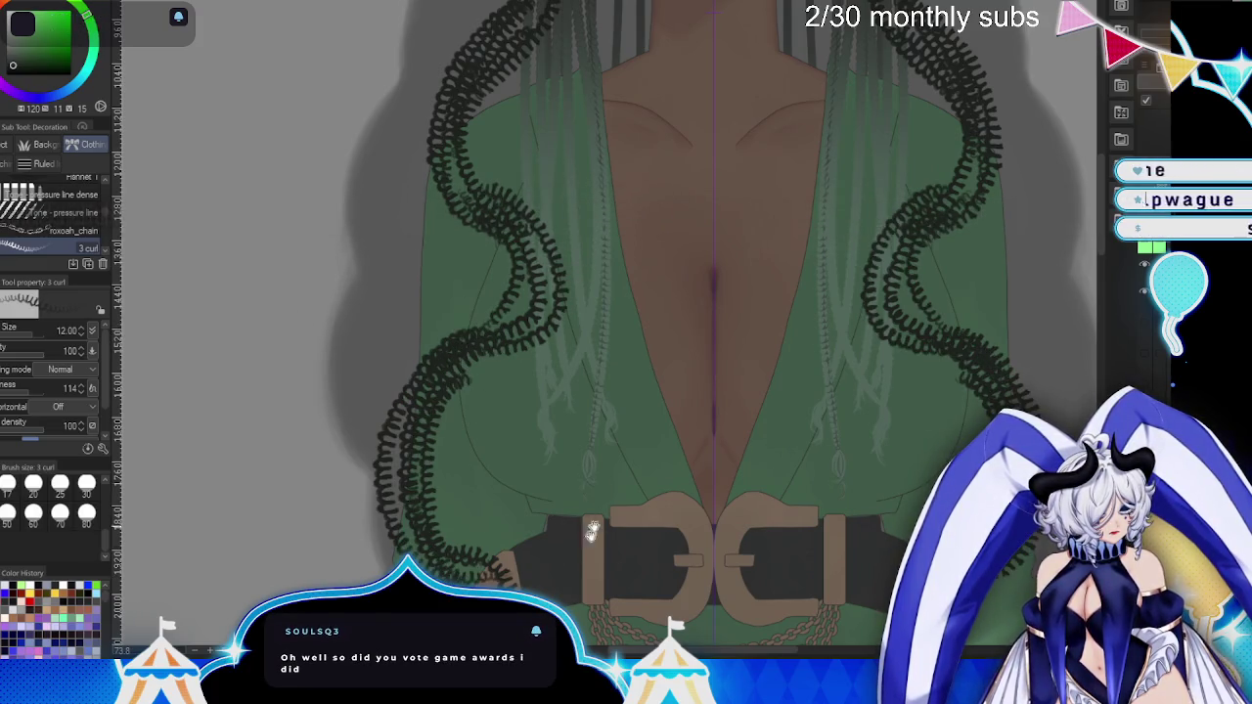
- Add curls hanging below the belt toward the hem, then show all hair layers
scroll(593, 531, down, 5)
drag(489, 252, 529, 271)
drag(453, 415, 467, 543)
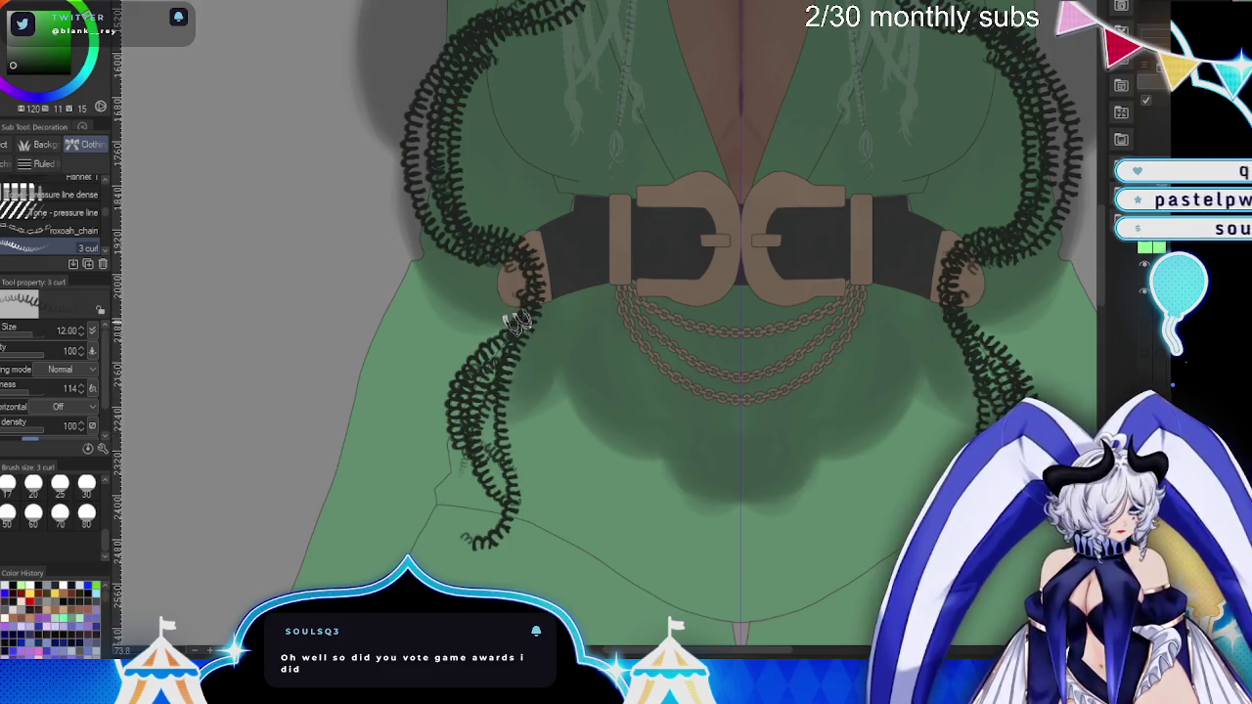
drag(518, 313, 435, 489)
drag(504, 333, 478, 230)
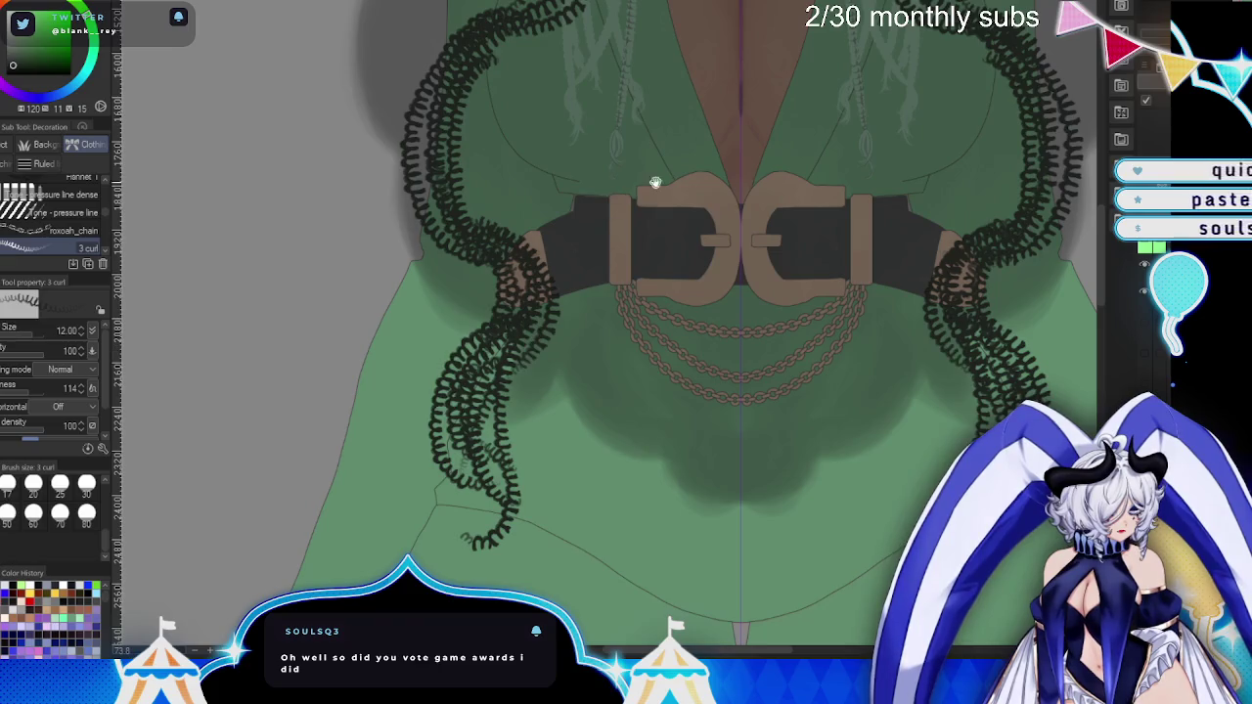
scroll(653, 179, up, 3)
scroll(671, 355, up, 3)
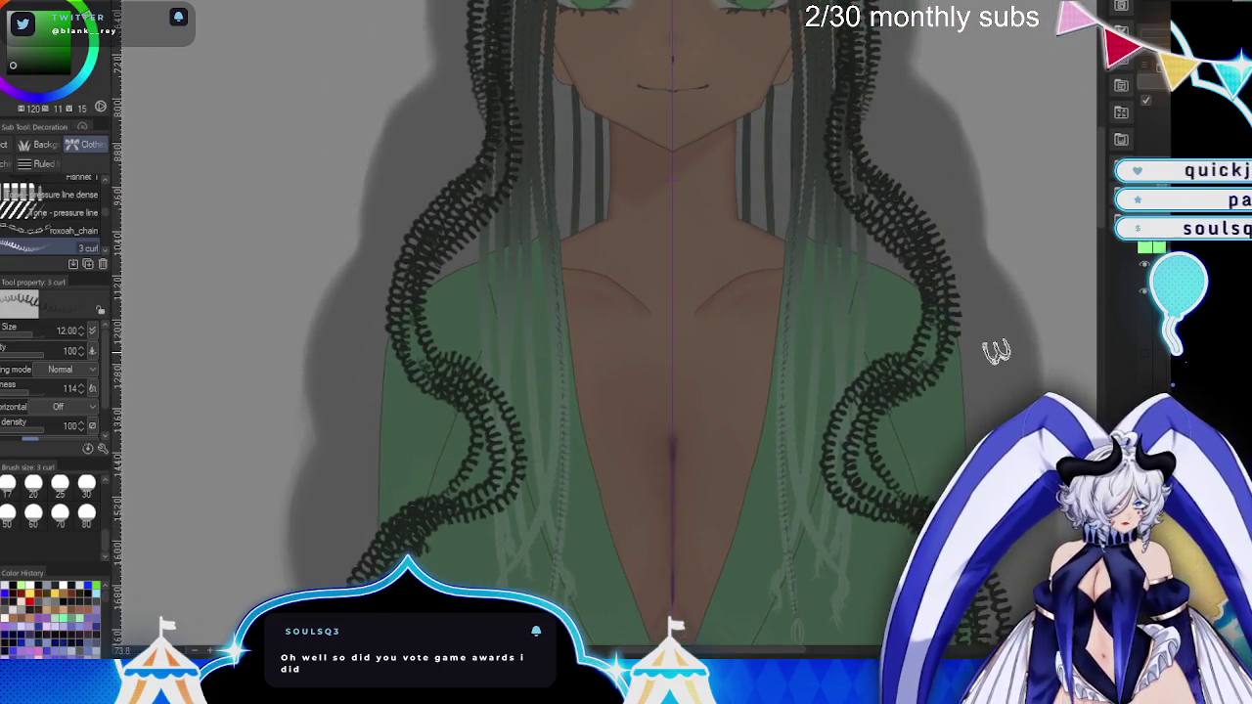
scroll(685, 350, down, 3)
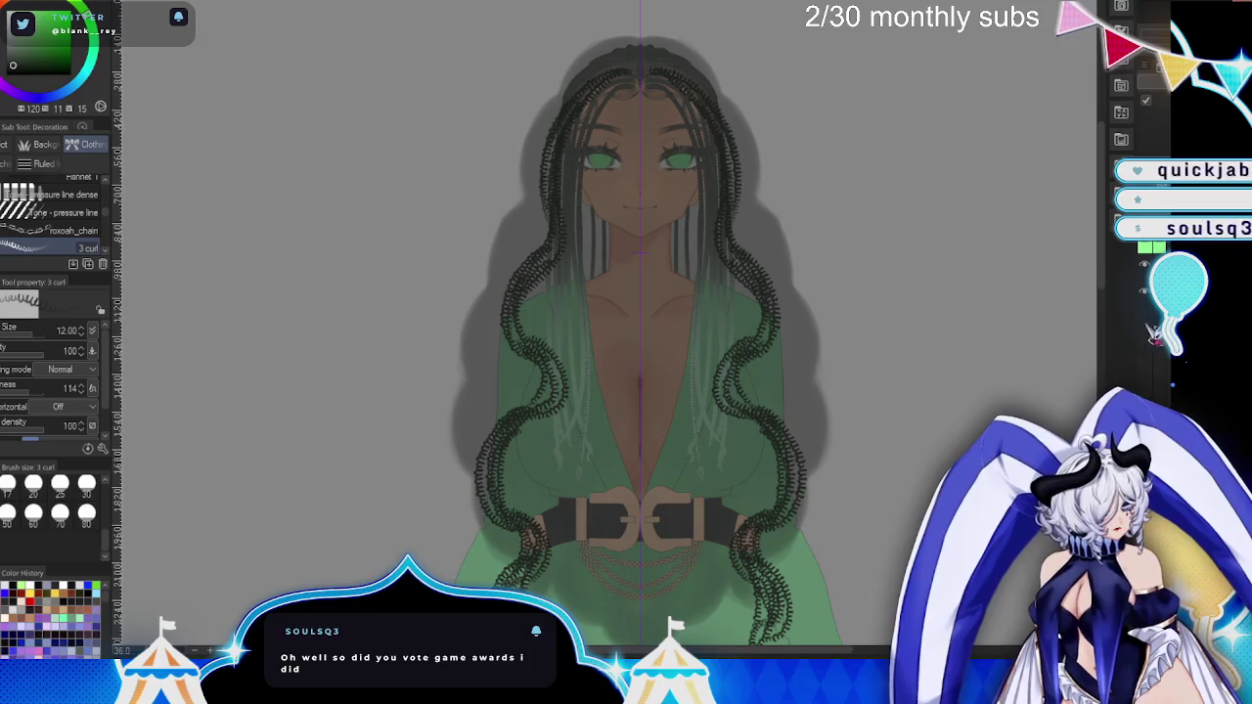
drag(1145, 321, 1145, 353)
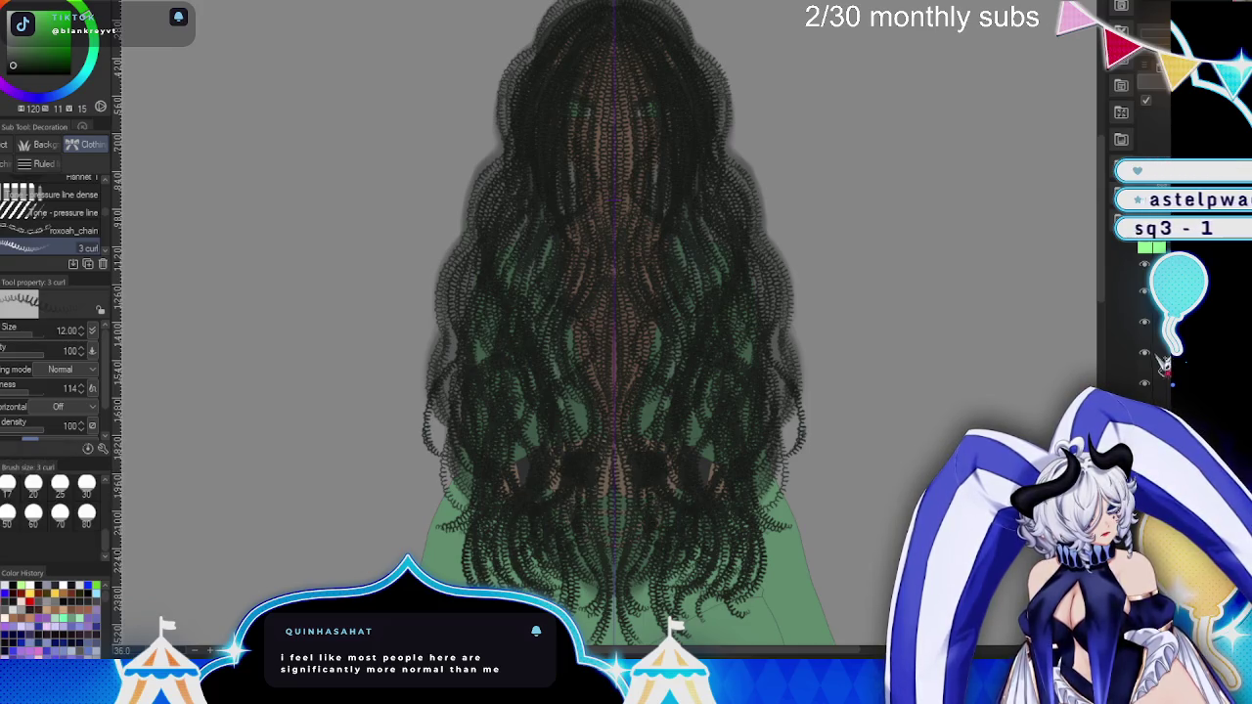
- Hide the dense curl strokes and draw one curly strand from the crown down the left
key(ctrl+z)
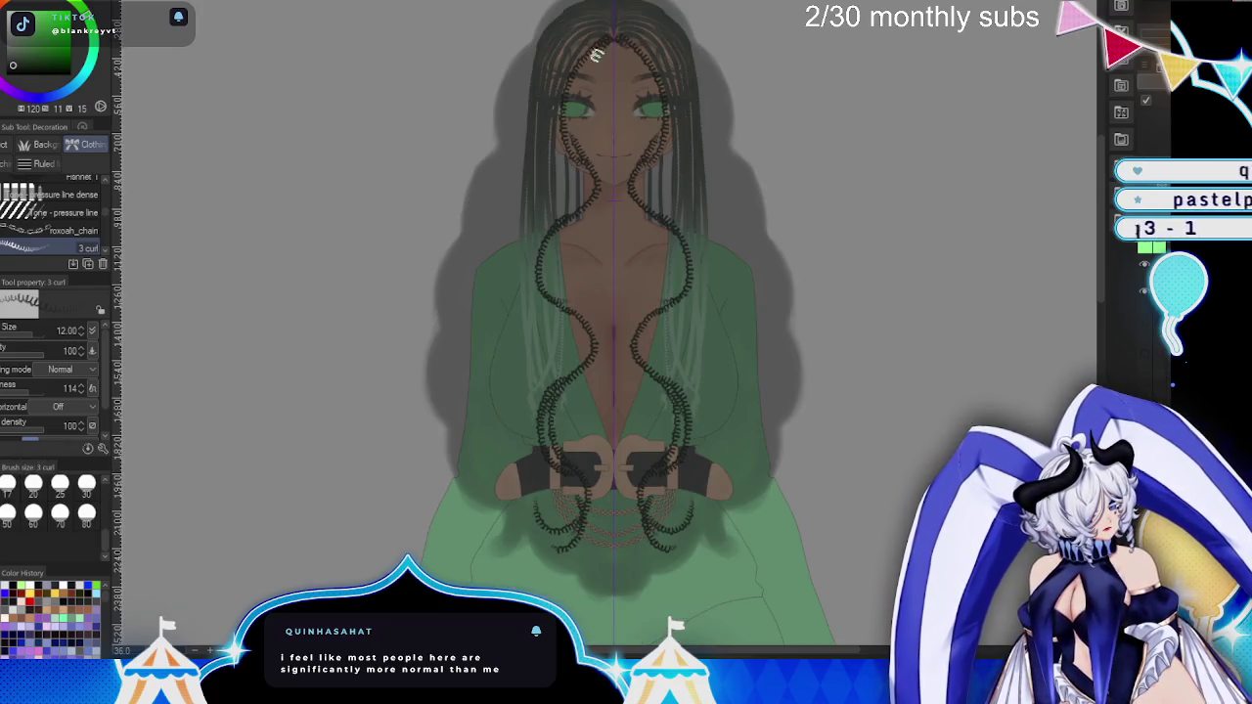
drag(564, 85, 591, 195)
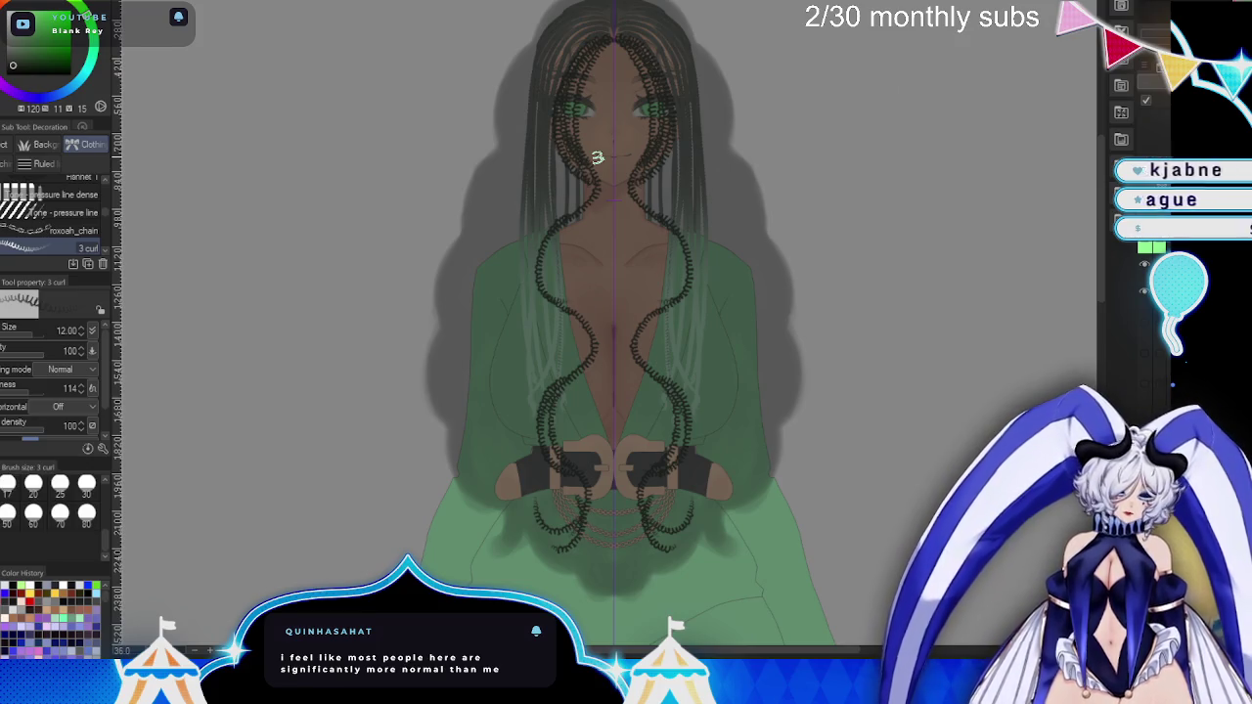
key(ctrl+plus)
- Thicken the face-framing curly strands and extend both down past the belt
drag(671, 307, 604, 464)
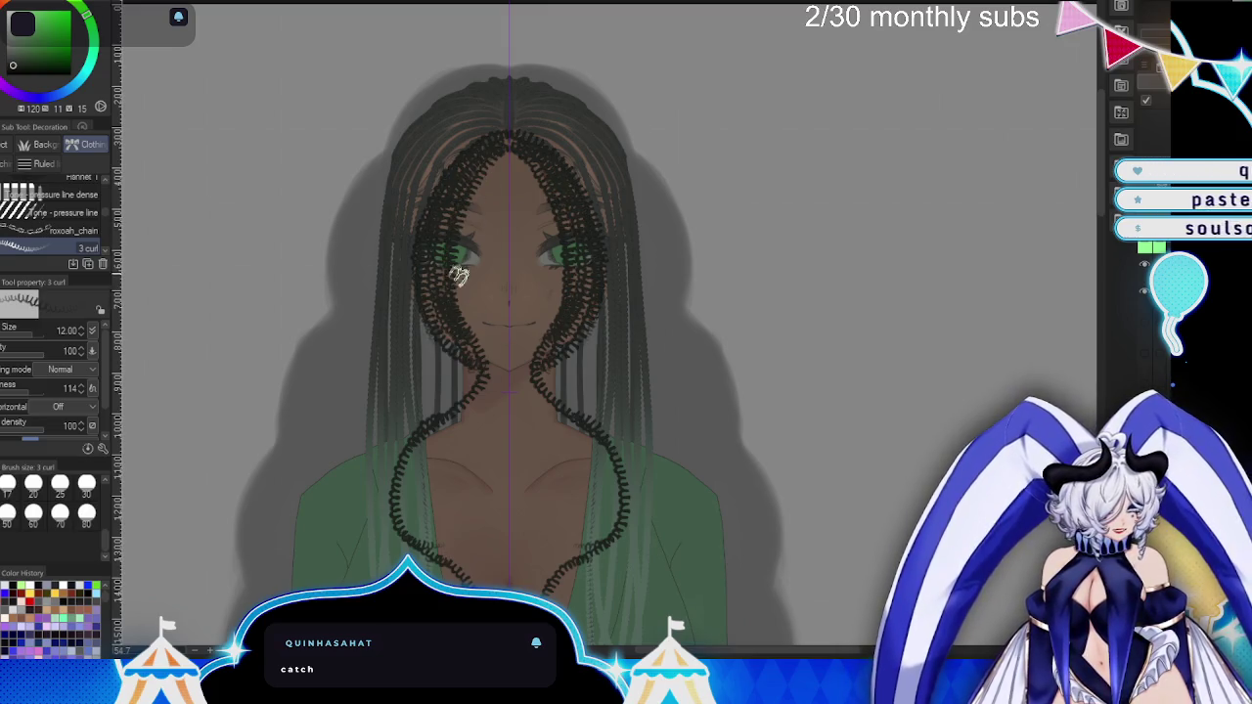
drag(456, 364, 453, 407)
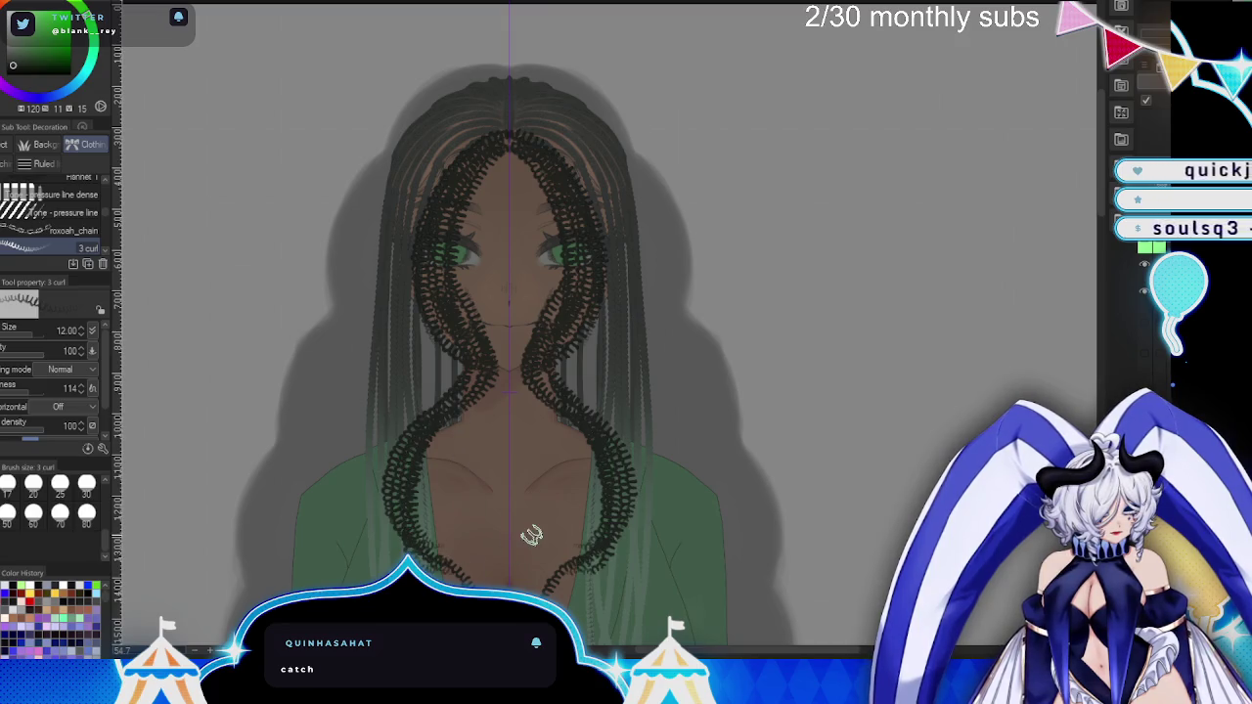
mouse_move(524, 543)
mouse_down()
mouse_move(536, 241)
mouse_move(494, 285)
mouse_up()
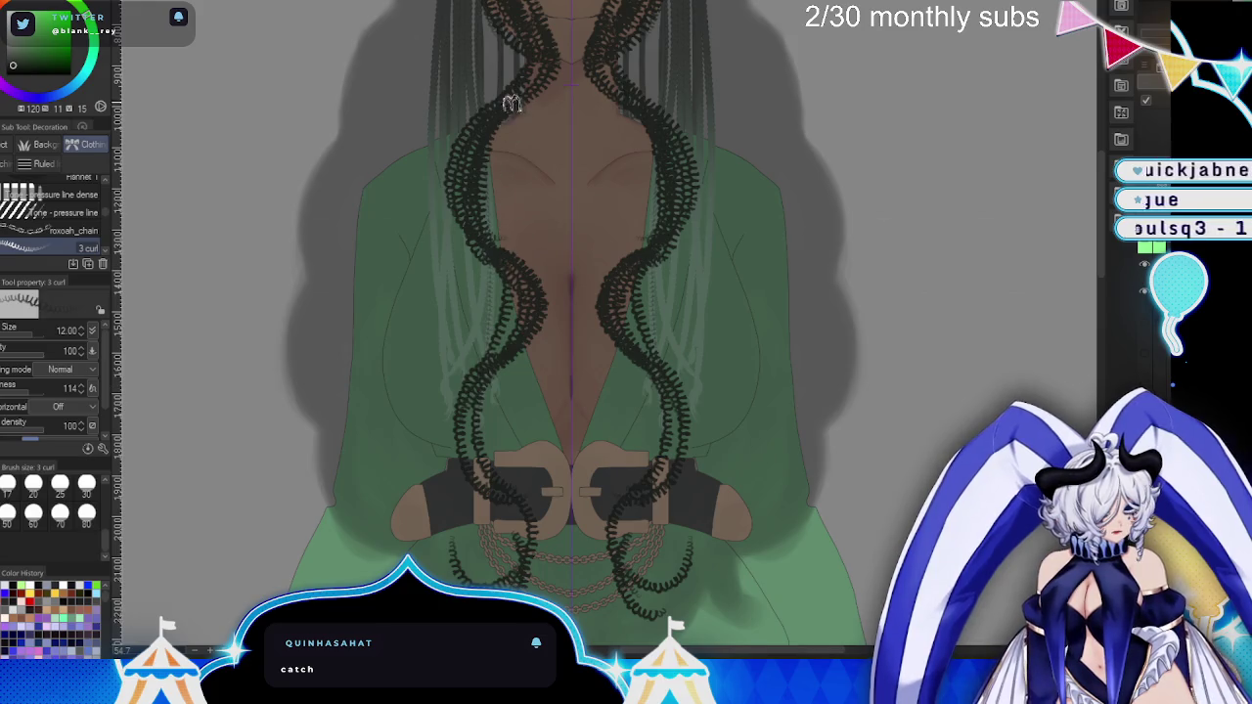
drag(660, 206, 754, 271)
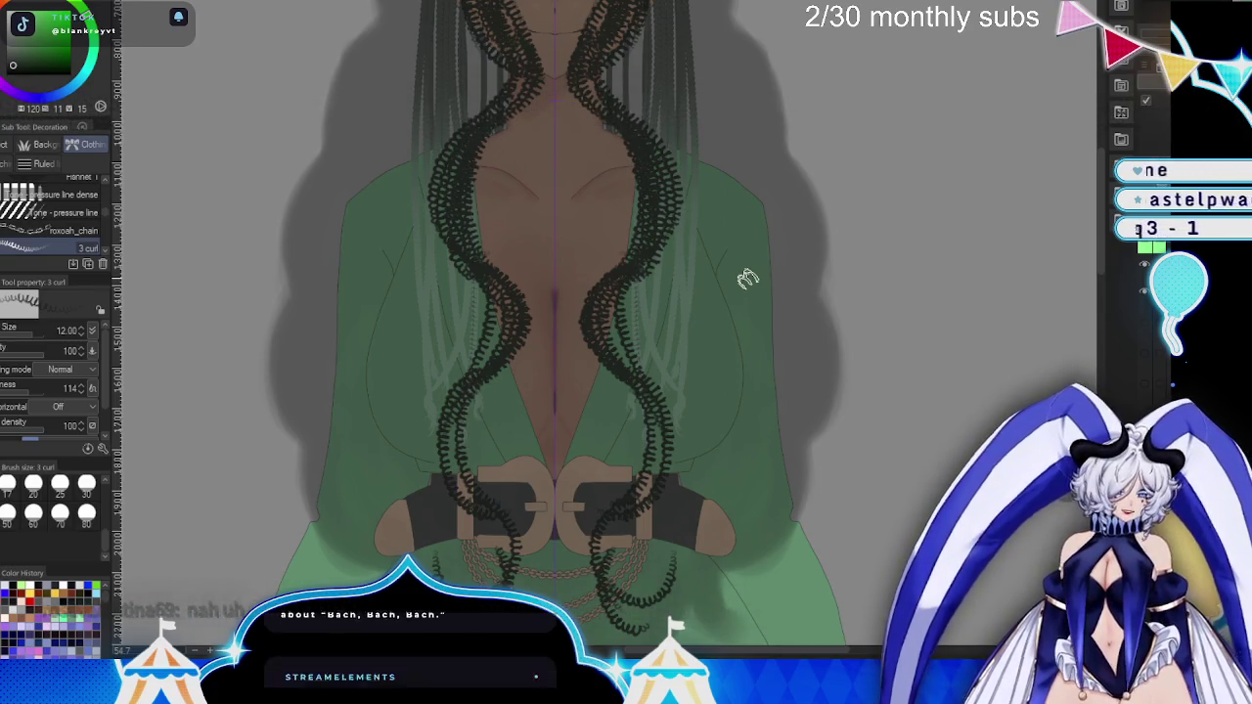
scroll(651, 437, down, 1)
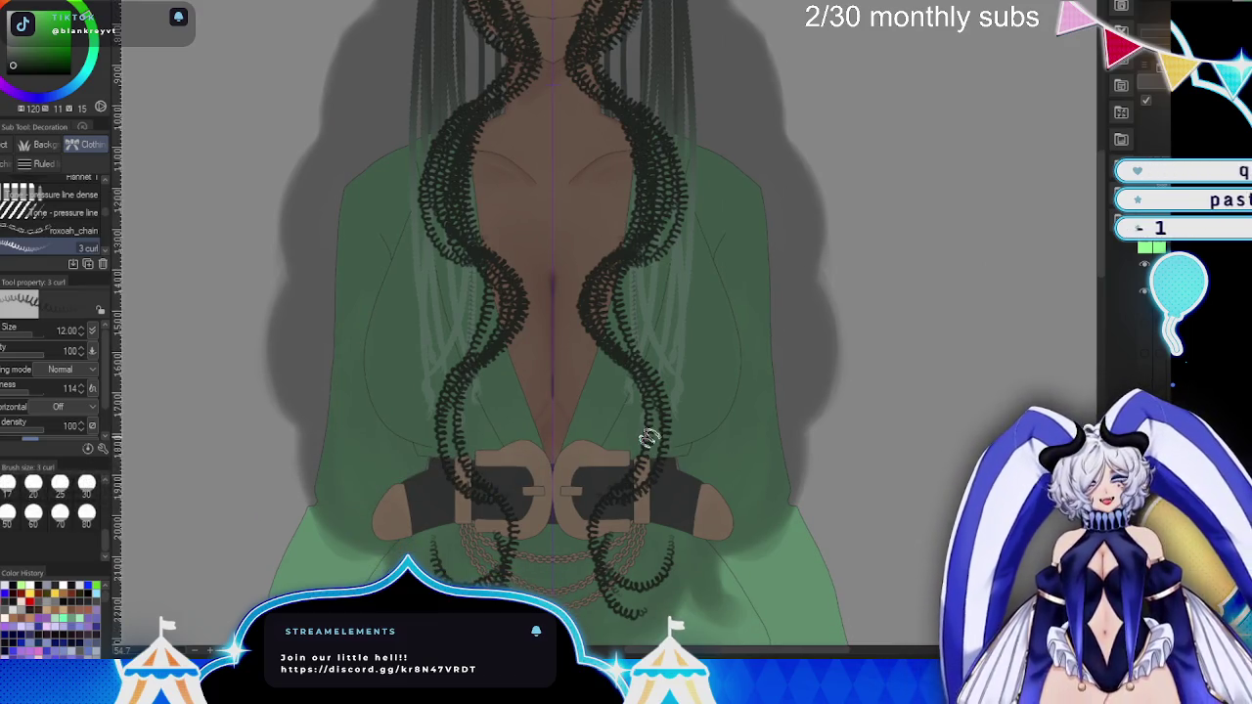
drag(672, 457, 686, 362)
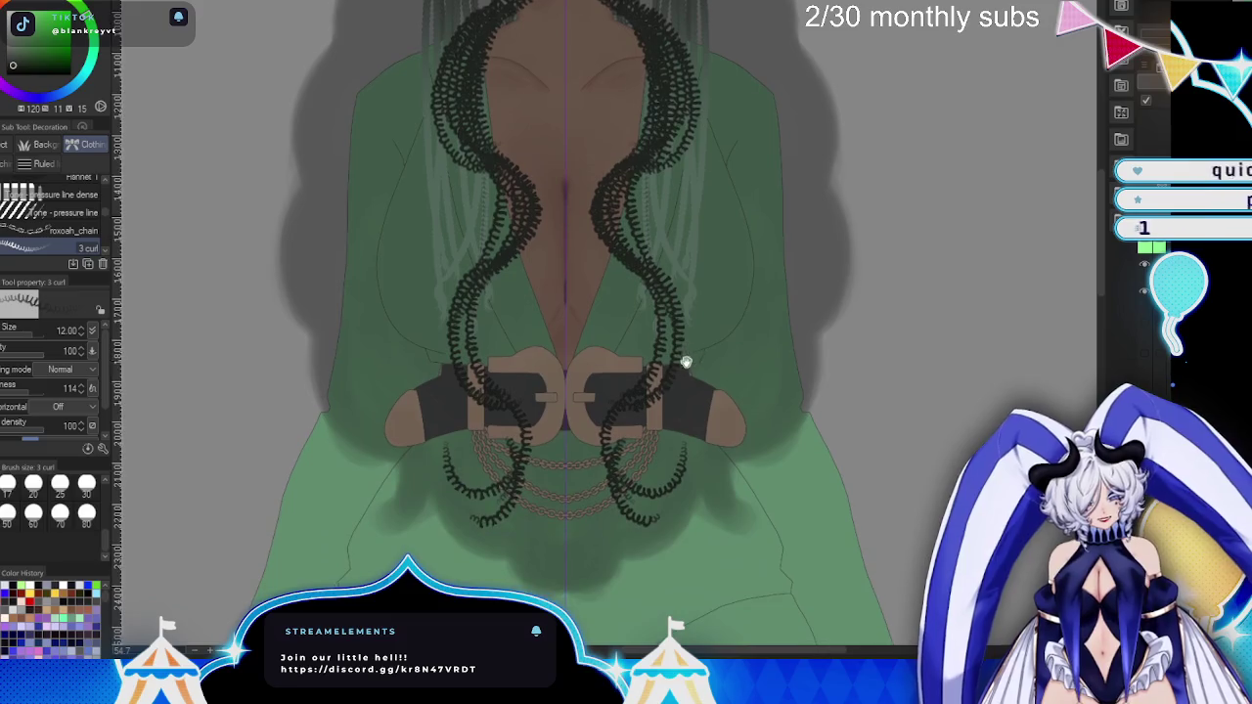
drag(680, 423, 680, 405)
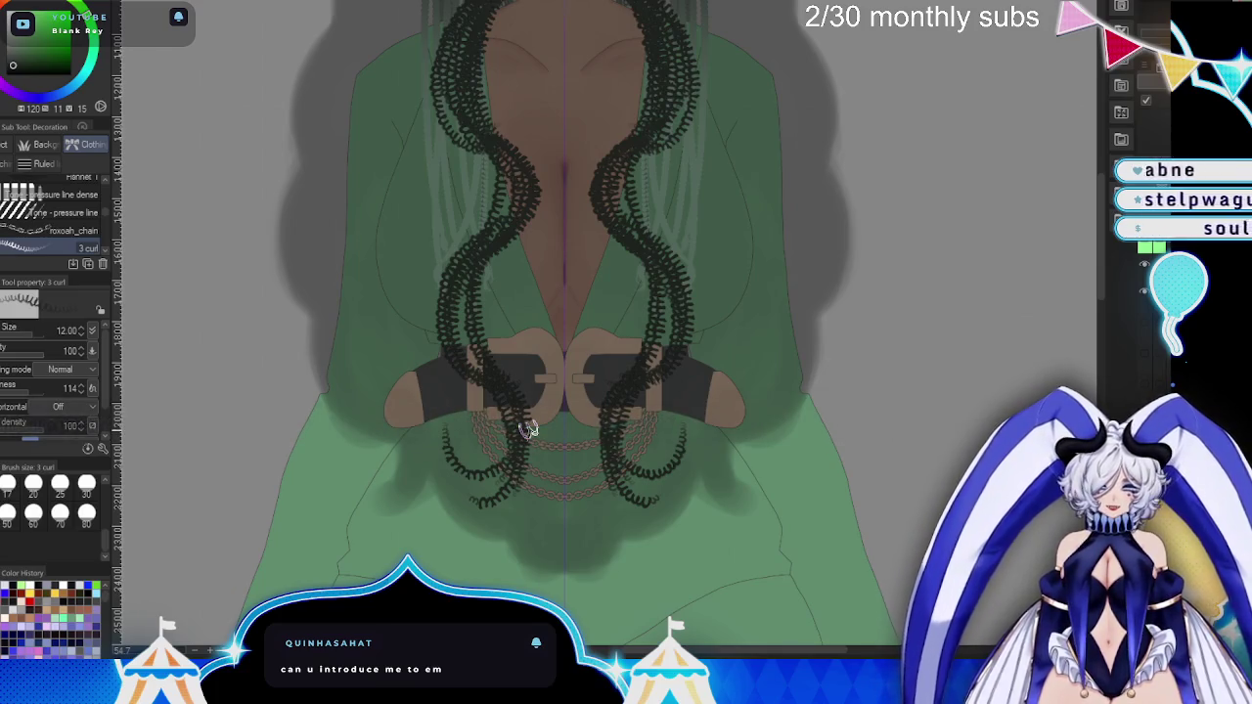
mouse_move(487, 485)
mouse_down()
mouse_move(507, 519)
mouse_move(490, 566)
mouse_up()
scroll(555, 509, down, 3)
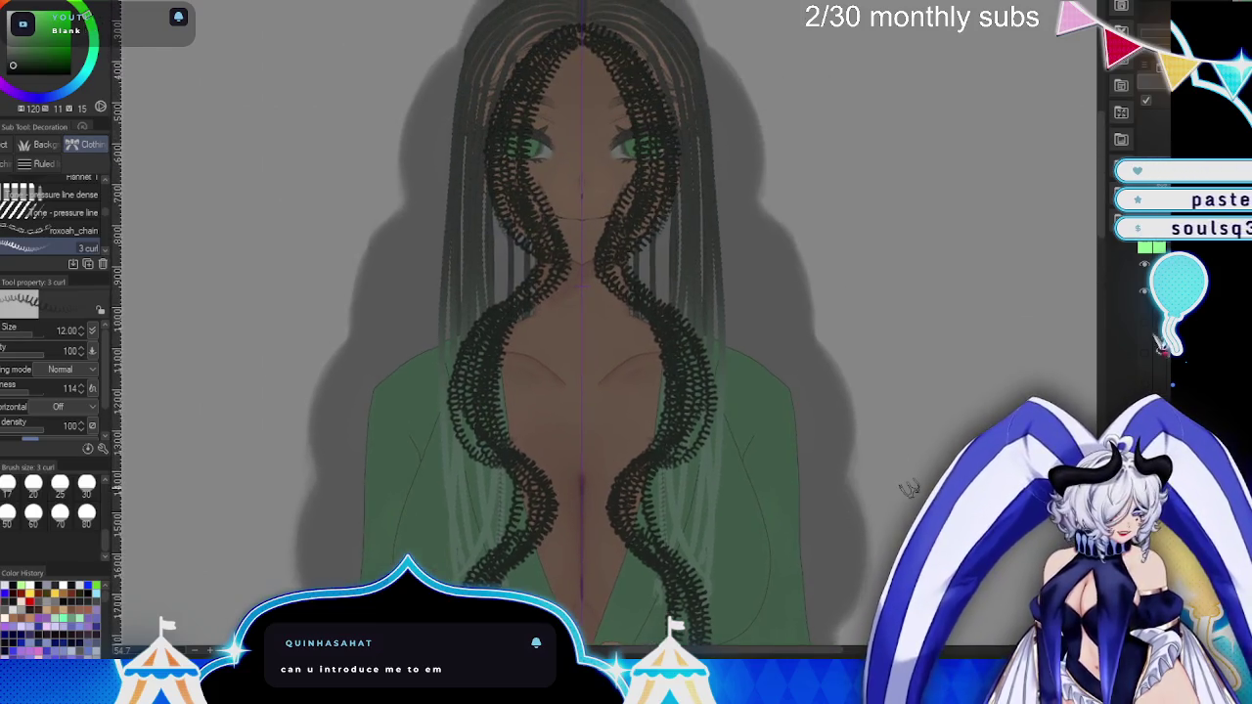
scroll(554, 509, up, 3)
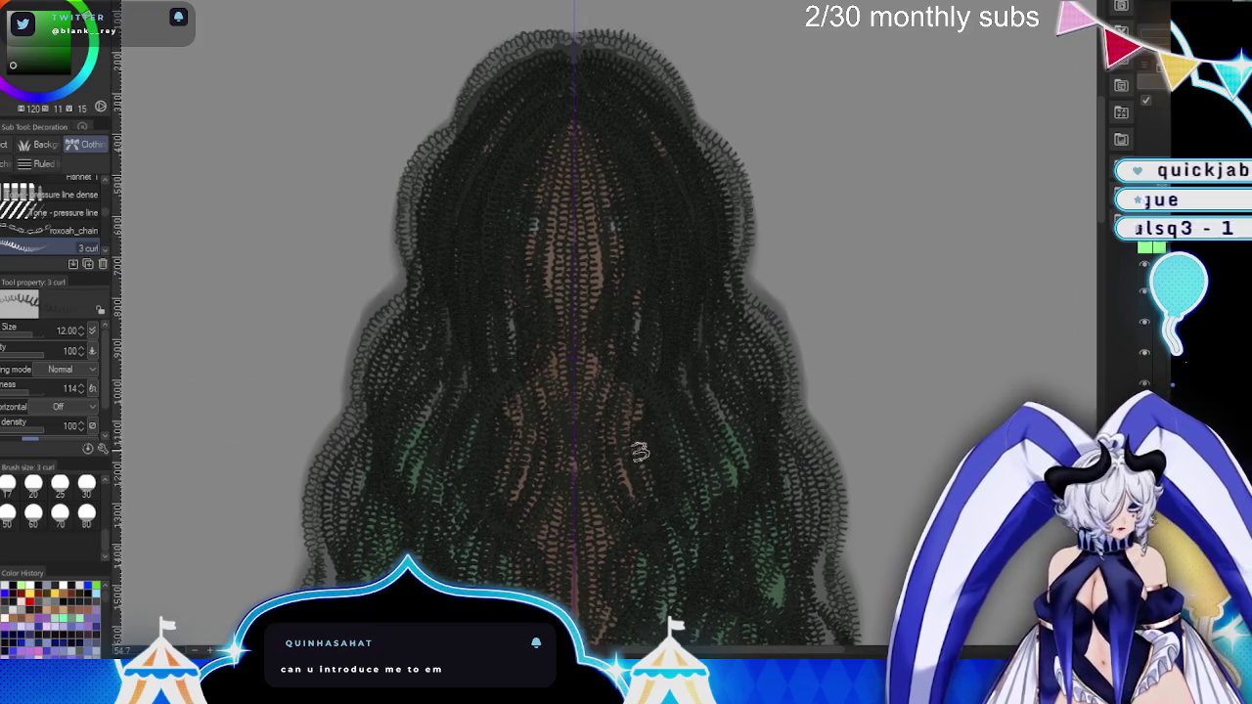
- Add curl strands along the left hair edge, then undo the dense curl mass
drag(486, 69, 392, 318)
drag(410, 230, 379, 333)
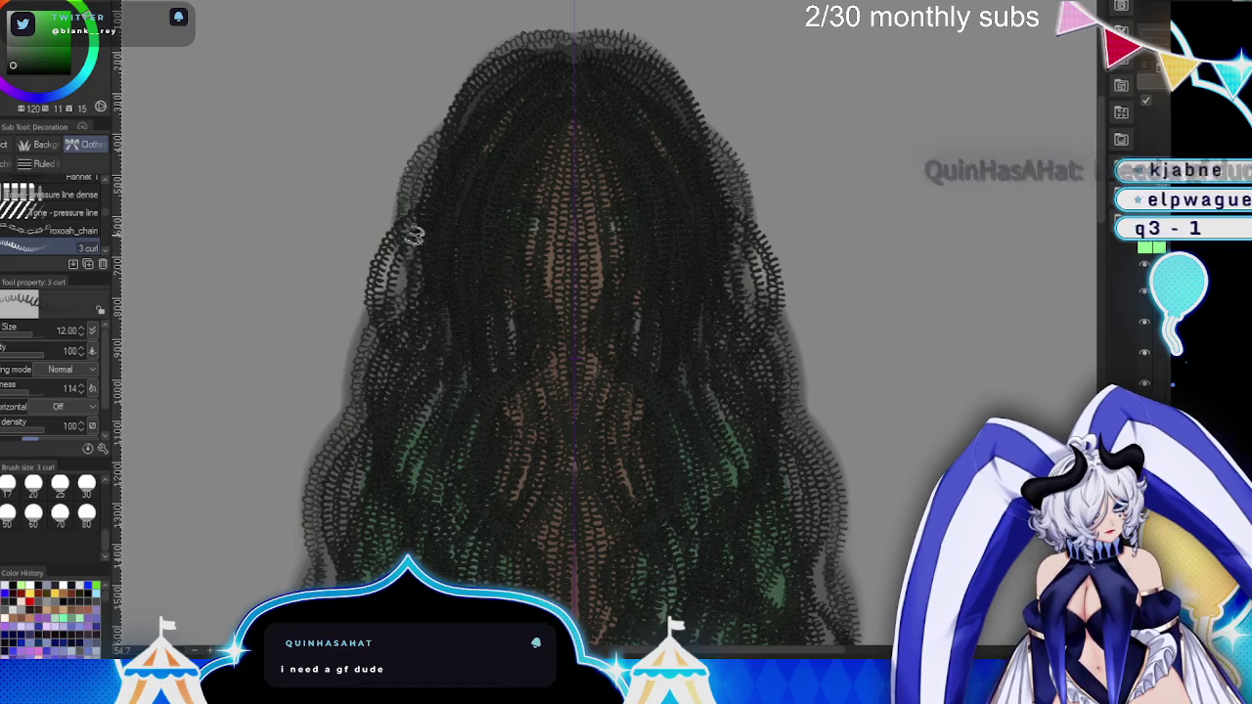
scroll(457, 313, up, 2)
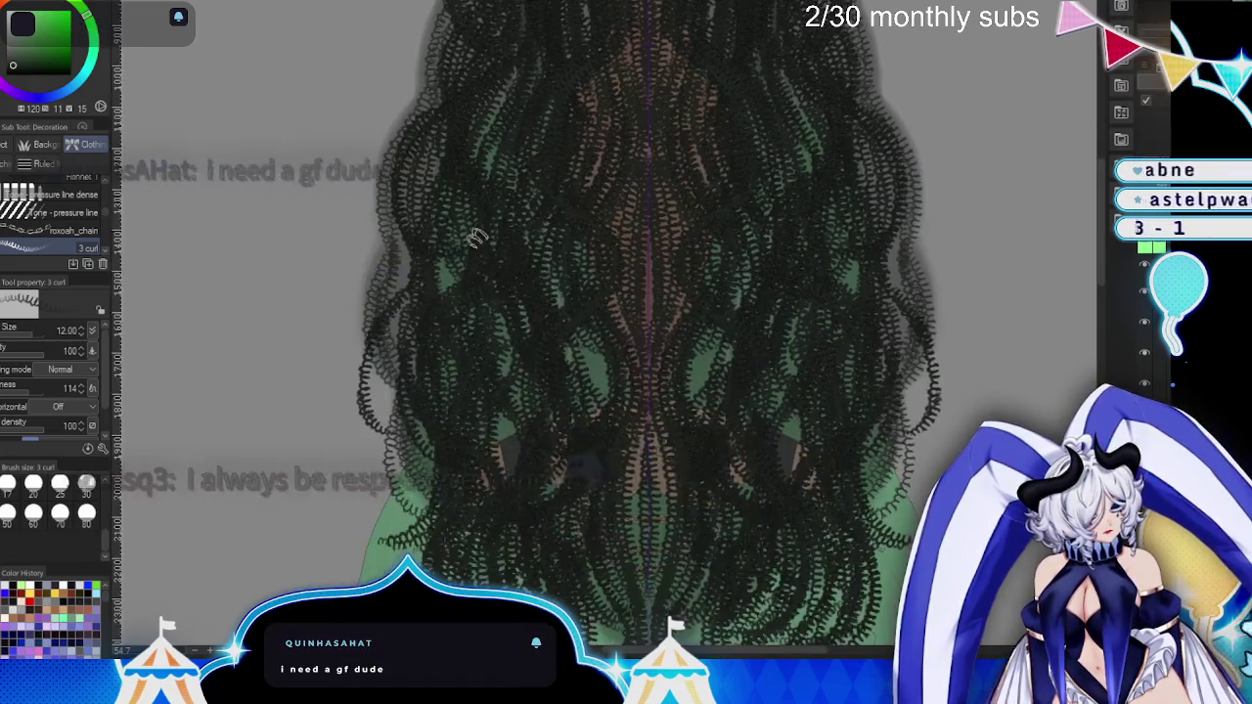
mouse_move(421, 357)
mouse_down()
mouse_move(377, 455)
mouse_move(373, 514)
mouse_up()
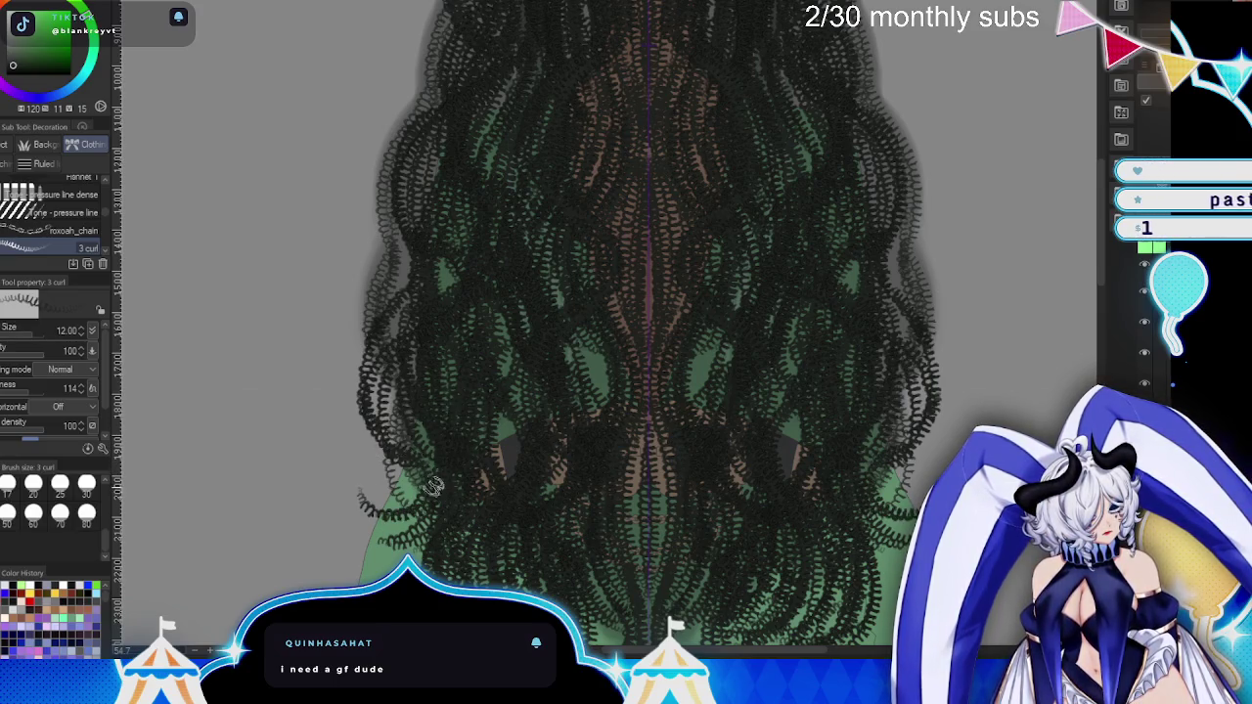
key(ctrl+z)
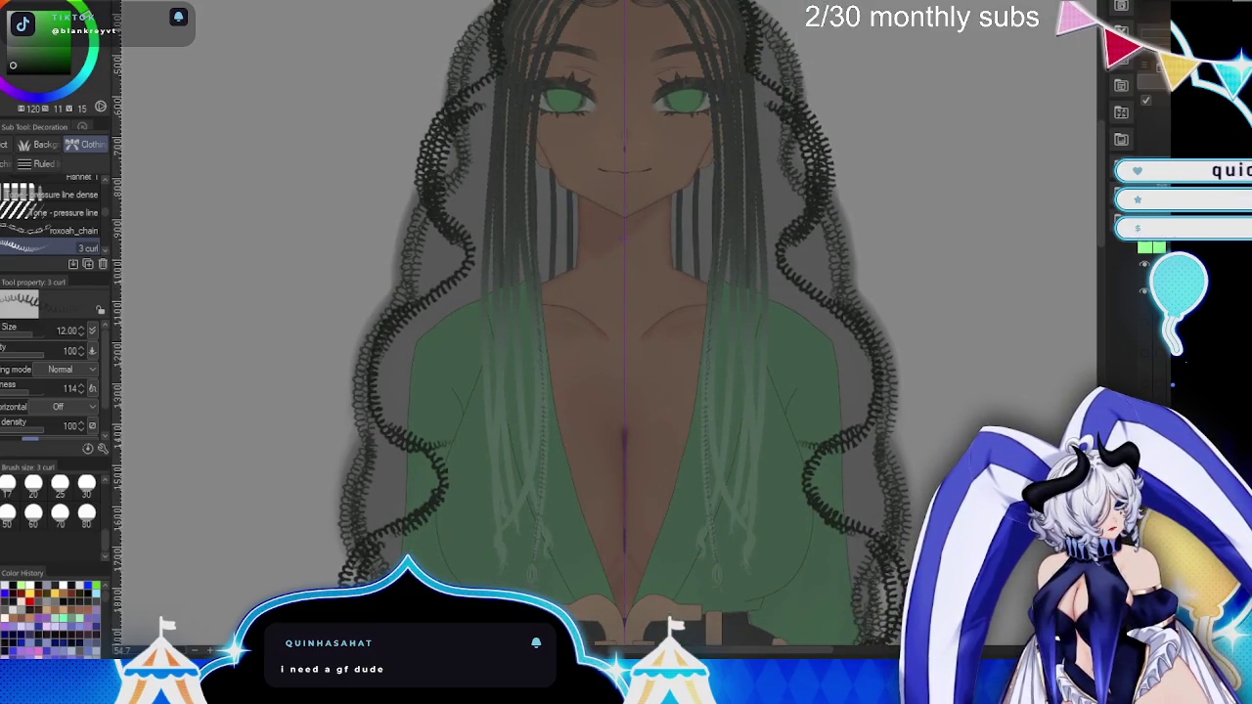
- Remove the last side strands, then add mirrored curls at the crown and down the left hair outline
key(ctrl+z)
drag(722, 216, 721, 363)
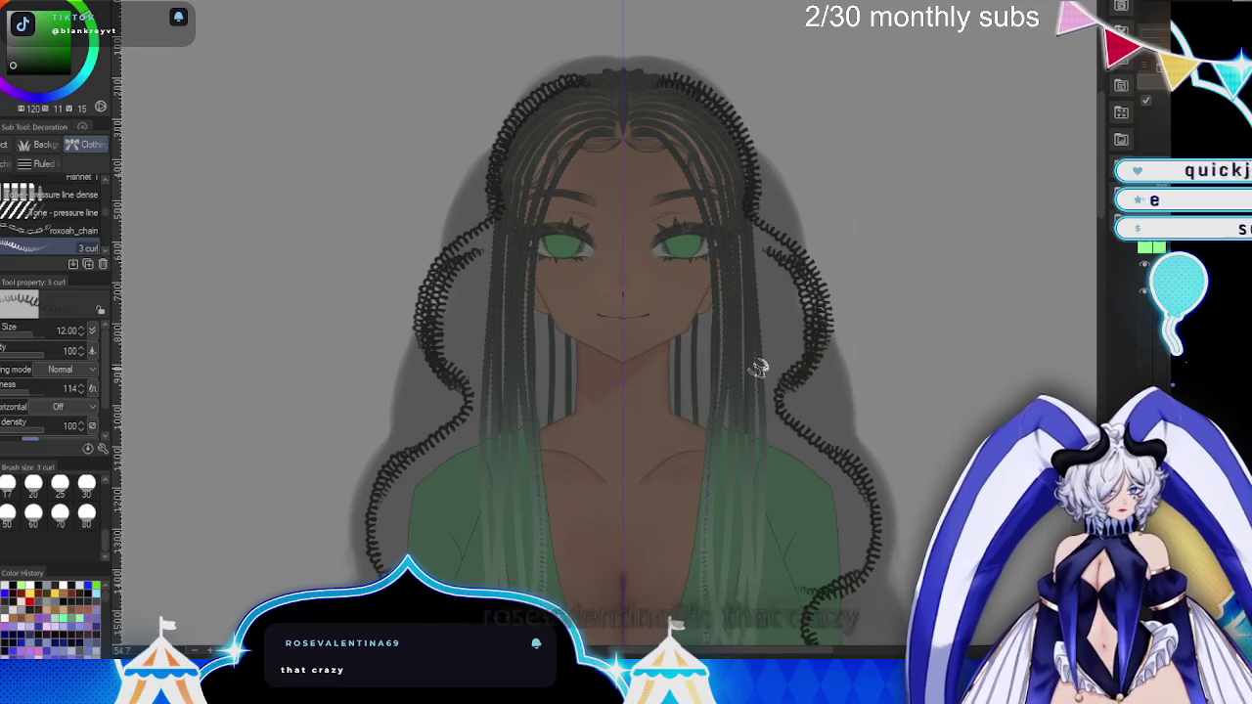
drag(506, 204, 591, 99)
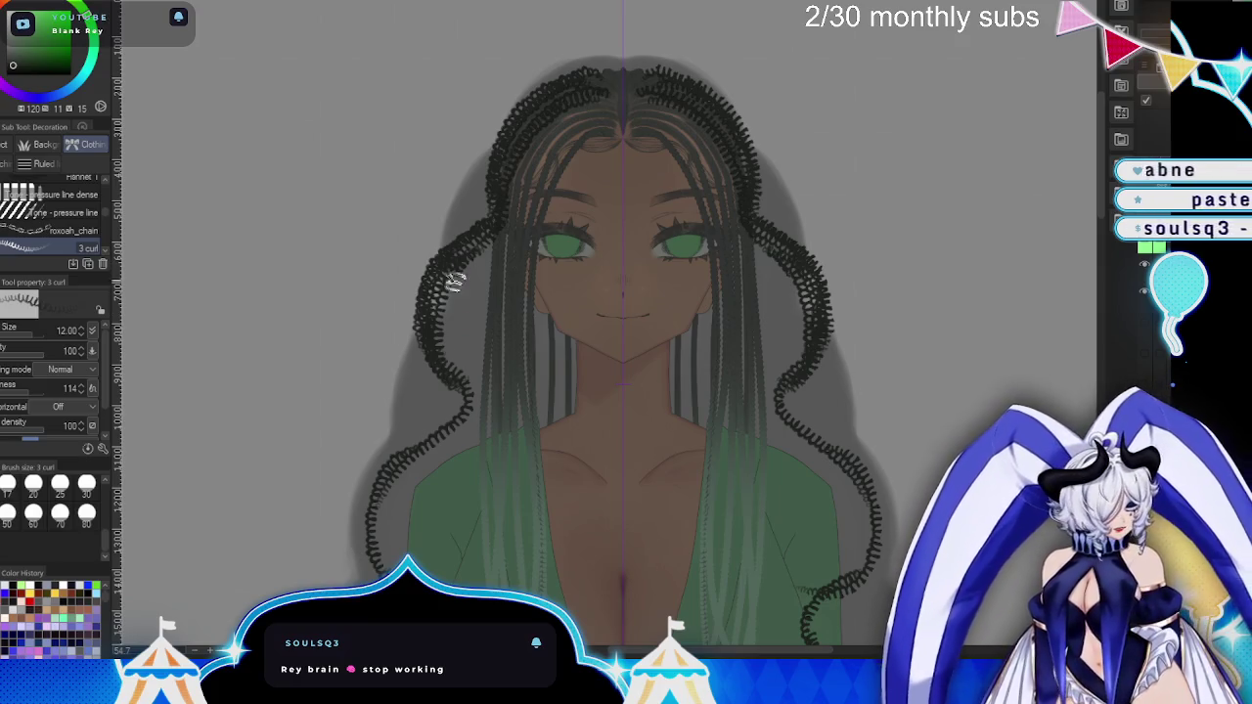
drag(645, 359, 682, 179)
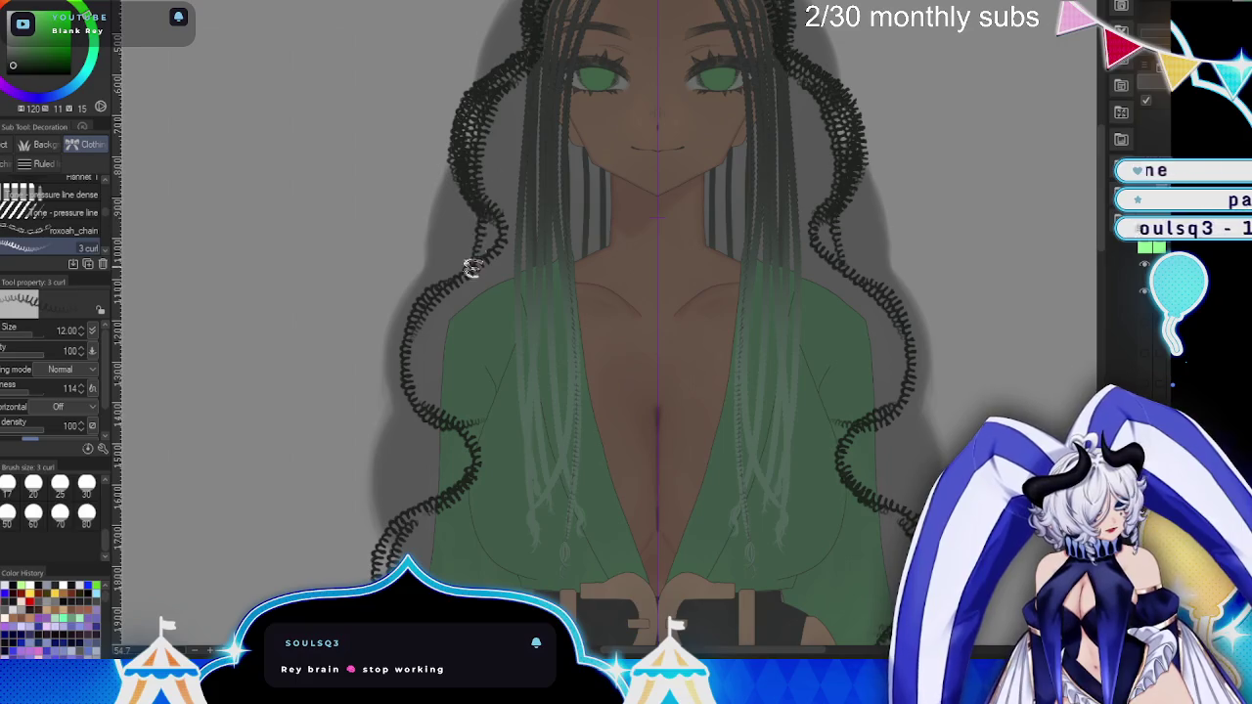
mouse_move(458, 242)
mouse_down()
mouse_move(448, 423)
mouse_move(461, 499)
mouse_move(391, 504)
mouse_up()
drag(673, 457, 647, 320)
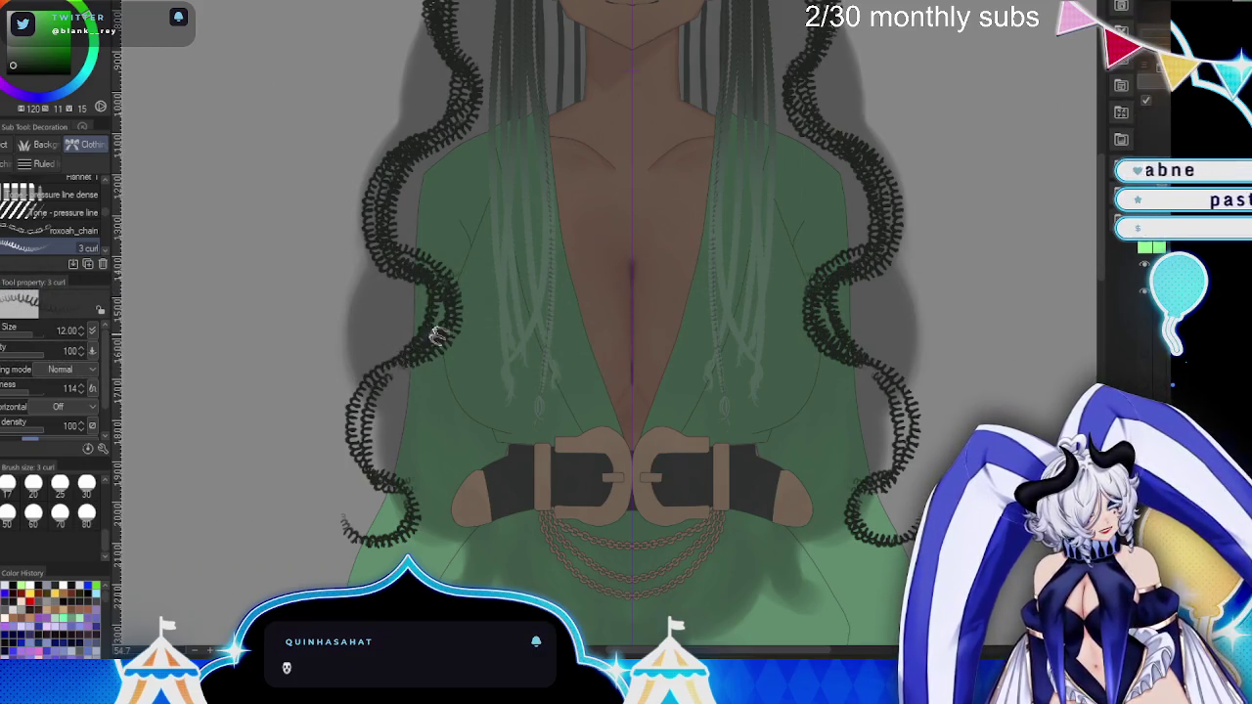
- Extend the left curl strand toward the belt and bring back the dense curl strokes
drag(437, 335, 384, 499)
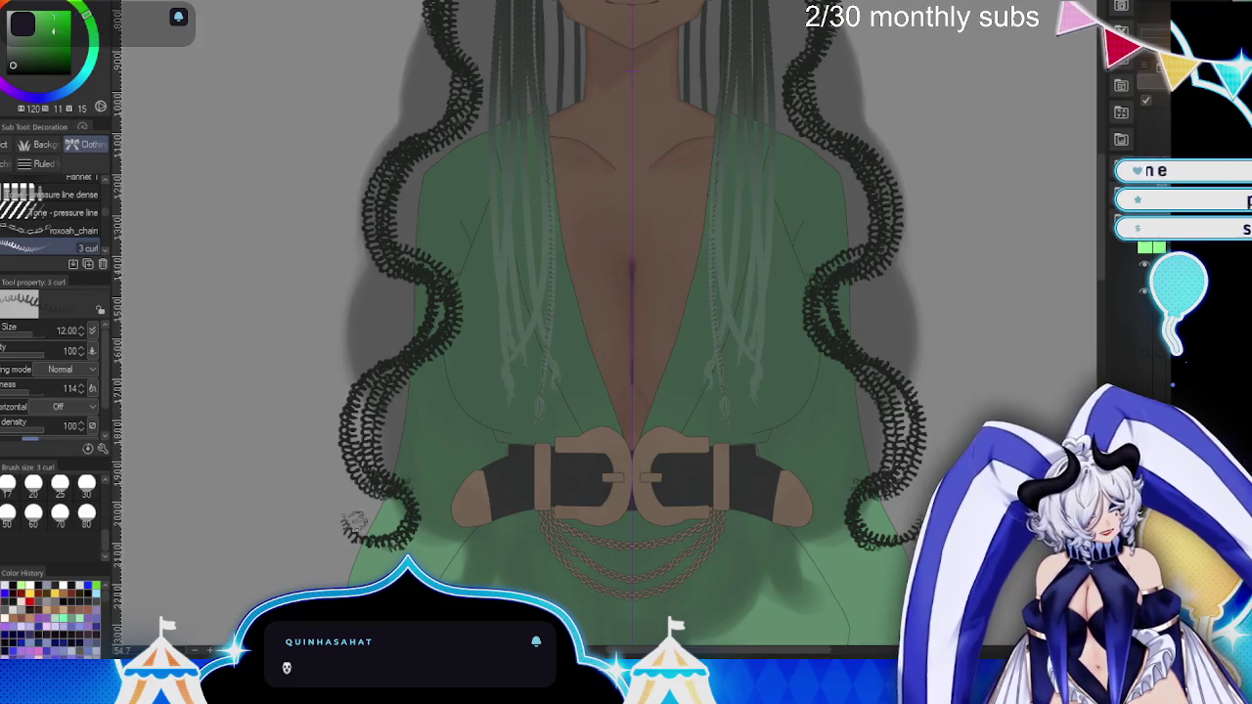
scroll(833, 454, up, 2)
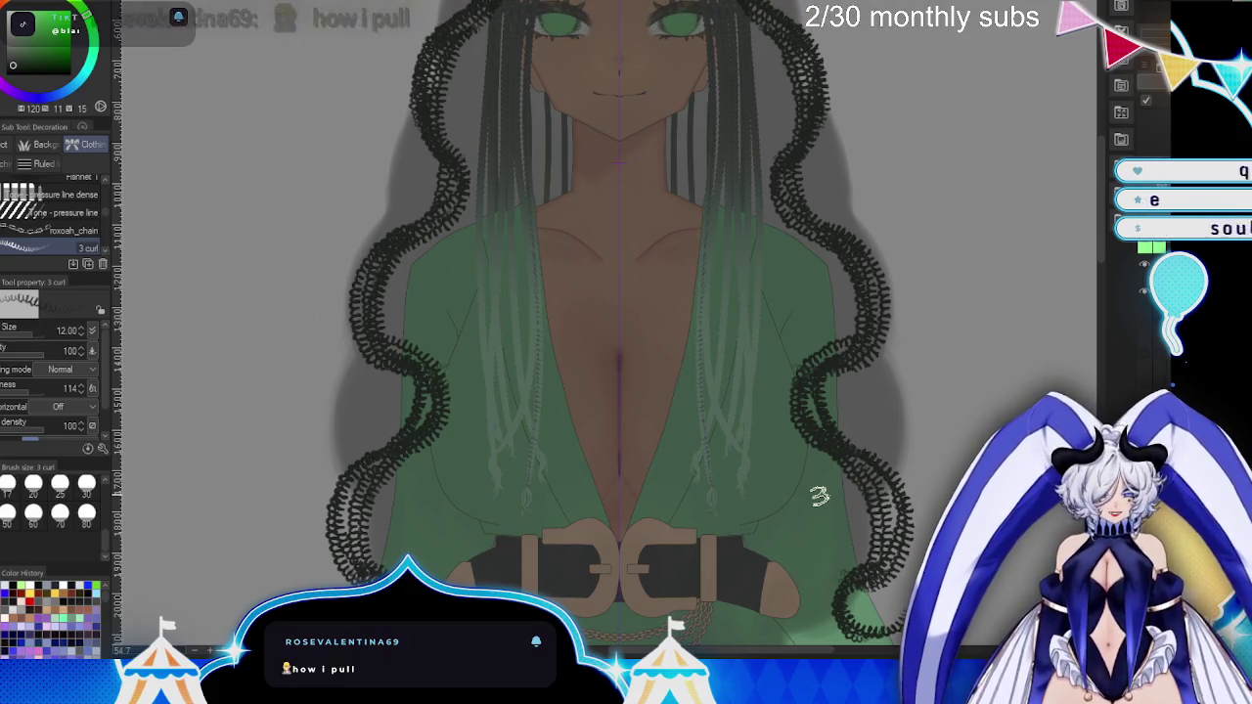
scroll(827, 499, up, 3)
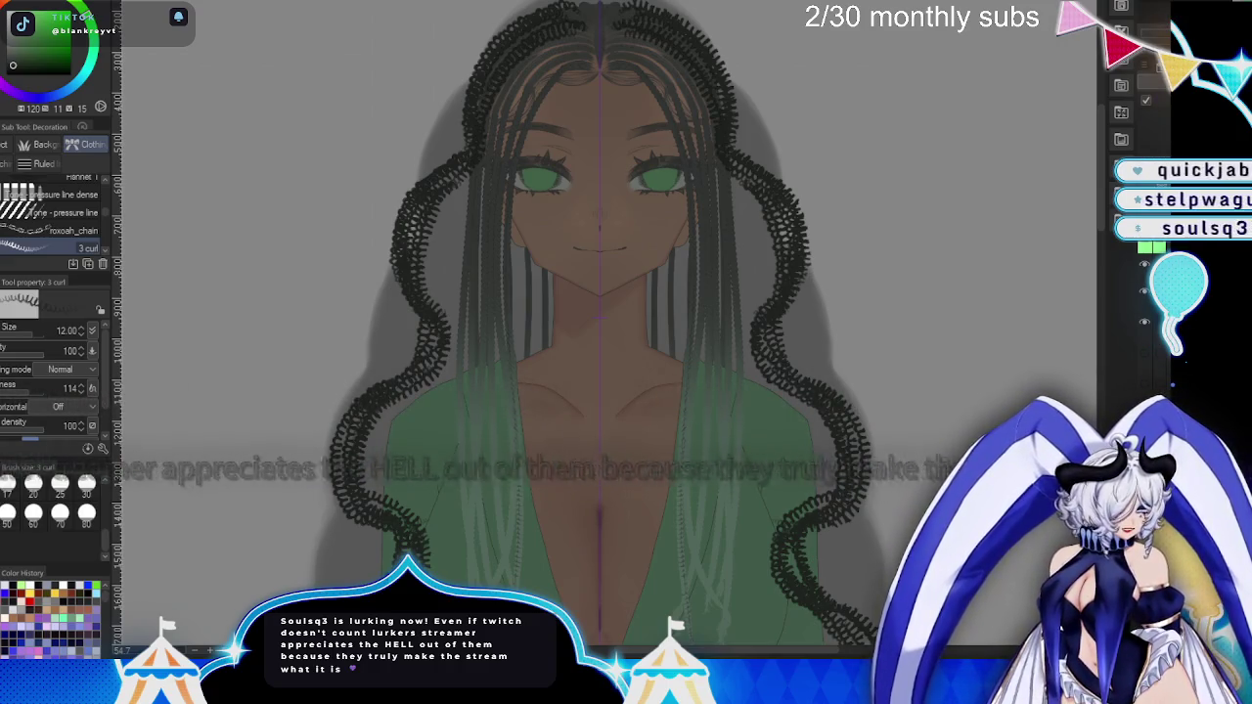
scroll(854, 368, down, 2)
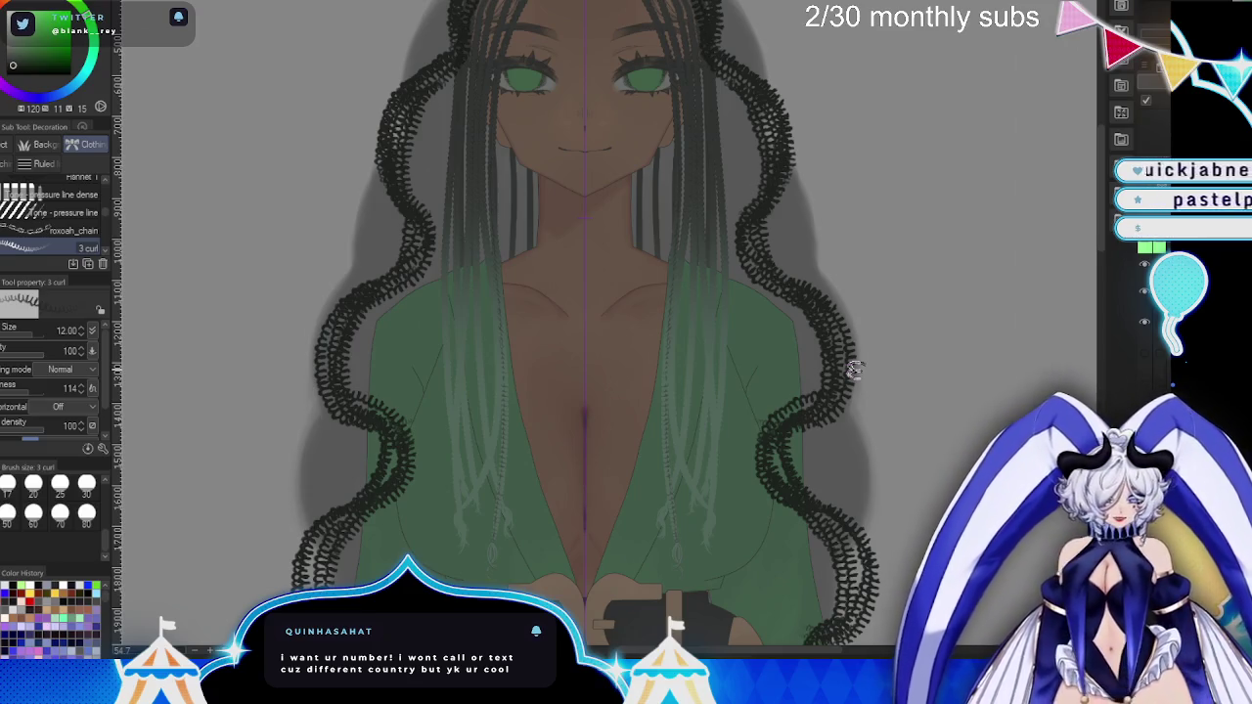
key(ctrl+z)
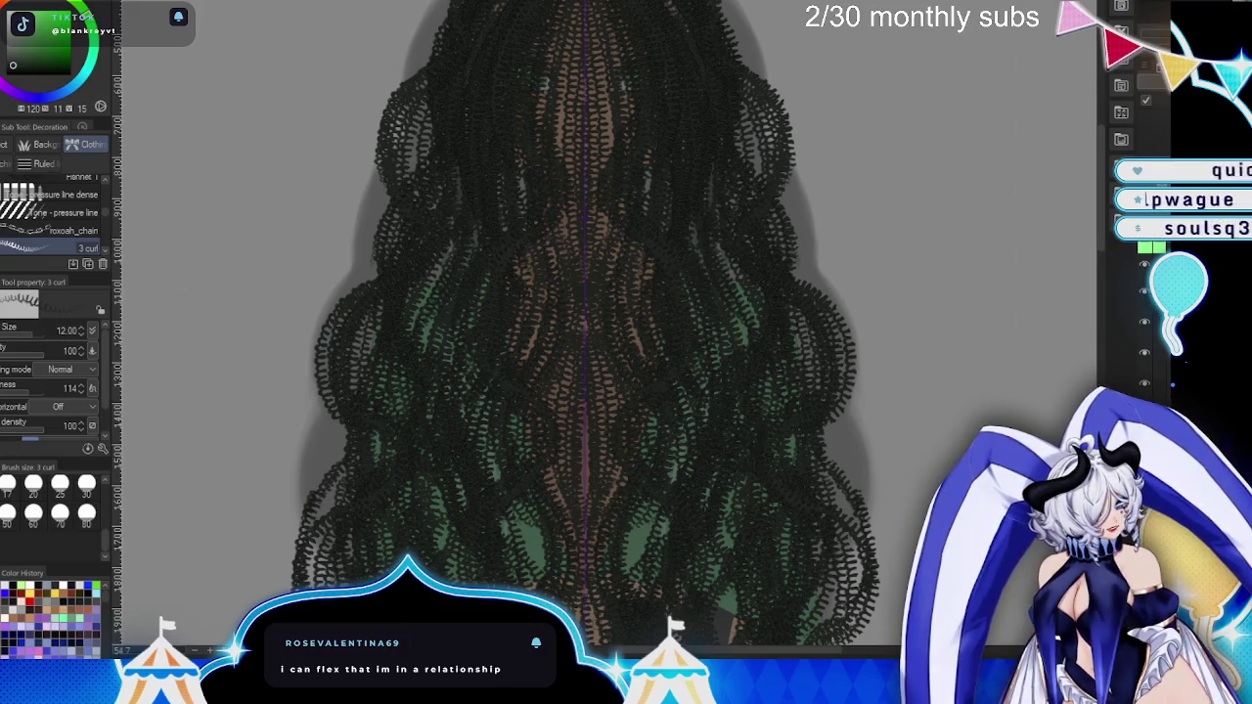
- Undo the mirrored curl strokes until only a few curly strands remain over the outfit and belt
scroll(931, 408, down, 1)
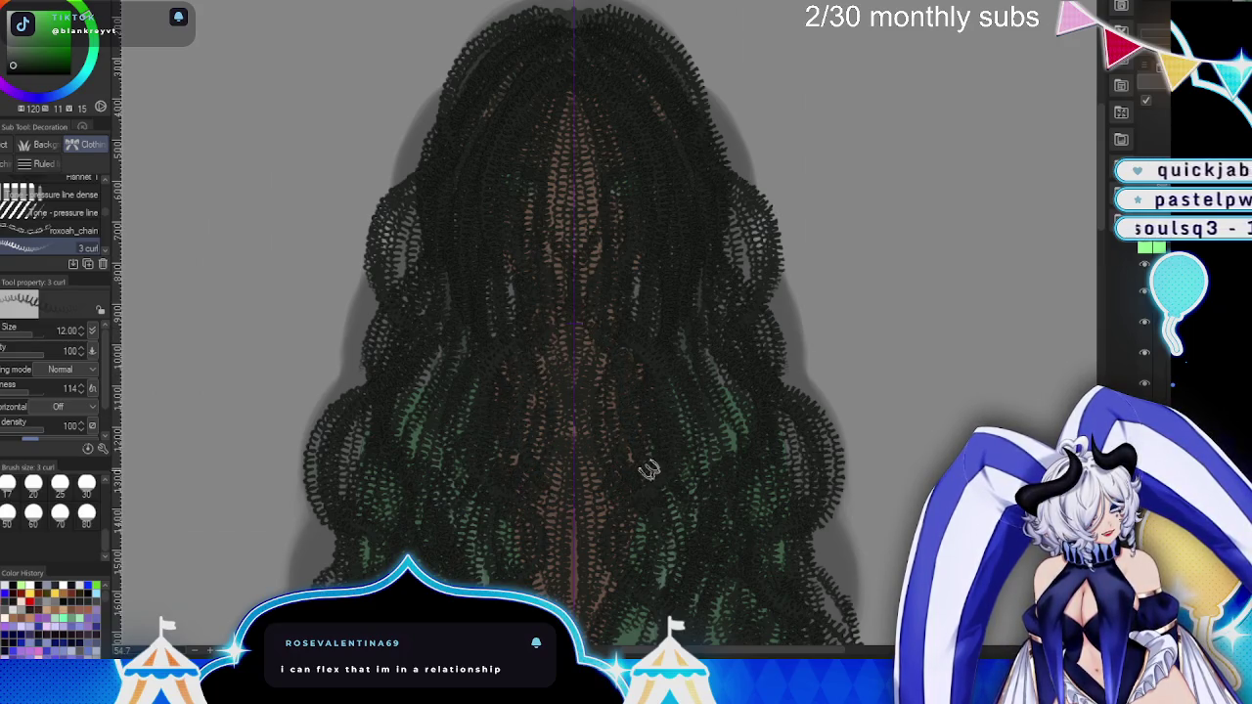
scroll(671, 294, up, 2)
scroll(587, 176, up, 1)
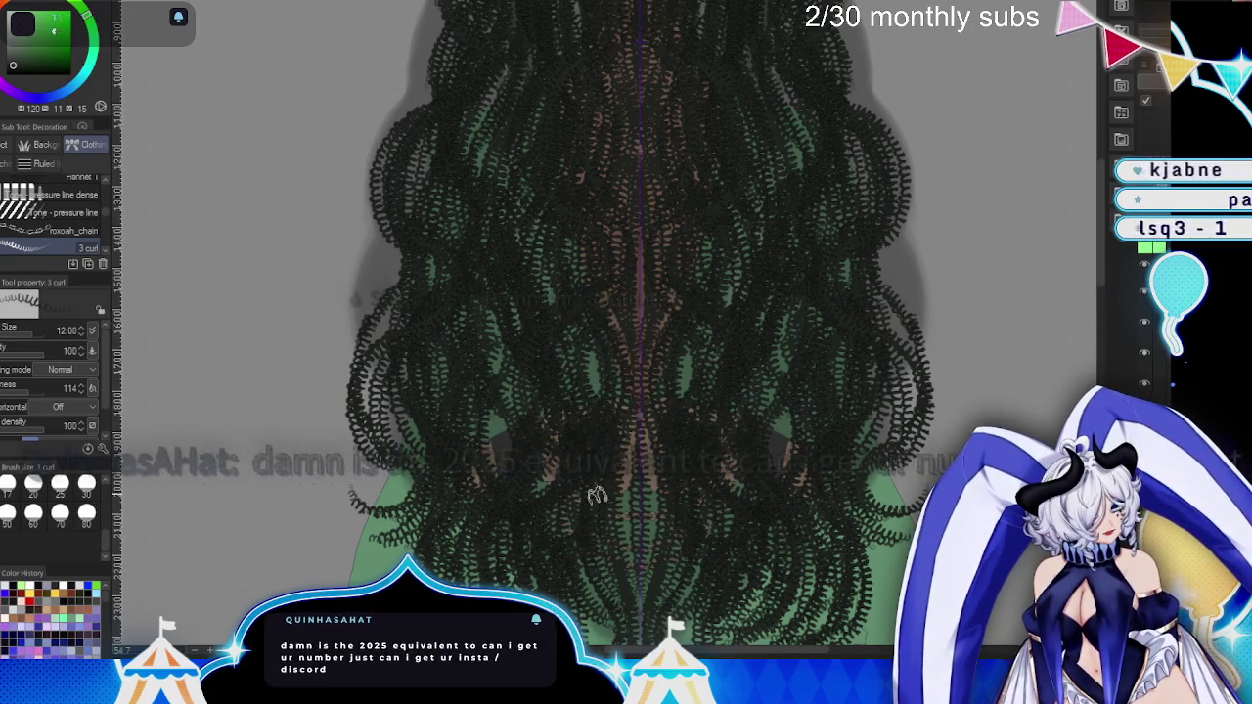
key(ctrl+z)
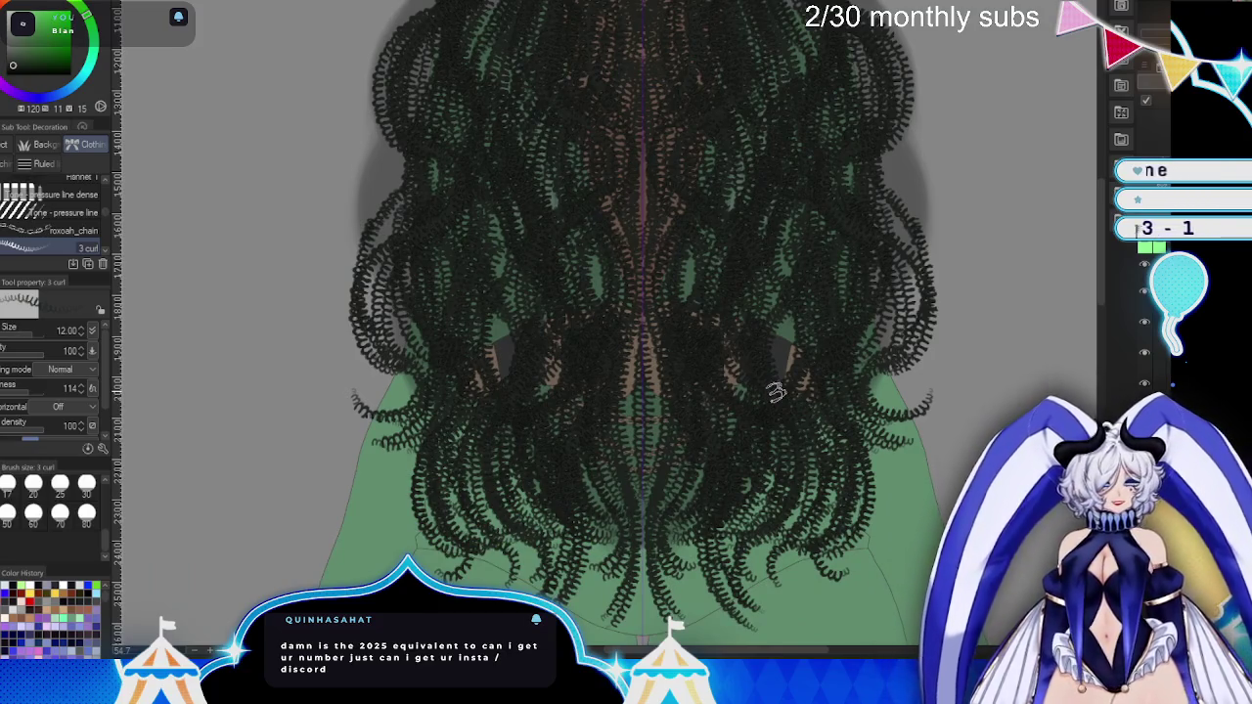
drag(817, 450, 765, 394)
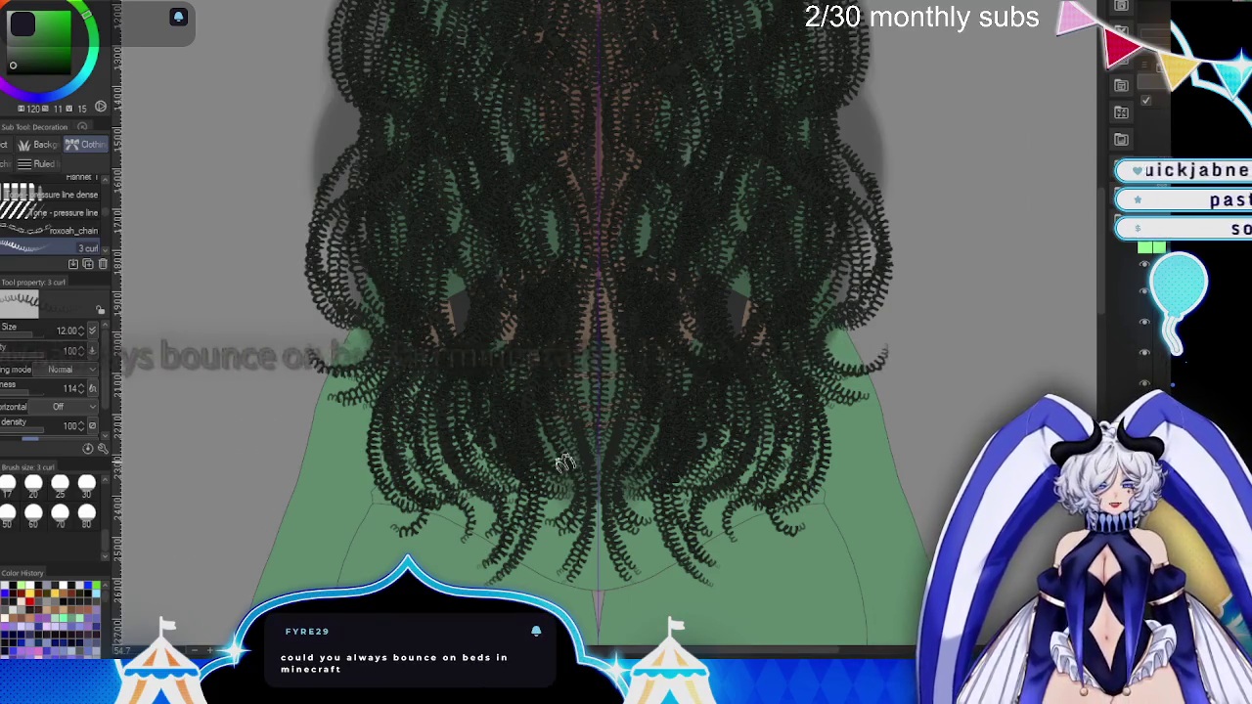
drag(565, 463, 589, 537)
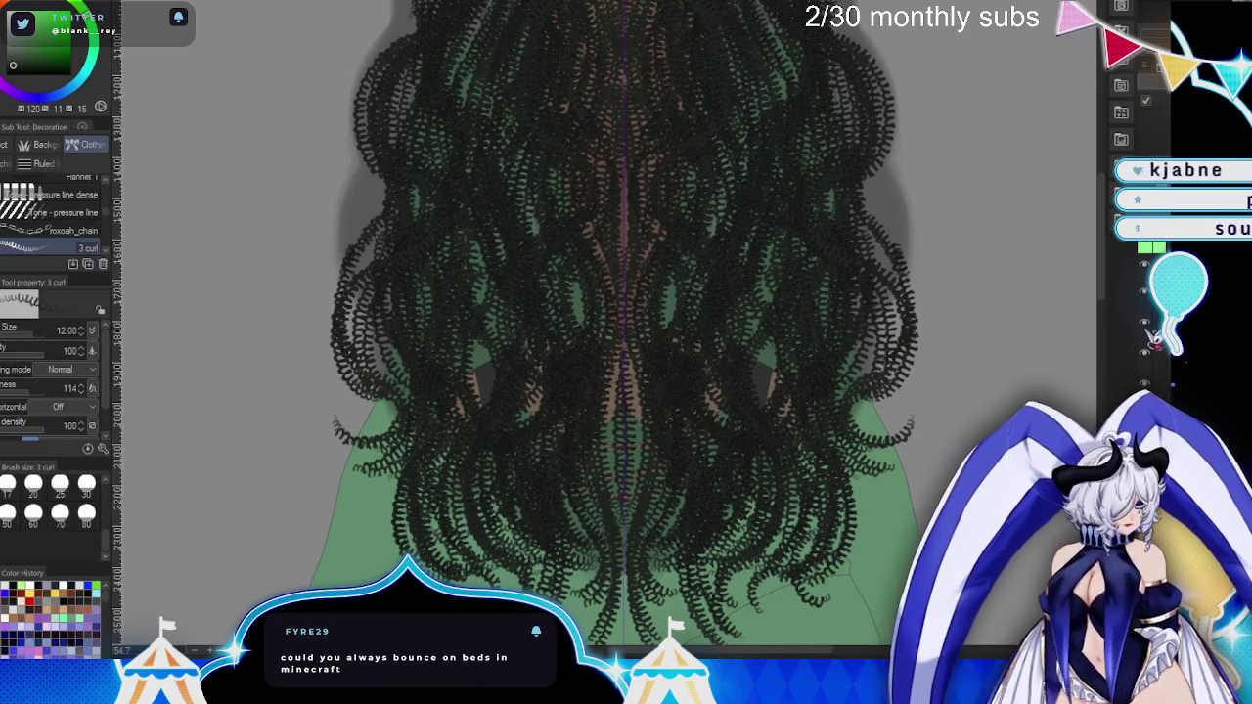
key(ctrl+z)
key(ctrl+z)
key(ctrl+z)
key(ctrl+z)
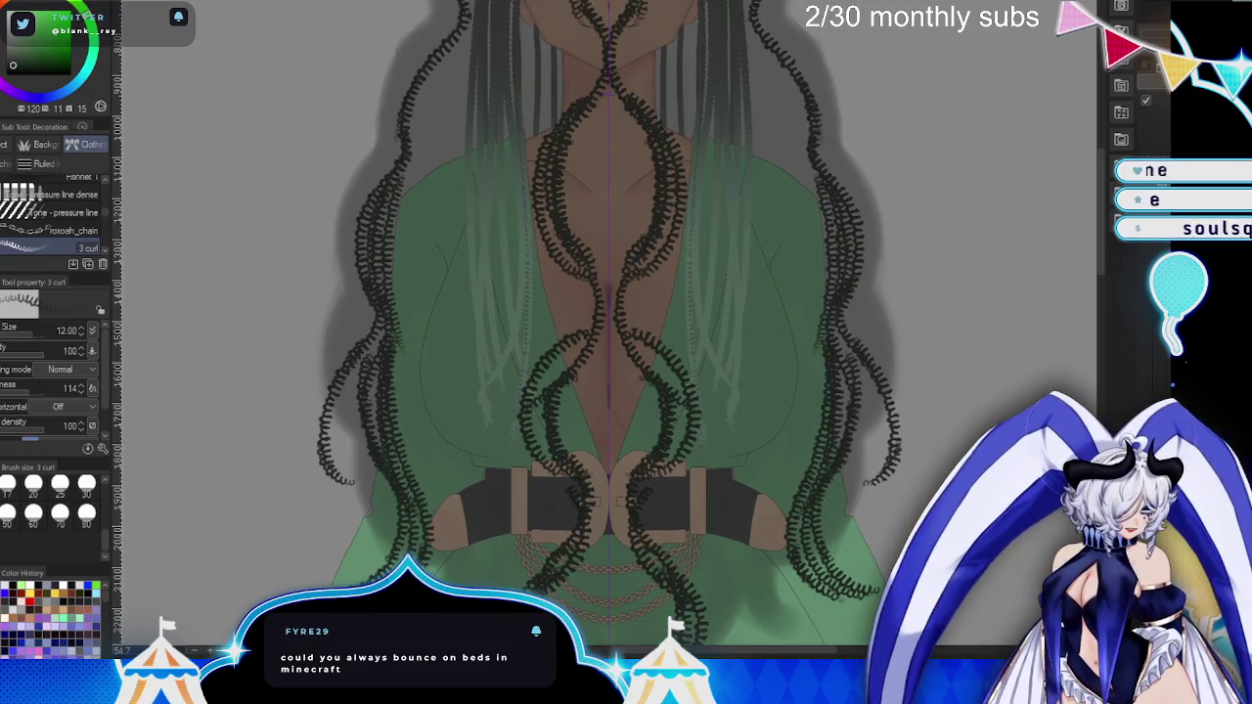
- Undo the outer mirrored curls and start a curly braid down over the face
key(ctrl+z)
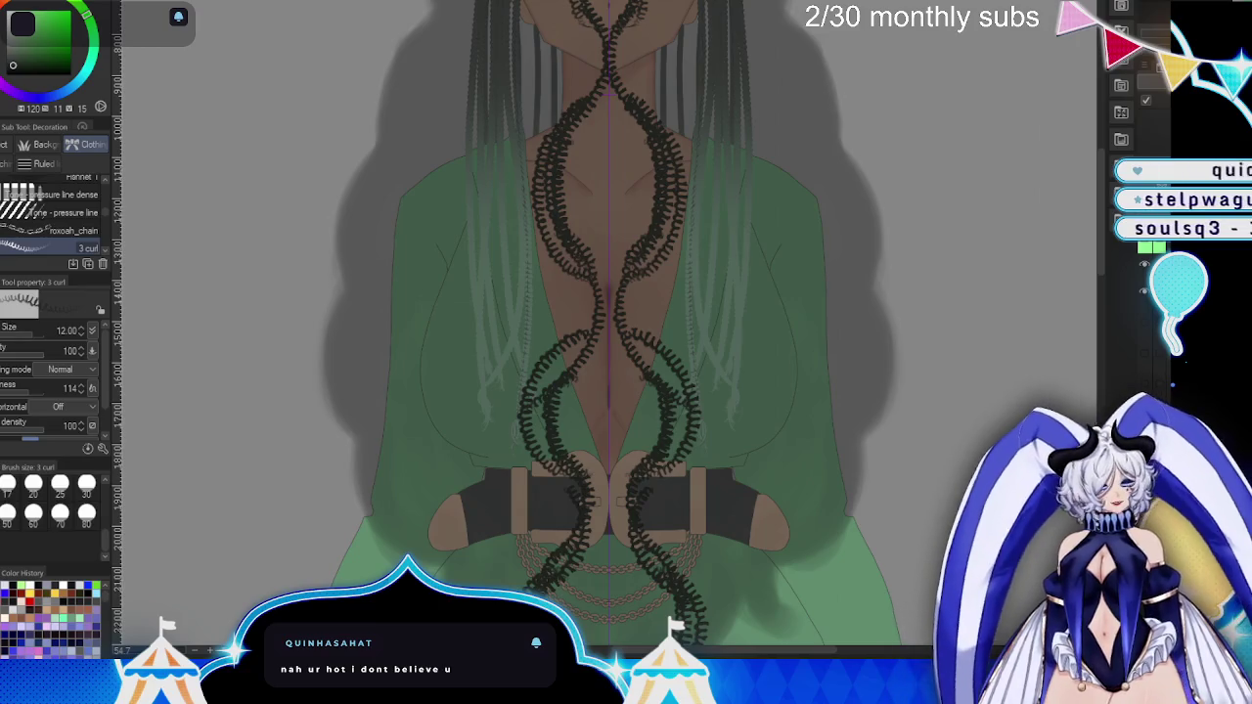
scroll(774, 466, down, 3)
scroll(789, 466, up, 2)
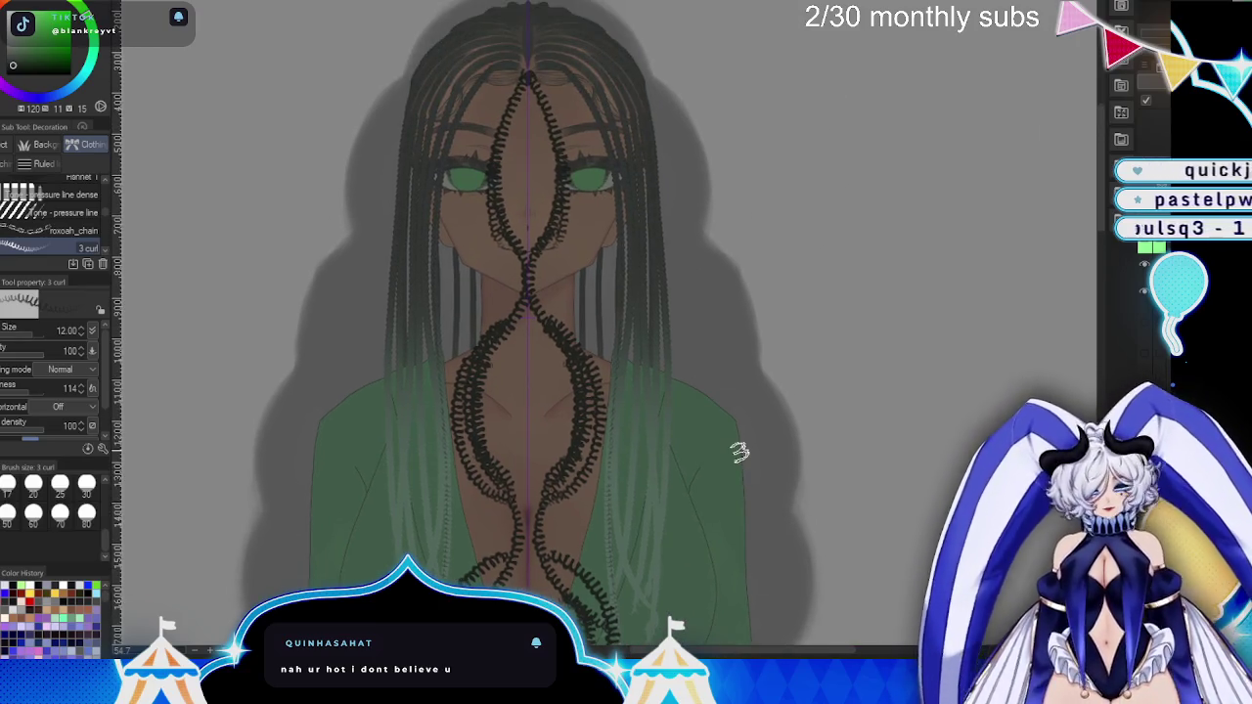
drag(521, 71, 504, 173)
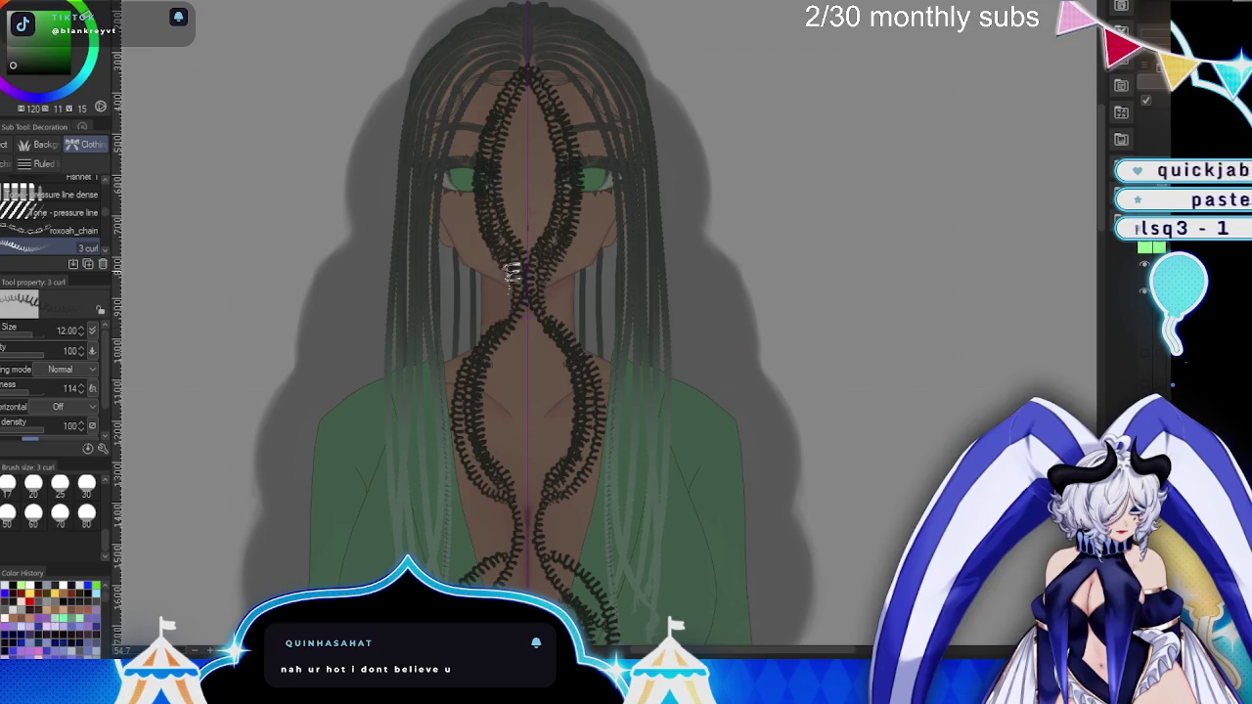
drag(672, 439, 664, 243)
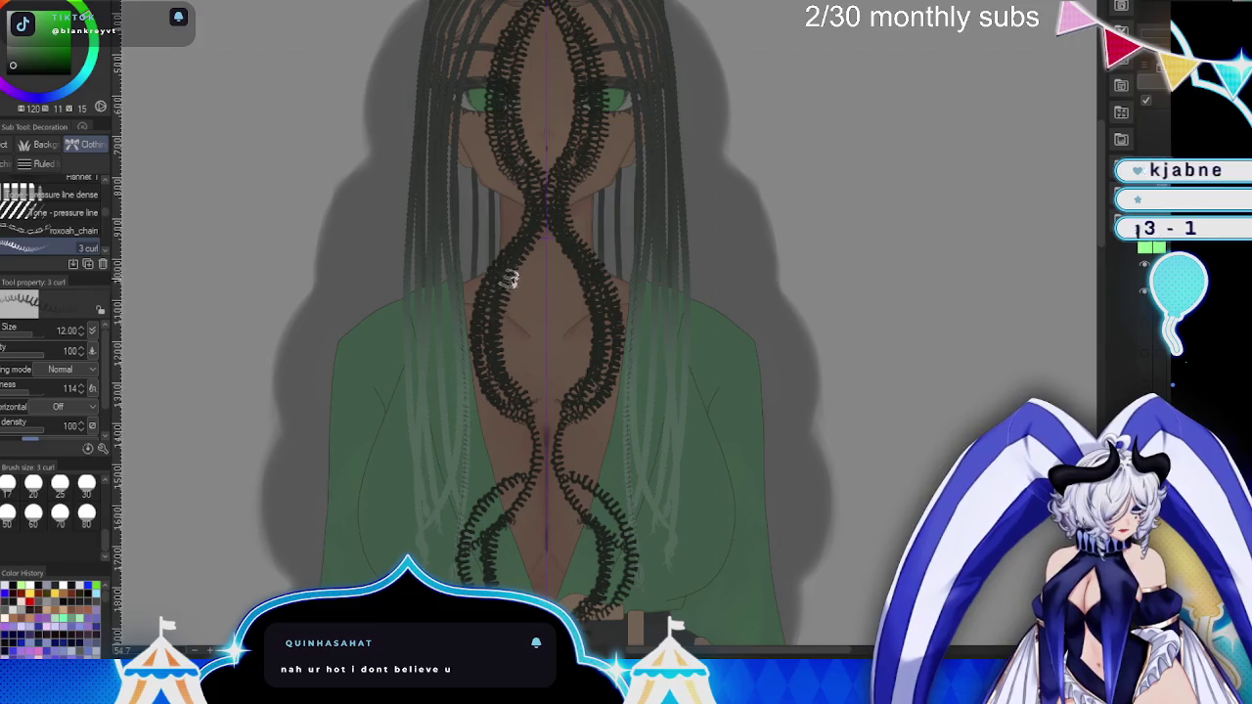
drag(504, 431, 514, 312)
drag(502, 377, 515, 409)
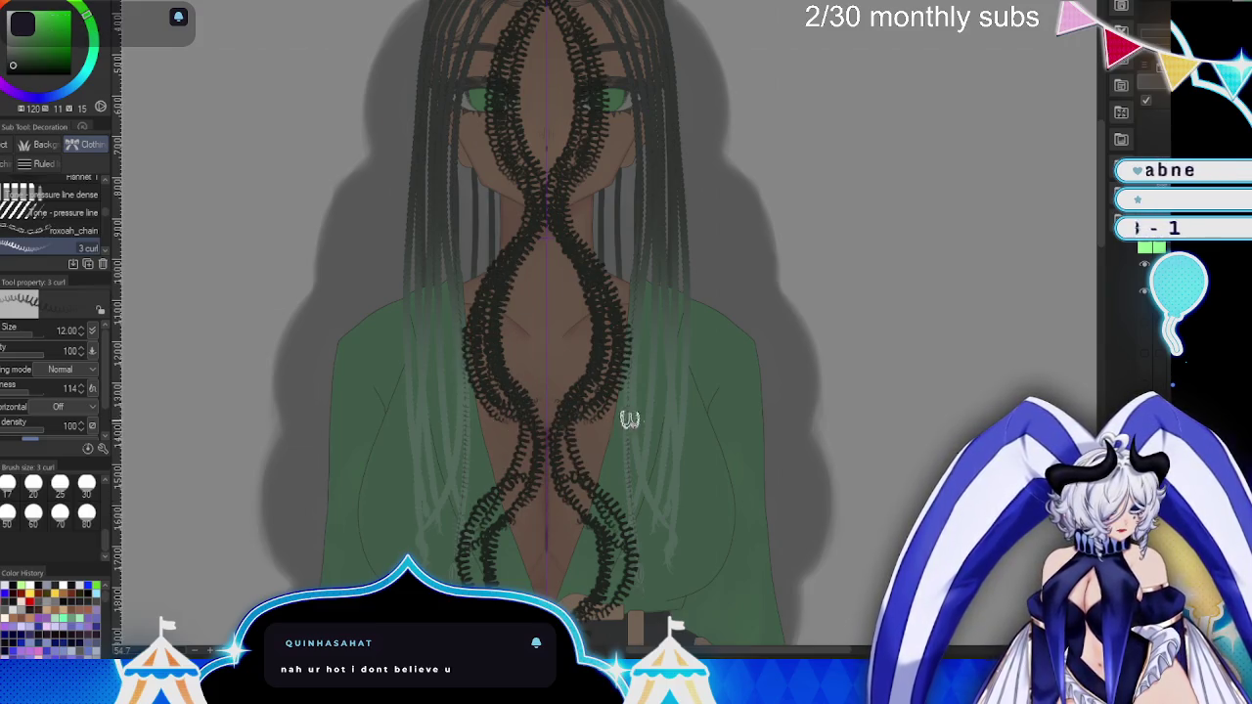
- Extend the two intertwined double-helix braids down the chest and past the belt
drag(630, 419, 675, 216)
drag(553, 174, 537, 248)
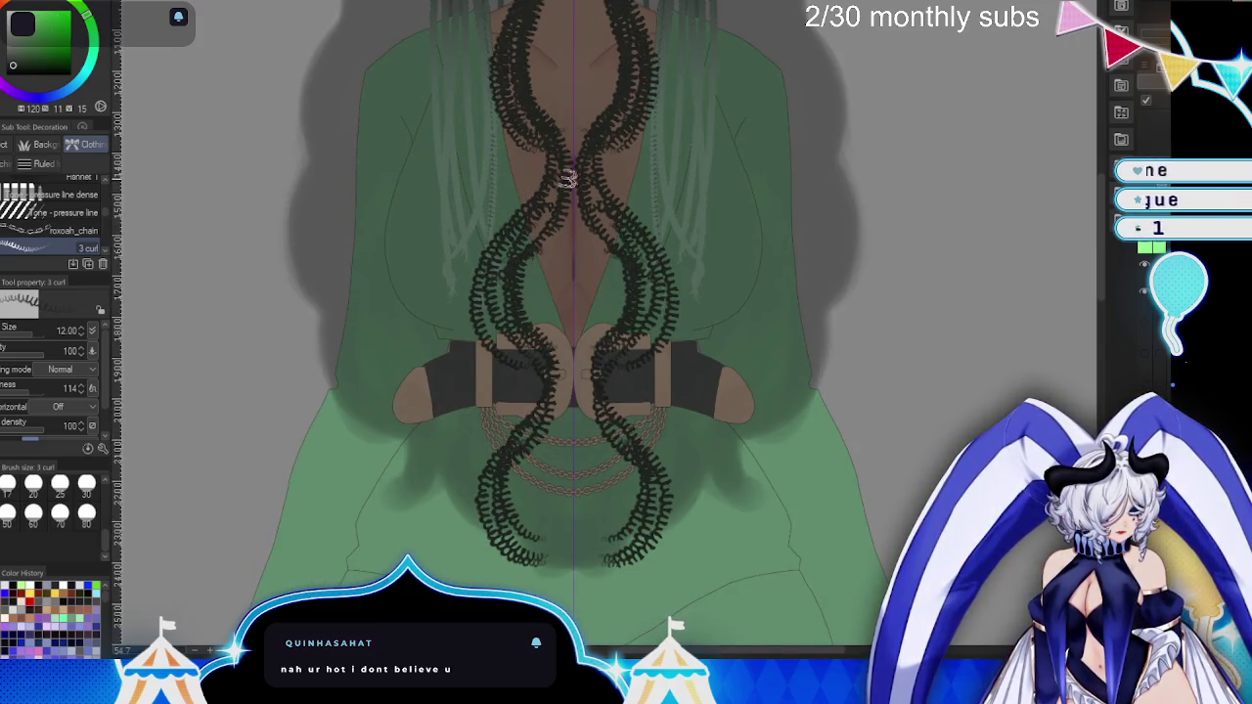
drag(513, 334, 548, 470)
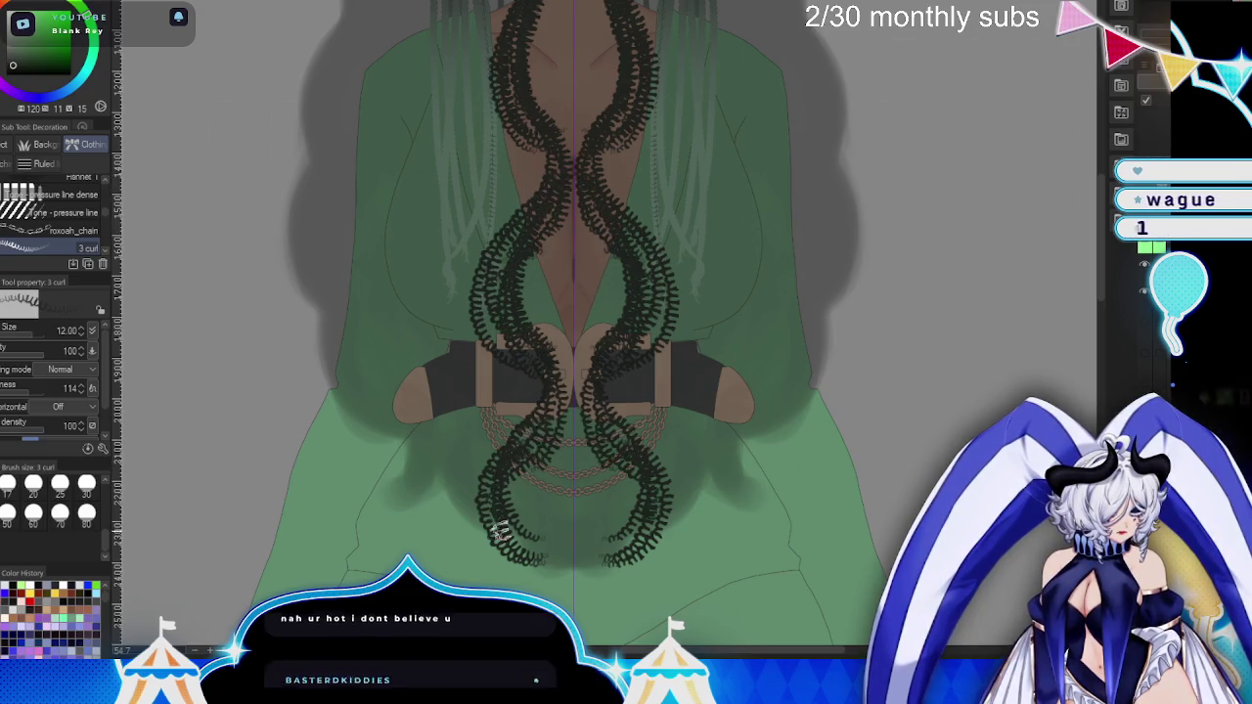
drag(852, 404, 819, 521)
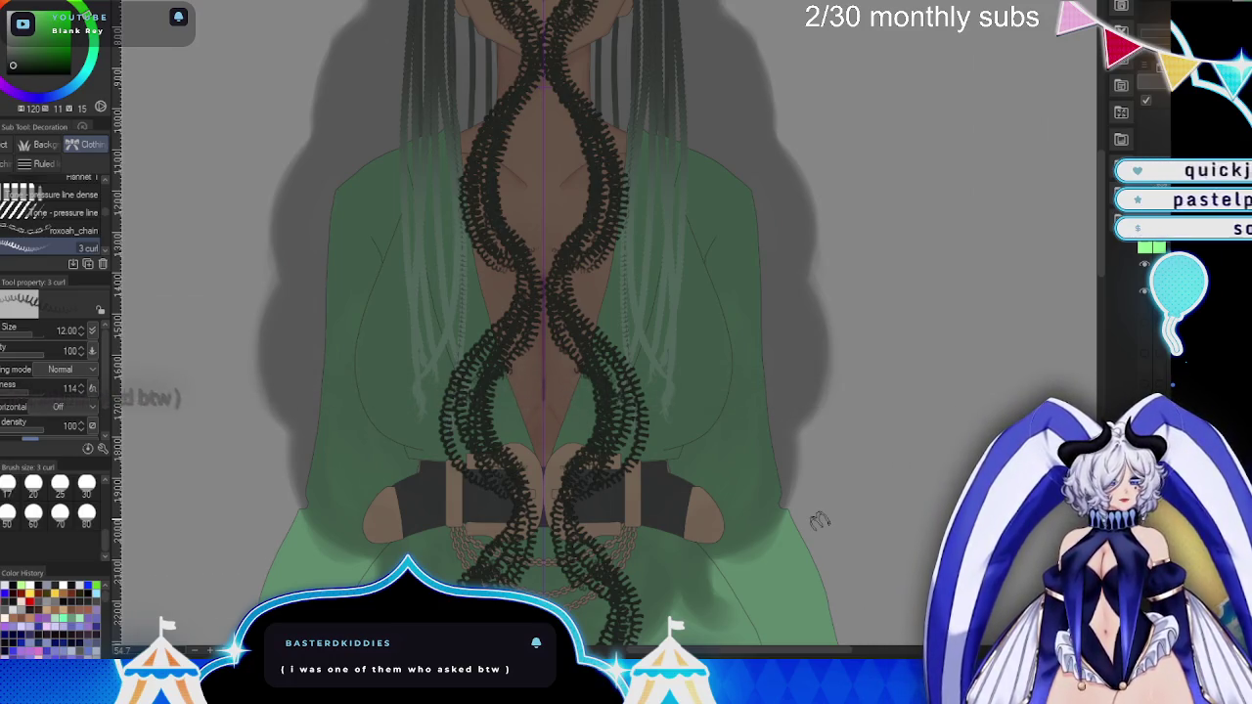
drag(819, 522, 827, 699)
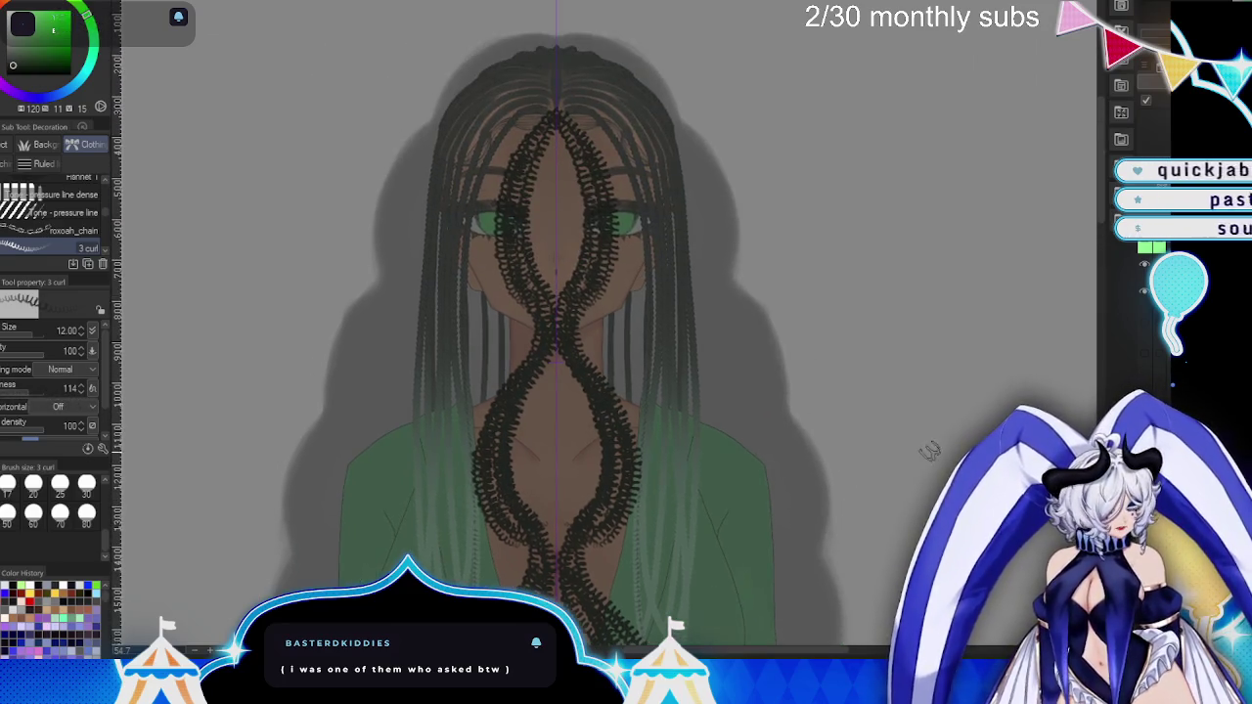
drag(555, 123, 563, 548)
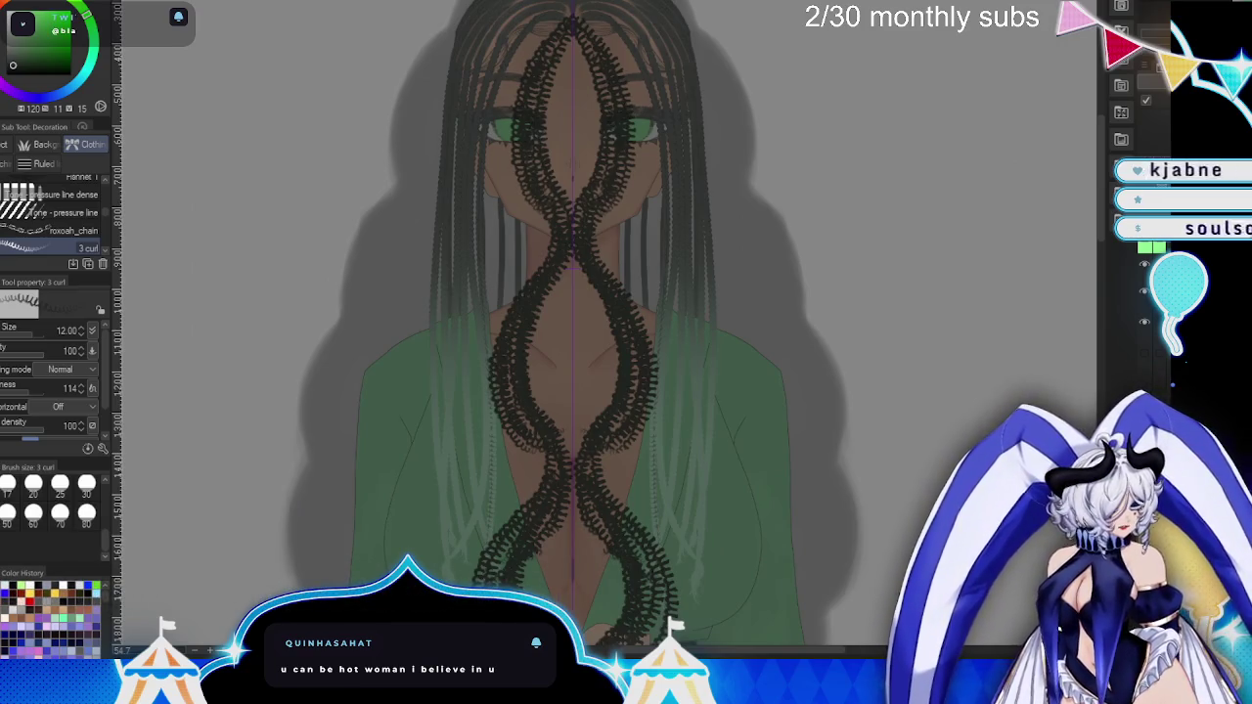
scroll(783, 280, down, 3)
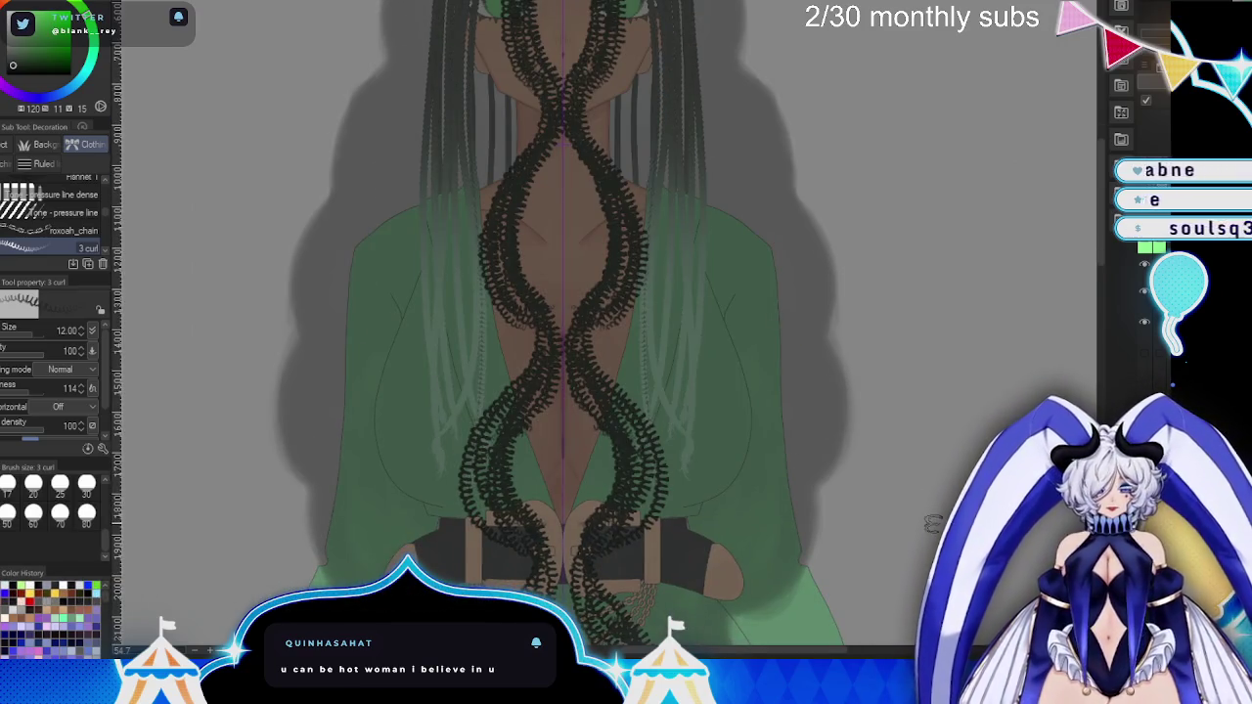
drag(928, 550, 888, 384)
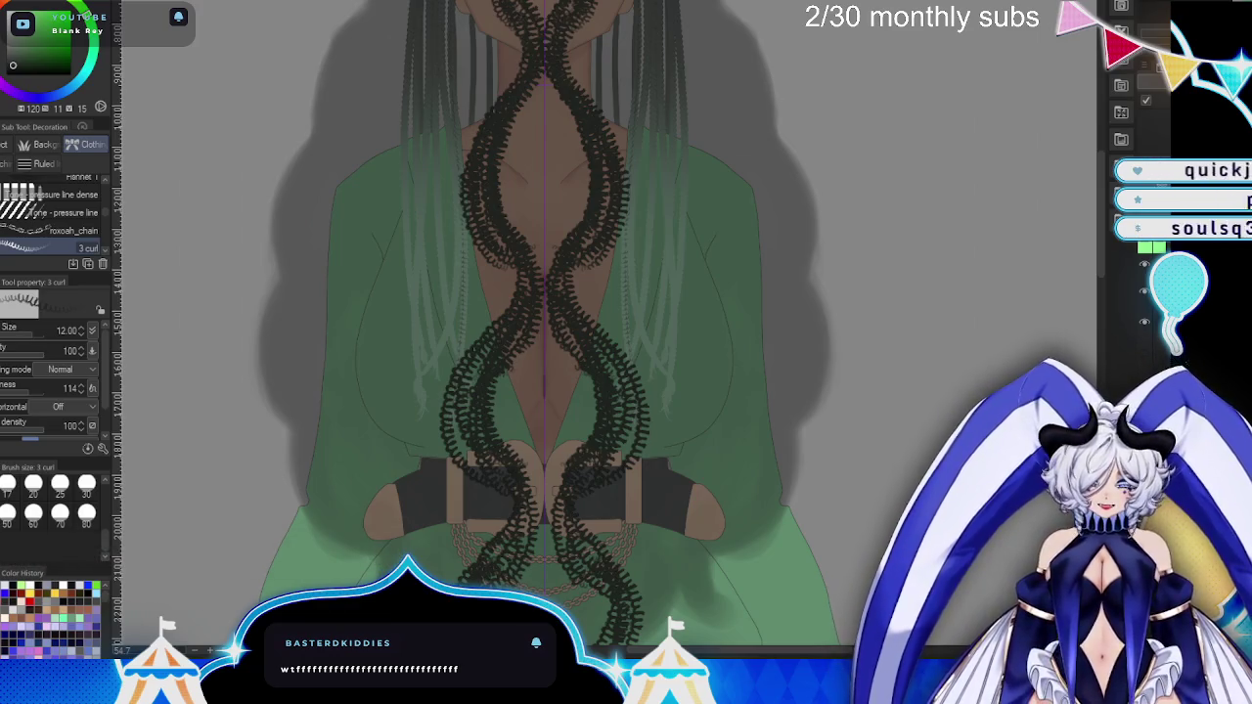
- Pan the canvas to bring the face and eyes back into view
drag(830, 276, 830, 533)
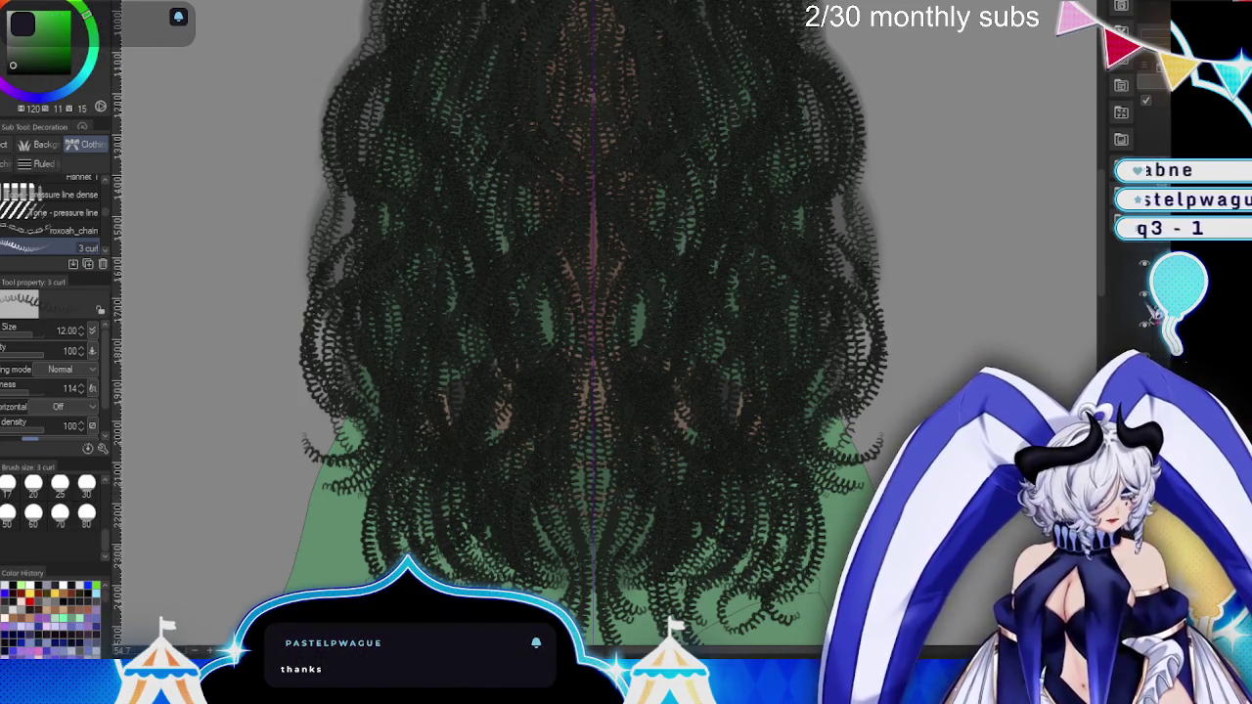
- Undo the dense tangle of curl strokes and reframe the face and upper hair
key(ctrl+z)
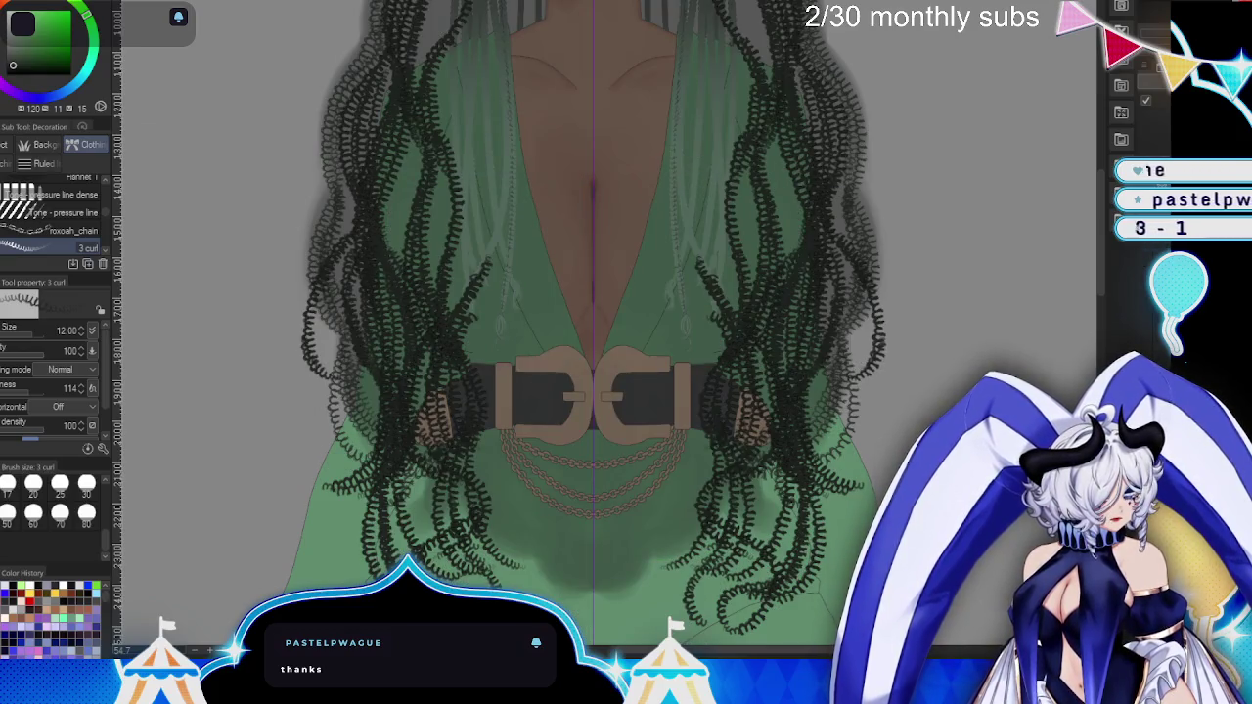
key(ctrl+z)
scroll(858, 298, up, 5)
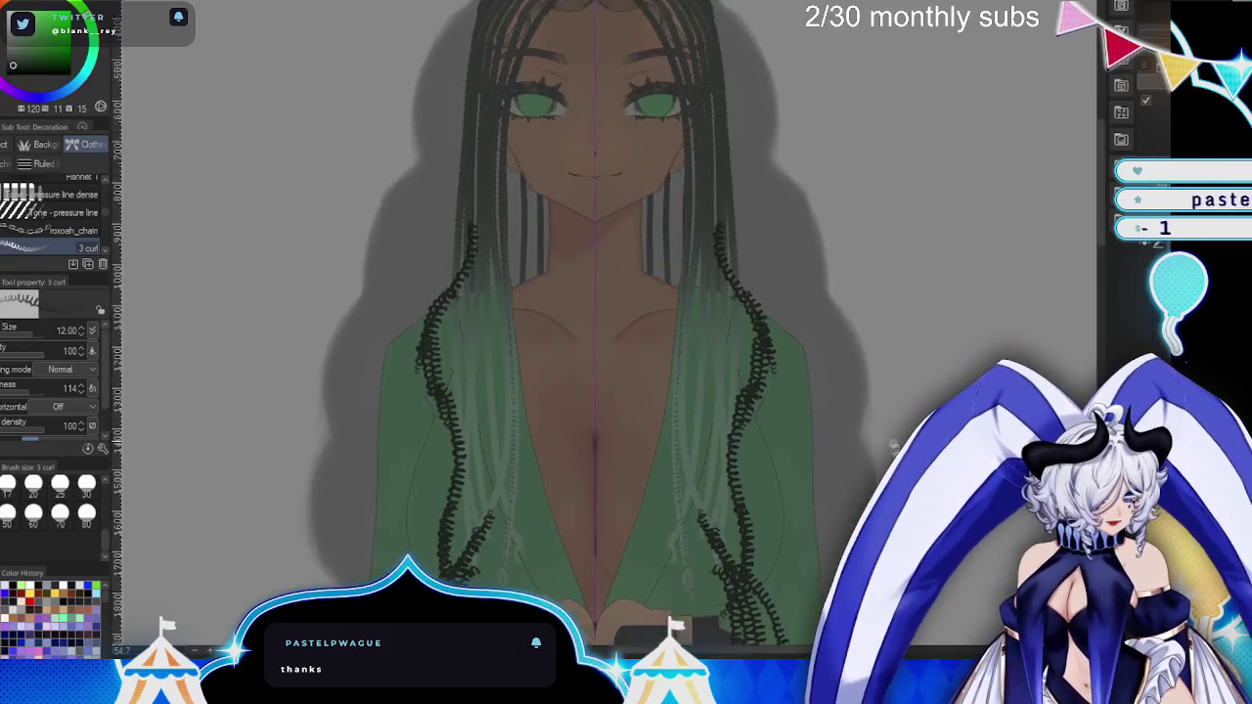
drag(866, 380, 747, 334)
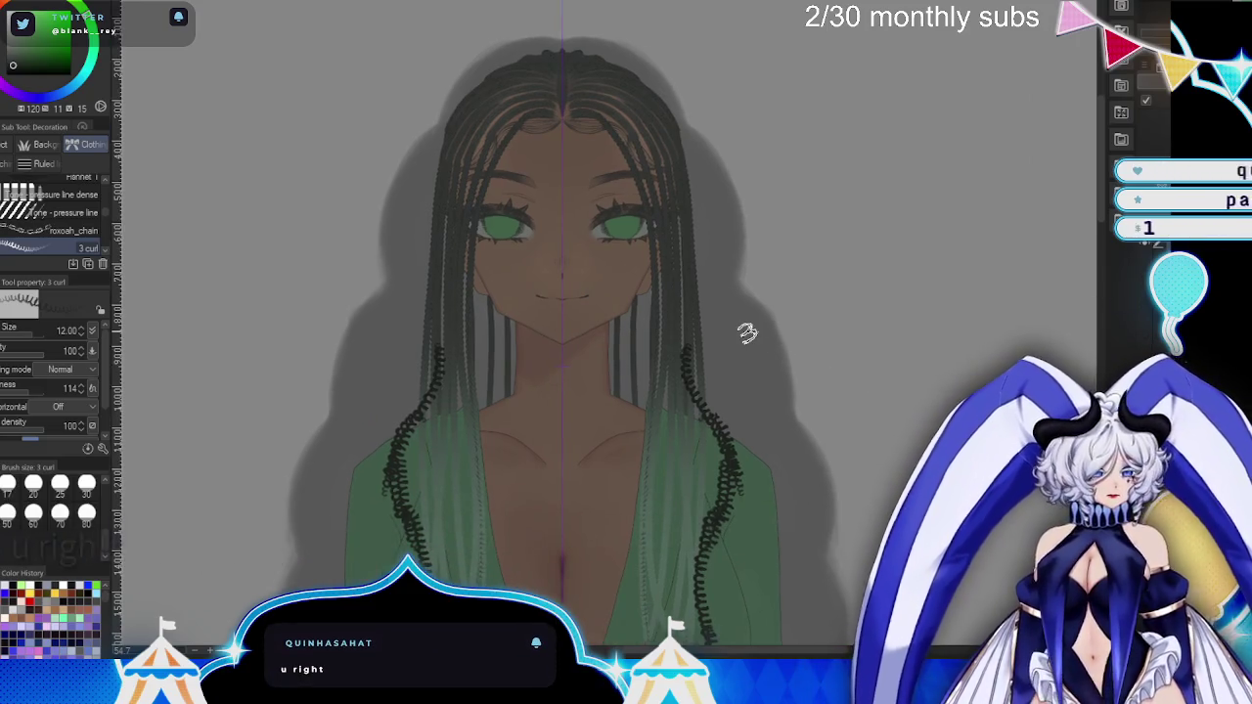
- Draw mirrored curly braids along the left hair strands, extending one down to the waist
mouse_move(489, 149)
mouse_down()
mouse_move(432, 371)
mouse_move(407, 381)
mouse_up()
drag(477, 191, 429, 362)
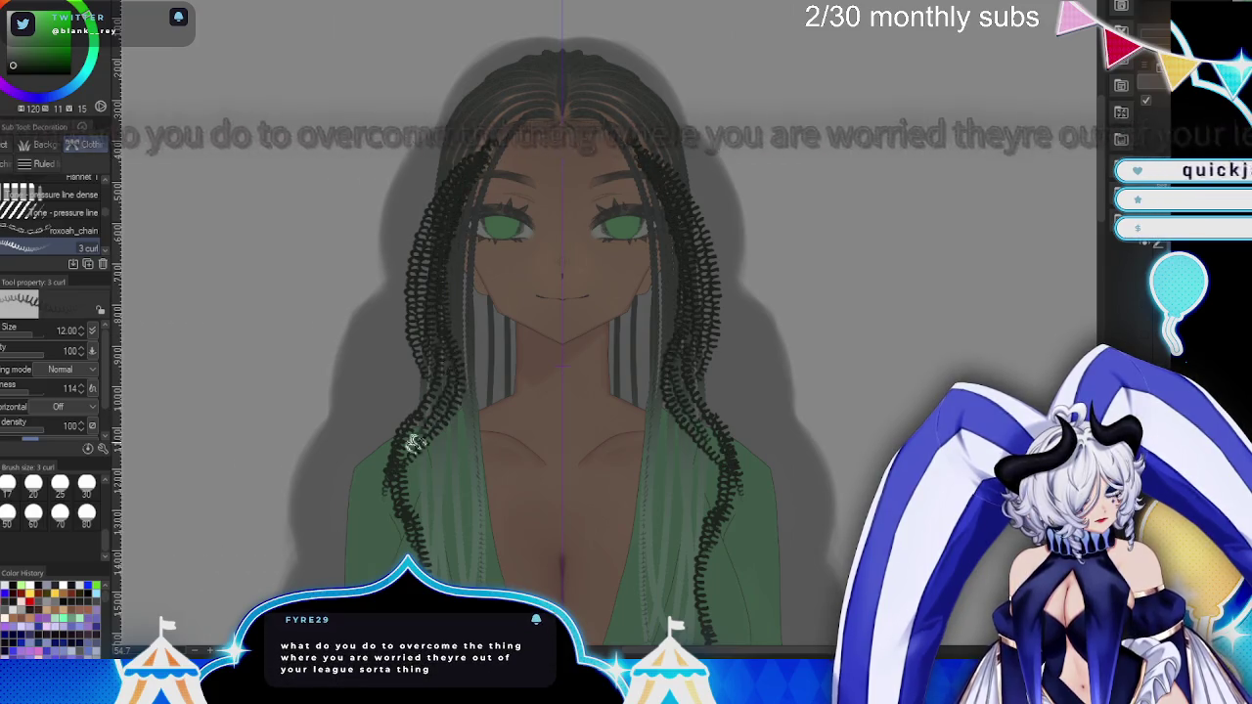
scroll(643, 400, down, 5)
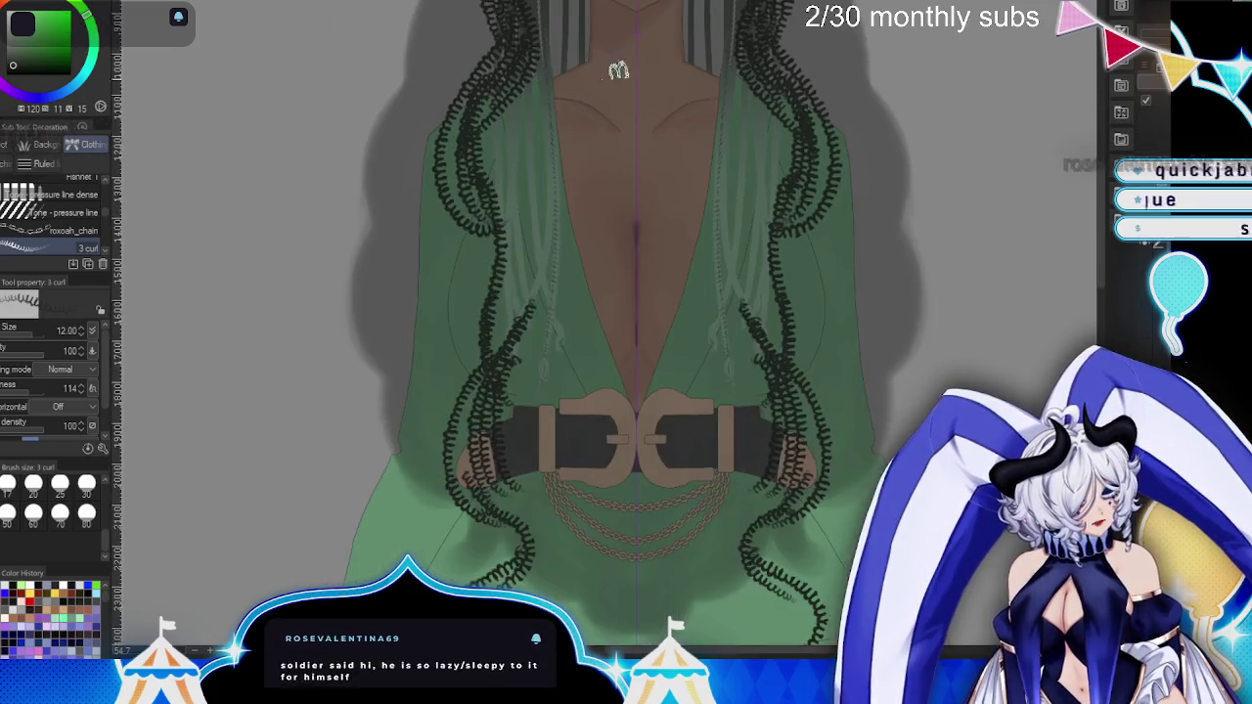
drag(476, 186, 438, 518)
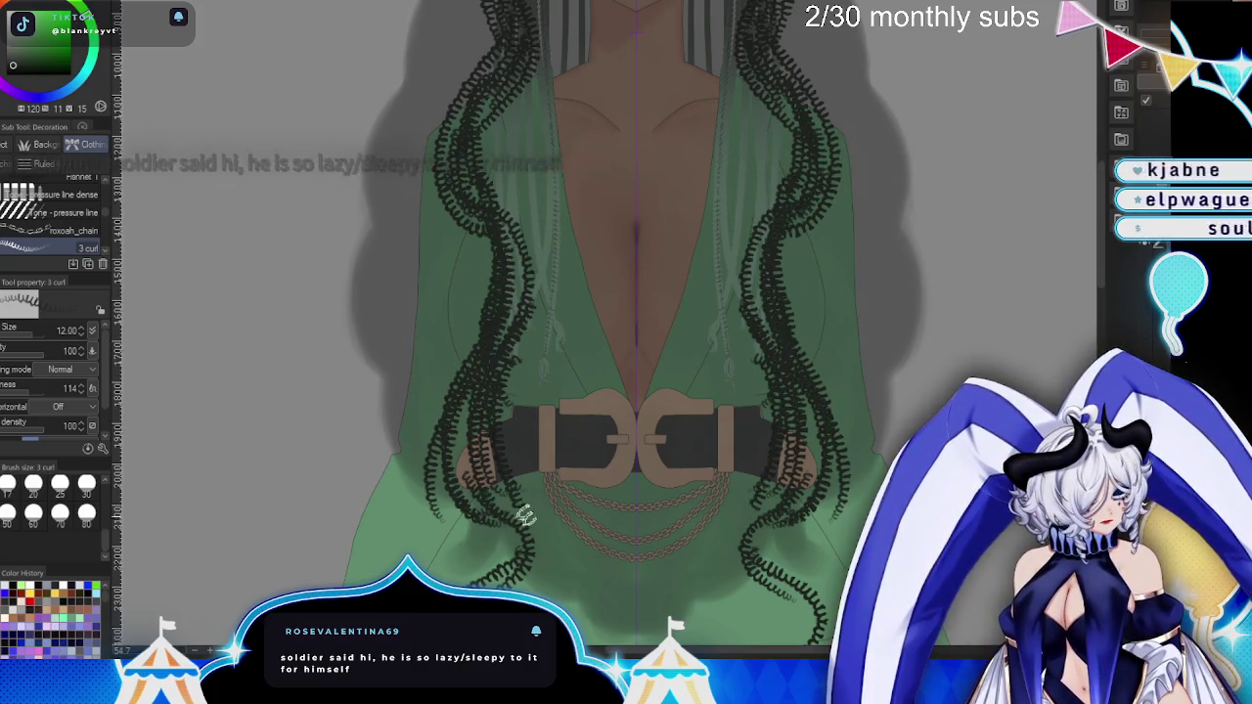
scroll(606, 441, down, 3)
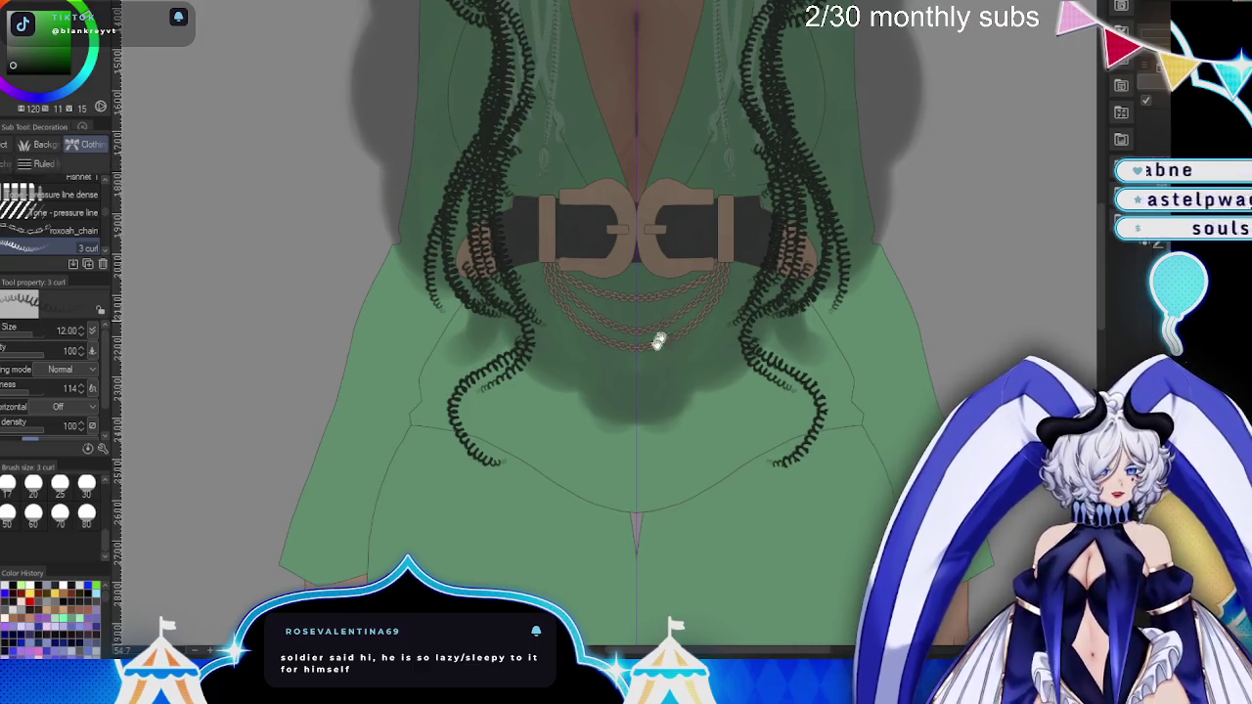
scroll(657, 335, up, 2)
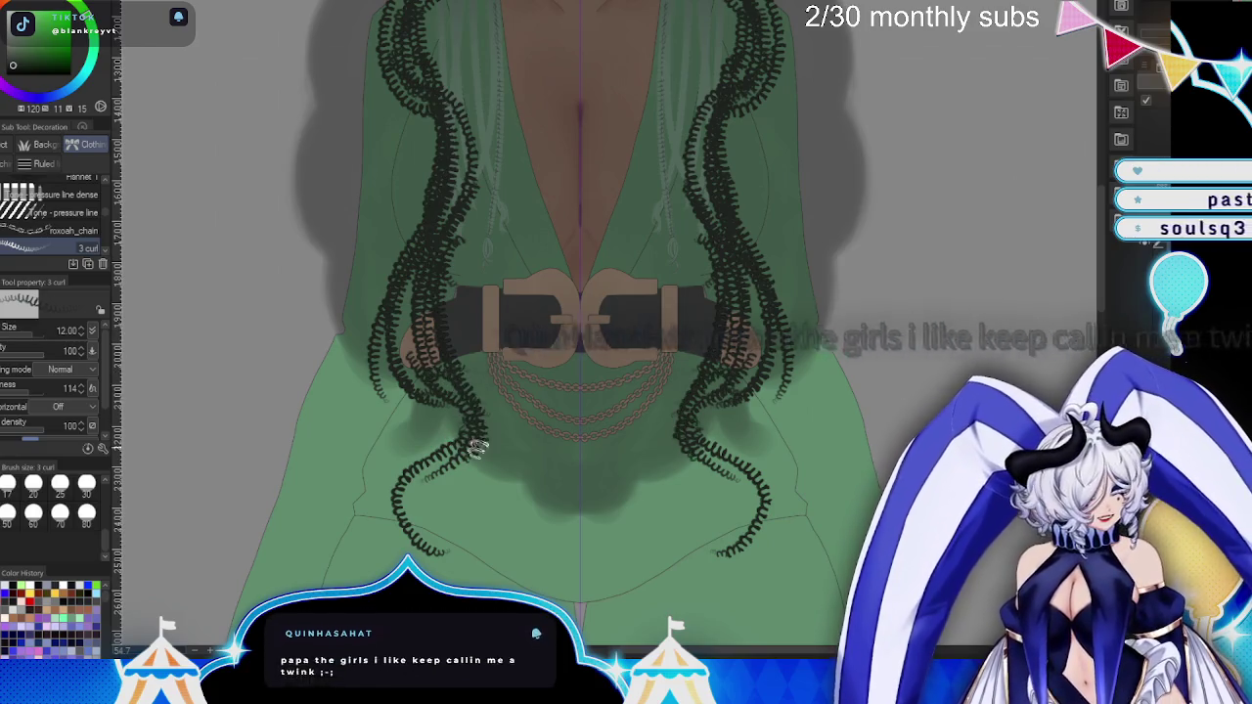
- Add more mirrored curl strands down both sides of the head and face, and near the belt
drag(394, 329, 482, 395)
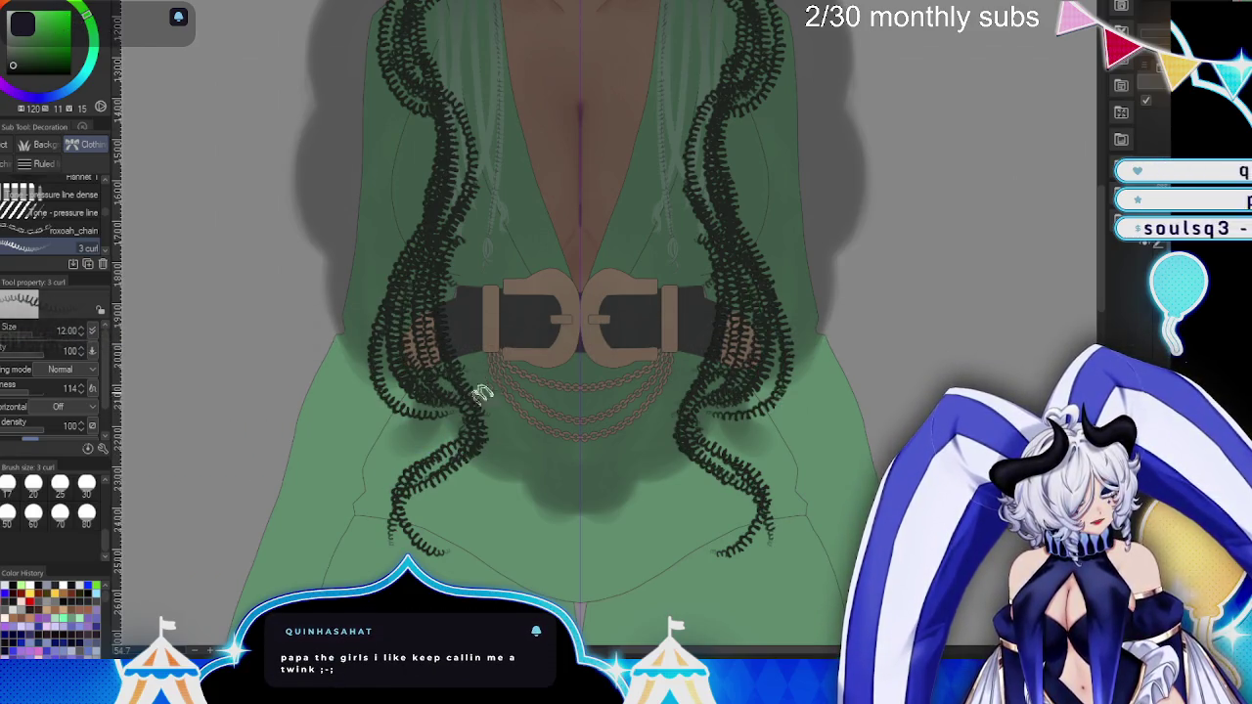
drag(711, 585, 701, 631)
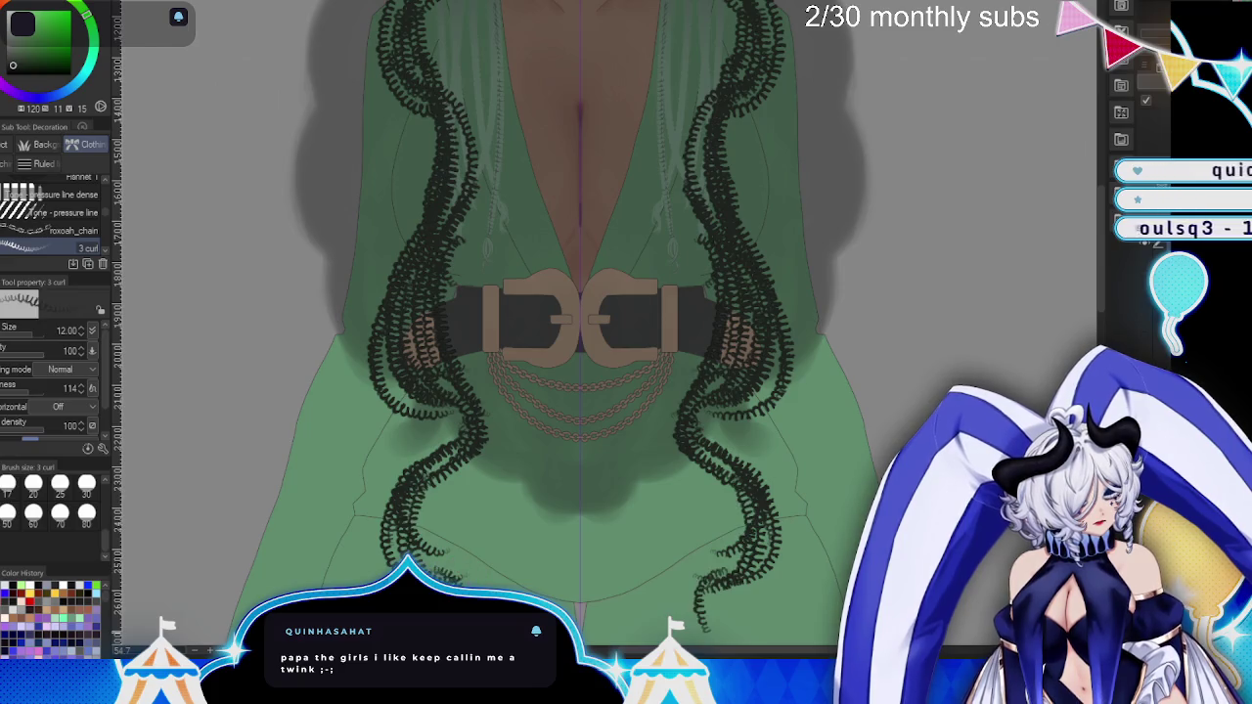
drag(428, 84, 455, 256)
drag(620, 92, 665, 336)
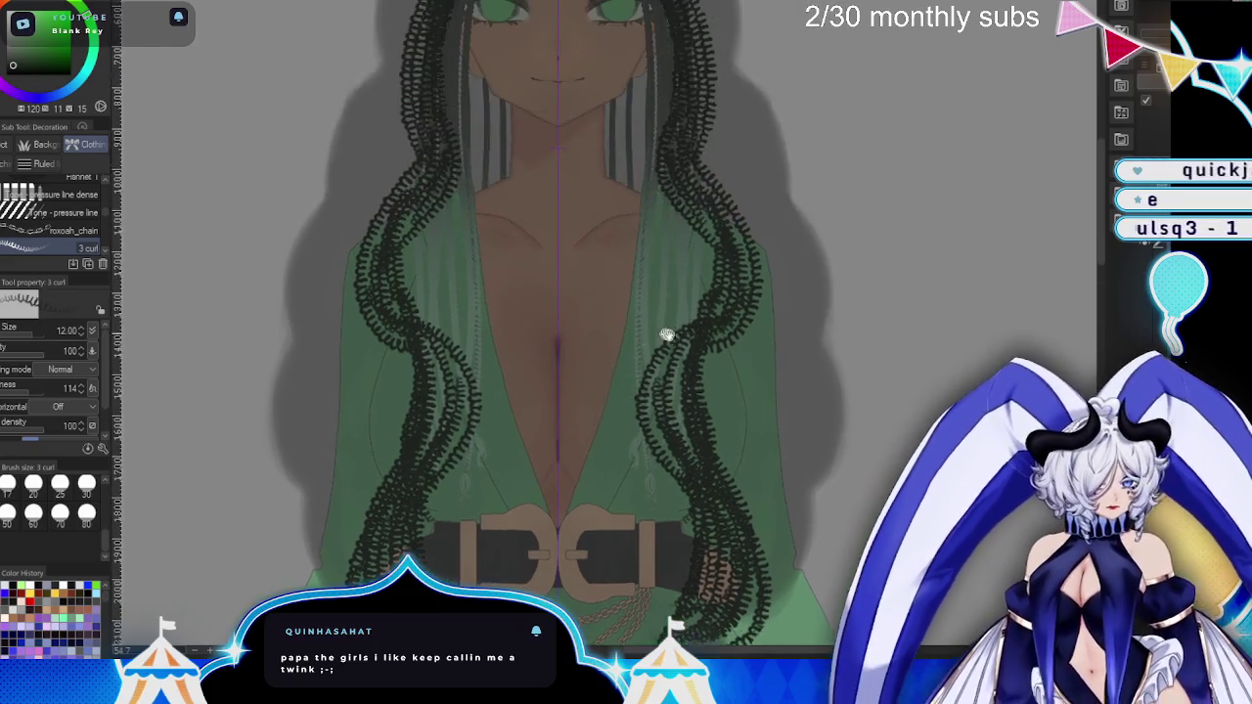
drag(435, 225, 372, 372)
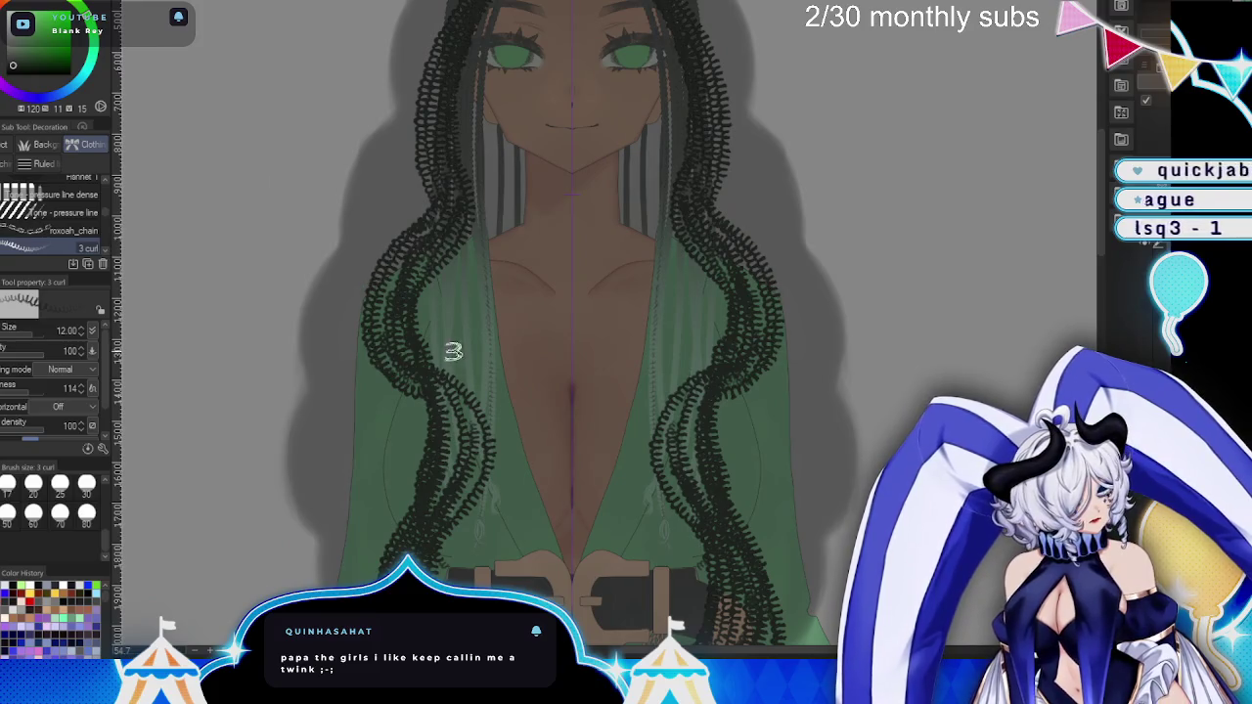
drag(591, 240, 565, 374)
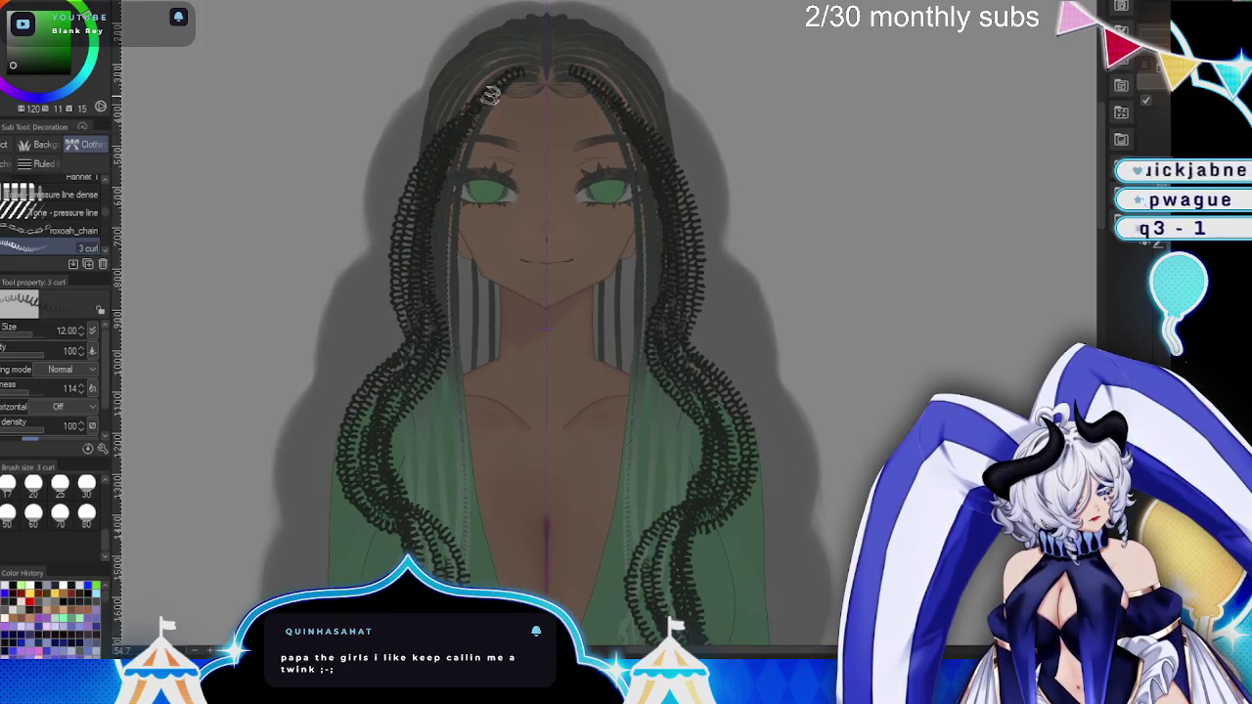
drag(474, 106, 422, 323)
drag(497, 243, 504, 125)
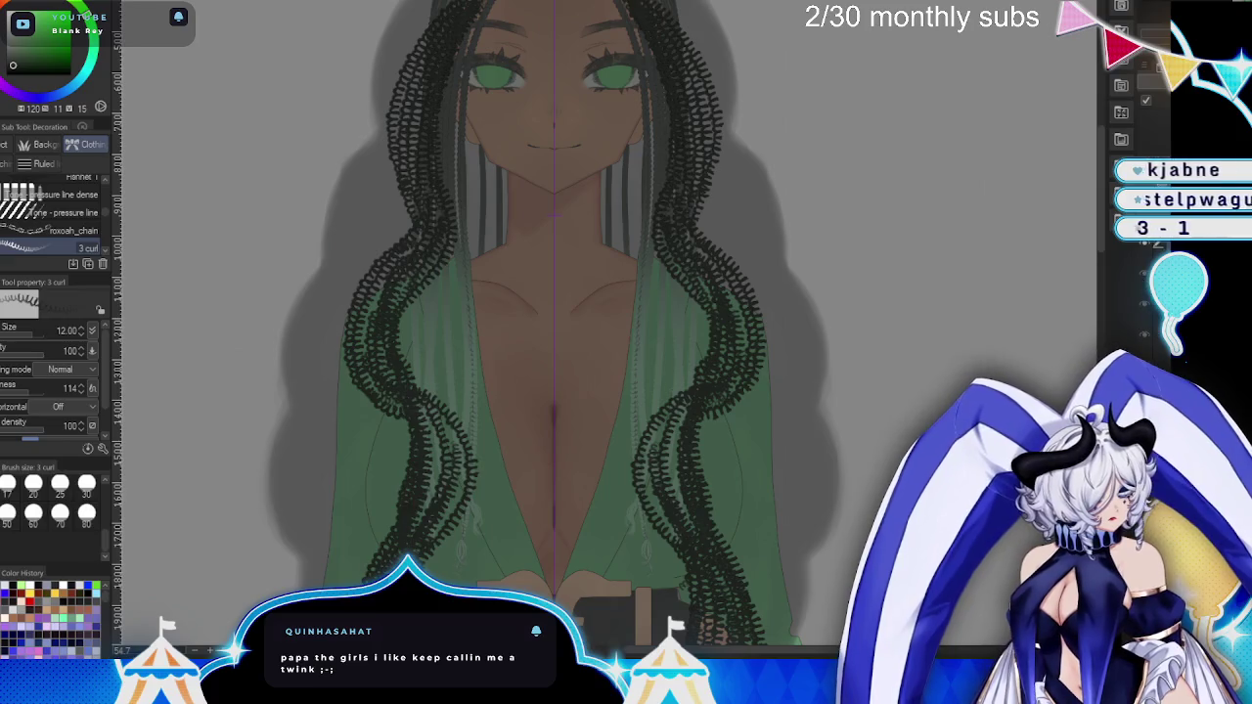
scroll(875, 358, down, 3)
- Undo the dense curly hair back to a thin curl outline around the hair
scroll(875, 358, down, 2)
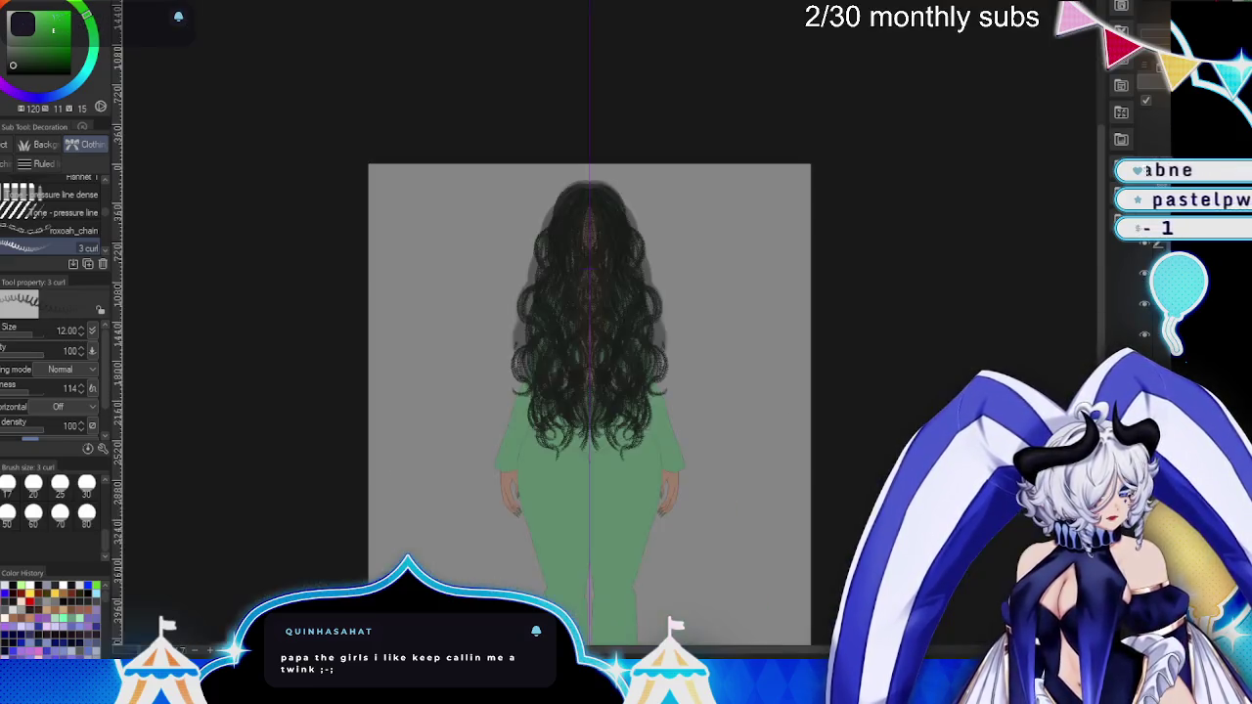
scroll(948, 364, up, 3)
scroll(948, 364, up, 1)
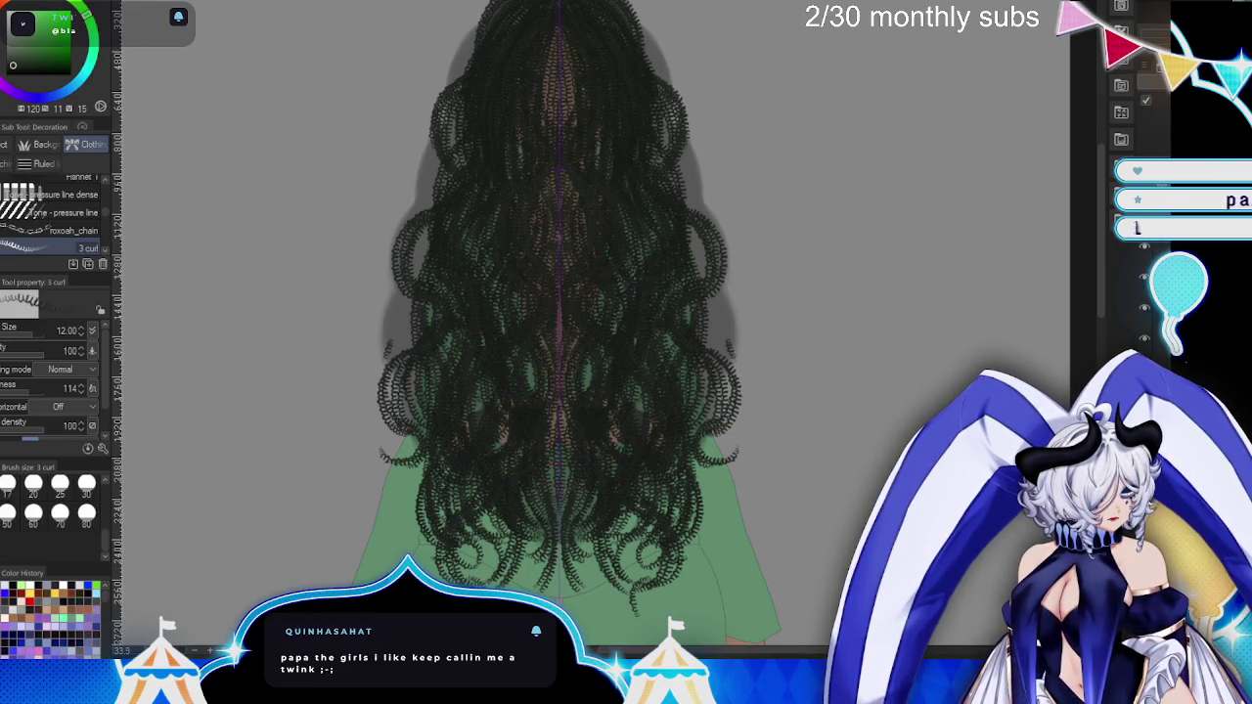
key(ctrl+z)
key(ctrl+z)
key(ctrl+z)
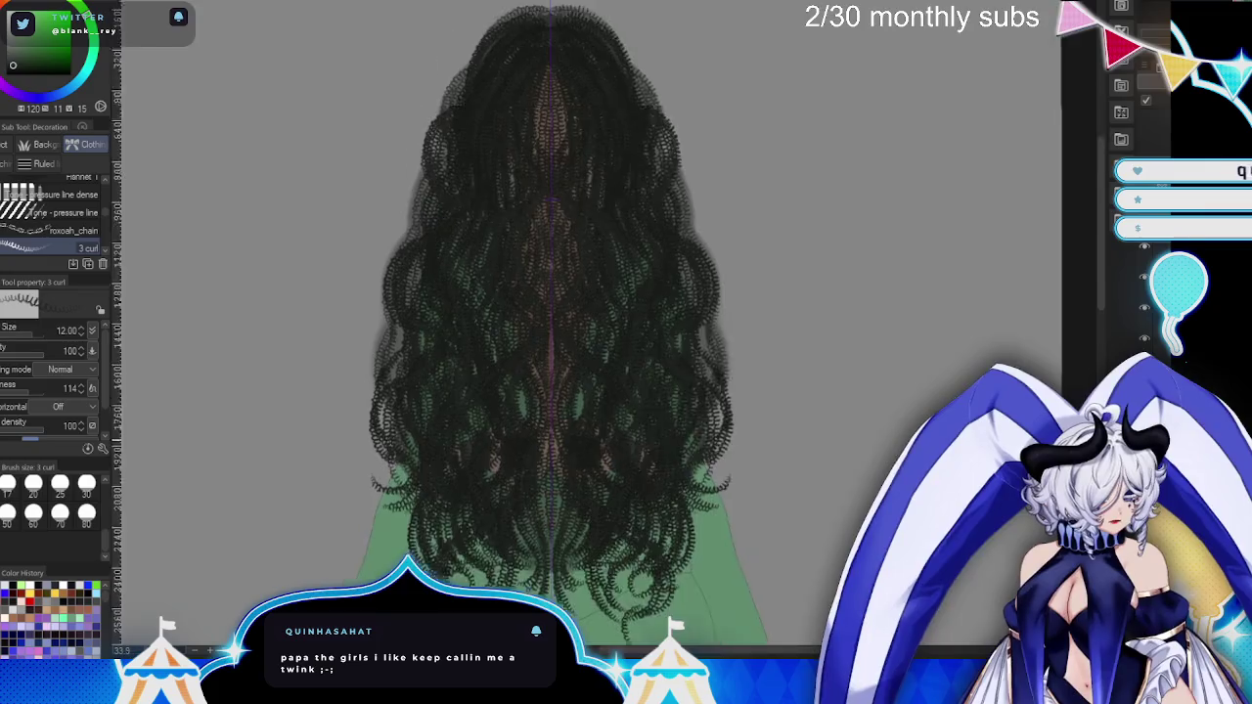
scroll(587, 362, down, 1)
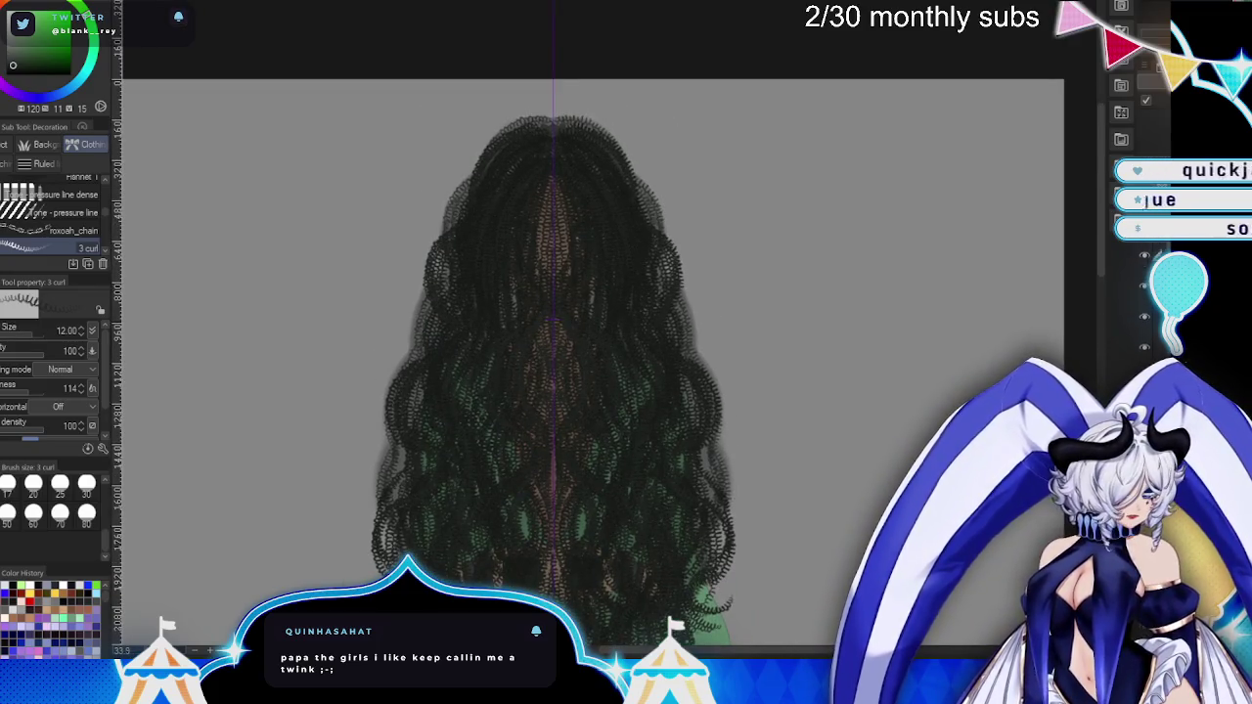
key(ctrl+z)
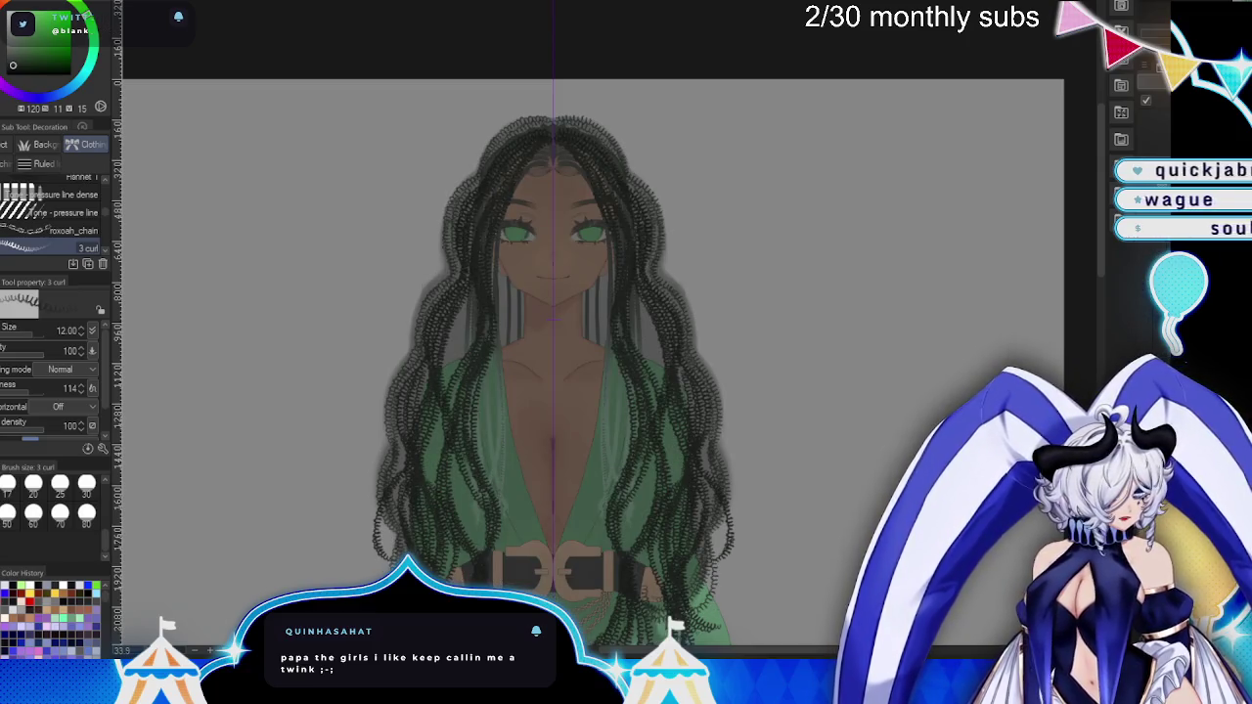
key(ctrl+z)
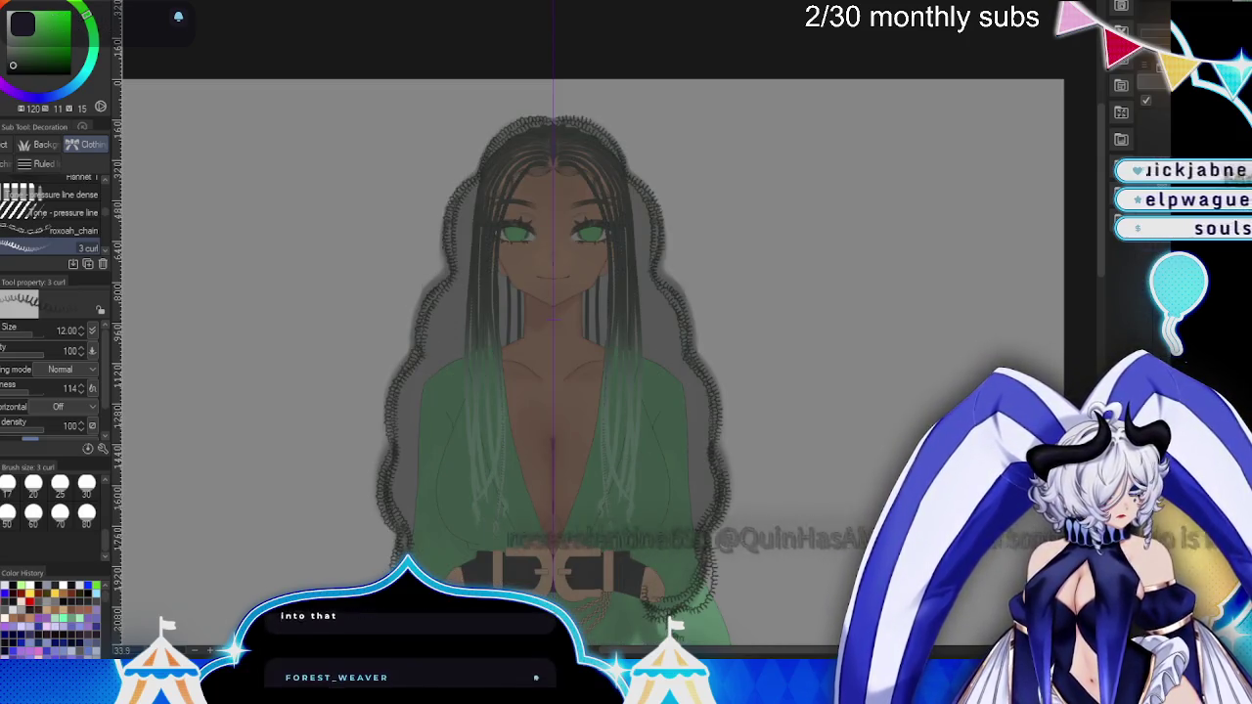
key(ctrl+y)
key(ctrl+y)
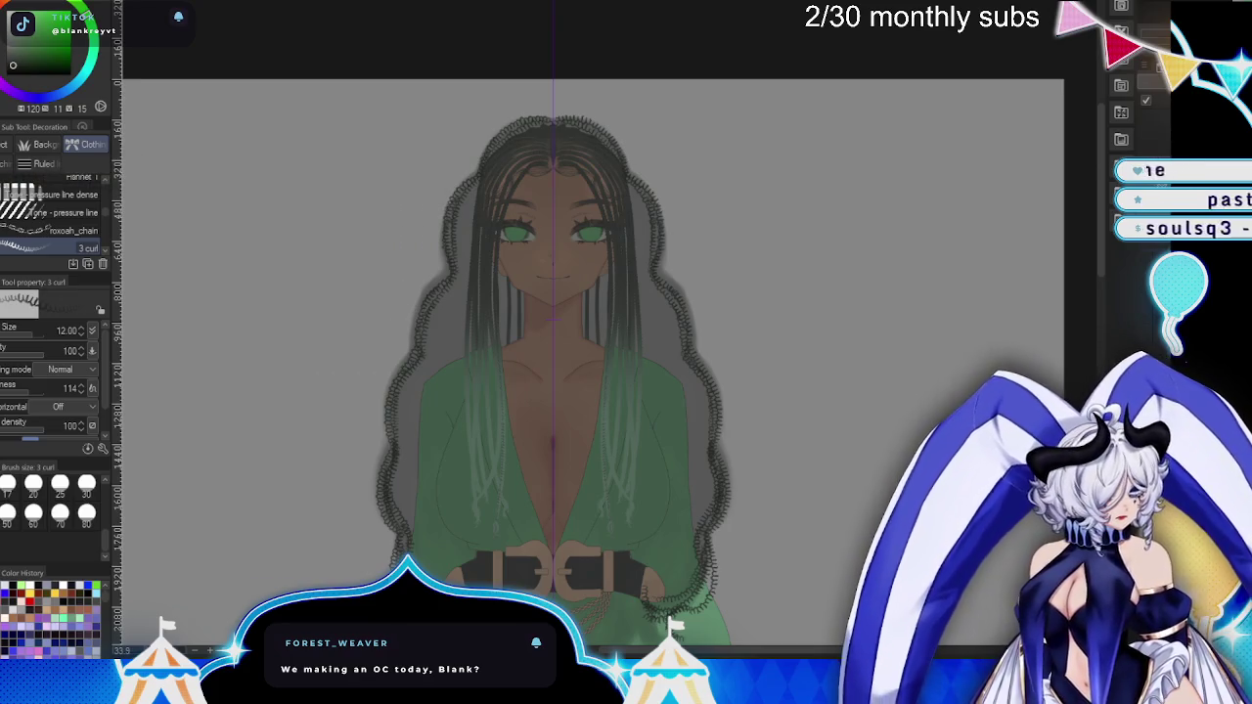
- Recentre the figure and zoom back in on it
drag(804, 368, 823, 424)
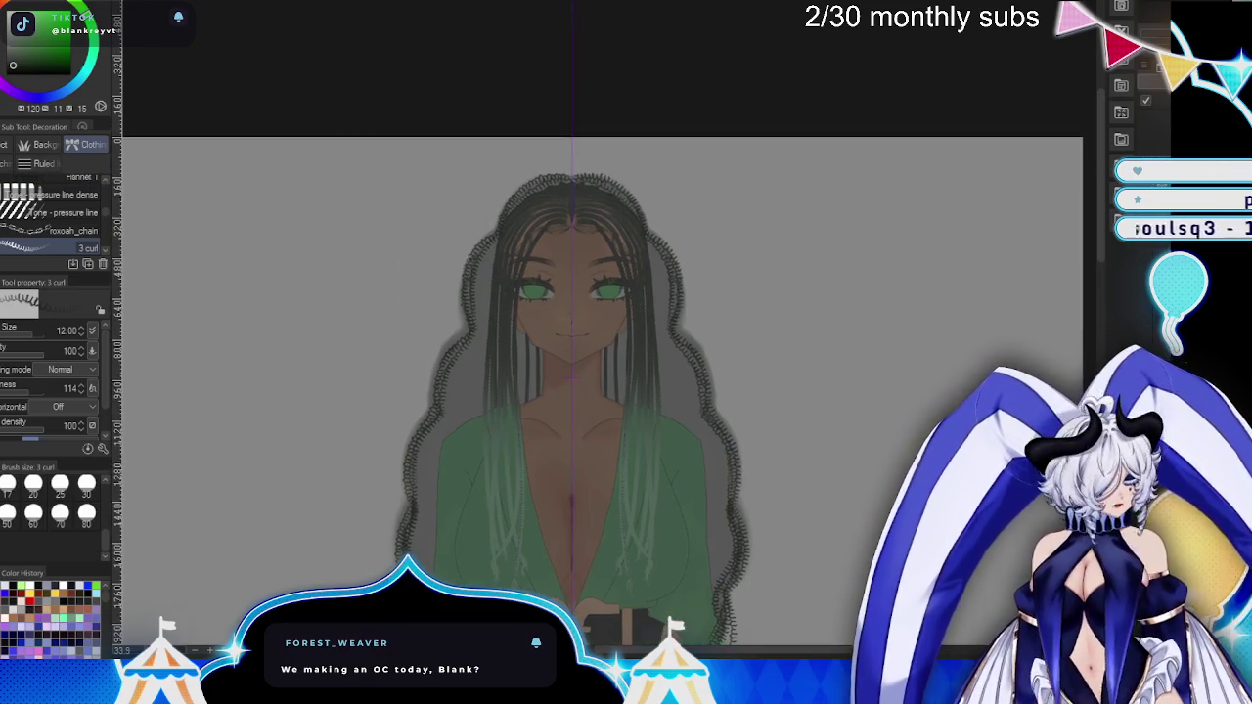
scroll(880, 446, up, 2)
scroll(832, 480, up, 2)
scroll(782, 504, up, 2)
scroll(768, 519, down, 1)
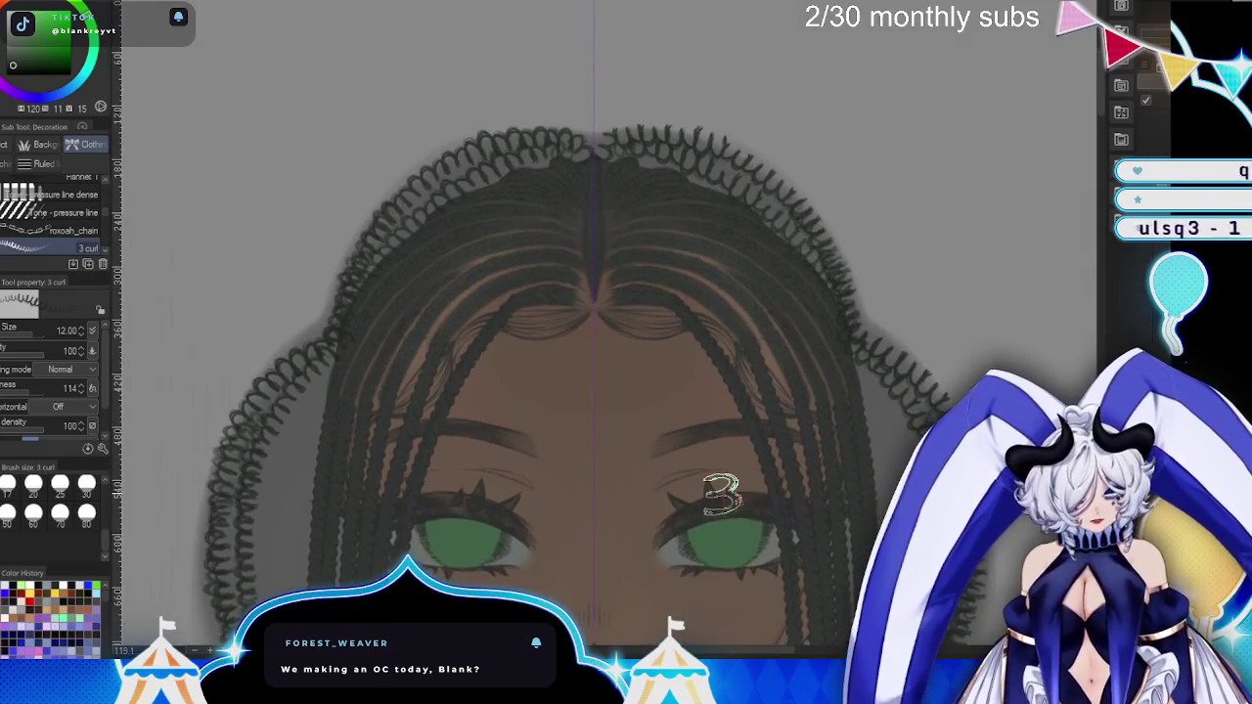
- With the G-pen active, zoom in on the hair crown and ink an S-shaped curl there
key(p)
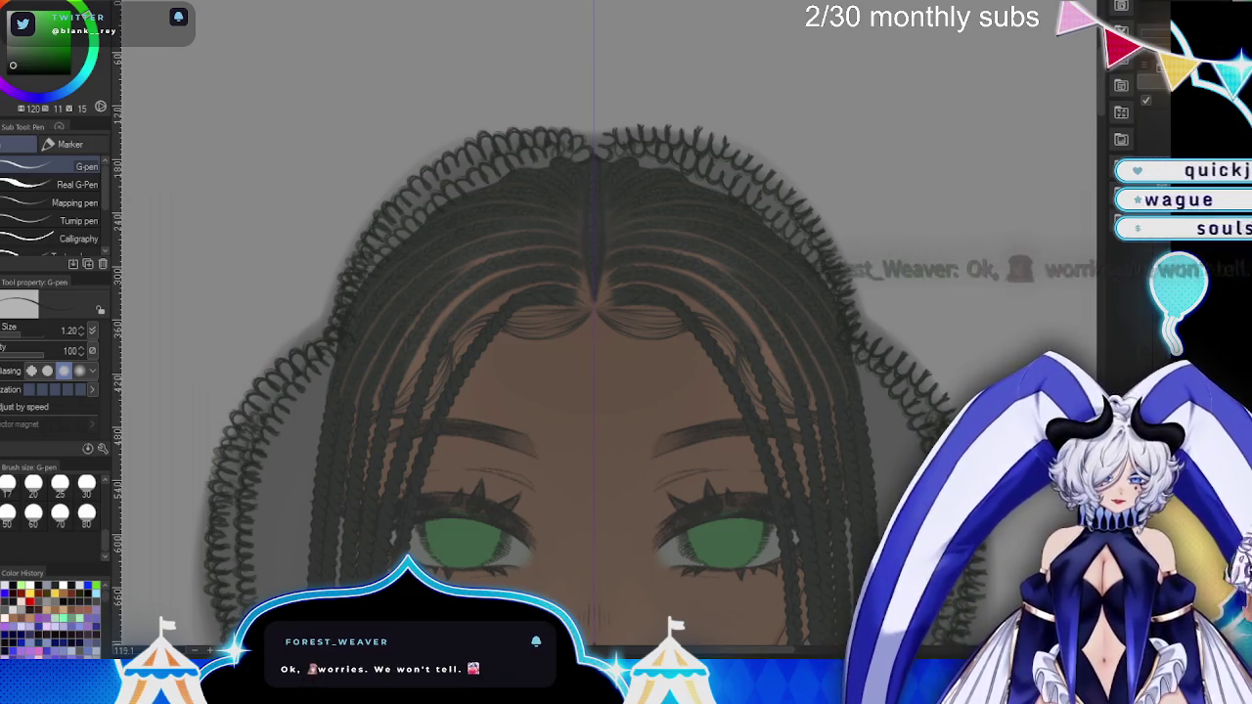
key(ctrl+plus)
scroll(790, 335, up, 2)
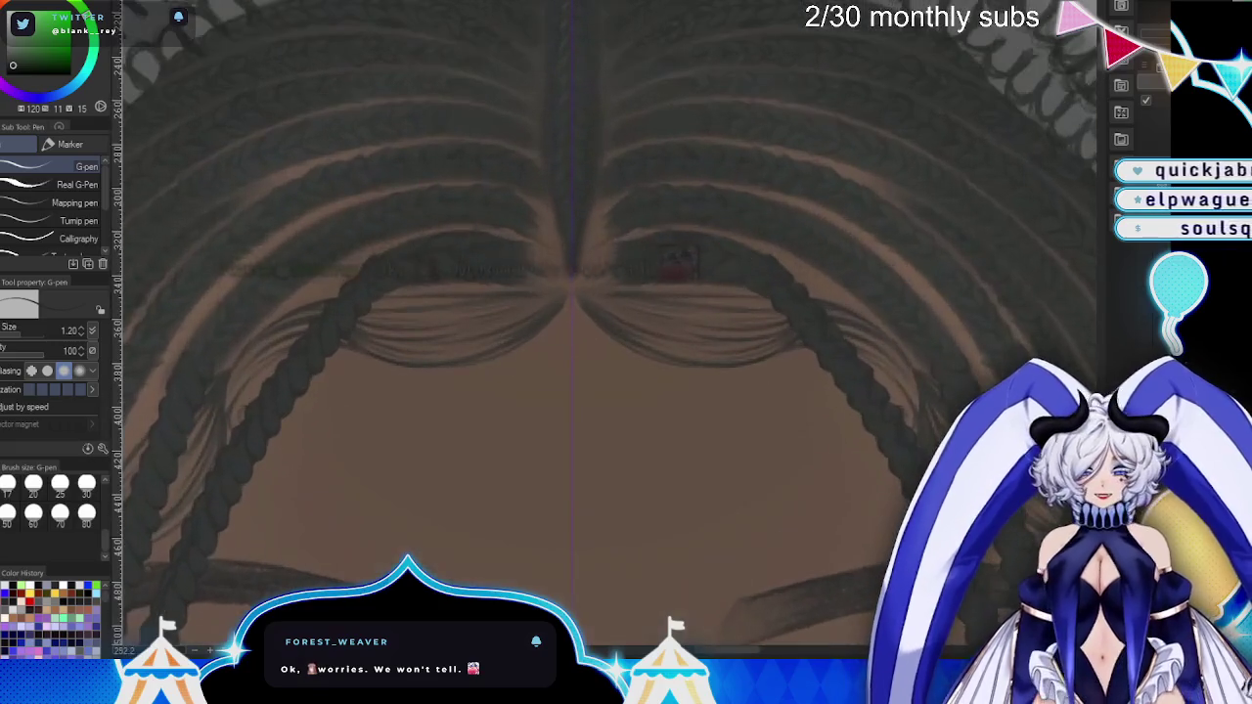
scroll(790, 335, up, 1)
mouse_move(791, 335)
mouse_down()
mouse_move(836, 533)
mouse_move(846, 519)
mouse_up()
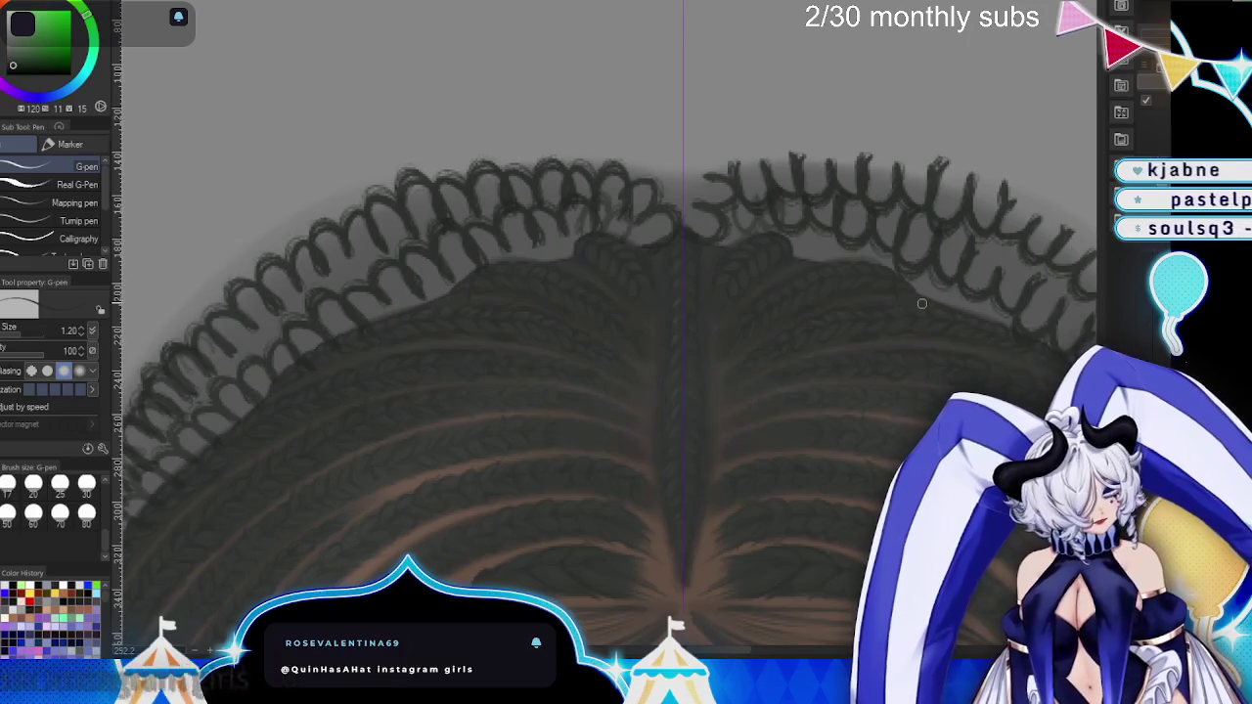
key(ctrl+plus)
key(ctrl+plus)
drag(1018, 132, 839, 330)
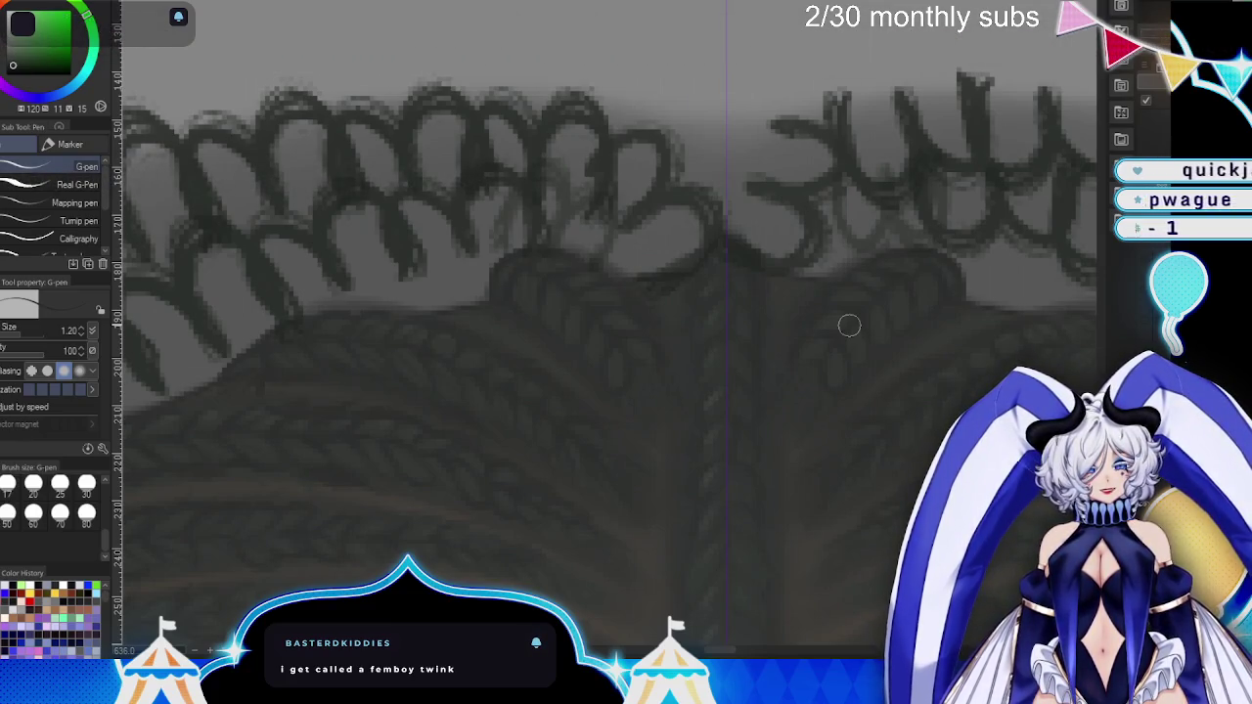
mouse_move(595, 132)
mouse_down()
mouse_move(595, 176)
mouse_move(665, 145)
mouse_move(646, 194)
mouse_move(688, 205)
mouse_move(685, 271)
mouse_move(698, 283)
mouse_up()
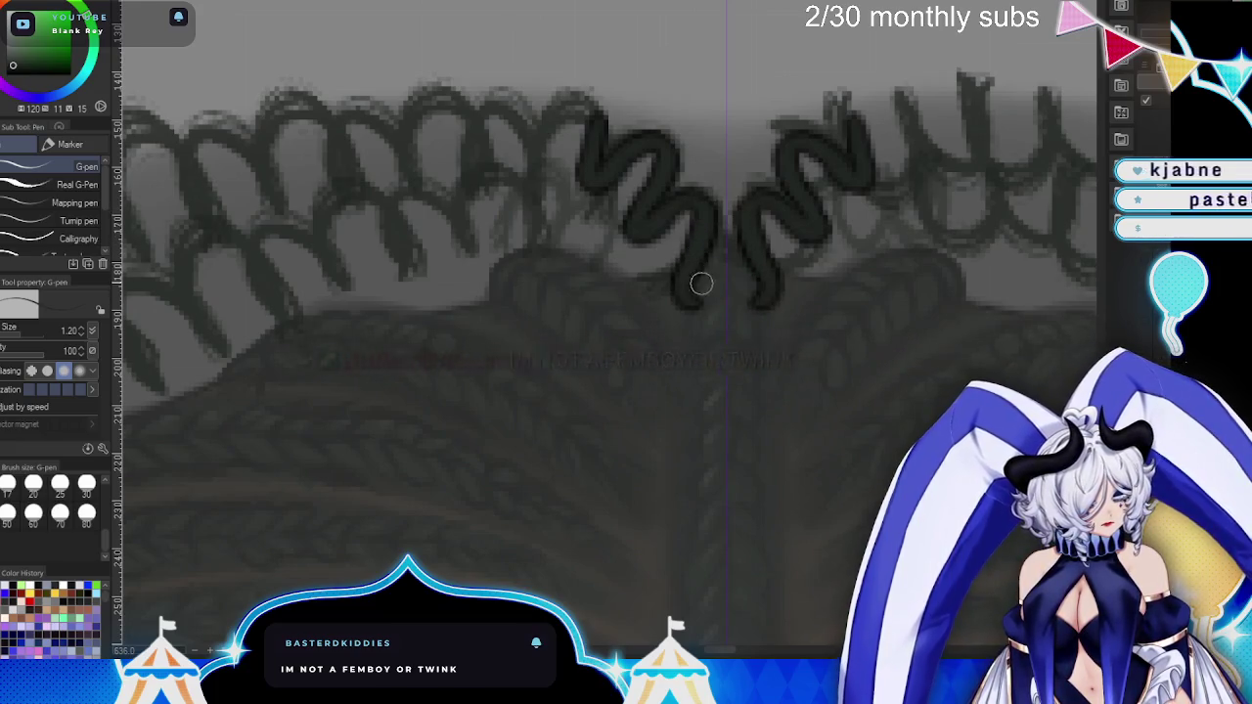
- Ink more loops over the braid's upper curl outline with the G-pen, rotating the canvas to follow it
drag(848, 274, 909, 328)
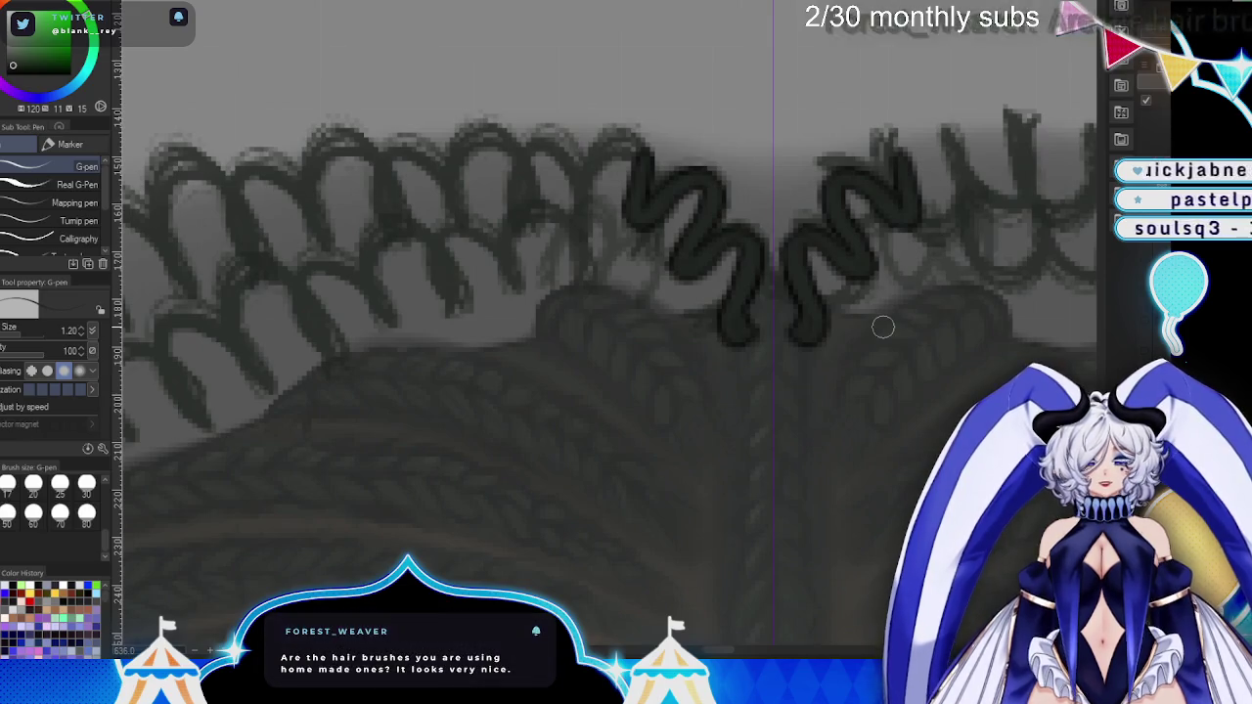
mouse_move(884, 328)
mouse_down()
mouse_move(599, 174)
mouse_move(587, 234)
mouse_move(511, 303)
mouse_move(537, 349)
mouse_move(460, 386)
mouse_move(480, 411)
mouse_move(478, 489)
mouse_move(473, 372)
mouse_move(488, 421)
mouse_up()
mouse_move(480, 360)
mouse_down()
mouse_move(571, 273)
mouse_move(567, 309)
mouse_up()
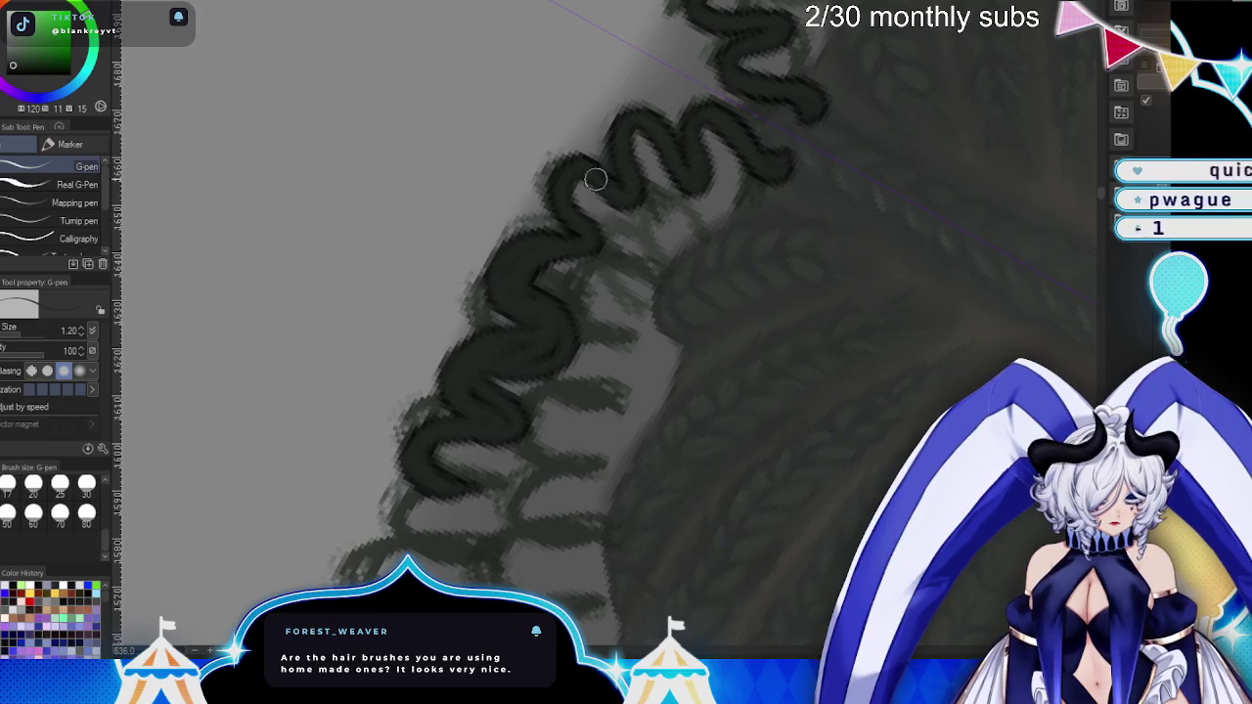
mouse_move(596, 179)
mouse_down()
mouse_move(602, 235)
mouse_move(575, 263)
mouse_move(587, 272)
mouse_up()
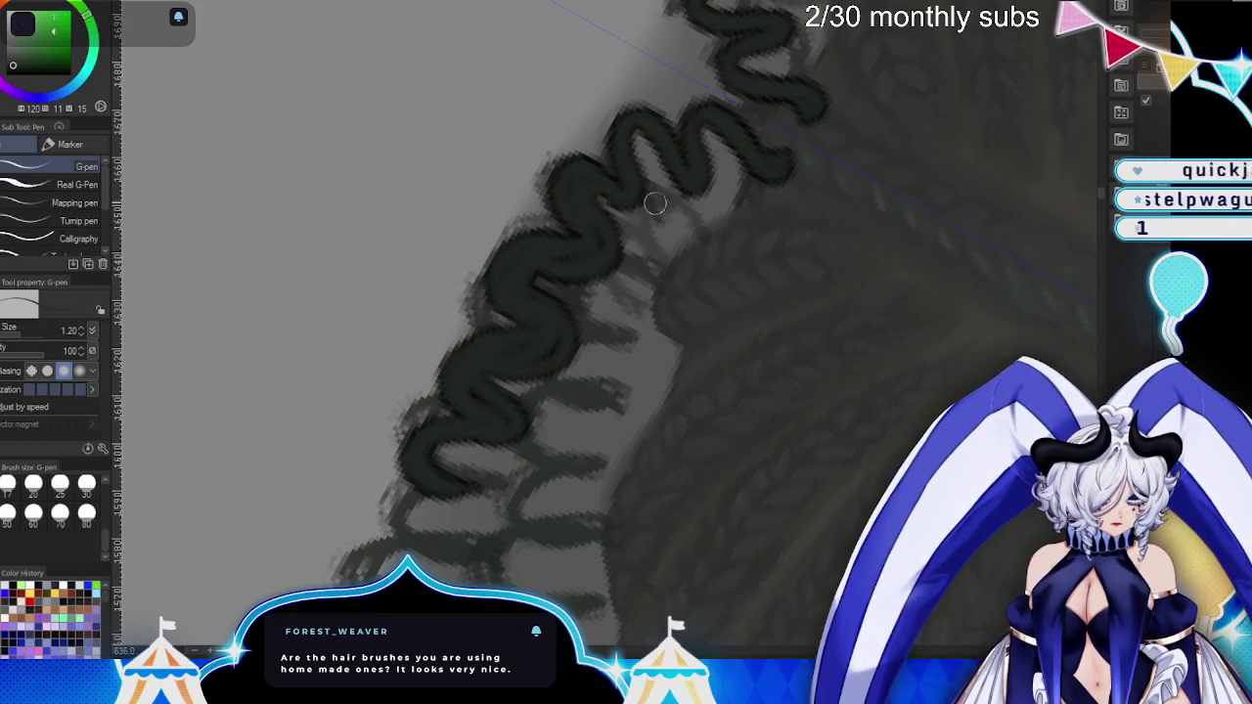
mouse_move(636, 115)
mouse_down()
mouse_move(662, 126)
mouse_move(655, 145)
mouse_move(704, 127)
mouse_move(730, 161)
mouse_move(780, 118)
mouse_up()
scroll(809, 324, down, 2)
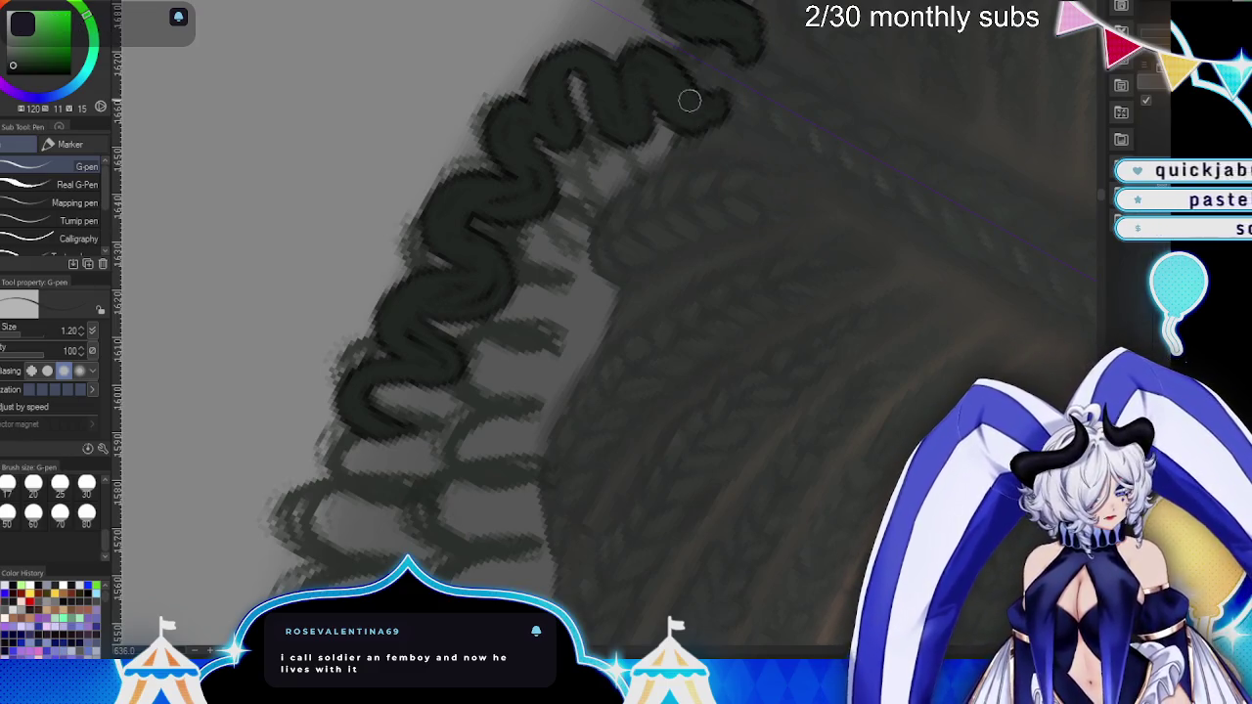
drag(930, 355, 856, 344)
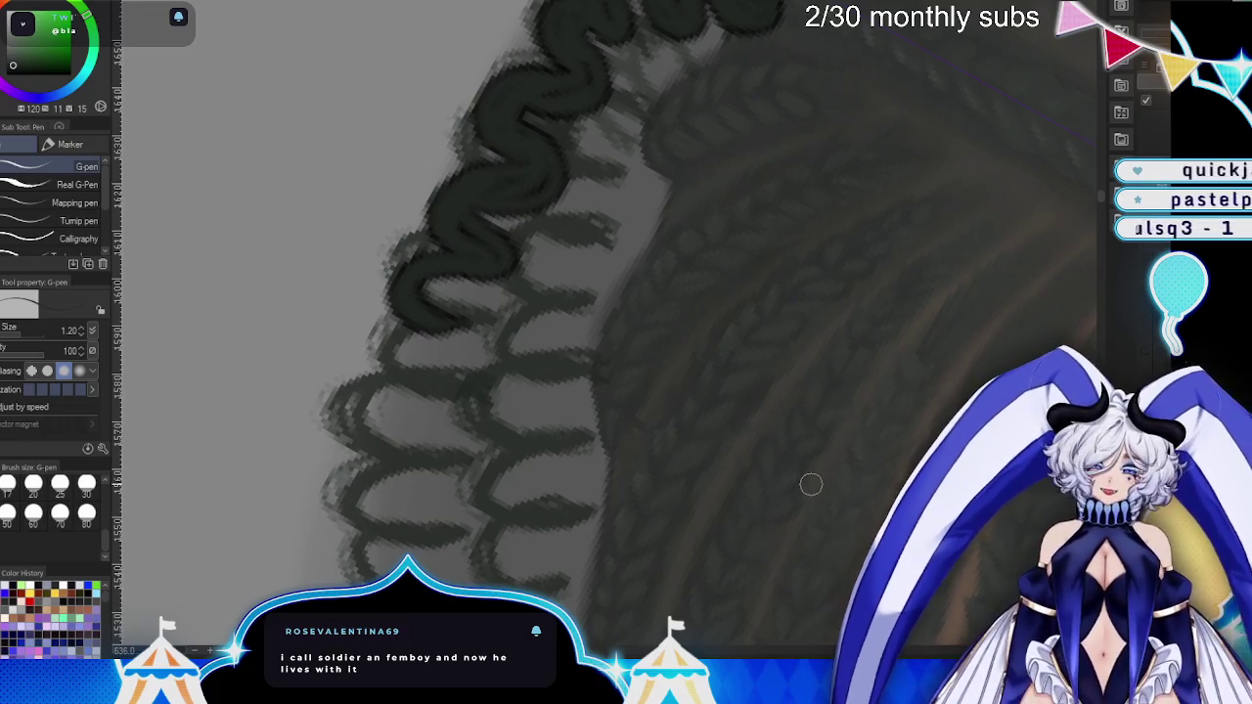
- Ink over the lighter sketched curl lines further down the outline
mouse_move(456, 307)
mouse_down()
mouse_move(448, 346)
mouse_move(378, 379)
mouse_move(431, 425)
mouse_up()
mouse_move(390, 356)
mouse_down()
mouse_move(460, 424)
mouse_move(372, 475)
mouse_move(362, 509)
mouse_up()
drag(503, 411, 655, 419)
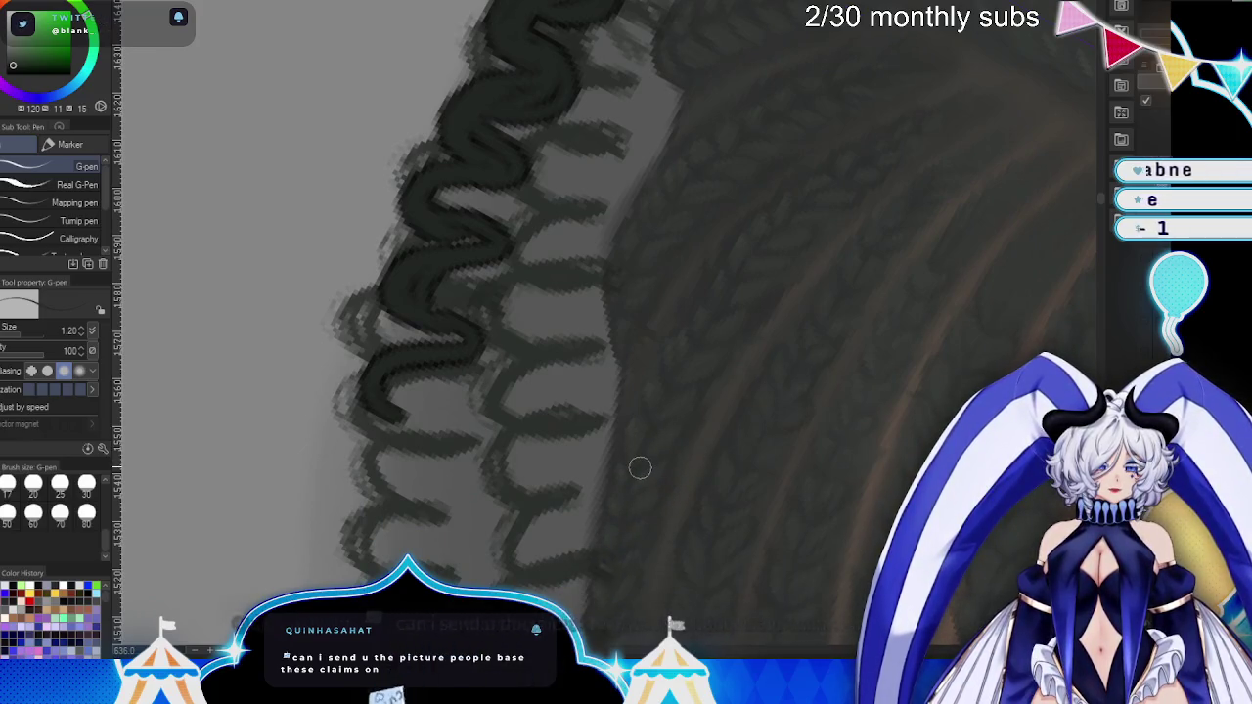
drag(640, 469, 666, 375)
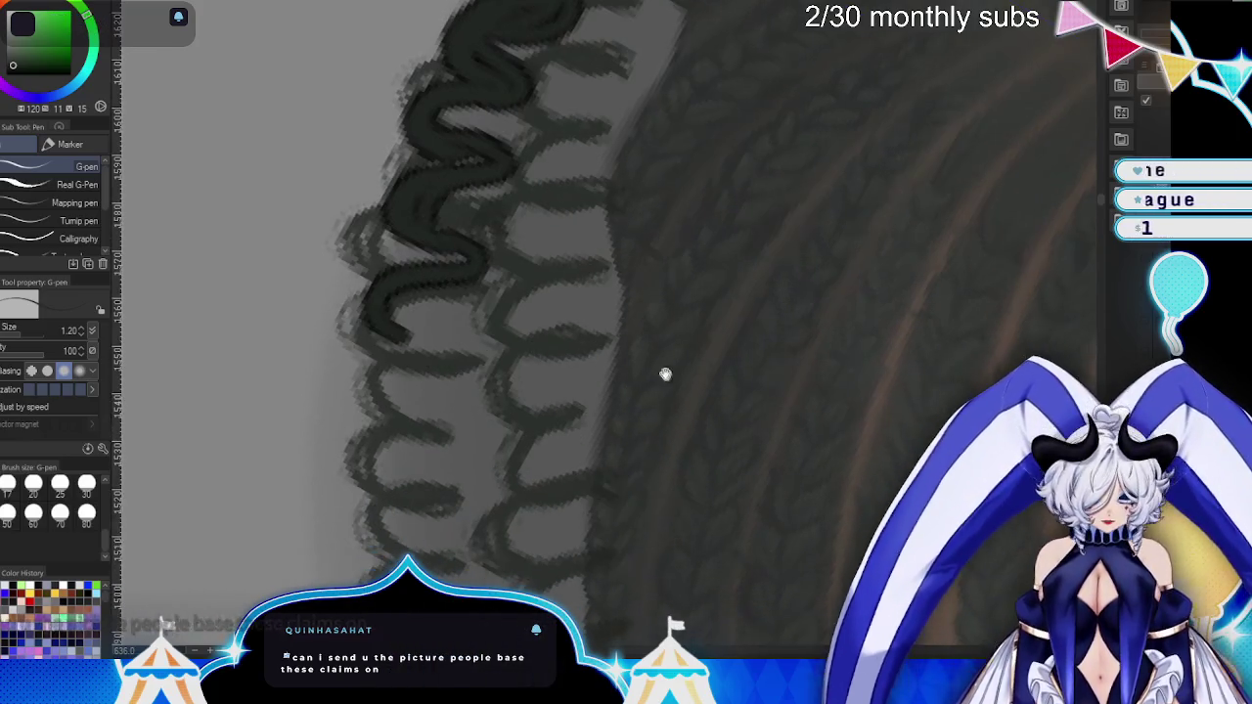
mouse_move(424, 280)
mouse_down()
mouse_move(435, 354)
mouse_move(411, 353)
mouse_up()
drag(387, 294, 465, 264)
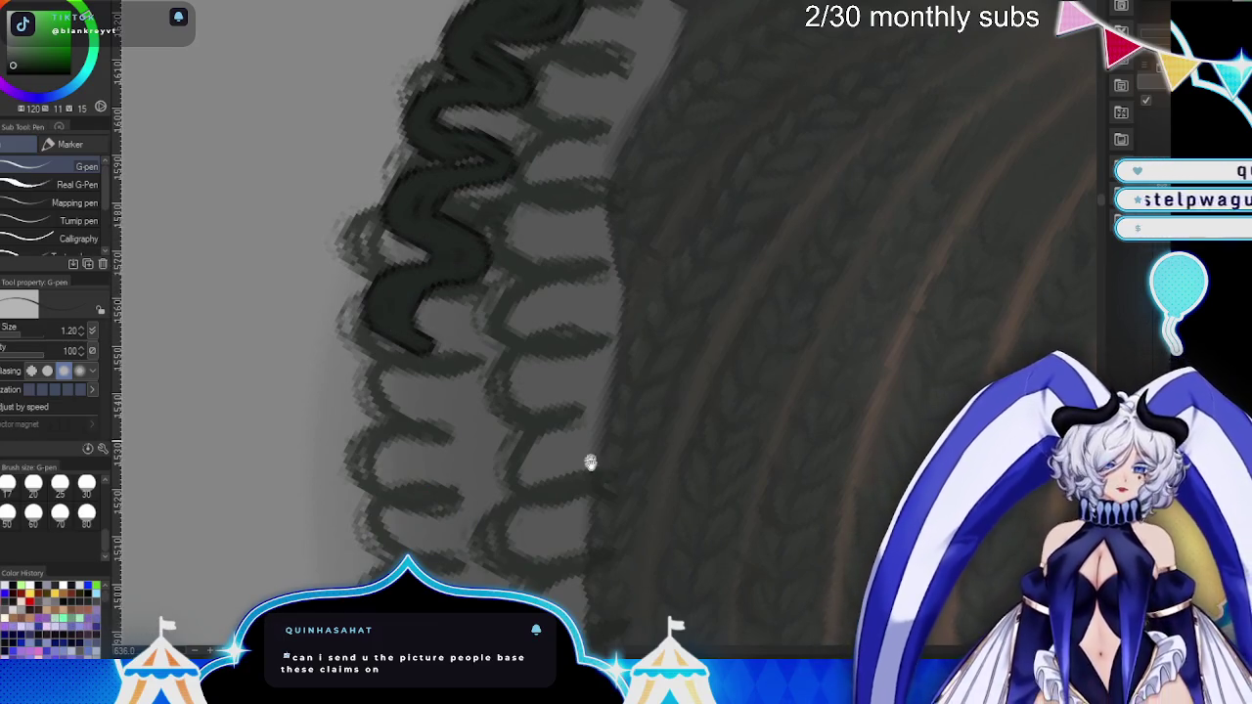
drag(590, 461, 598, 382)
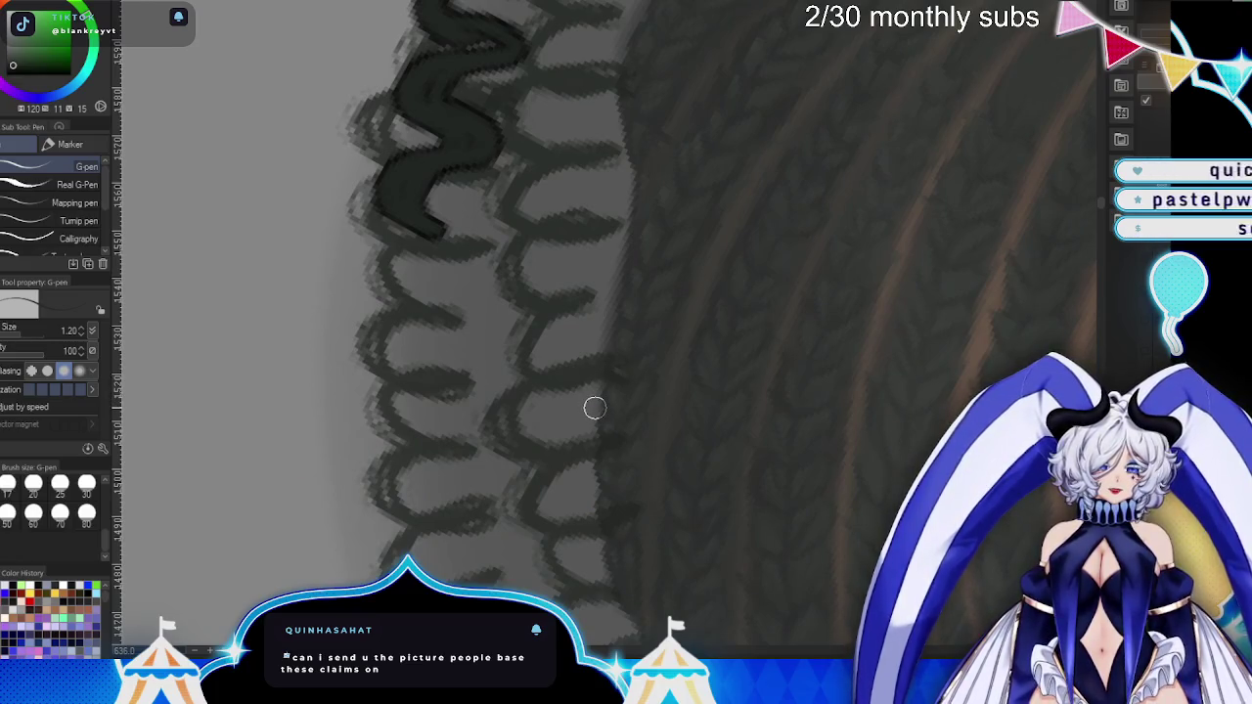
drag(593, 408, 630, 369)
mouse_move(494, 122)
mouse_down()
mouse_move(460, 131)
mouse_move(468, 221)
mouse_move(419, 196)
mouse_move(512, 168)
mouse_move(483, 126)
mouse_move(450, 113)
mouse_up()
drag(583, 333, 576, 315)
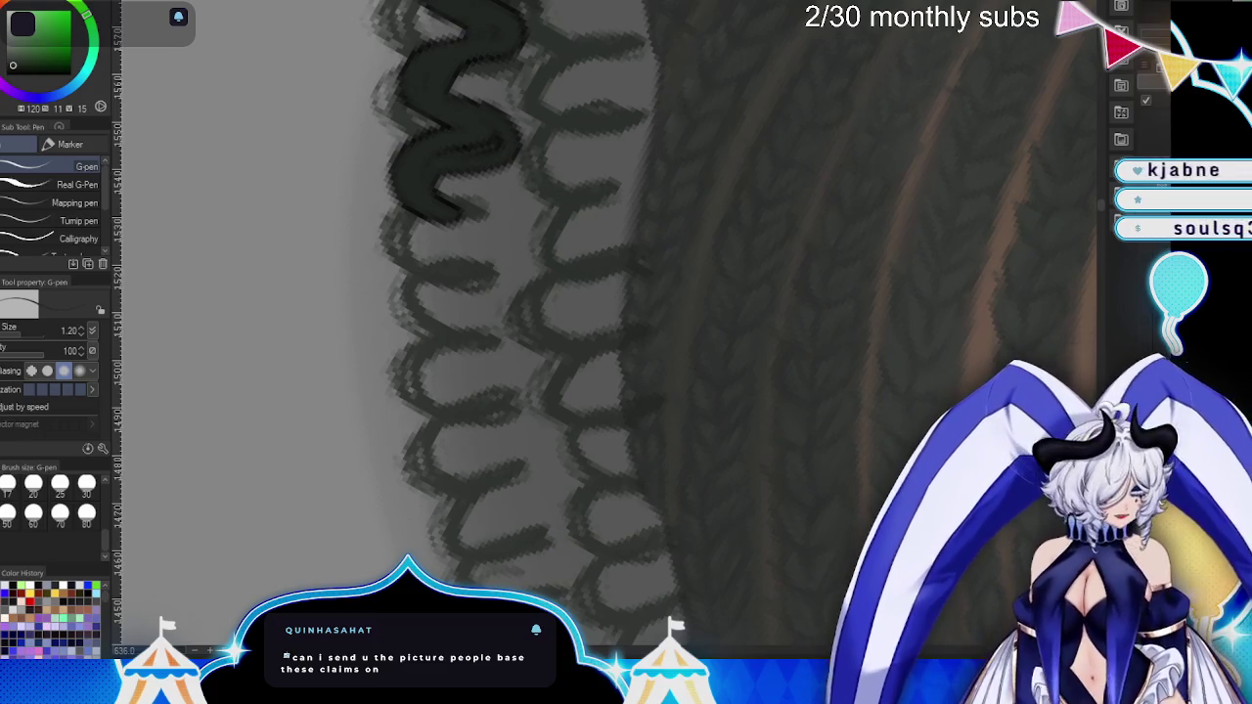
- Continue the wavy ink line with new loops along the braid's lace-like edge
drag(833, 218, 802, 256)
mouse_move(499, 141)
mouse_down()
mouse_move(447, 190)
mouse_move(523, 173)
mouse_move(499, 121)
mouse_move(486, 167)
mouse_move(565, 182)
mouse_up()
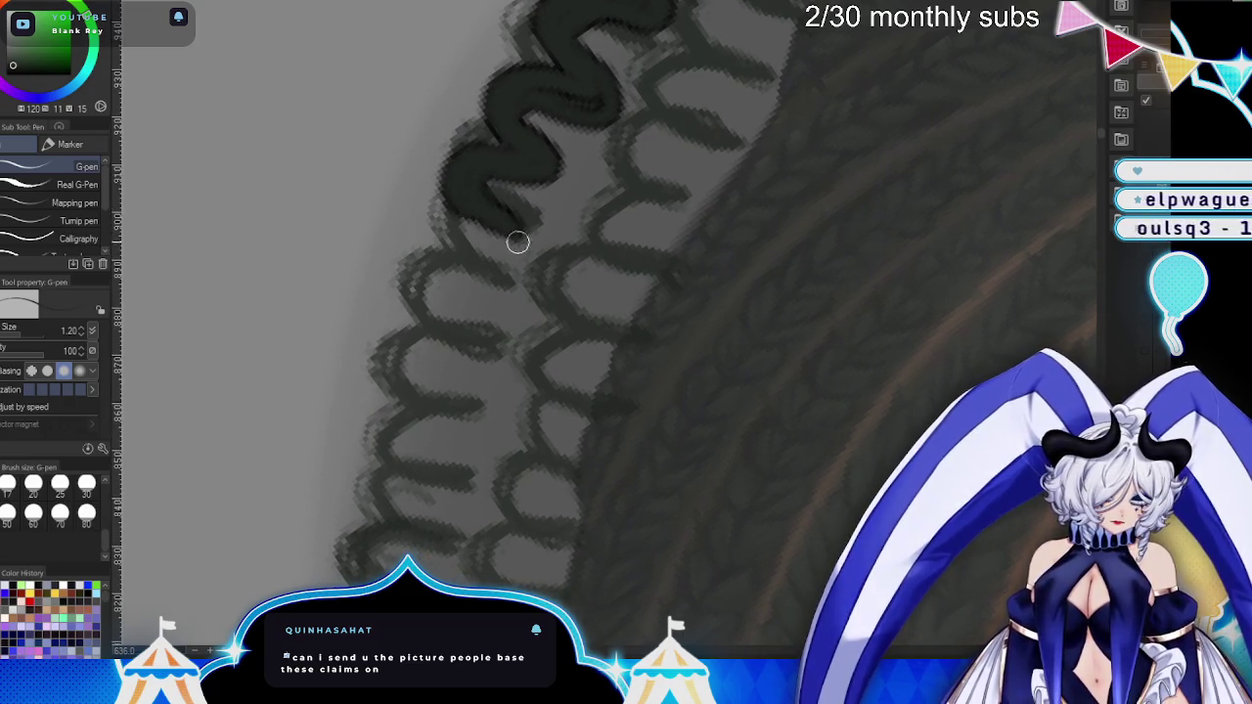
mouse_move(517, 242)
mouse_down()
mouse_move(483, 299)
mouse_move(440, 249)
mouse_up()
mouse_move(486, 308)
mouse_down()
mouse_move(427, 392)
mouse_move(475, 327)
mouse_move(418, 367)
mouse_move(456, 270)
mouse_up()
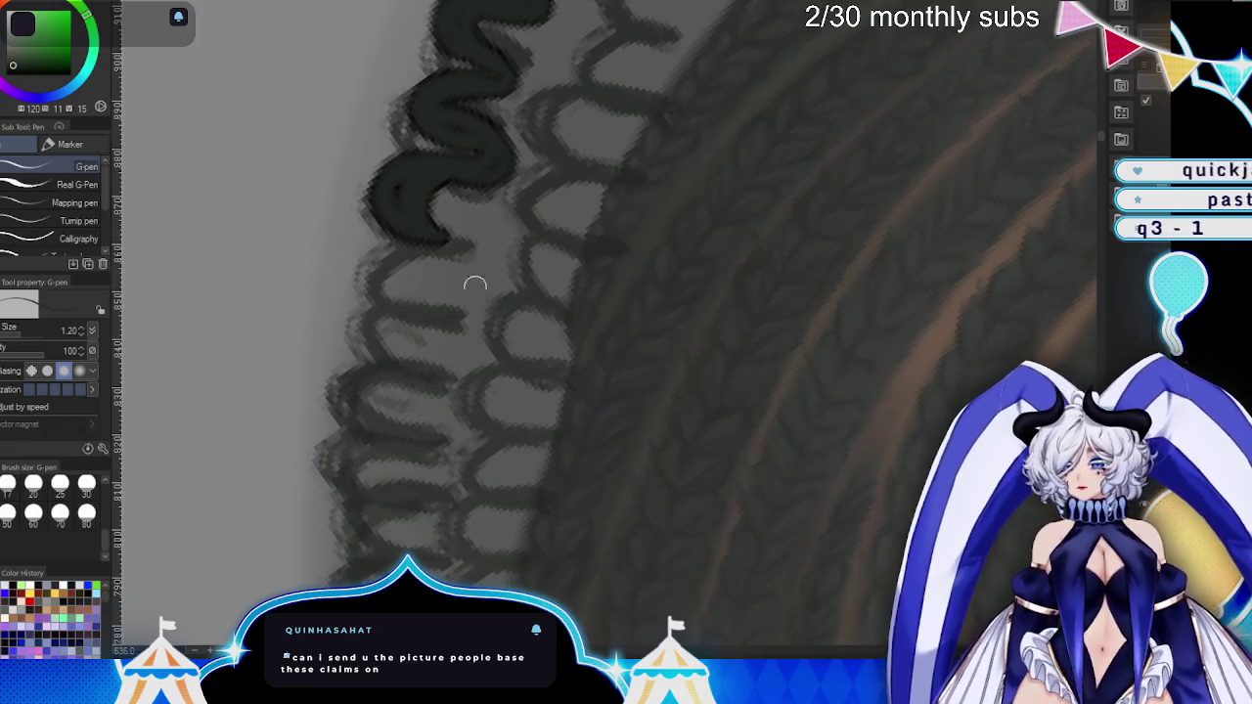
mouse_move(434, 235)
mouse_down()
mouse_move(442, 296)
mouse_move(391, 279)
mouse_up()
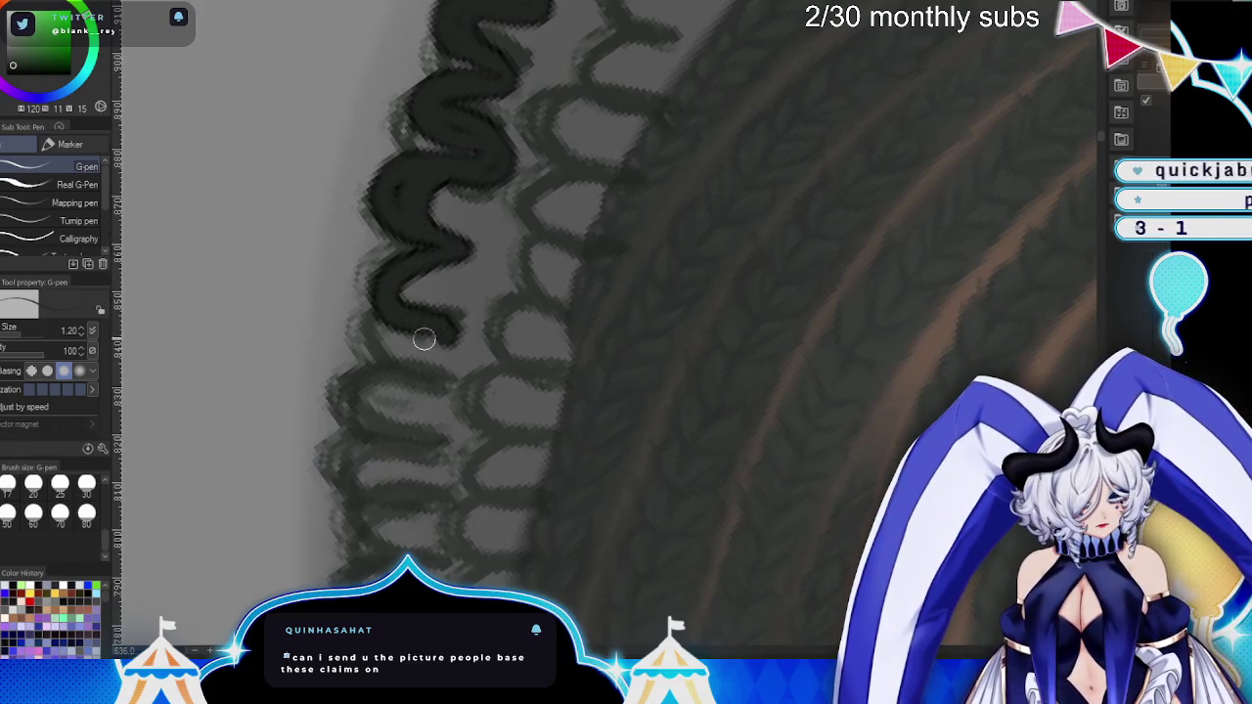
mouse_move(424, 338)
mouse_down()
mouse_move(386, 414)
mouse_move(430, 352)
mouse_up()
drag(401, 305, 408, 356)
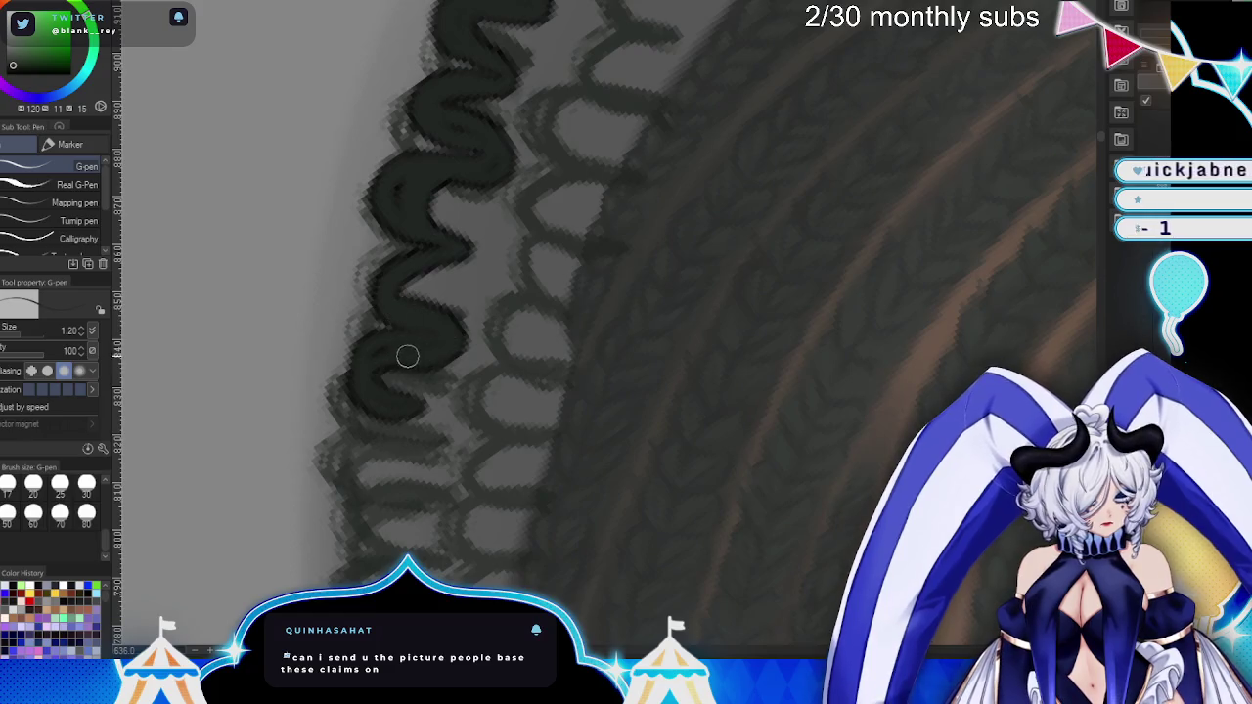
mouse_move(512, 456)
mouse_down()
mouse_move(400, 235)
mouse_move(401, 333)
mouse_move(447, 341)
mouse_move(411, 377)
mouse_move(426, 357)
mouse_move(431, 427)
mouse_up()
- Ink the squiggle's lower end, extending and thickening it down and to the left
scroll(561, 400, up, 1)
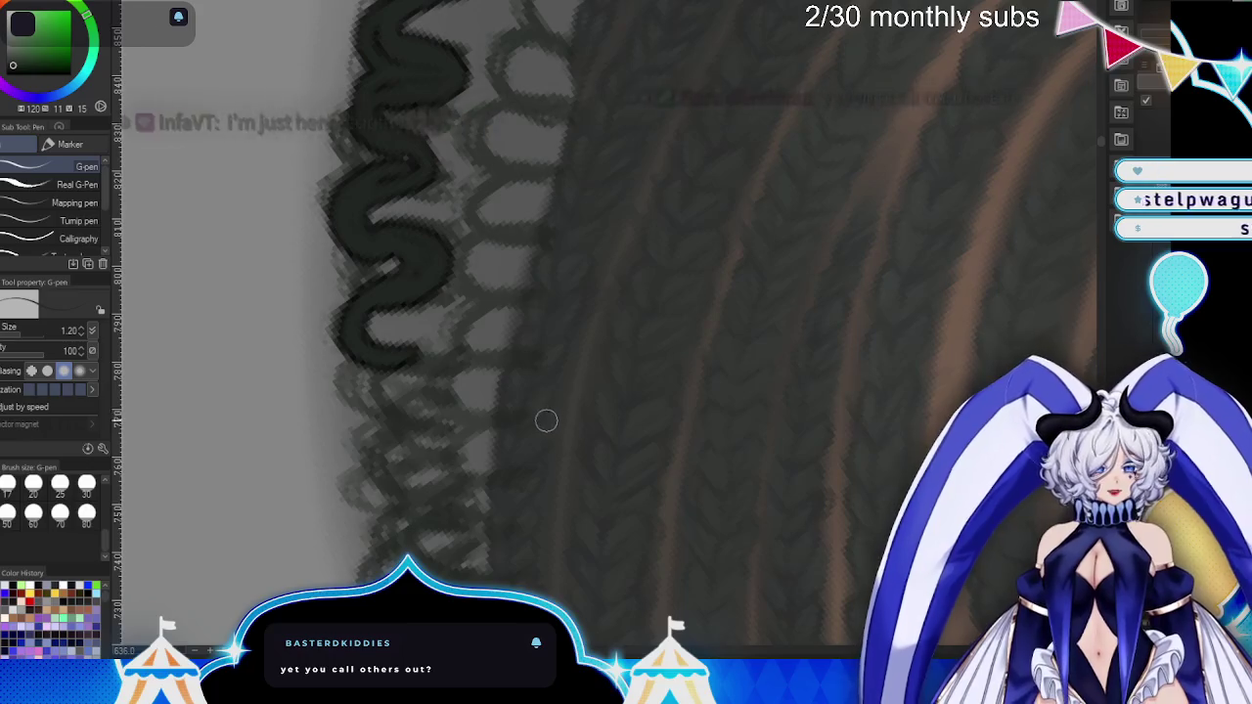
mouse_move(395, 300)
mouse_down()
mouse_move(381, 355)
mouse_move(371, 338)
mouse_move(420, 335)
mouse_up()
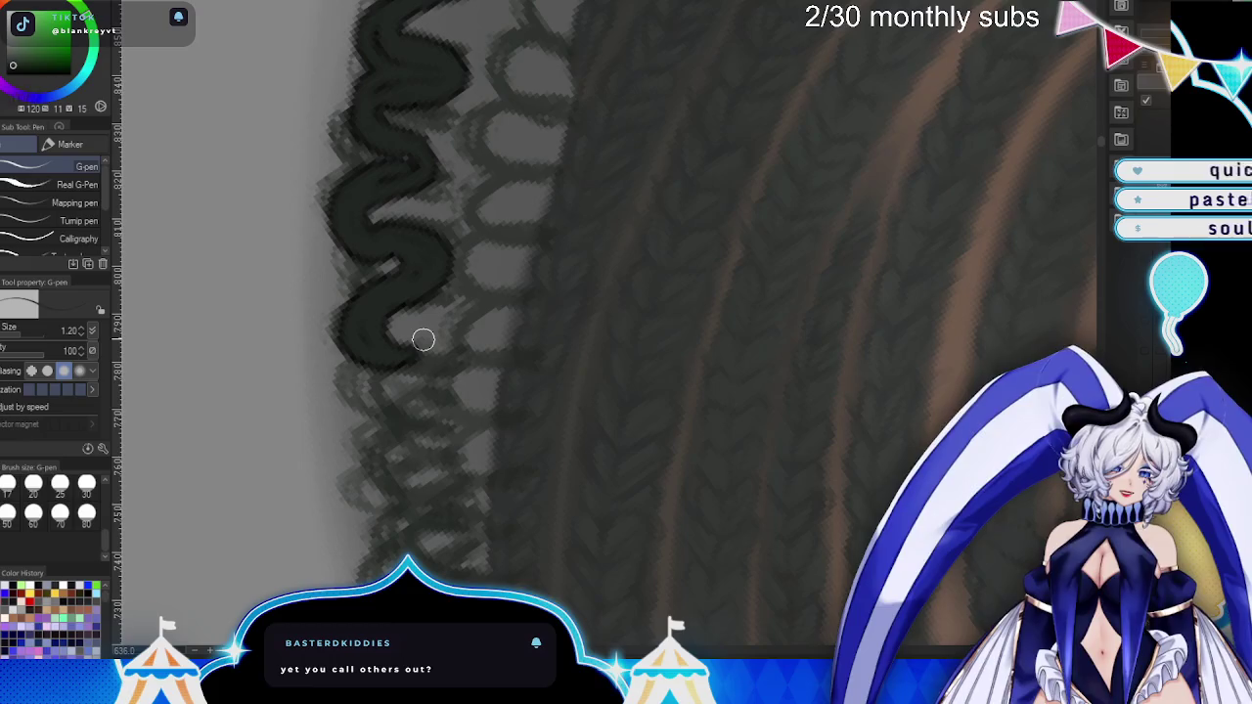
drag(423, 340, 667, 344)
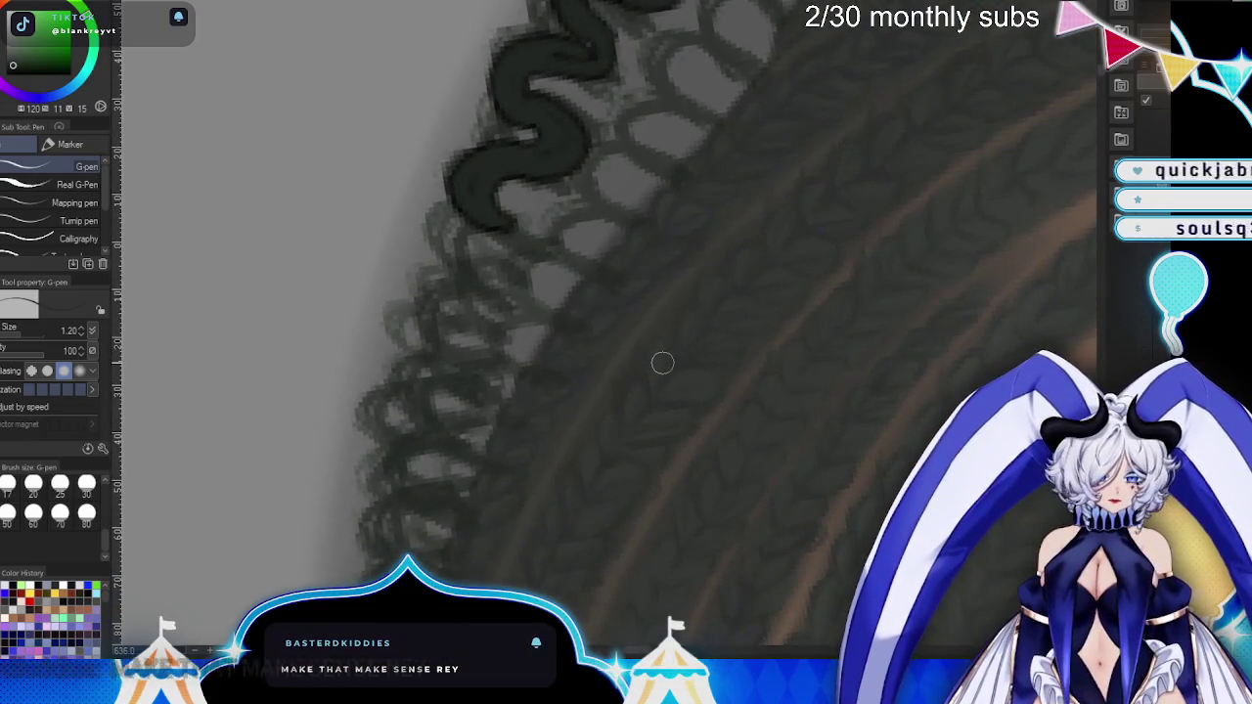
drag(508, 218, 486, 298)
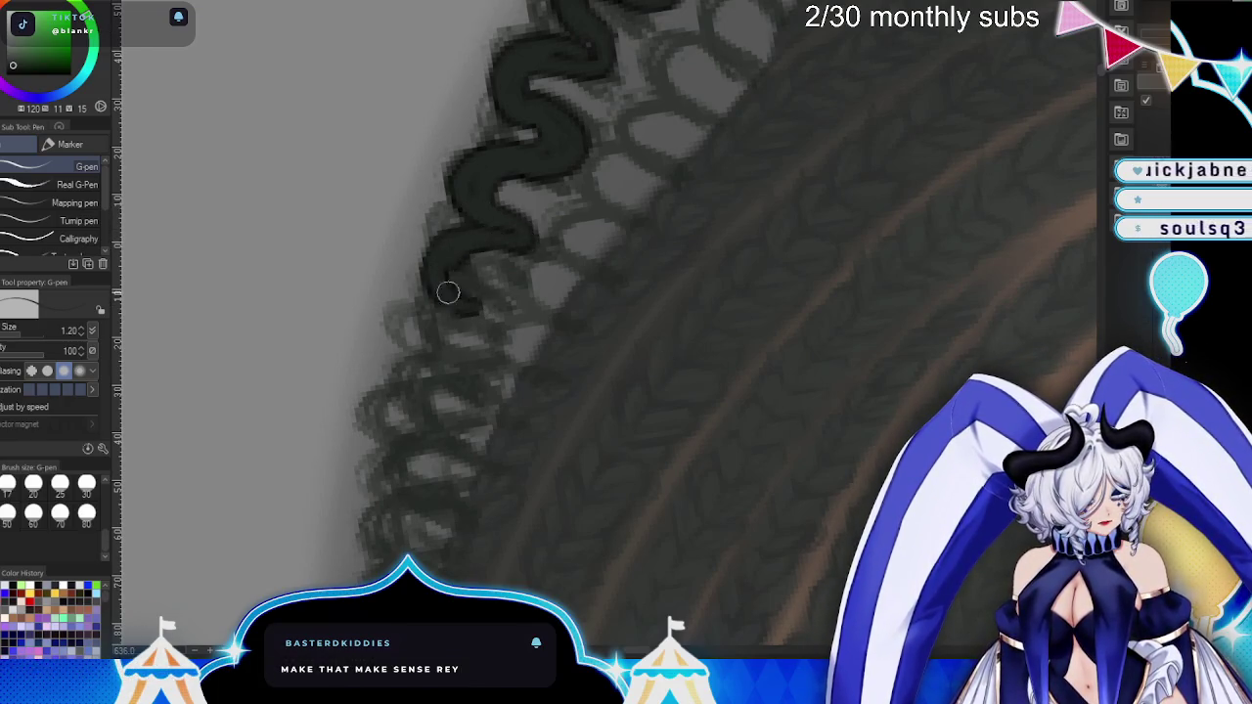
drag(482, 253, 527, 195)
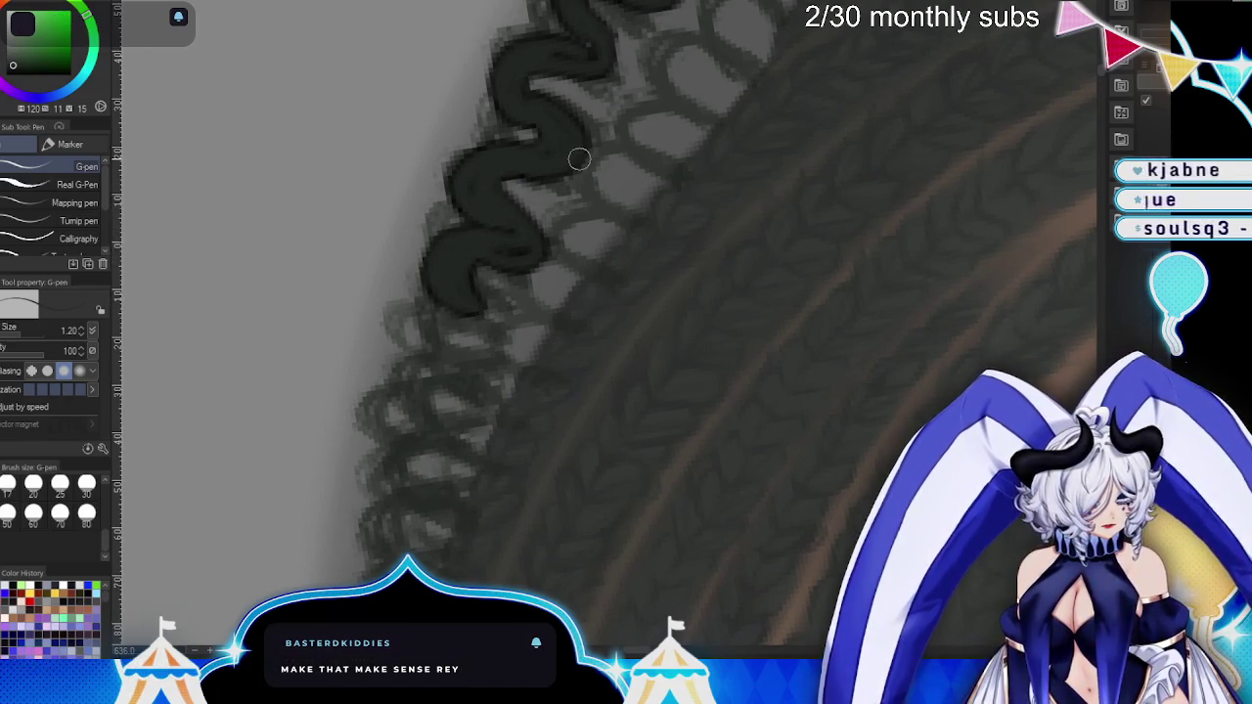
scroll(607, 235, down, 2)
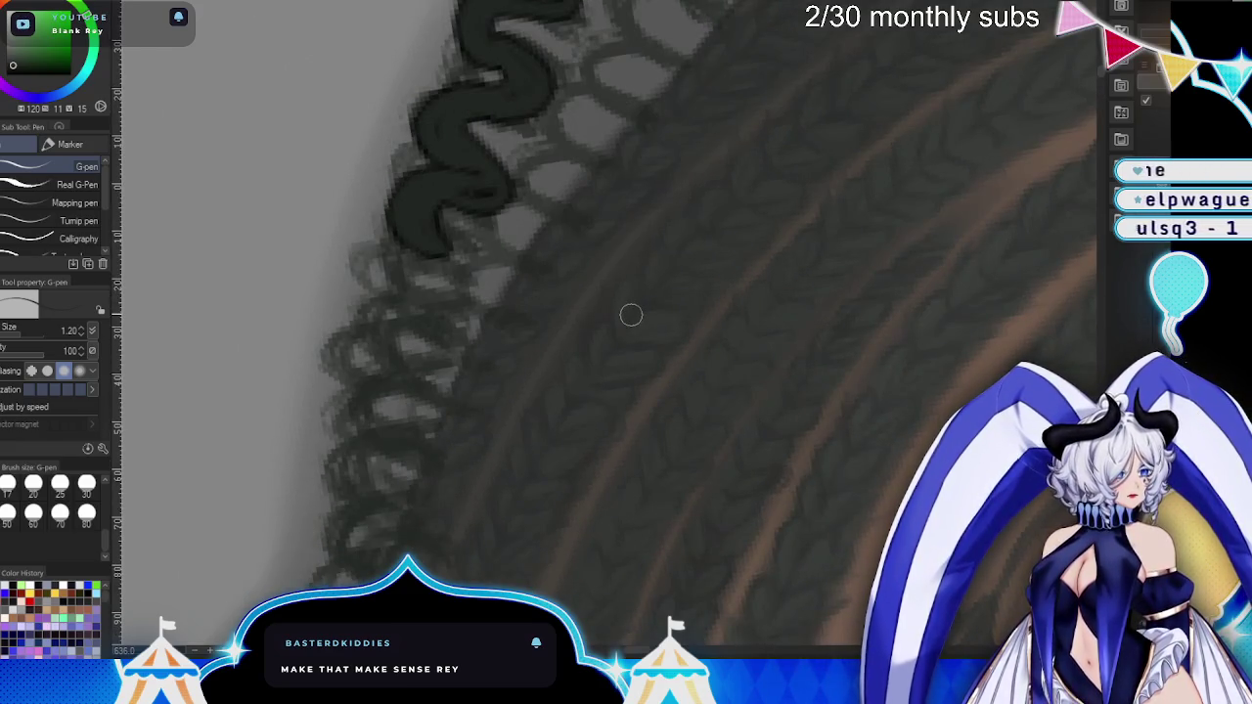
drag(646, 389, 604, 205)
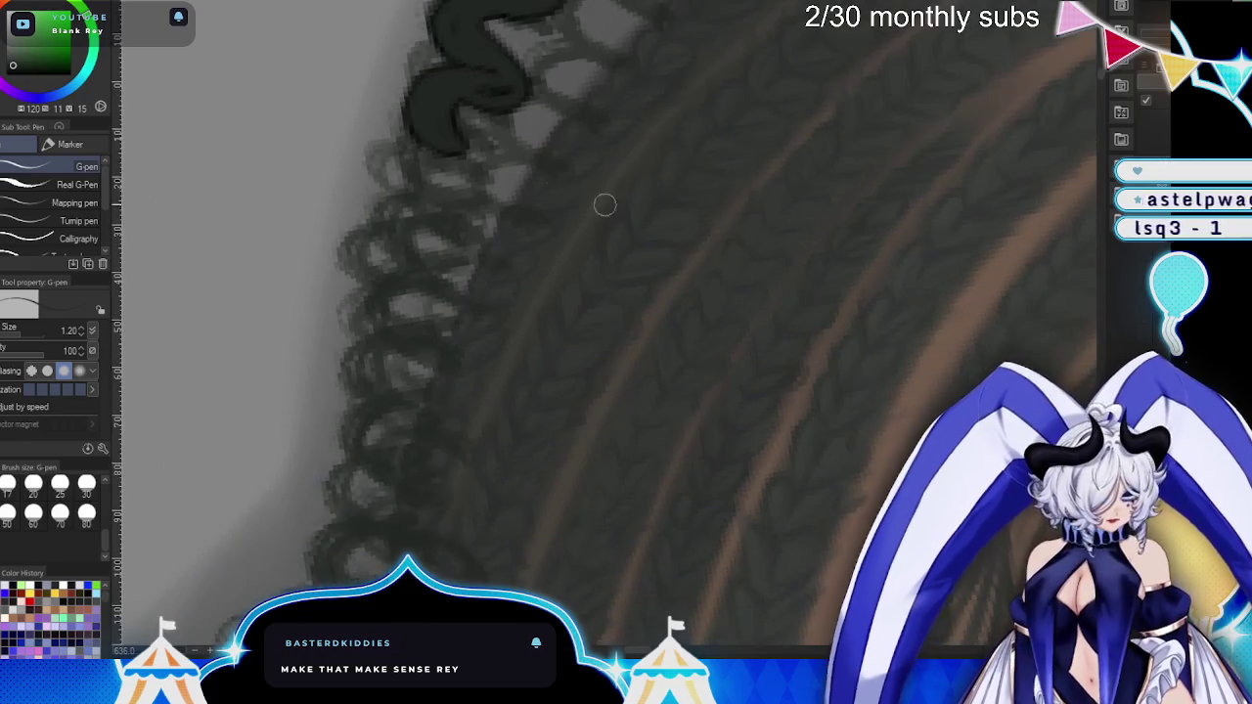
mouse_move(438, 133)
mouse_down()
mouse_move(405, 173)
mouse_move(485, 128)
mouse_up()
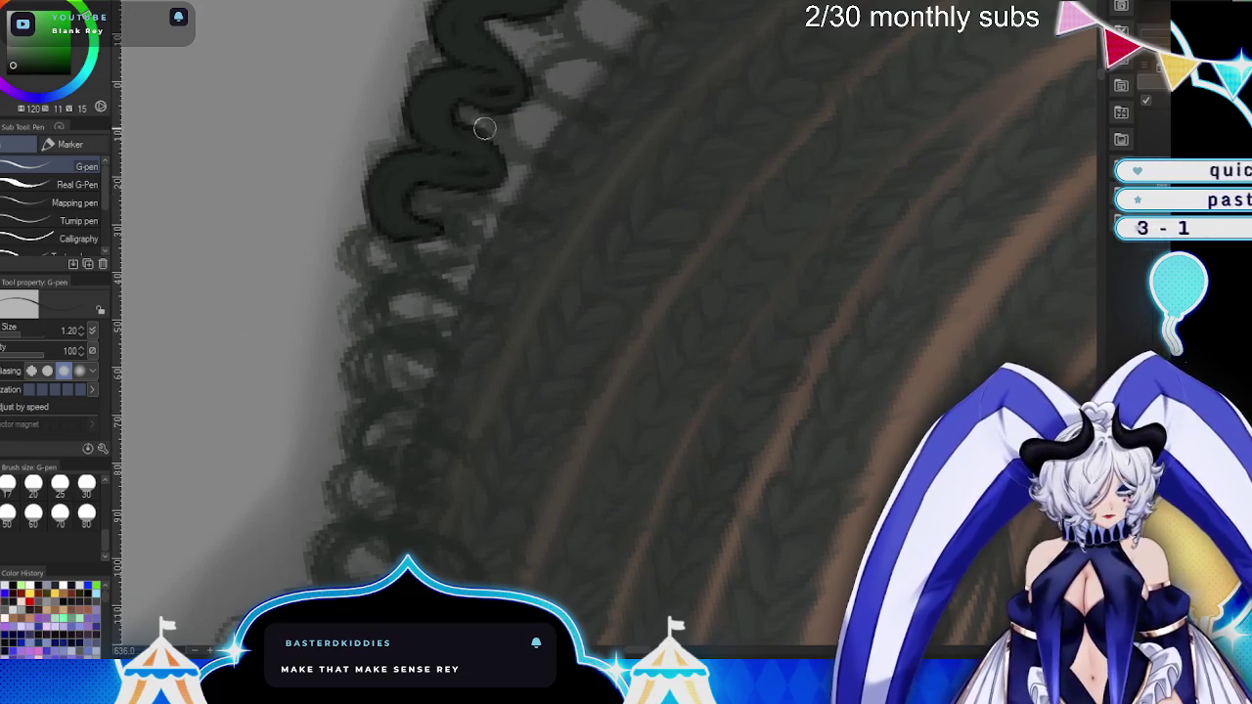
- Keep extending the inked squiggle down the curl outline, darkening the lower loop
scroll(724, 235, down, 2)
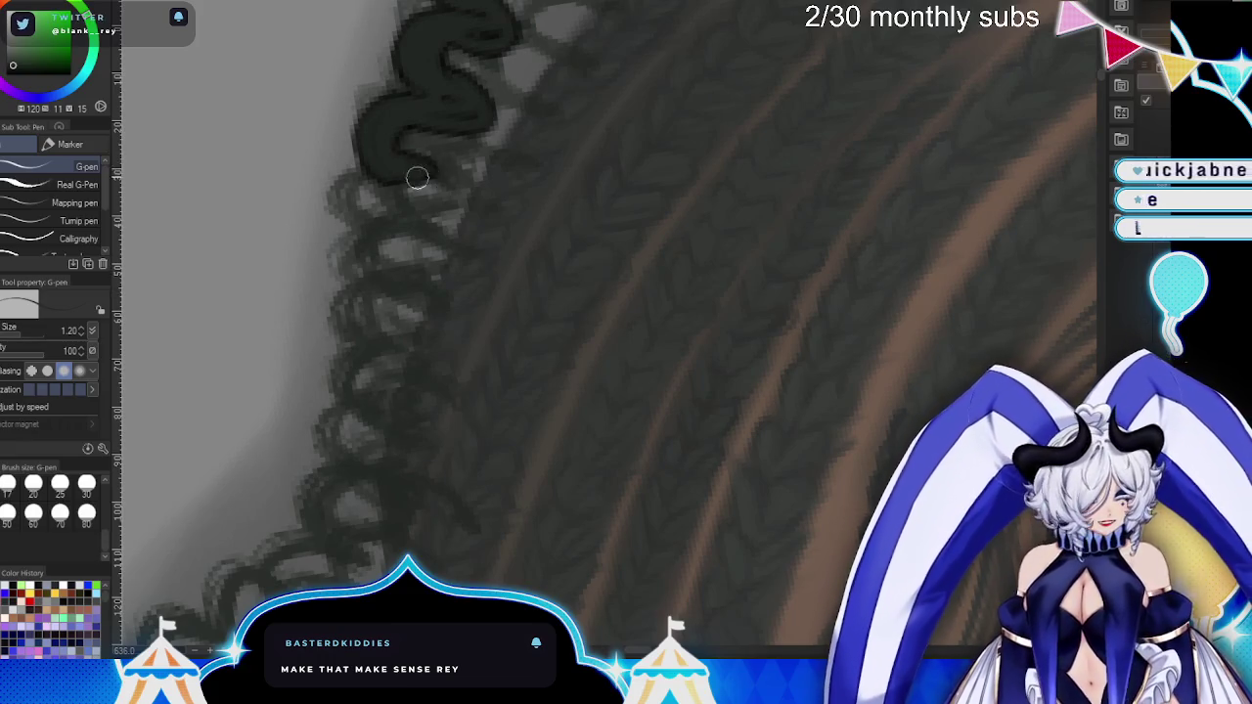
mouse_move(417, 177)
mouse_down()
mouse_move(385, 251)
mouse_move(411, 186)
mouse_move(400, 147)
mouse_move(439, 209)
mouse_up()
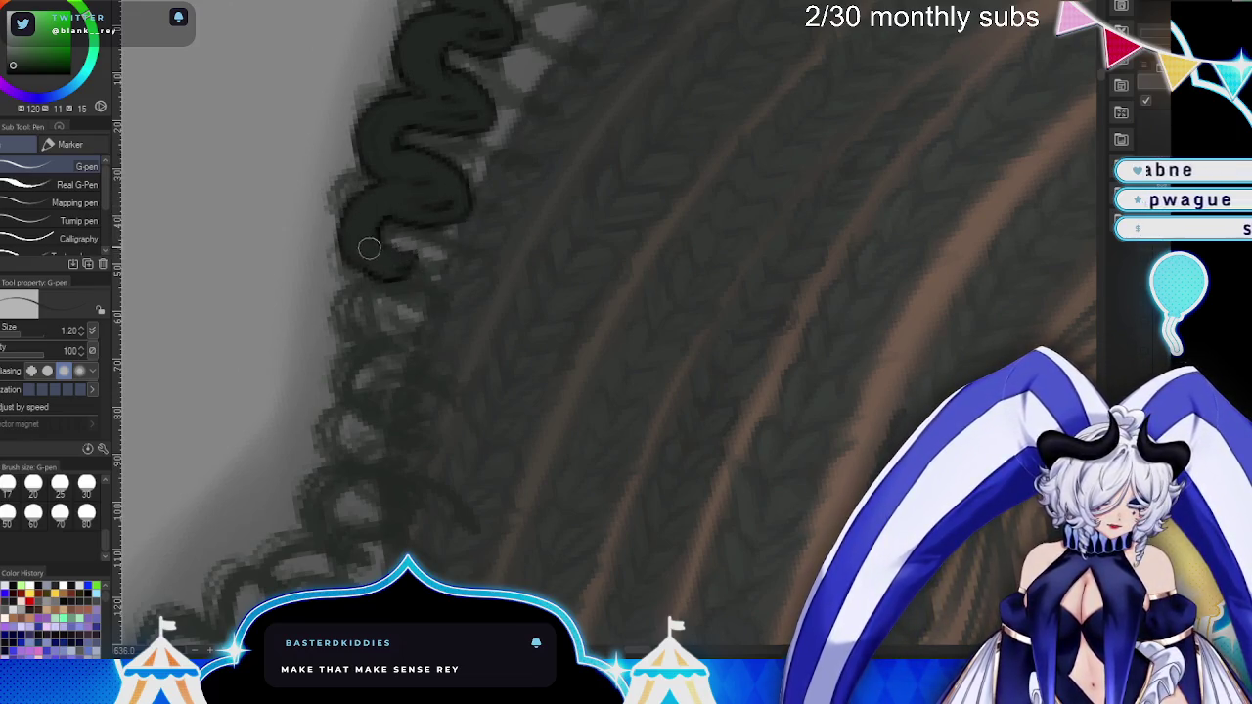
mouse_move(368, 248)
mouse_down()
mouse_move(335, 303)
mouse_move(343, 355)
mouse_move(358, 327)
mouse_move(397, 367)
mouse_move(330, 411)
mouse_move(406, 363)
mouse_move(343, 397)
mouse_up()
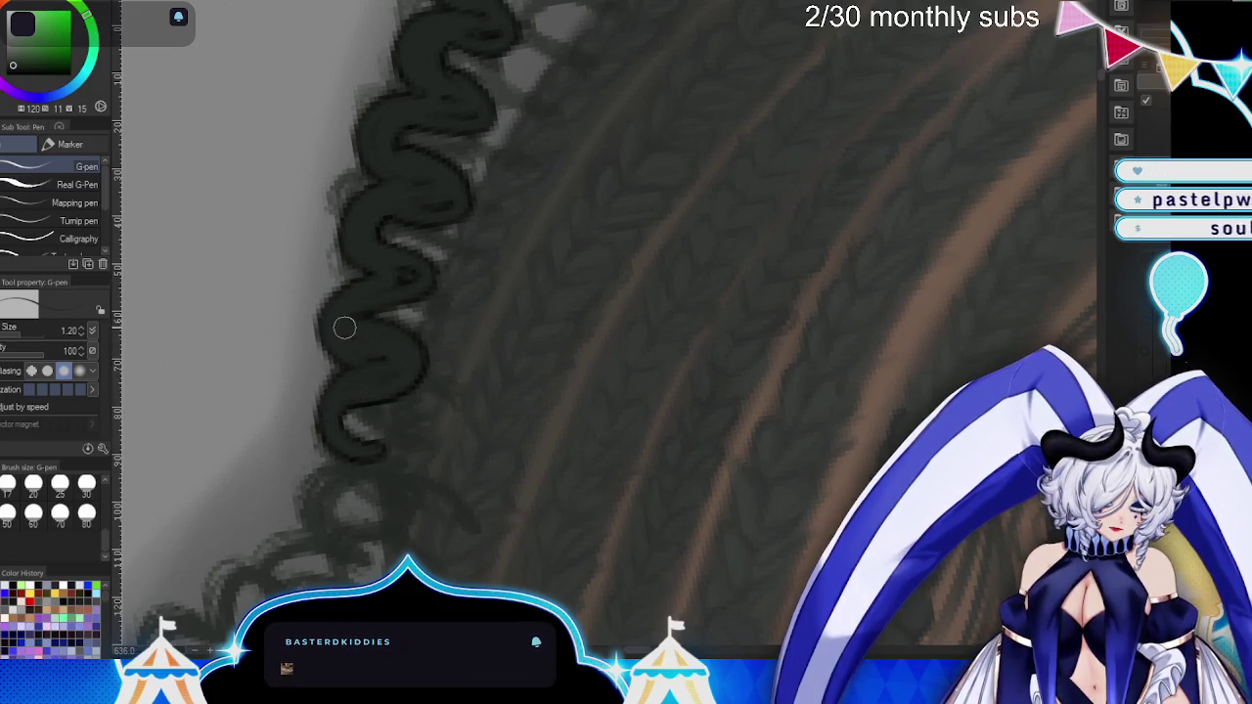
scroll(554, 330, down, 2)
scroll(352, 204, up, 2)
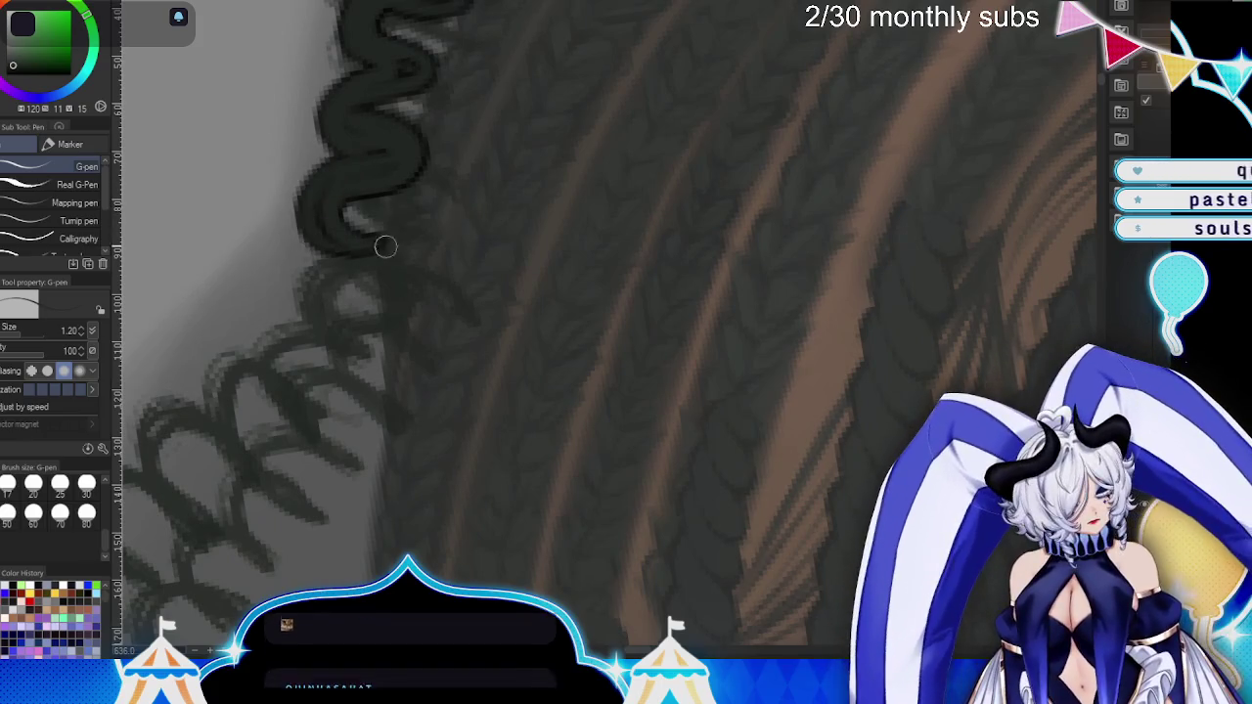
drag(344, 240, 352, 288)
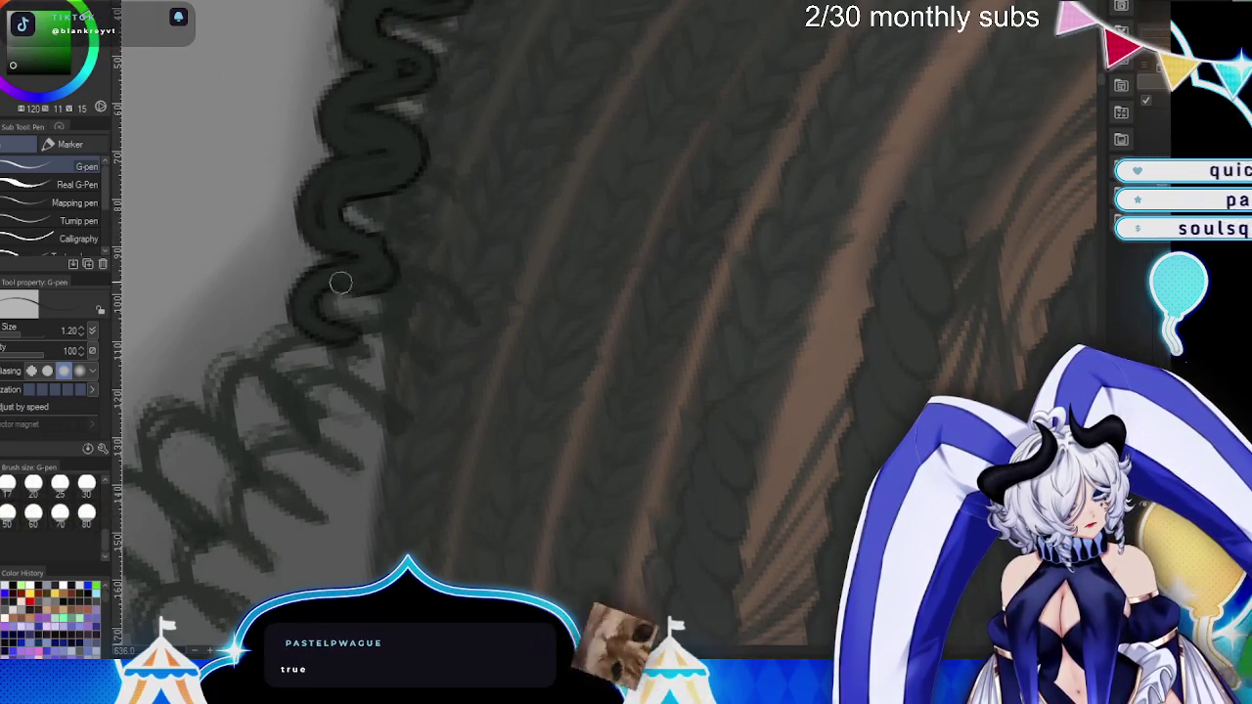
mouse_move(324, 302)
mouse_down()
mouse_move(294, 289)
mouse_move(344, 335)
mouse_move(313, 419)
mouse_up()
mouse_move(378, 346)
mouse_down()
mouse_move(473, 386)
mouse_move(434, 190)
mouse_move(357, 245)
mouse_move(472, 238)
mouse_up()
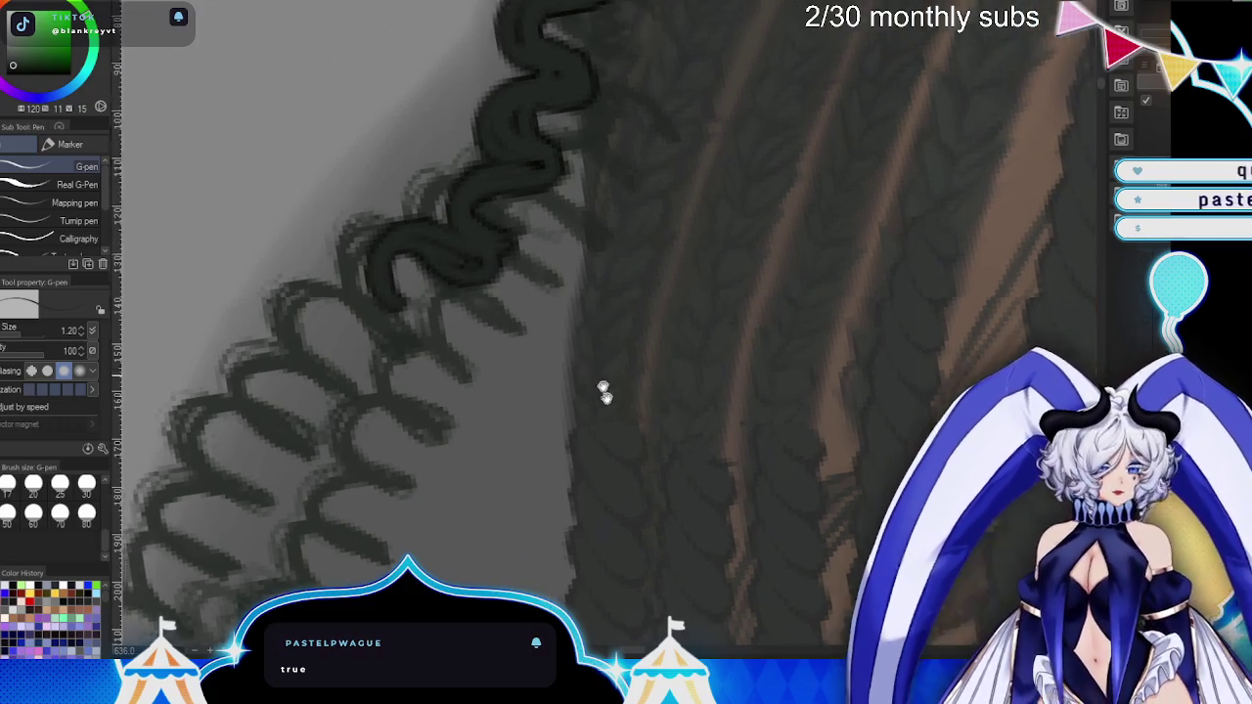
drag(568, 331, 599, 389)
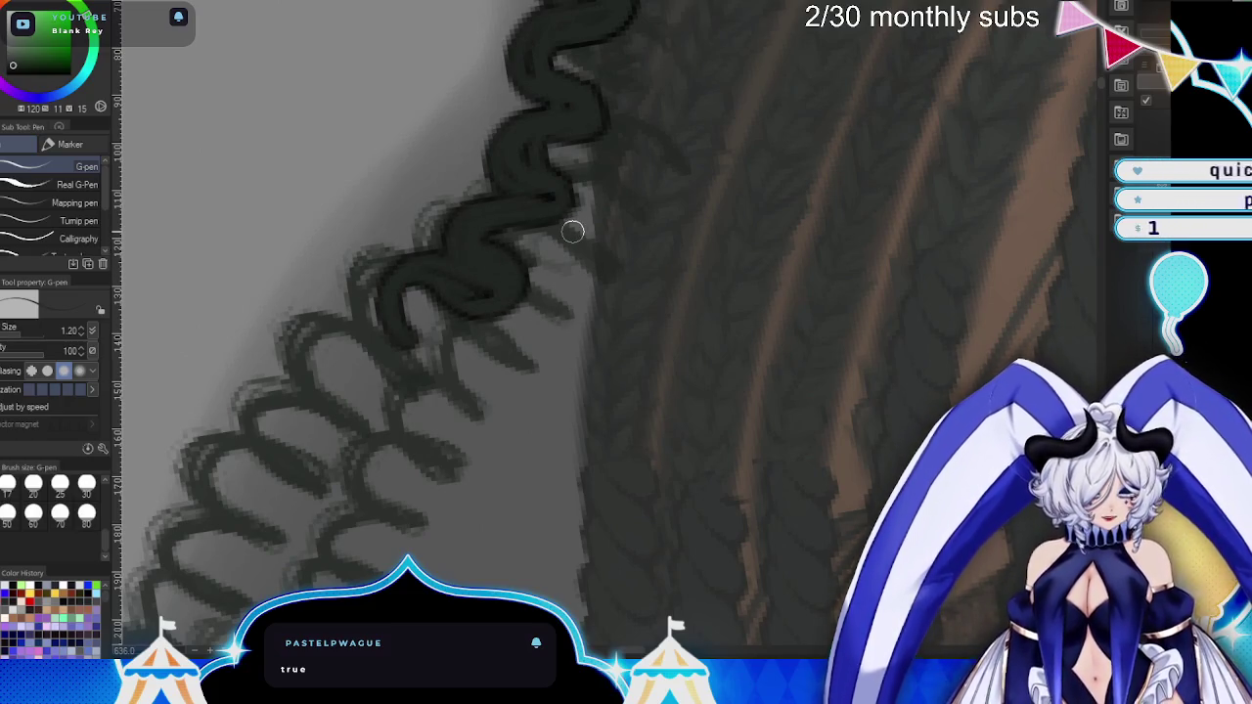
drag(572, 231, 492, 288)
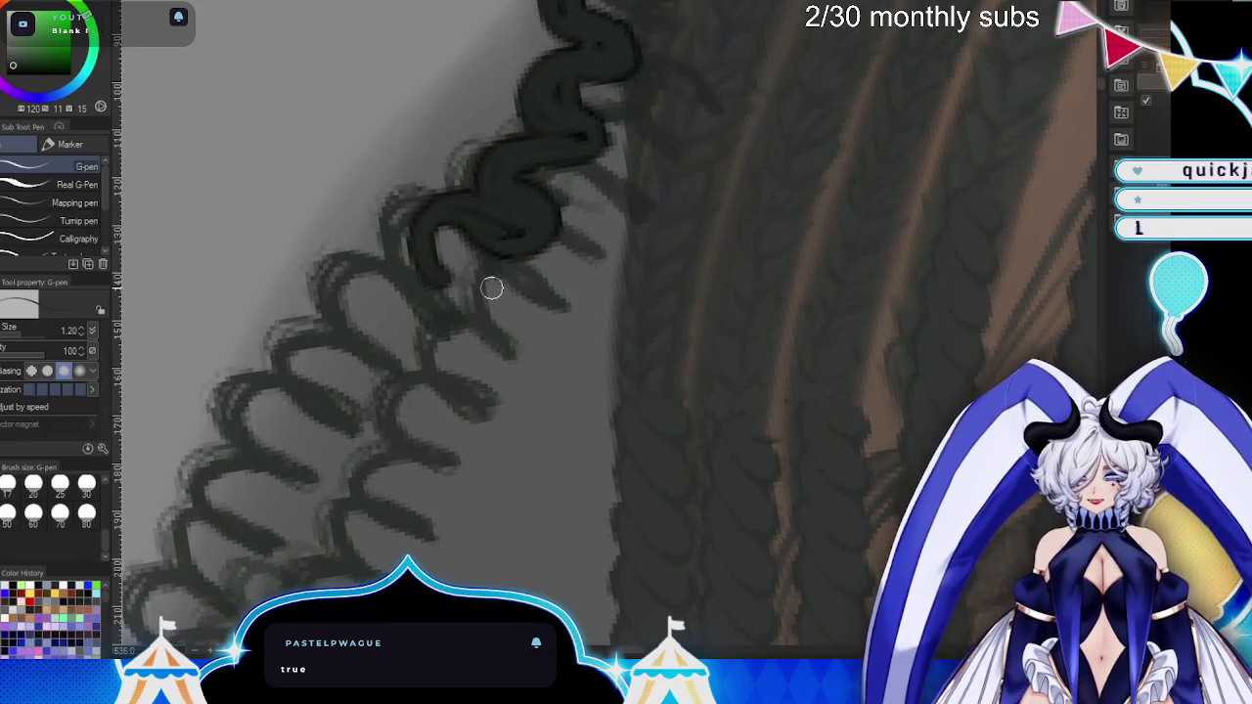
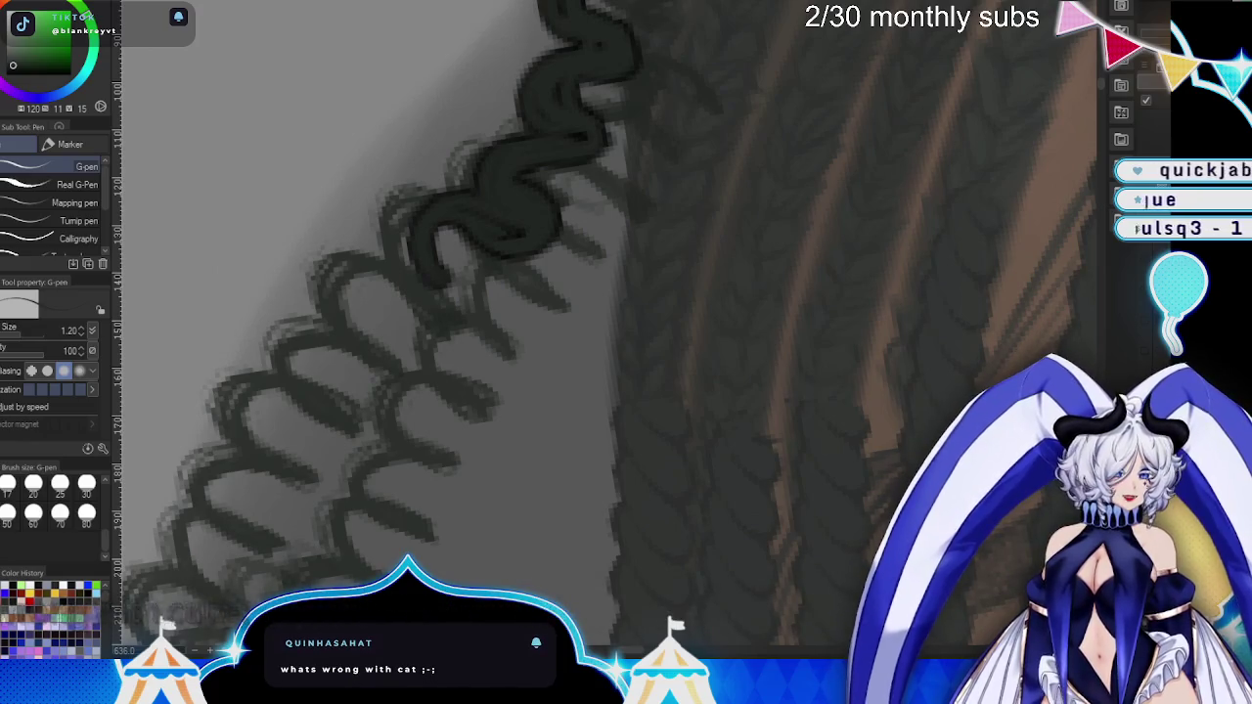
- Ink G-pen zigzag loops at size 1.2 along the left braid's outer curls
drag(564, 337, 672, 360)
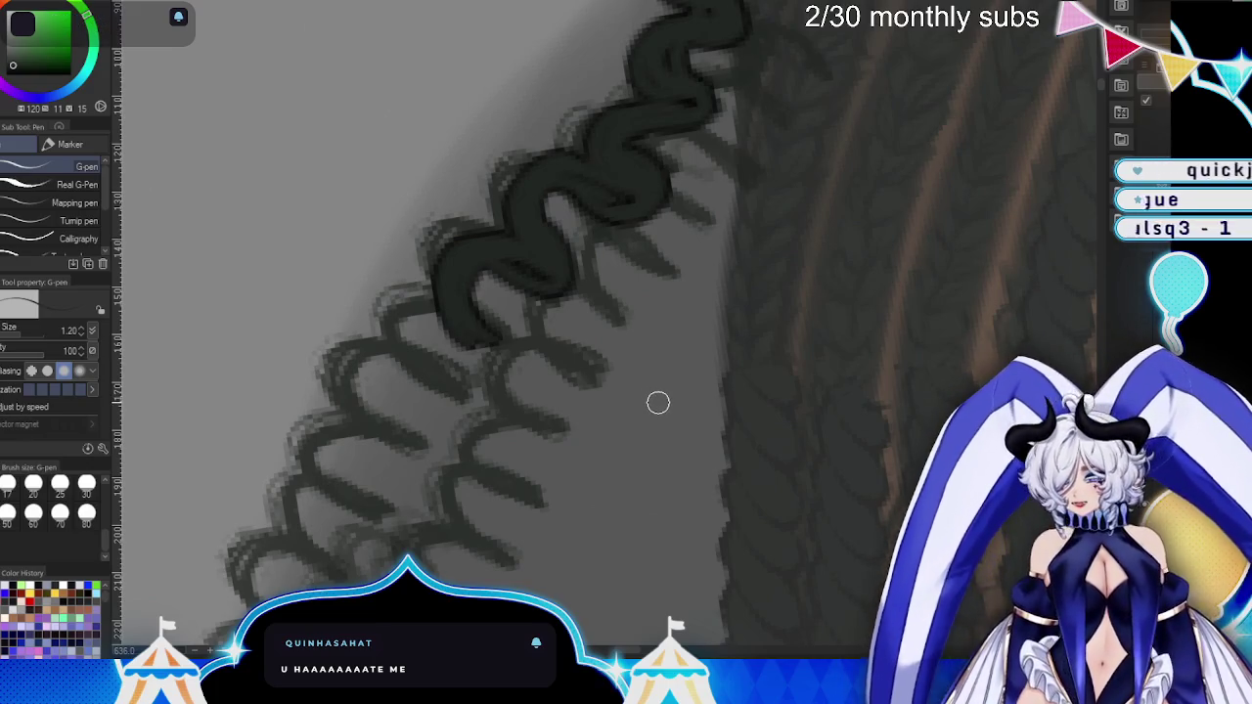
drag(696, 405, 721, 316)
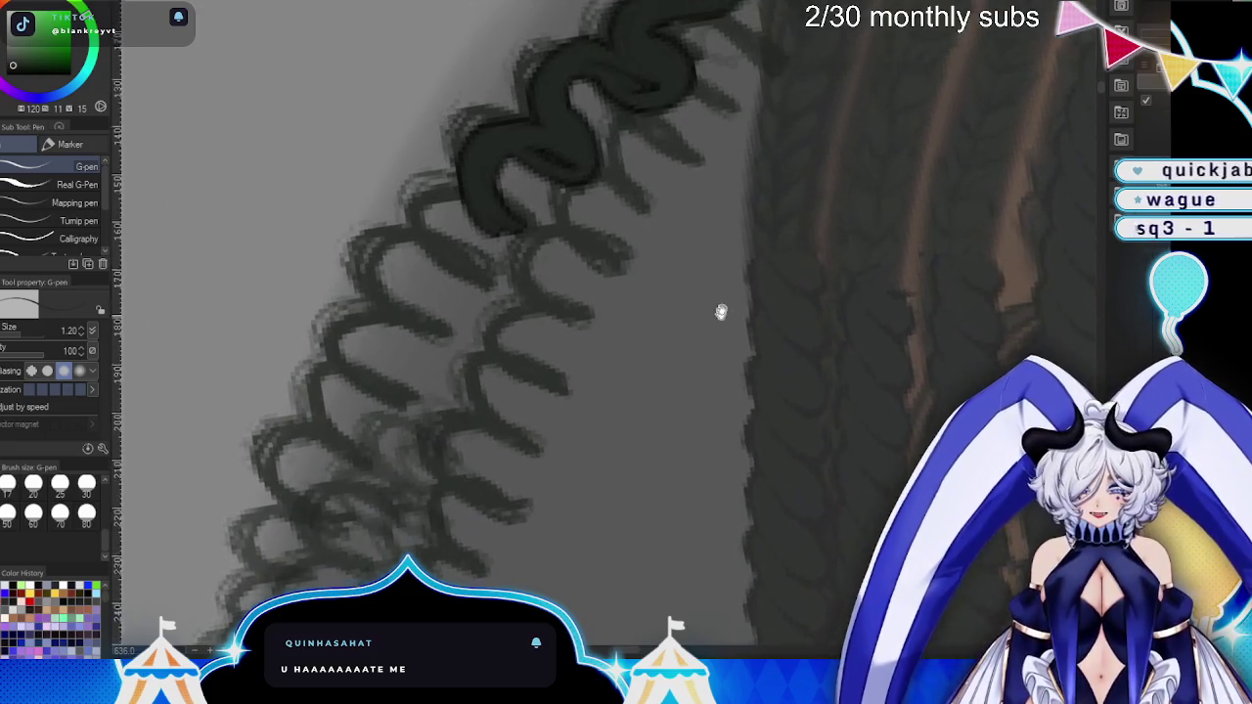
mouse_move(509, 196)
mouse_down()
mouse_move(419, 264)
mouse_move(419, 204)
mouse_move(447, 274)
mouse_move(425, 224)
mouse_move(482, 157)
mouse_up()
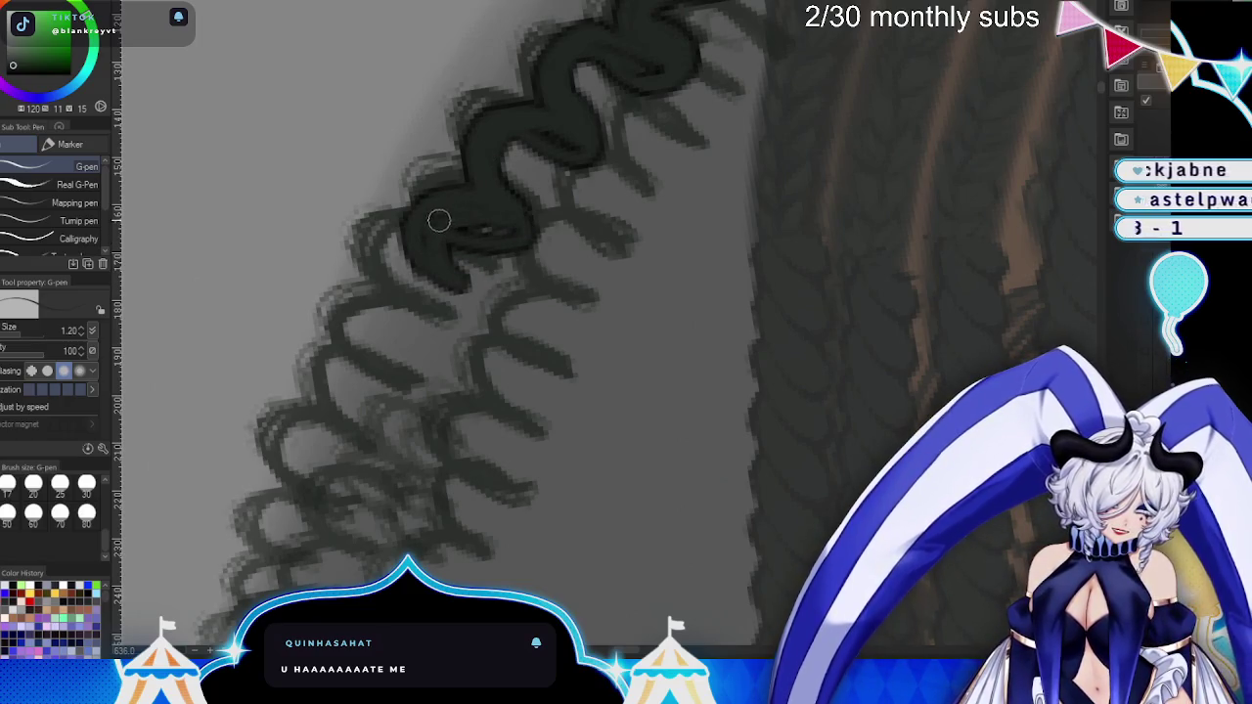
mouse_move(470, 266)
mouse_down()
mouse_move(416, 372)
mouse_move(378, 372)
mouse_up()
drag(588, 453, 636, 328)
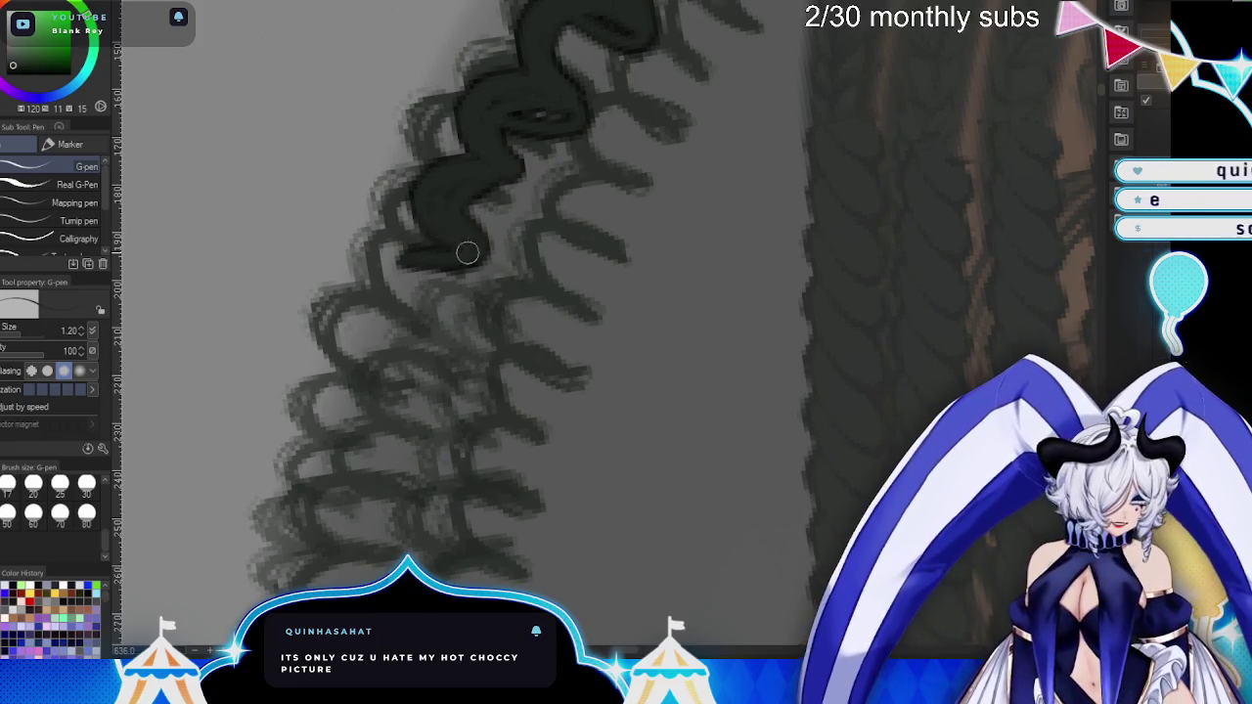
mouse_move(392, 260)
mouse_down()
mouse_move(414, 320)
mouse_move(363, 394)
mouse_move(414, 358)
mouse_move(408, 343)
mouse_move(376, 347)
mouse_up()
- Continue the wavy ink line further down the braid, looping back along the curls
scroll(597, 324, down, 2)
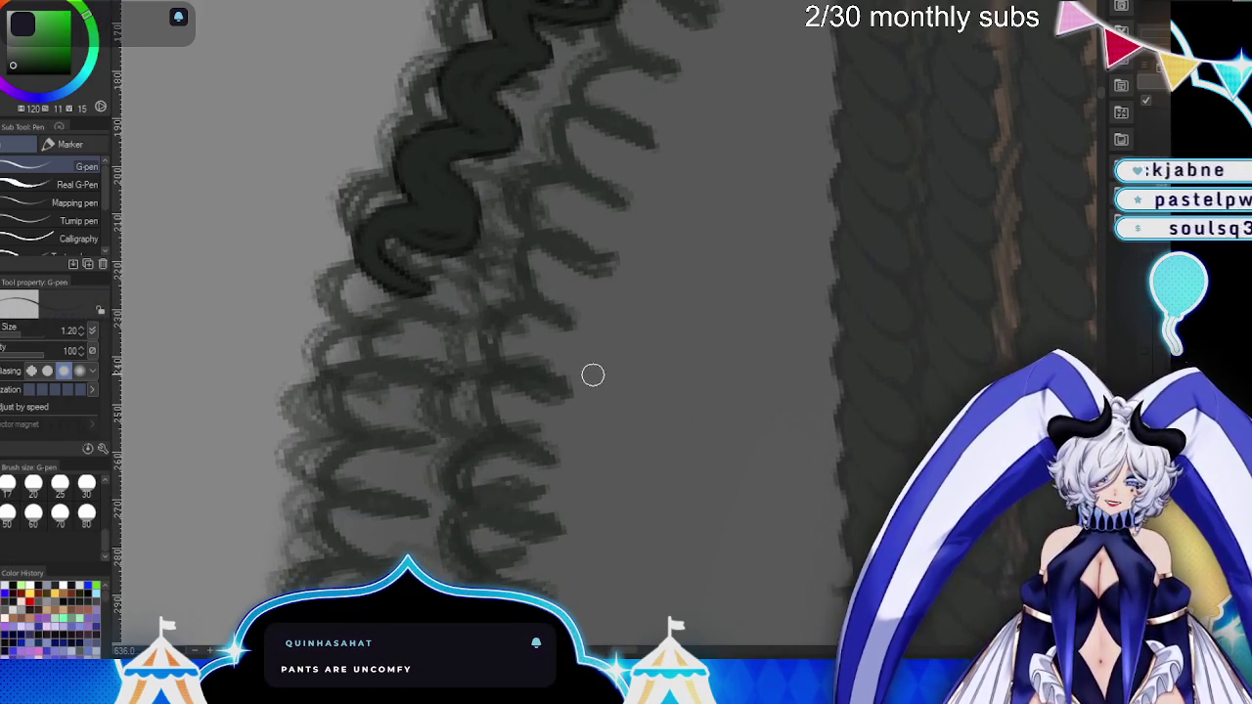
scroll(593, 375, down, 2)
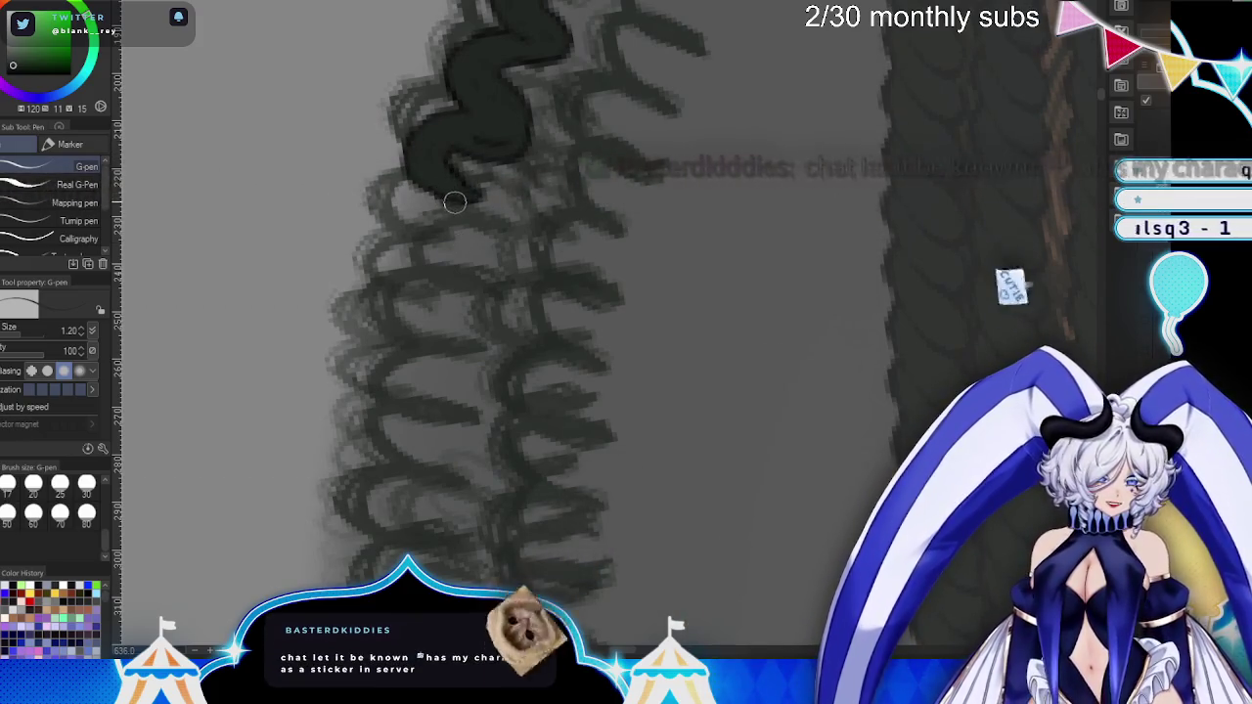
drag(433, 180, 416, 262)
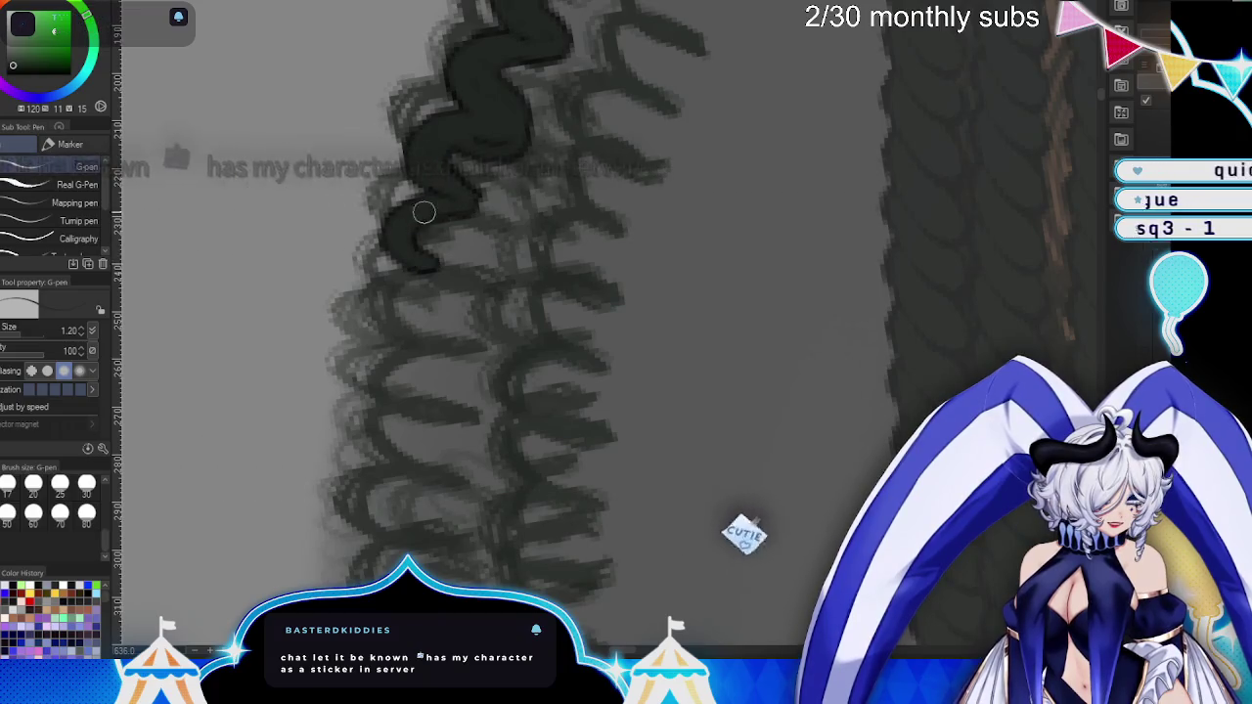
scroll(620, 299, down, 1)
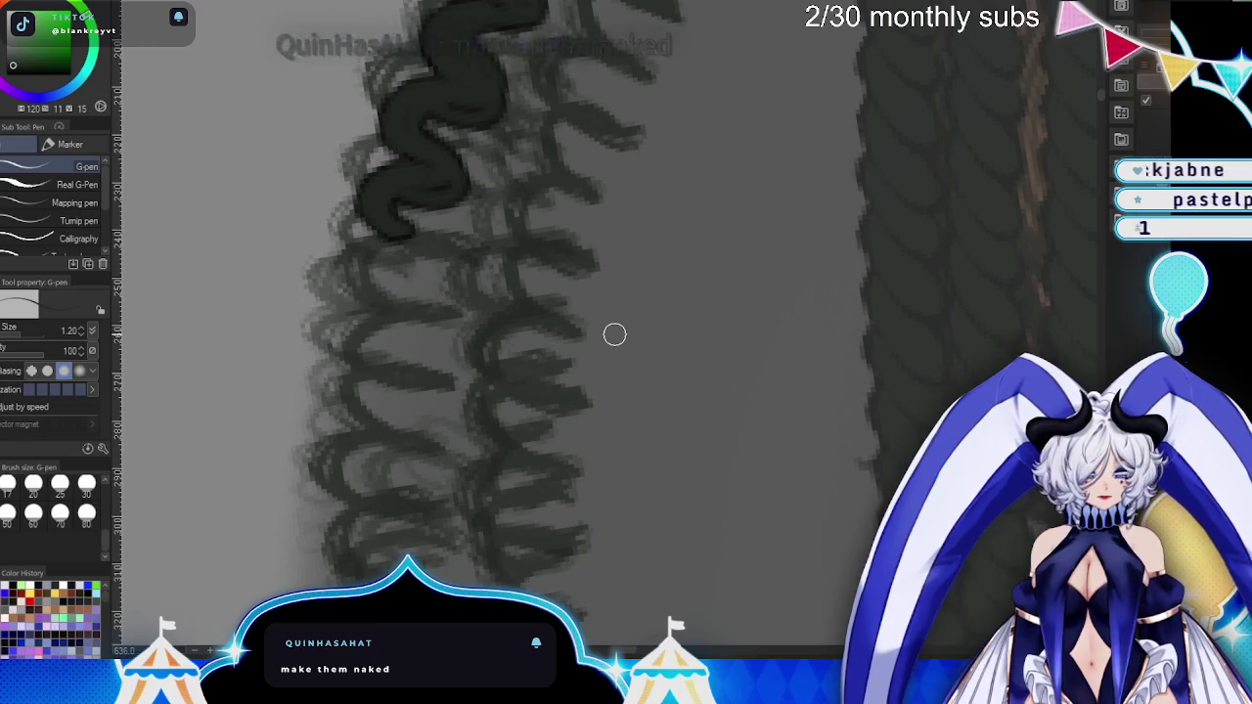
scroll(614, 335, down, 3)
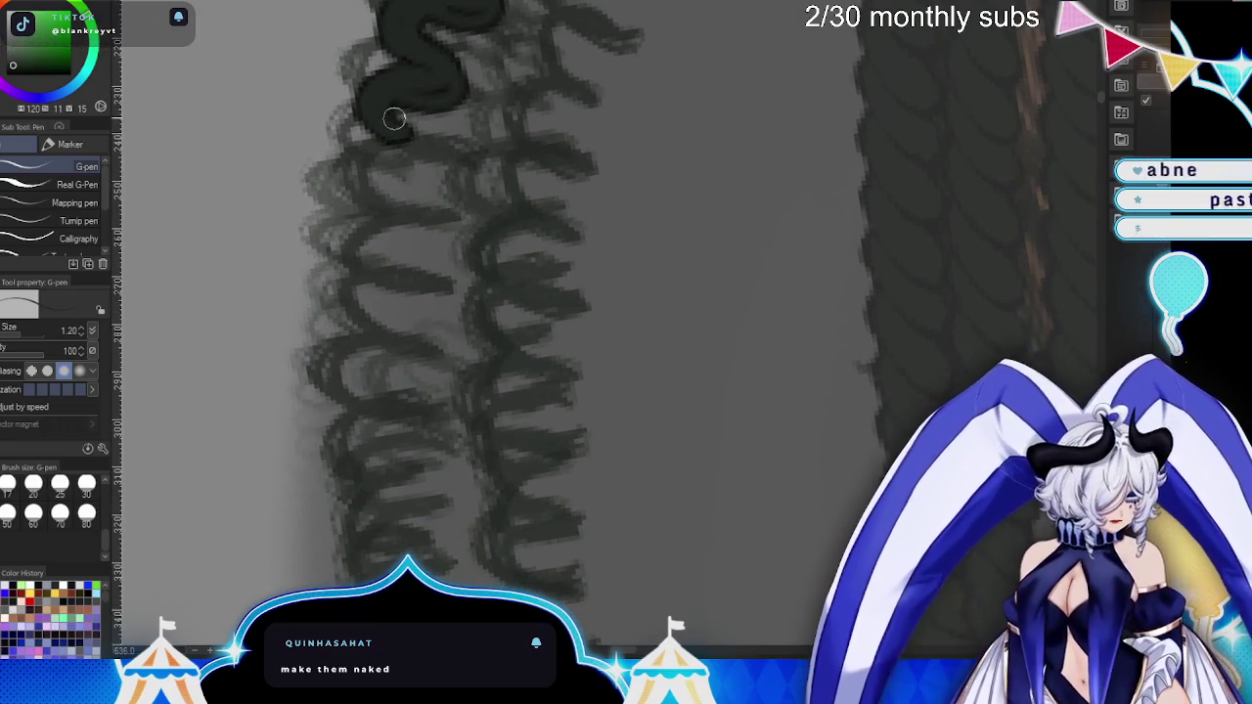
drag(407, 127, 386, 219)
drag(386, 174, 425, 159)
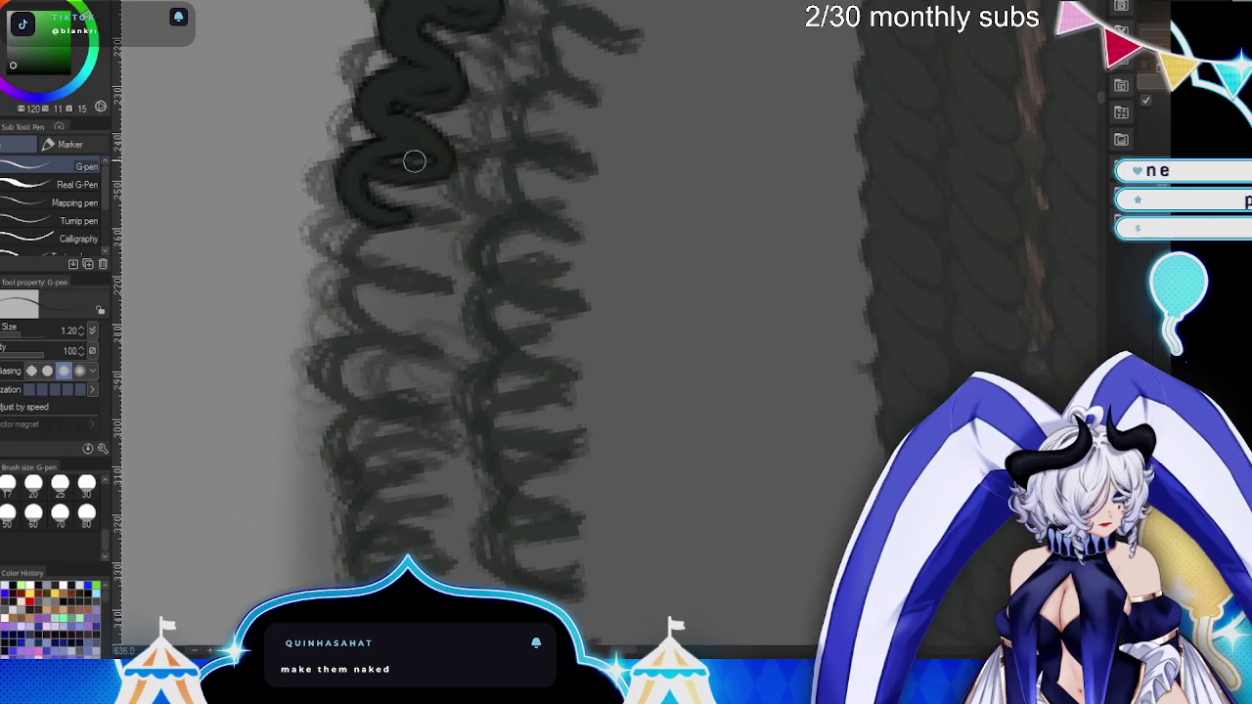
mouse_move(366, 193)
mouse_down()
mouse_move(347, 266)
mouse_move(432, 237)
mouse_up()
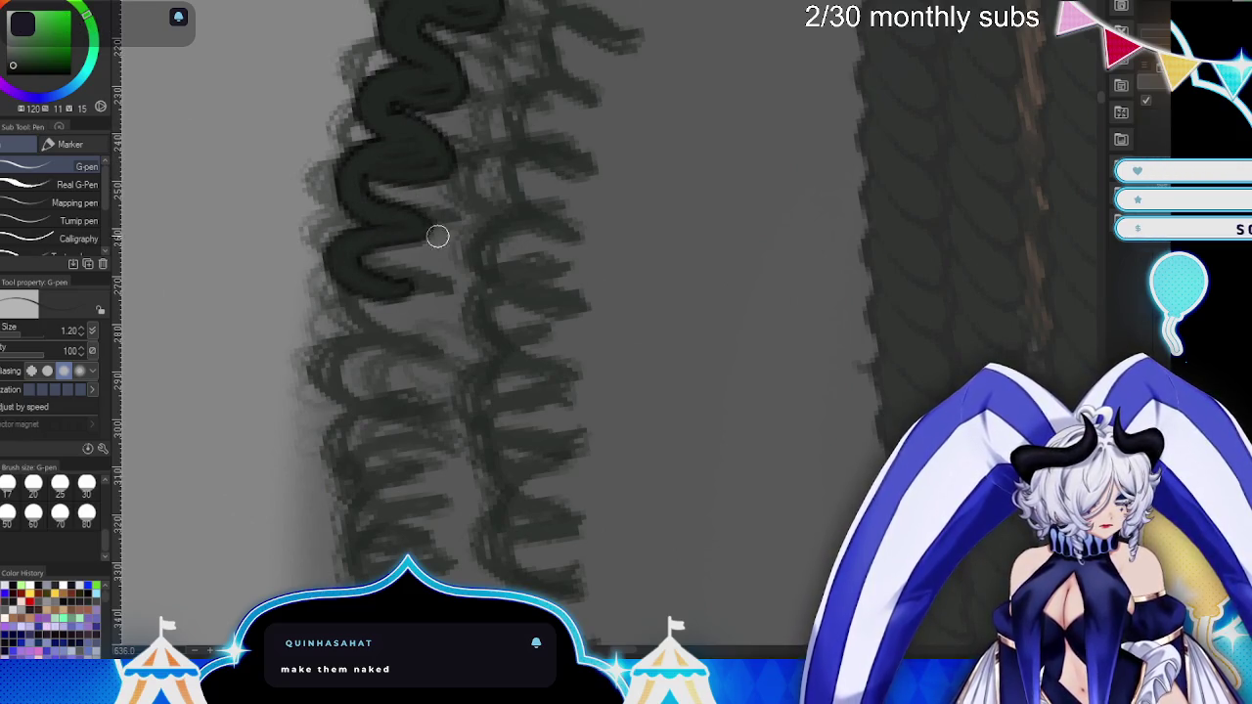
mouse_move(352, 286)
mouse_down()
mouse_move(321, 349)
mouse_move(400, 313)
mouse_up()
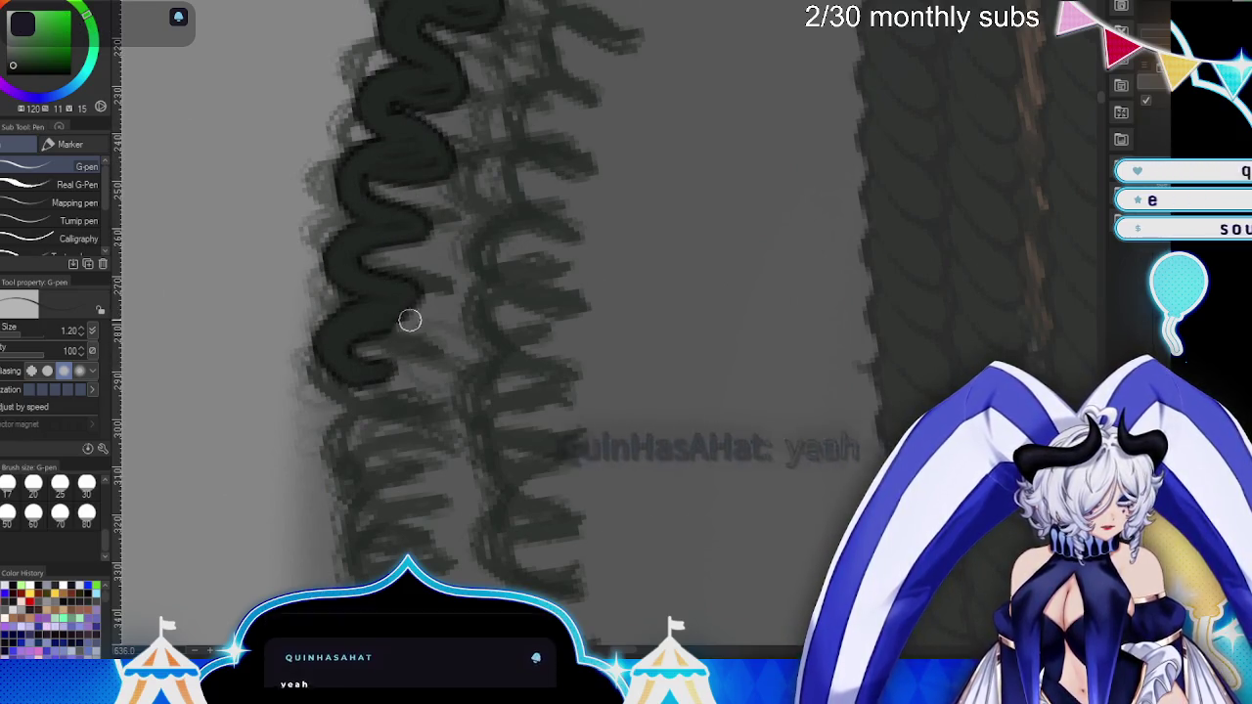
scroll(365, 258, down, 3)
drag(316, 210, 380, 307)
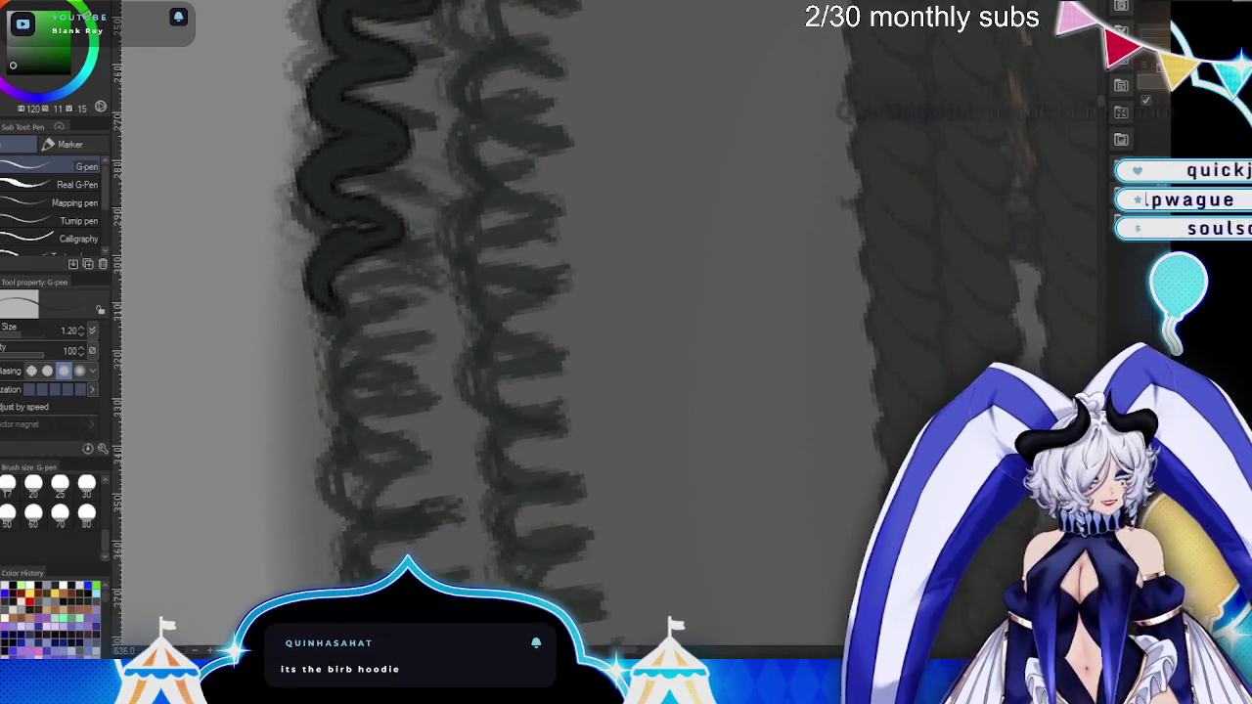
scroll(349, 283, down, 5)
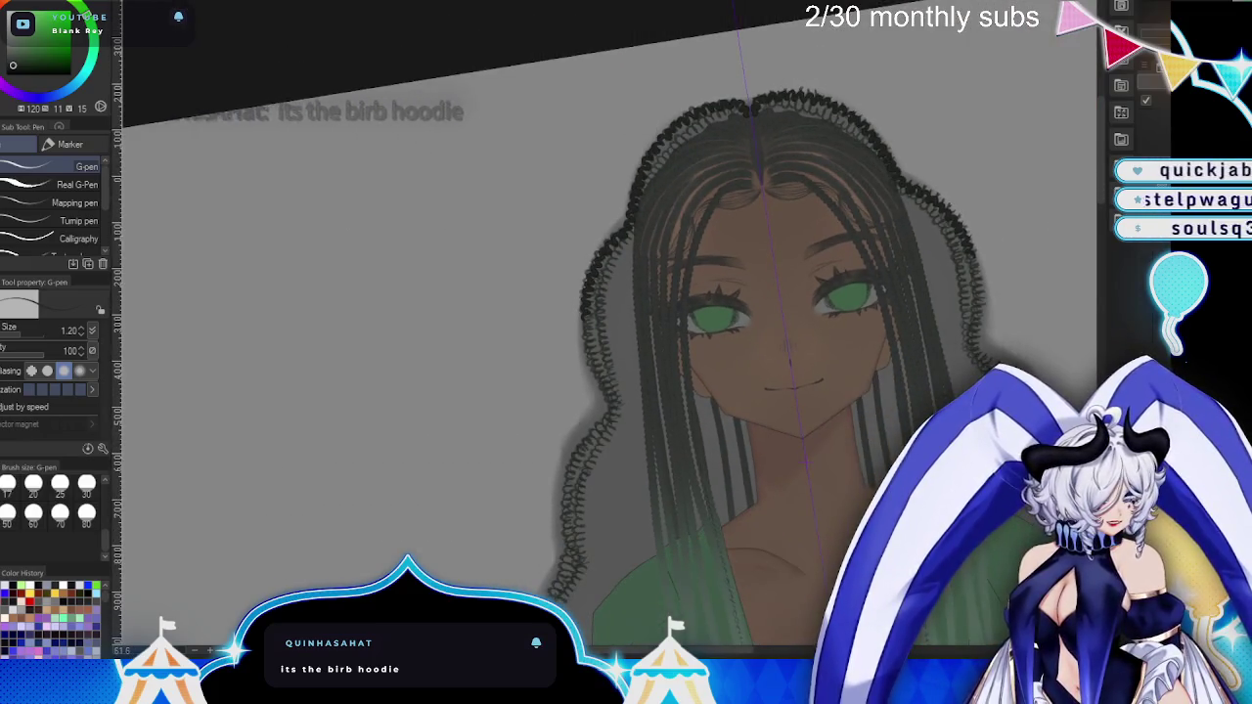
- Thicken the black curl and add lower bends to the zigzag, undoing the last strokes
scroll(606, 352, down, 2)
scroll(630, 279, up, 3)
scroll(630, 279, up, 3)
scroll(630, 279, up, 2)
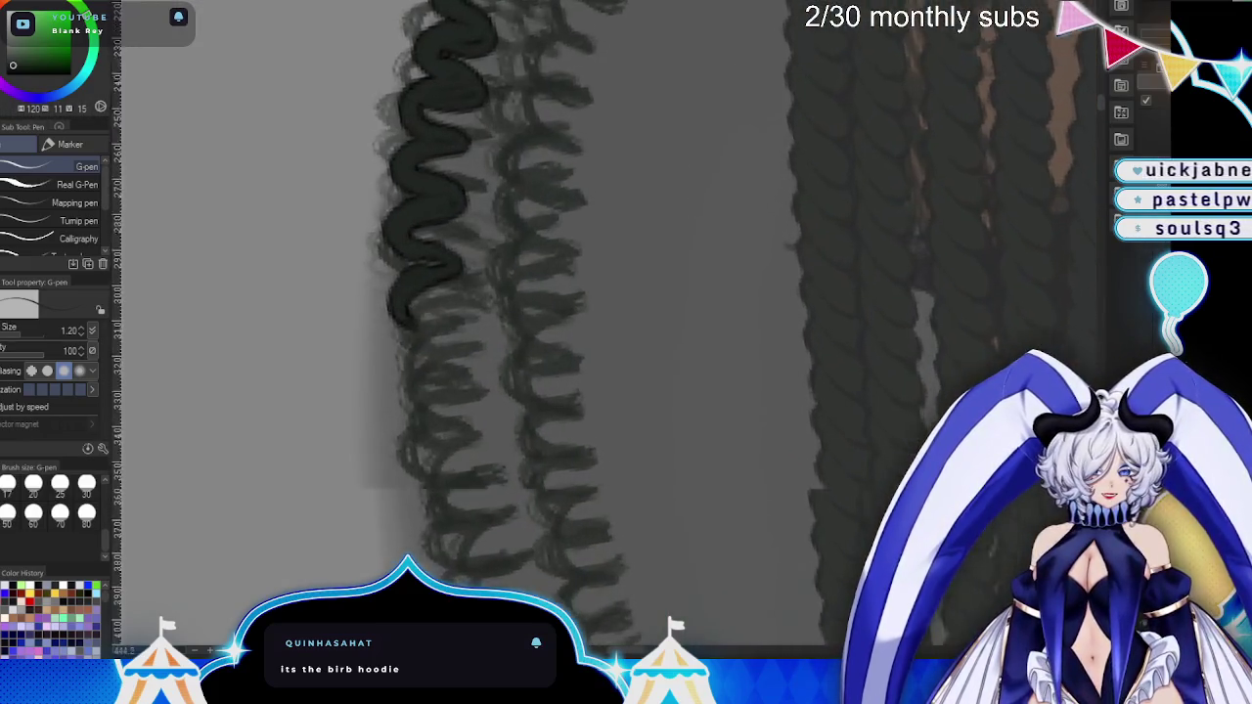
scroll(630, 278, up, 2)
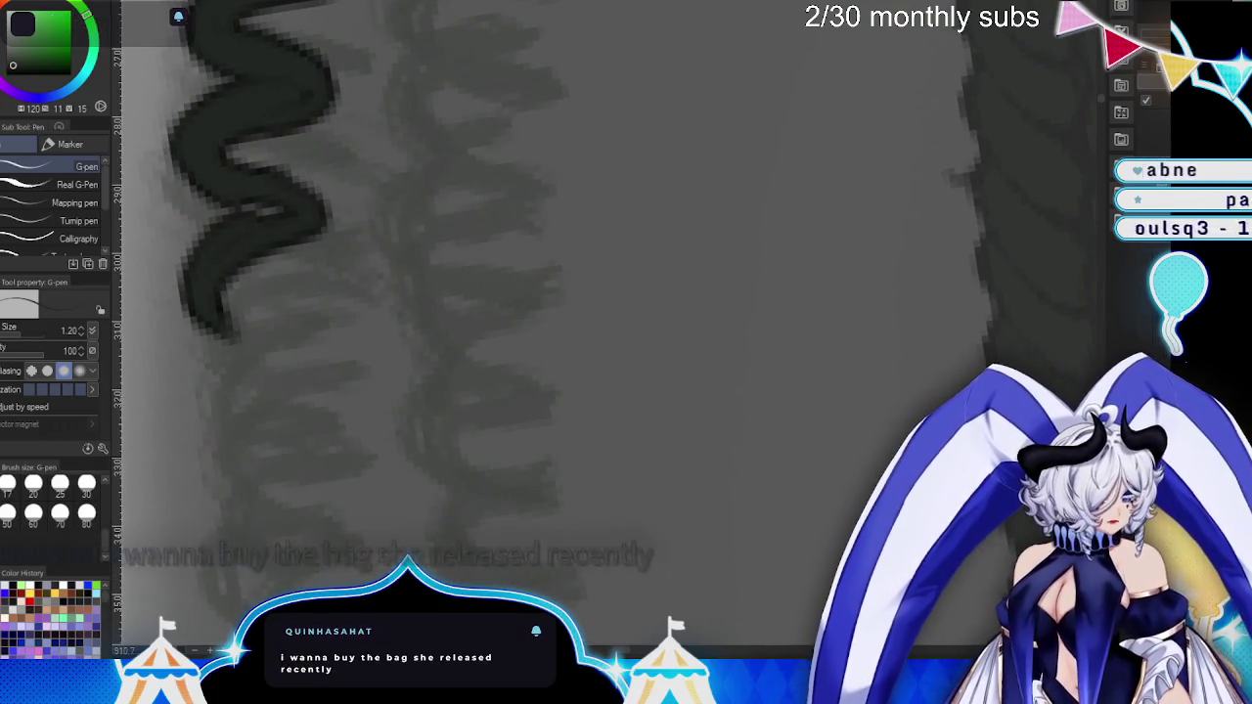
drag(565, 428, 713, 356)
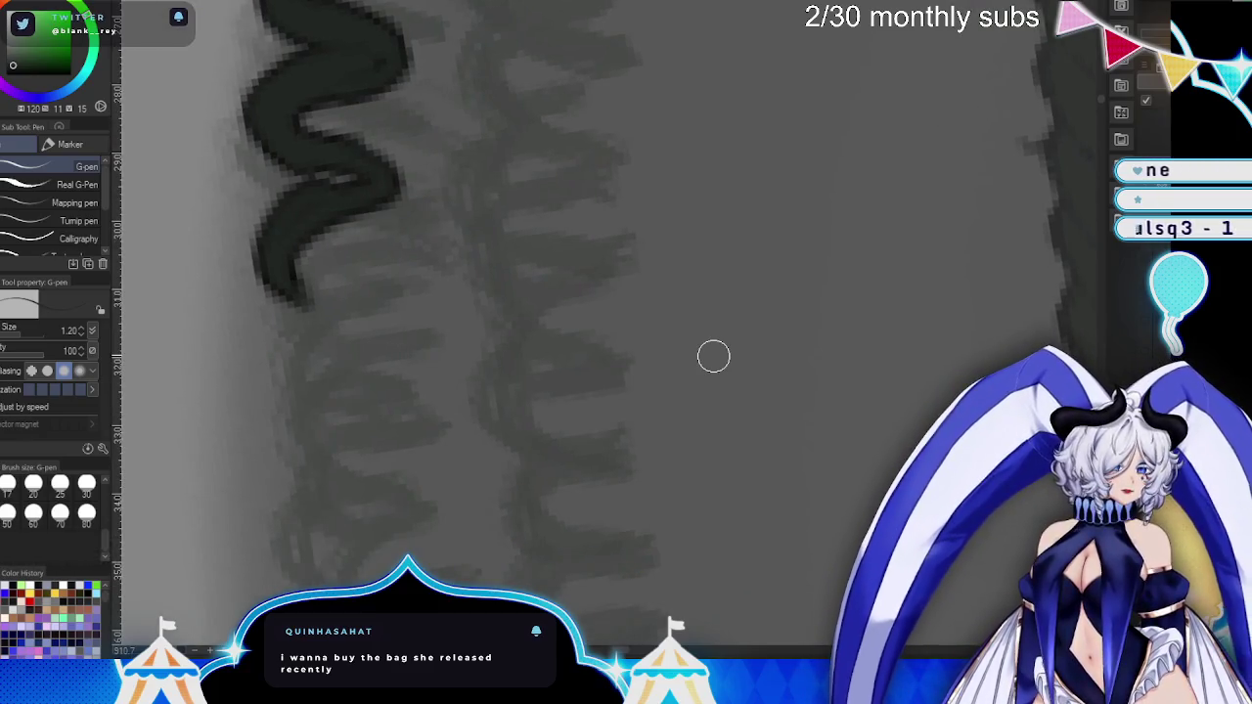
drag(714, 356, 727, 268)
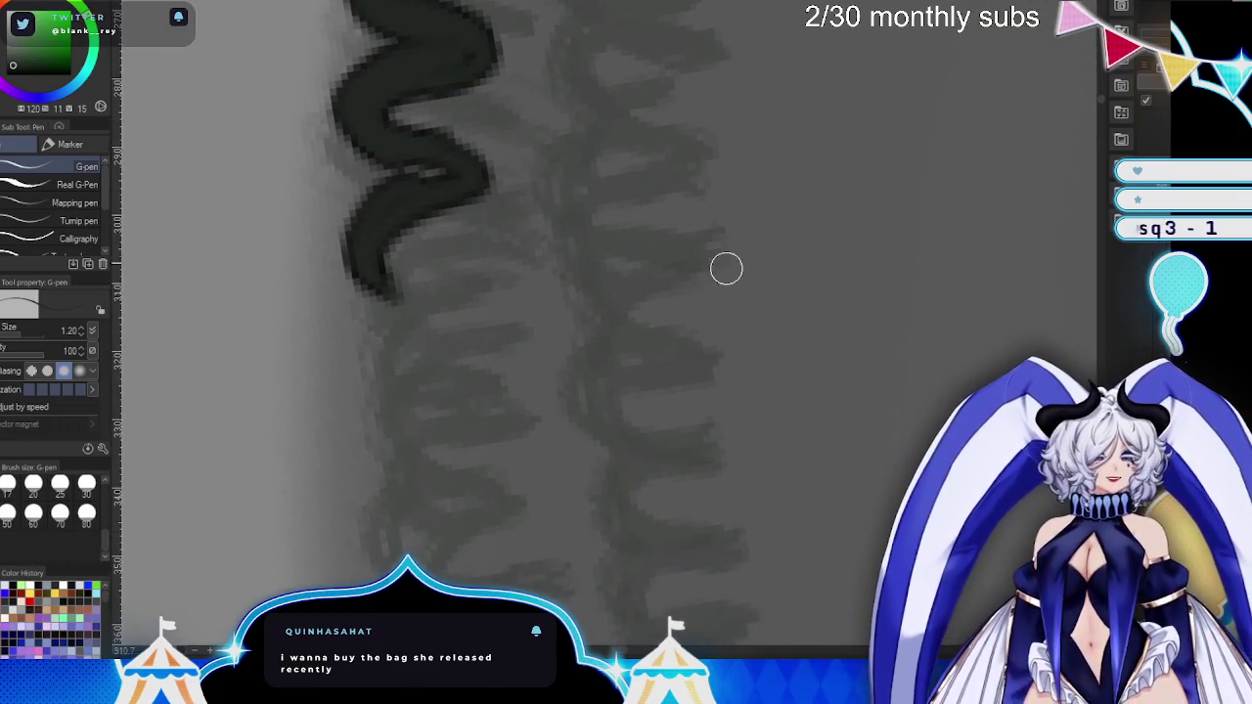
mouse_move(414, 131)
mouse_down()
mouse_move(327, 129)
mouse_move(486, 70)
mouse_up()
mouse_move(391, 240)
mouse_down()
mouse_move(439, 280)
mouse_move(389, 324)
mouse_move(402, 283)
mouse_move(439, 401)
mouse_move(489, 287)
mouse_move(434, 215)
mouse_up()
drag(620, 309, 599, 202)
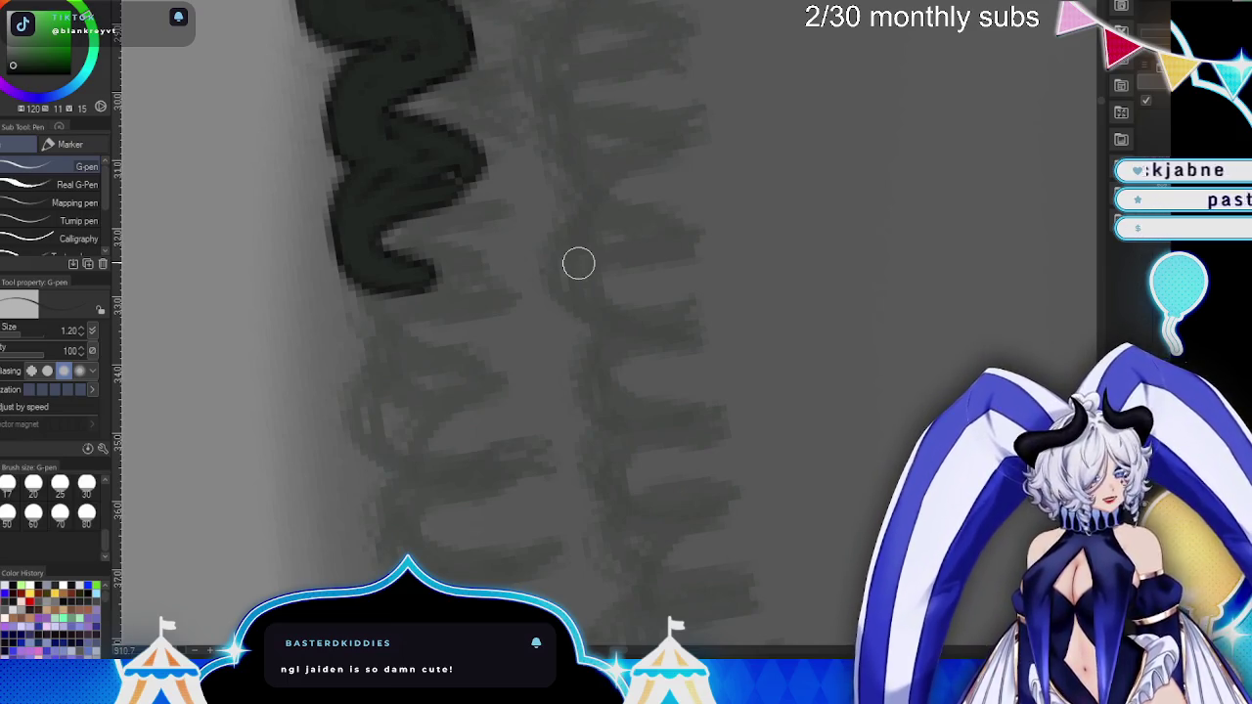
mouse_move(425, 271)
mouse_down()
mouse_move(352, 383)
mouse_move(372, 375)
mouse_move(391, 265)
mouse_up()
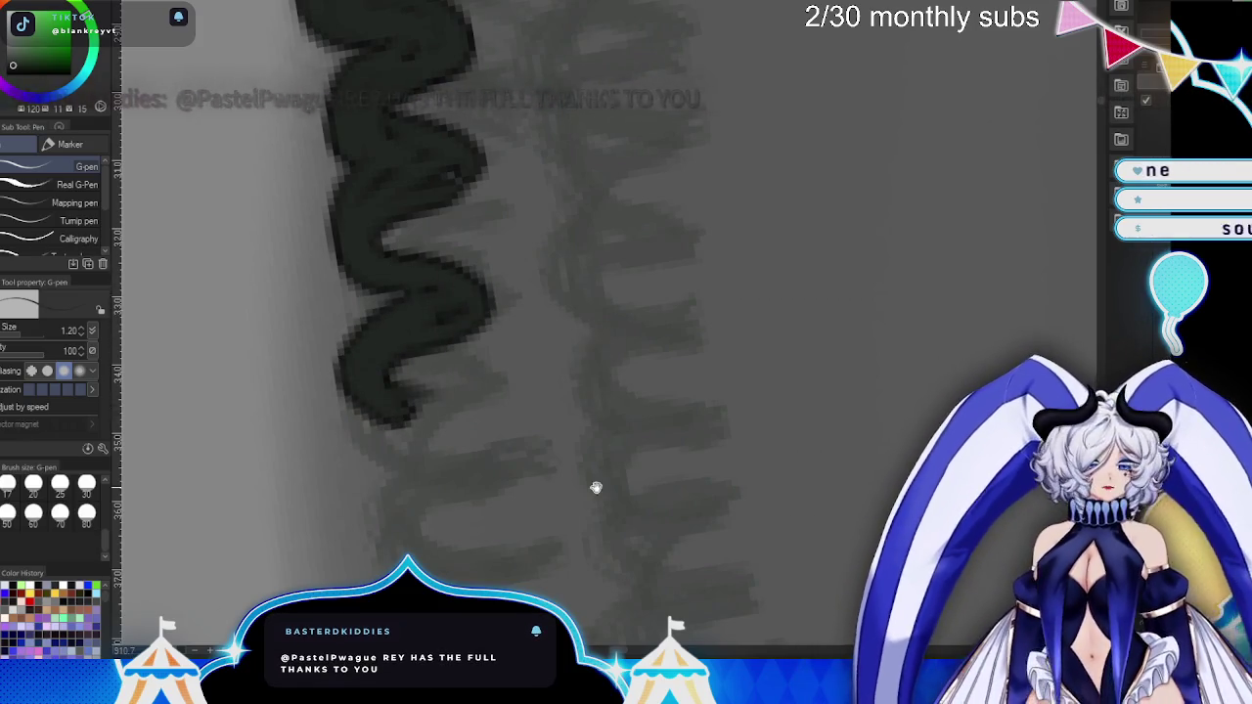
key(ctrl+z)
key(ctrl+z)
key(ctrl+z)
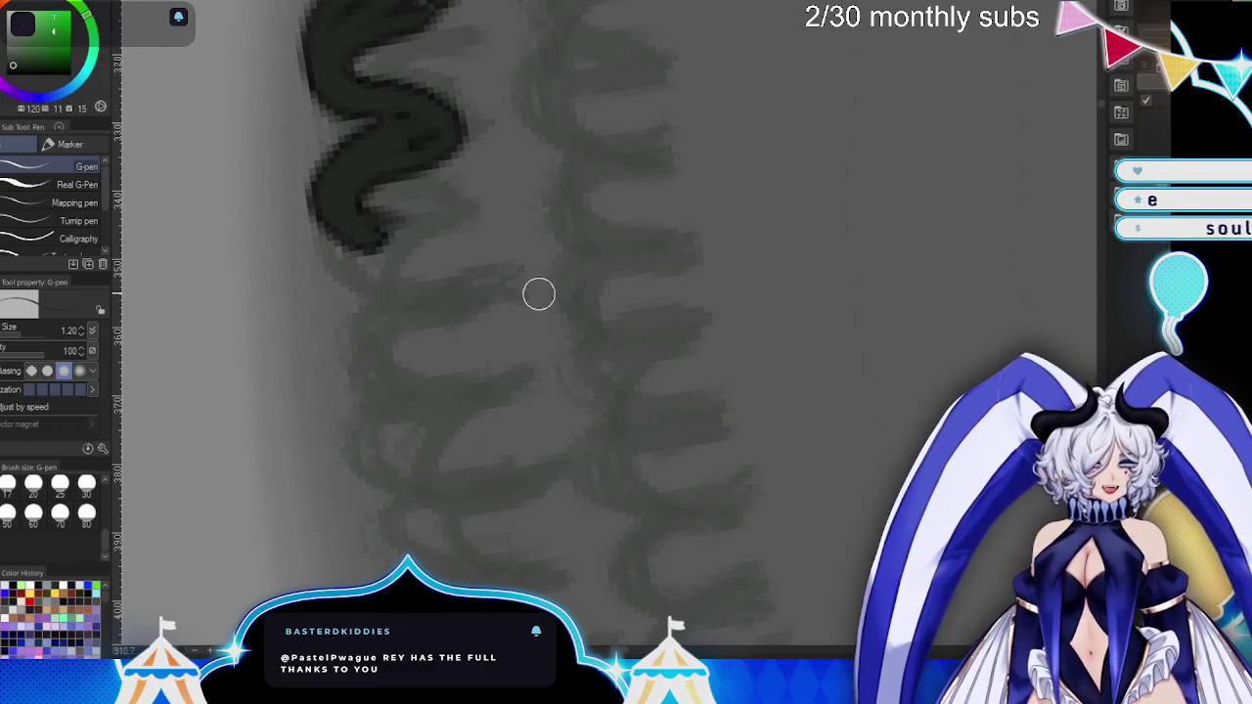
- Redraw the zigzag extension with several new curls further down the braid
mouse_move(385, 198)
mouse_down()
mouse_move(411, 206)
mouse_move(394, 324)
mouse_up()
mouse_move(394, 229)
mouse_down()
mouse_move(404, 340)
mouse_move(363, 398)
mouse_move(392, 481)
mouse_move(450, 456)
mouse_move(396, 293)
mouse_move(405, 244)
mouse_up()
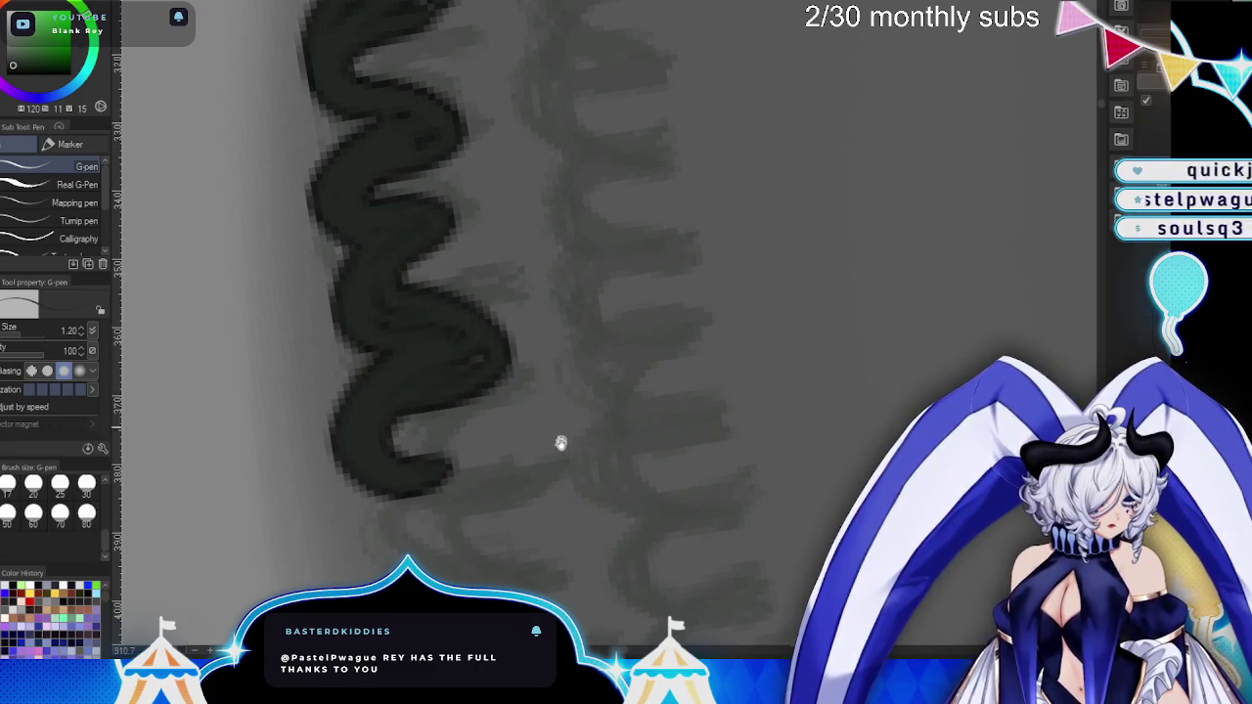
scroll(422, 217, down, 5)
mouse_move(468, 271)
mouse_down()
mouse_move(447, 299)
mouse_move(440, 400)
mouse_move(446, 261)
mouse_up()
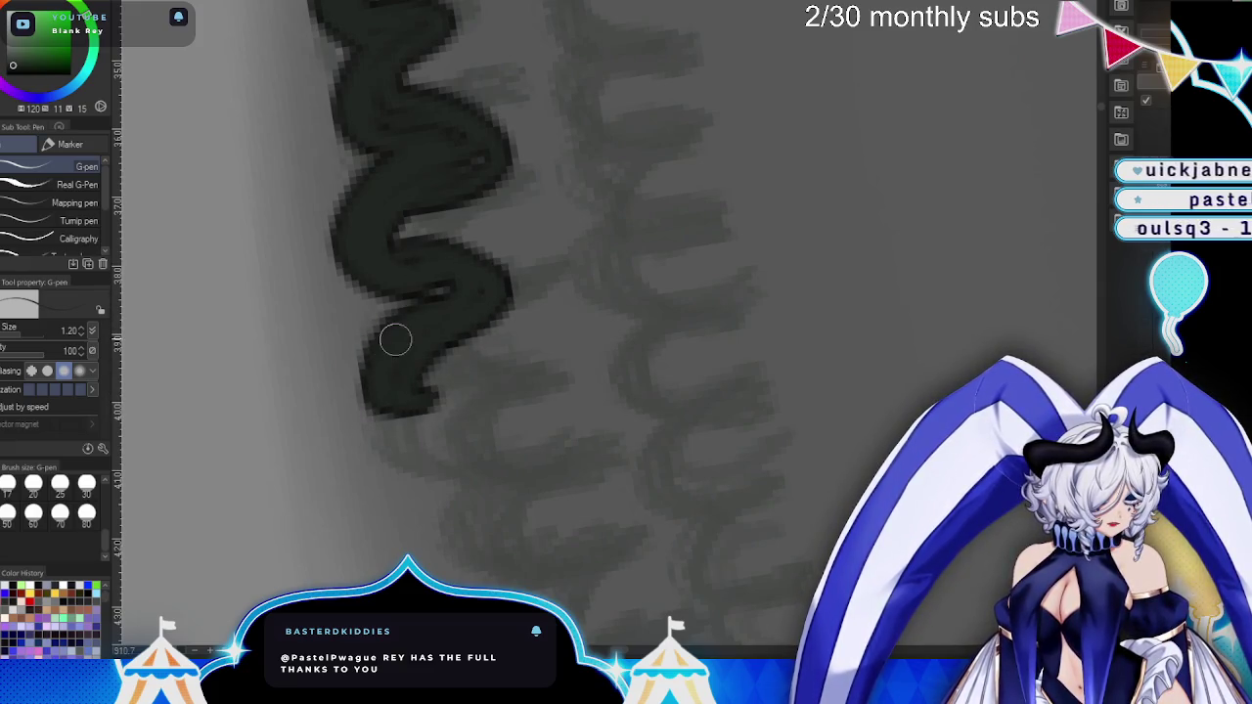
scroll(531, 273, down, 3)
mouse_move(435, 294)
mouse_down()
mouse_move(427, 397)
mouse_move(450, 296)
mouse_move(400, 388)
mouse_move(502, 286)
mouse_up()
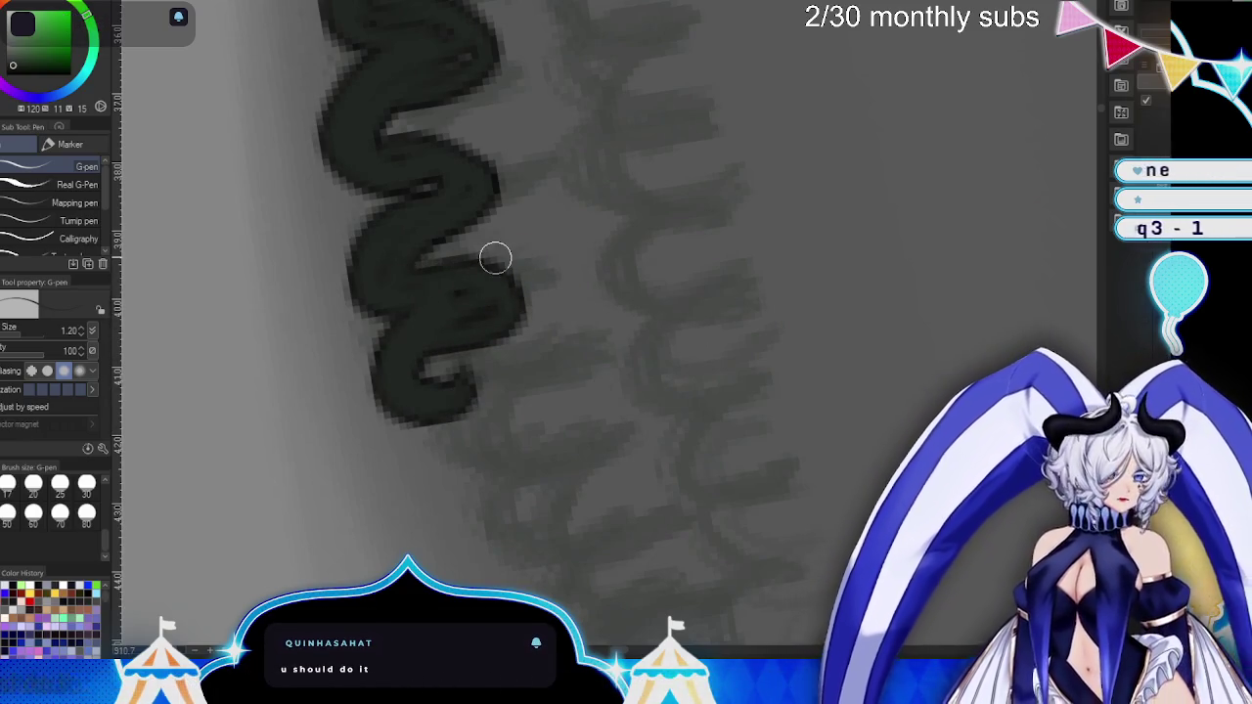
scroll(626, 291, down, 3)
scroll(635, 243, down, 3)
mouse_move(401, 167)
mouse_down()
mouse_move(450, 174)
mouse_move(437, 299)
mouse_move(385, 326)
mouse_move(422, 347)
mouse_move(467, 322)
mouse_move(441, 394)
mouse_move(549, 466)
mouse_up()
drag(507, 427, 533, 374)
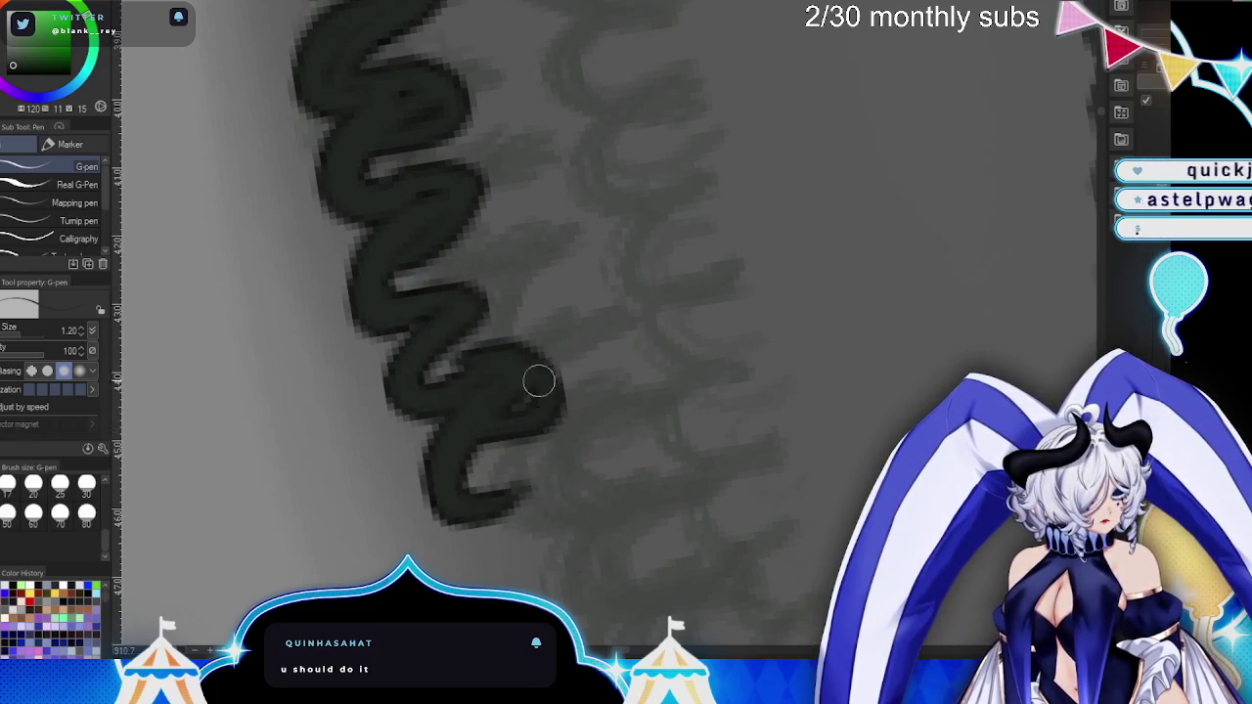
key(ctrl+z)
key(ctrl+z)
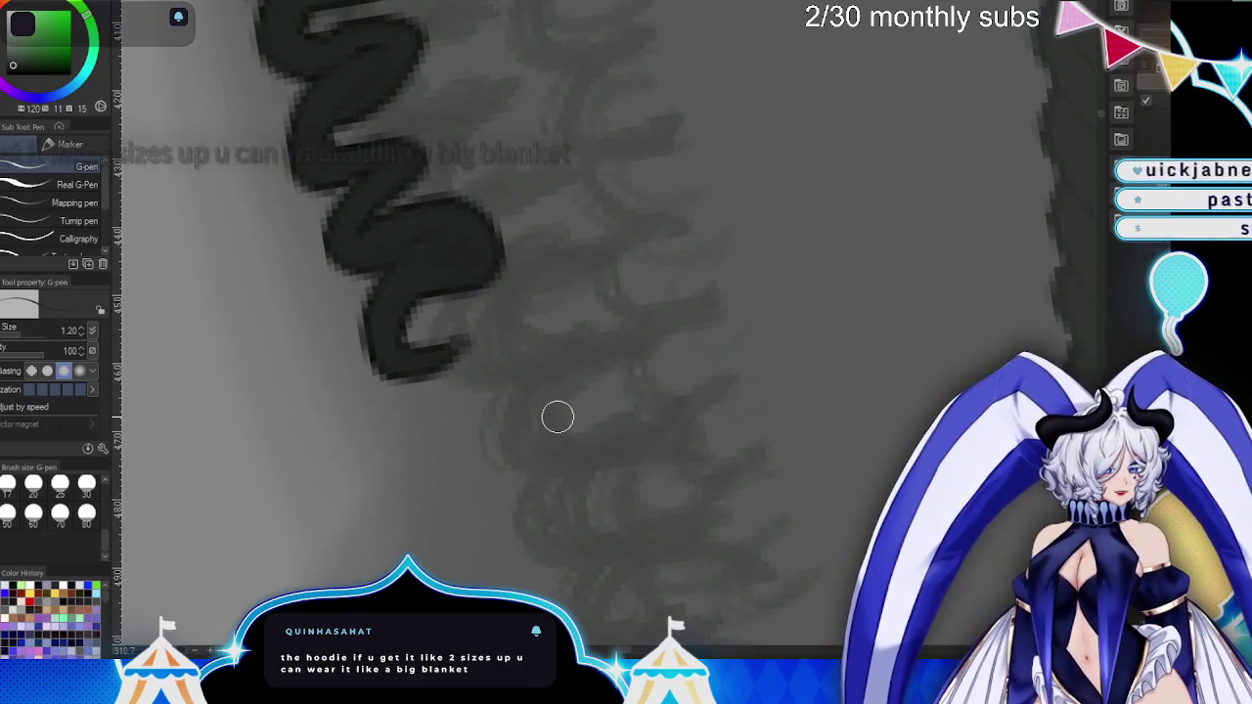
drag(558, 417, 509, 391)
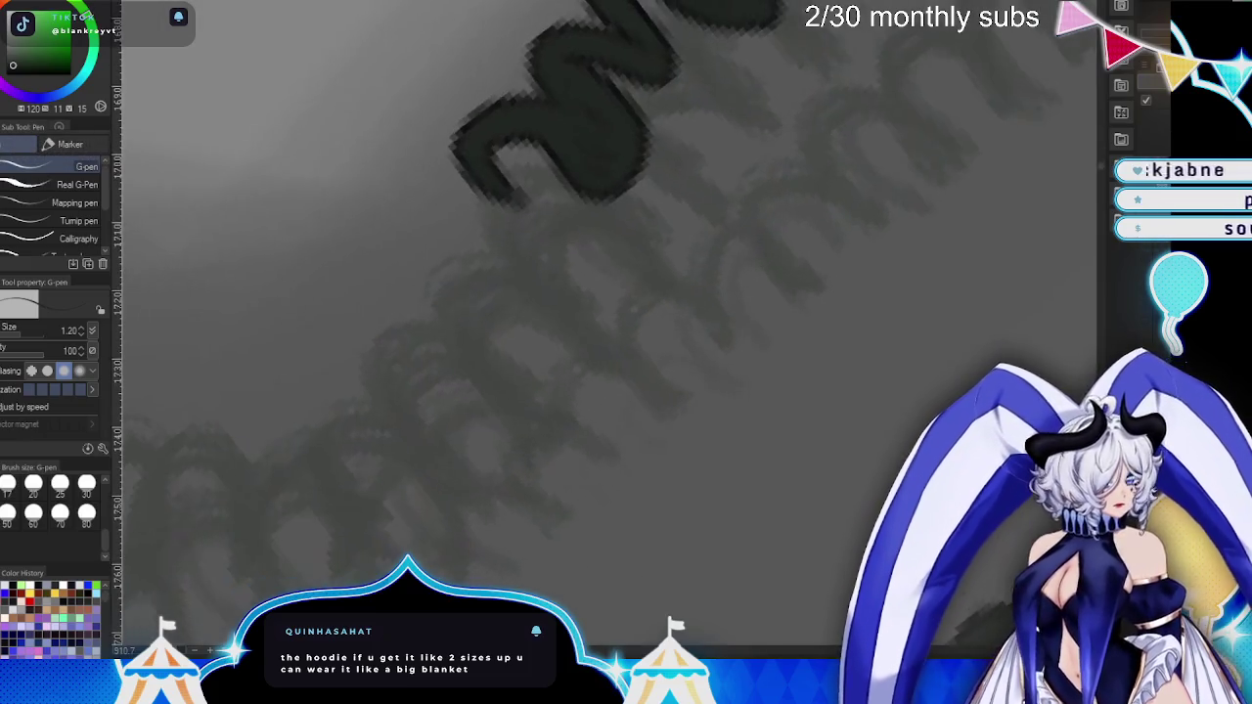
- Thicken the lower squiggle and extend the zigzag down-left with a new S-curve
drag(480, 112, 476, 316)
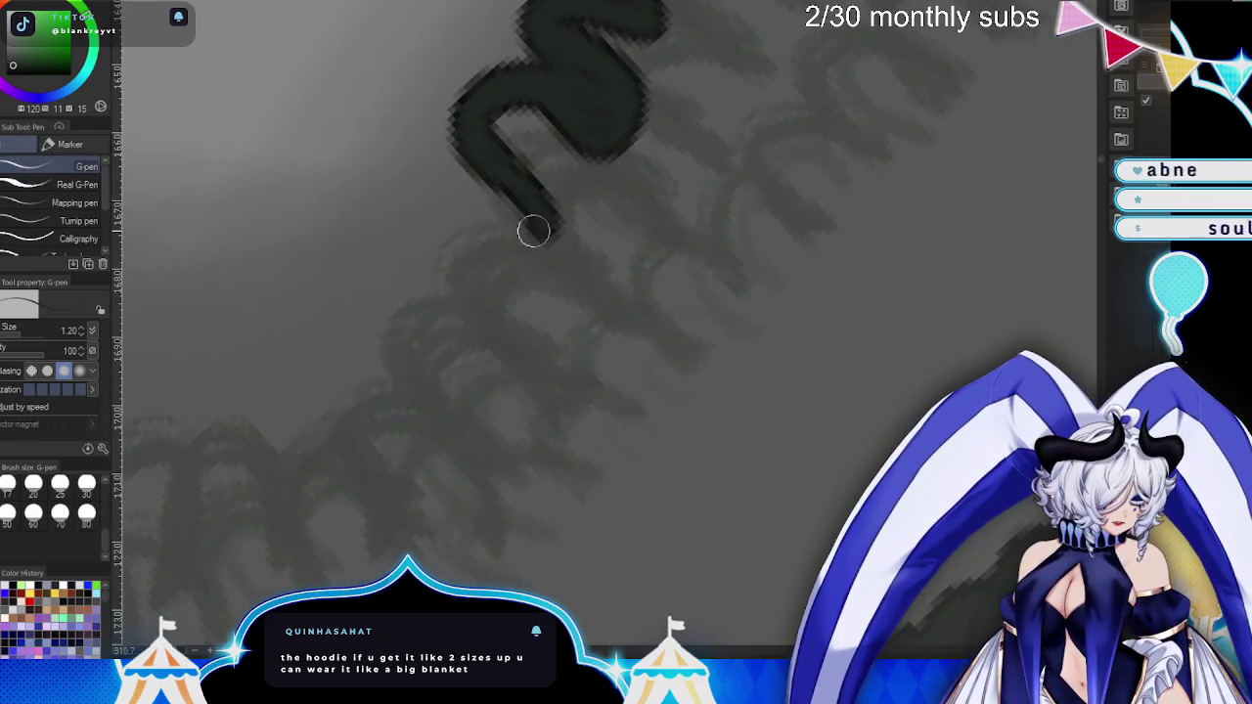
drag(529, 191, 419, 293)
drag(489, 181, 401, 308)
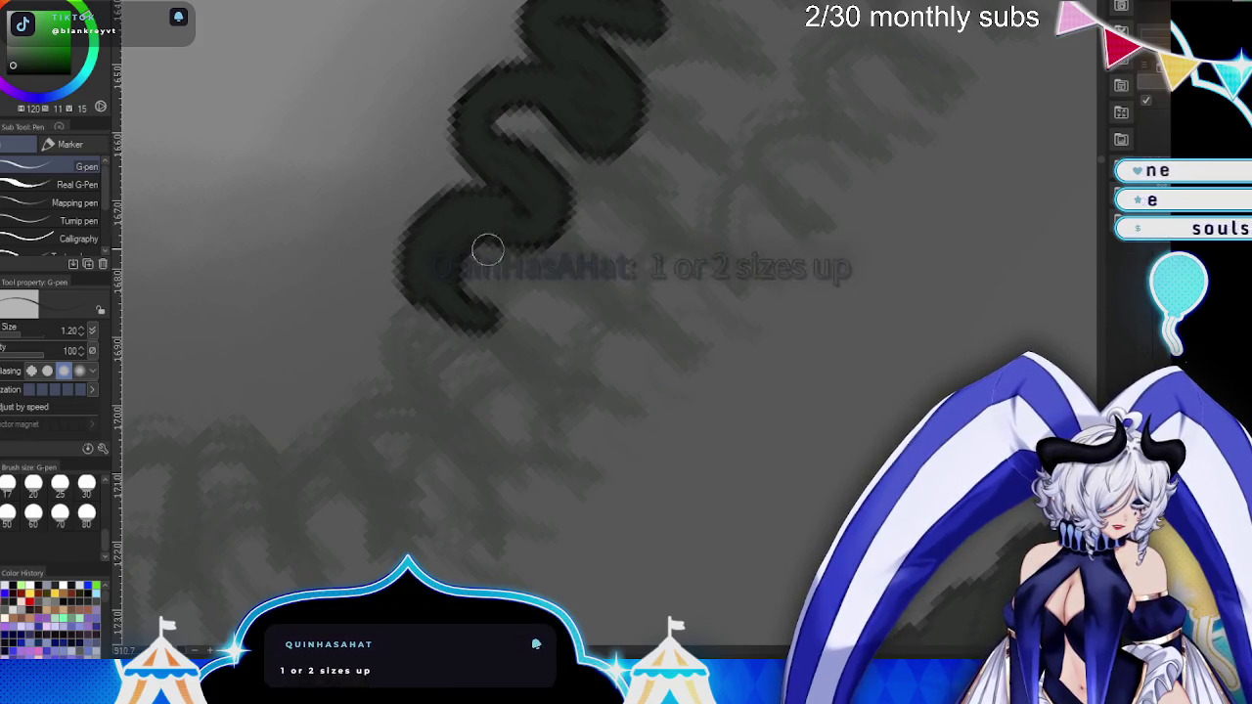
scroll(670, 300, down, 2)
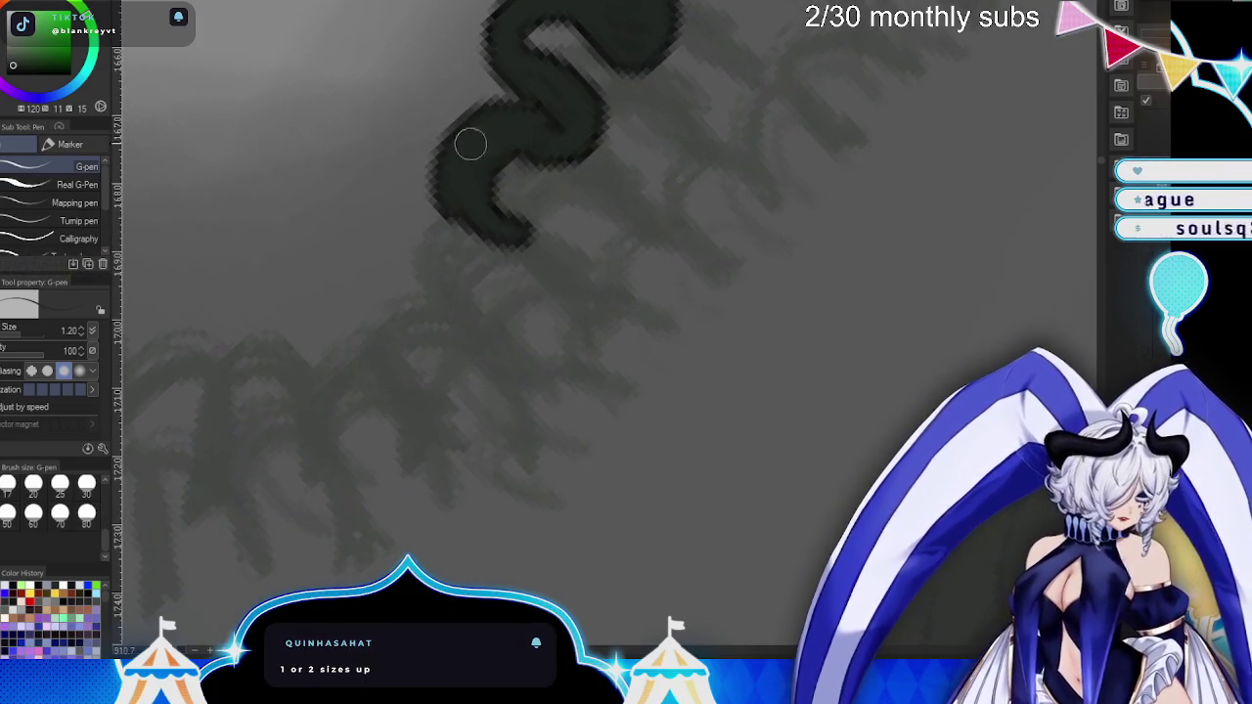
mouse_move(518, 242)
mouse_down()
mouse_move(414, 361)
mouse_move(398, 277)
mouse_move(440, 340)
mouse_up()
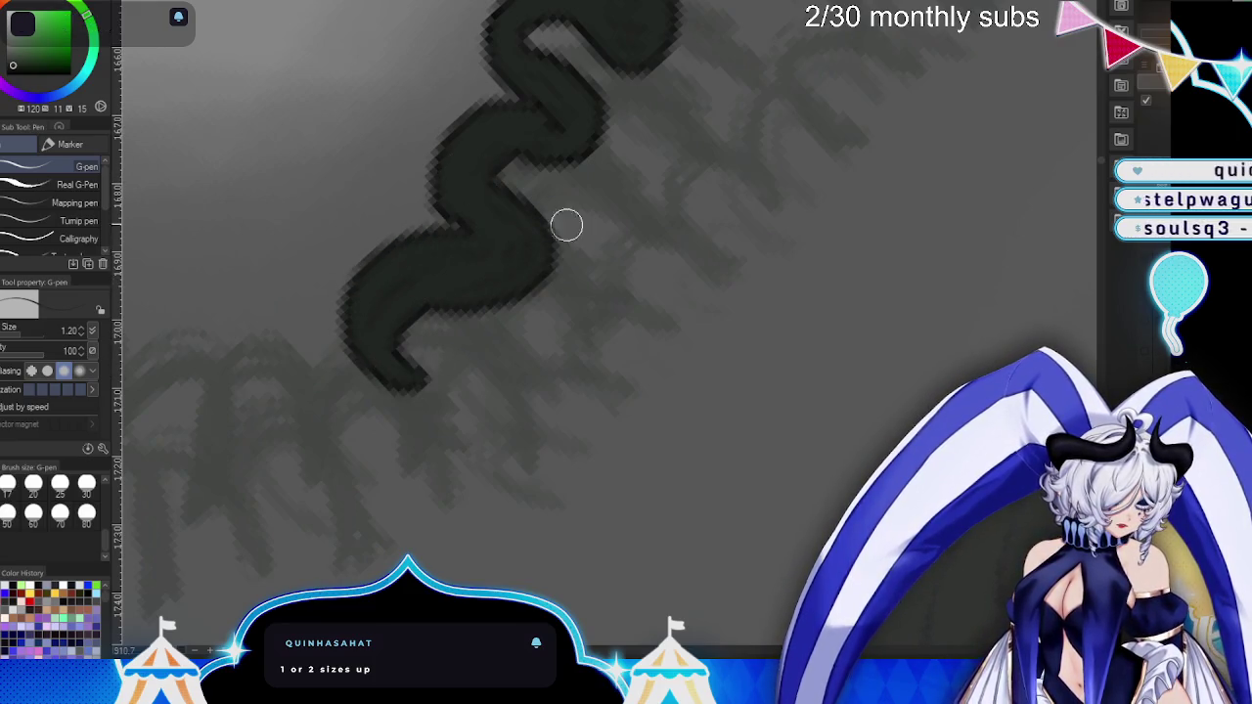
drag(548, 234, 646, 291)
drag(480, 382, 585, 232)
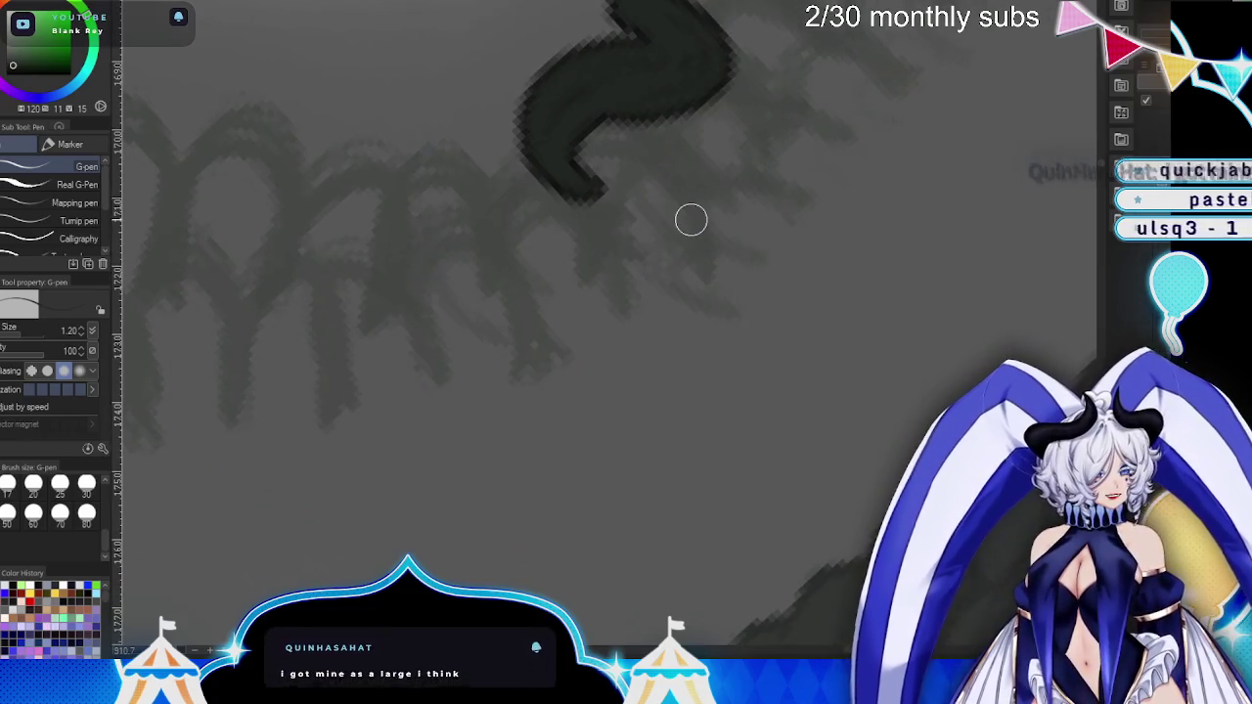
drag(559, 168, 440, 282)
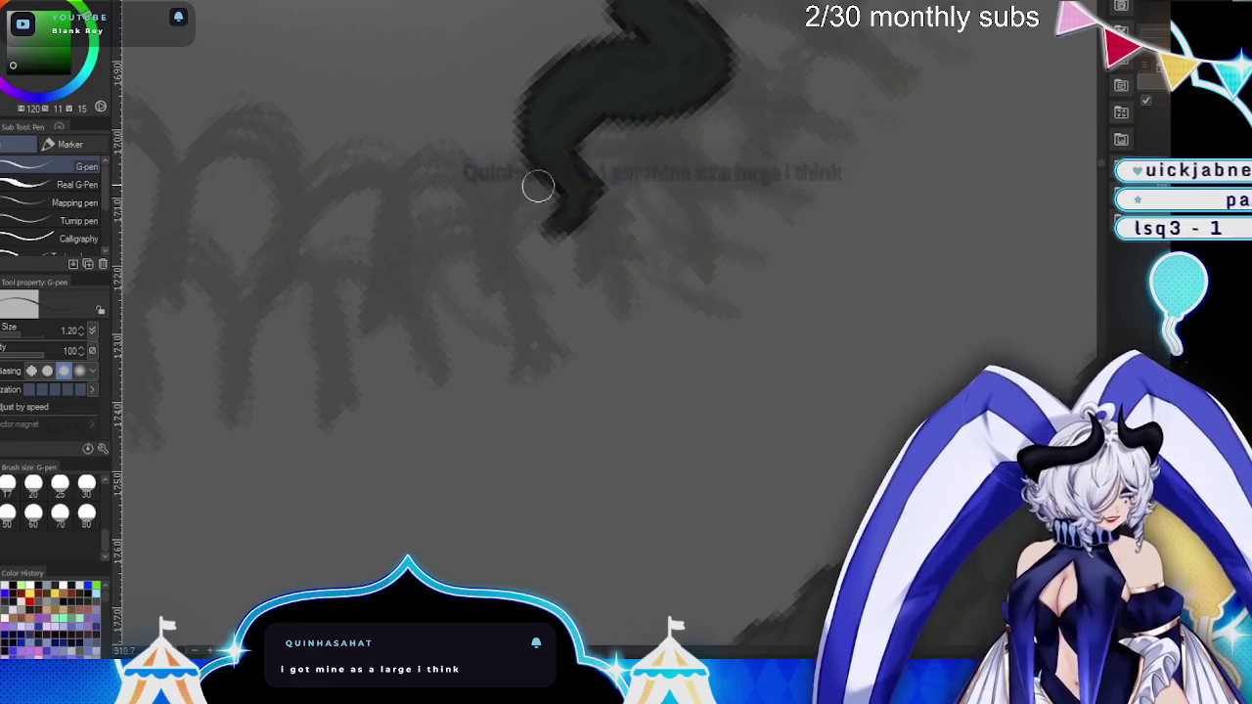
mouse_move(534, 214)
mouse_down()
mouse_move(531, 255)
mouse_move(520, 238)
mouse_move(539, 241)
mouse_up()
- Add several more wavy loops and an S-shaped loop at the zigzag's left end
mouse_move(519, 301)
mouse_down()
mouse_move(695, 371)
mouse_move(817, 269)
mouse_up()
mouse_move(676, 205)
mouse_down()
mouse_move(685, 215)
mouse_move(531, 271)
mouse_move(650, 227)
mouse_up()
mouse_move(619, 157)
mouse_down()
mouse_move(668, 324)
mouse_move(623, 237)
mouse_move(755, 301)
mouse_up()
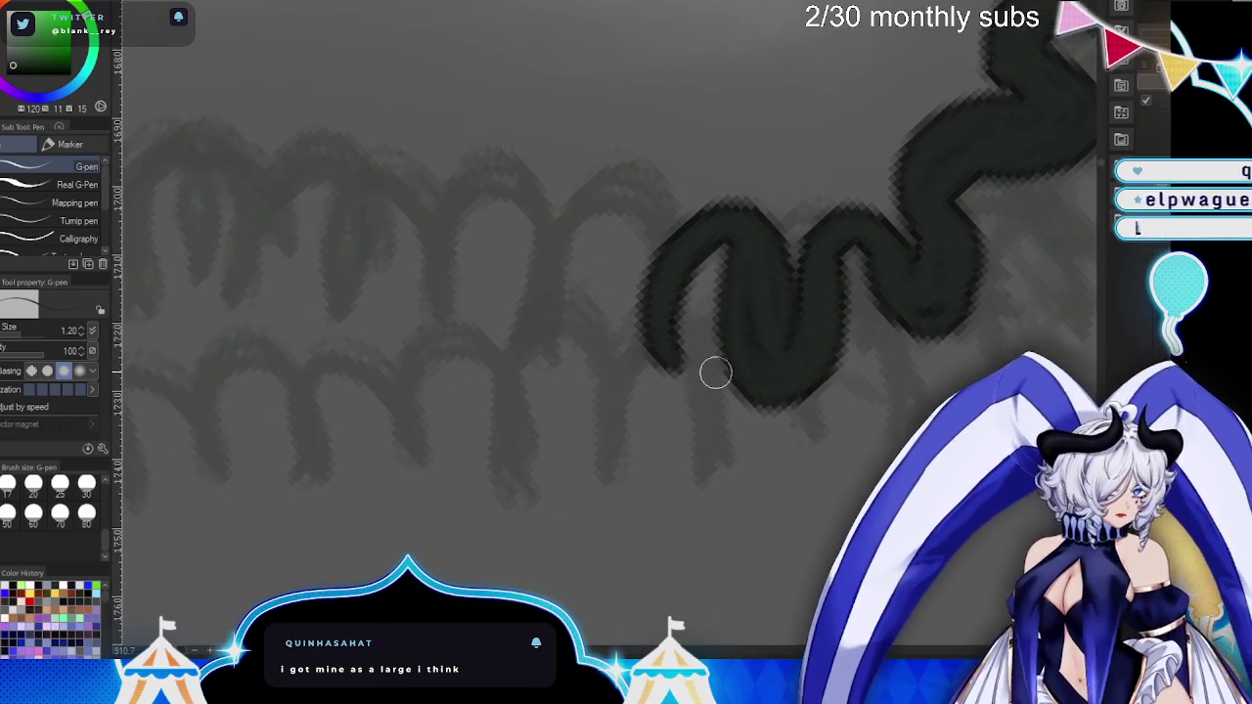
mouse_move(664, 253)
mouse_down()
mouse_move(525, 282)
mouse_move(649, 326)
mouse_up()
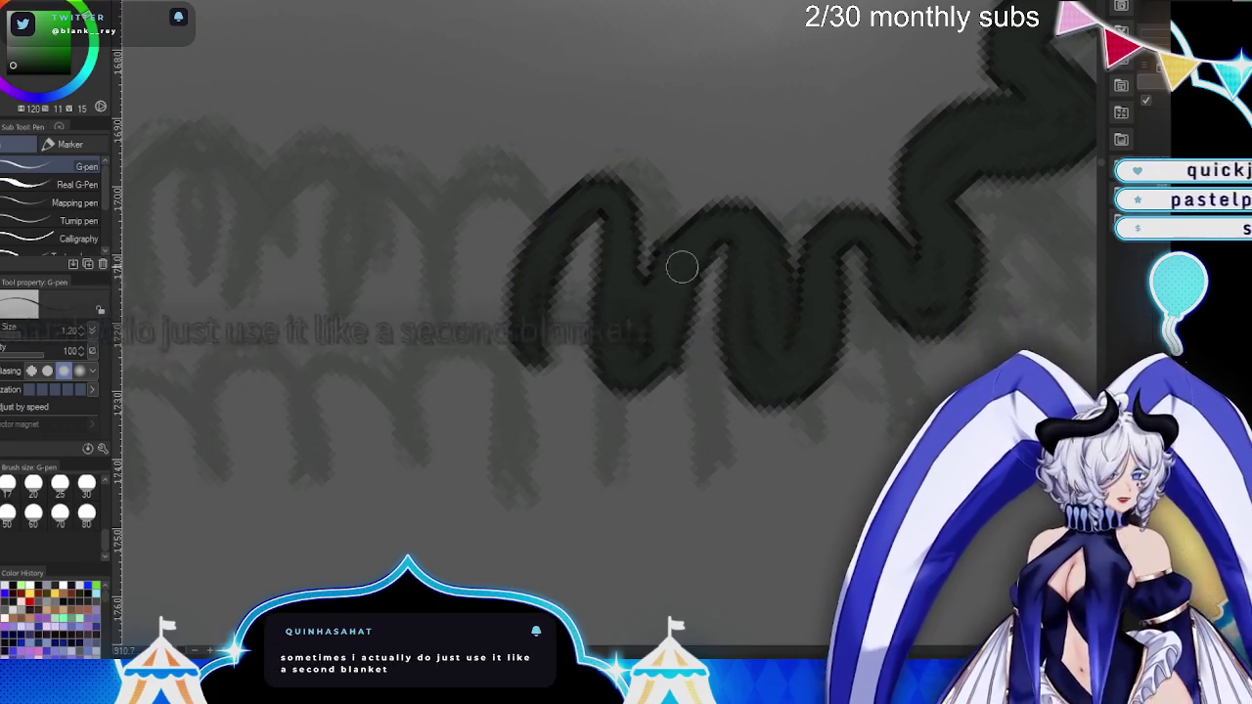
drag(535, 258, 558, 296)
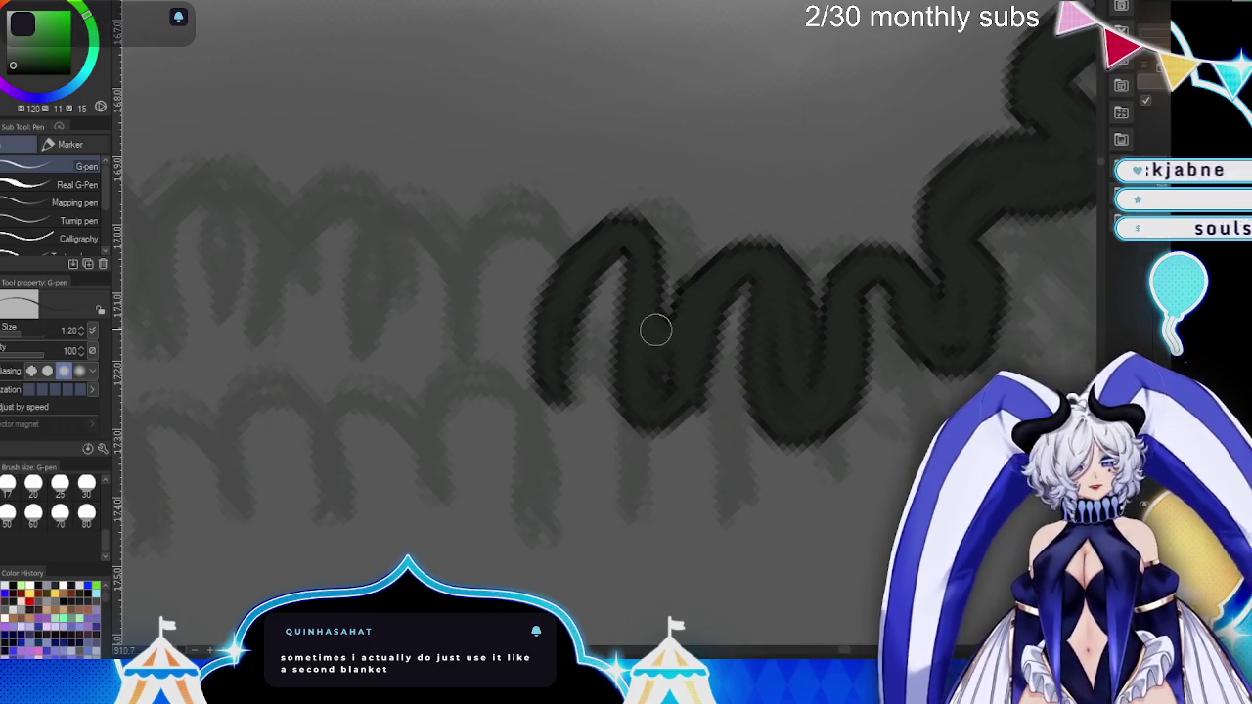
drag(655, 330, 735, 366)
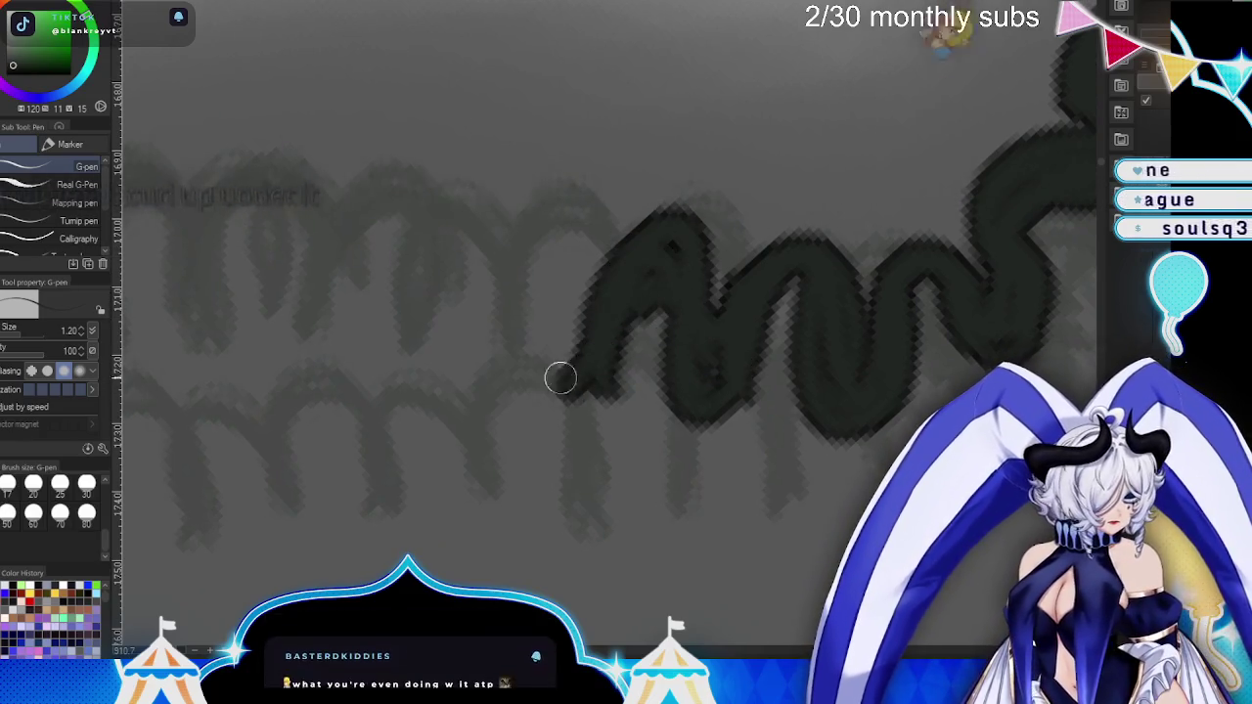
drag(559, 378, 621, 323)
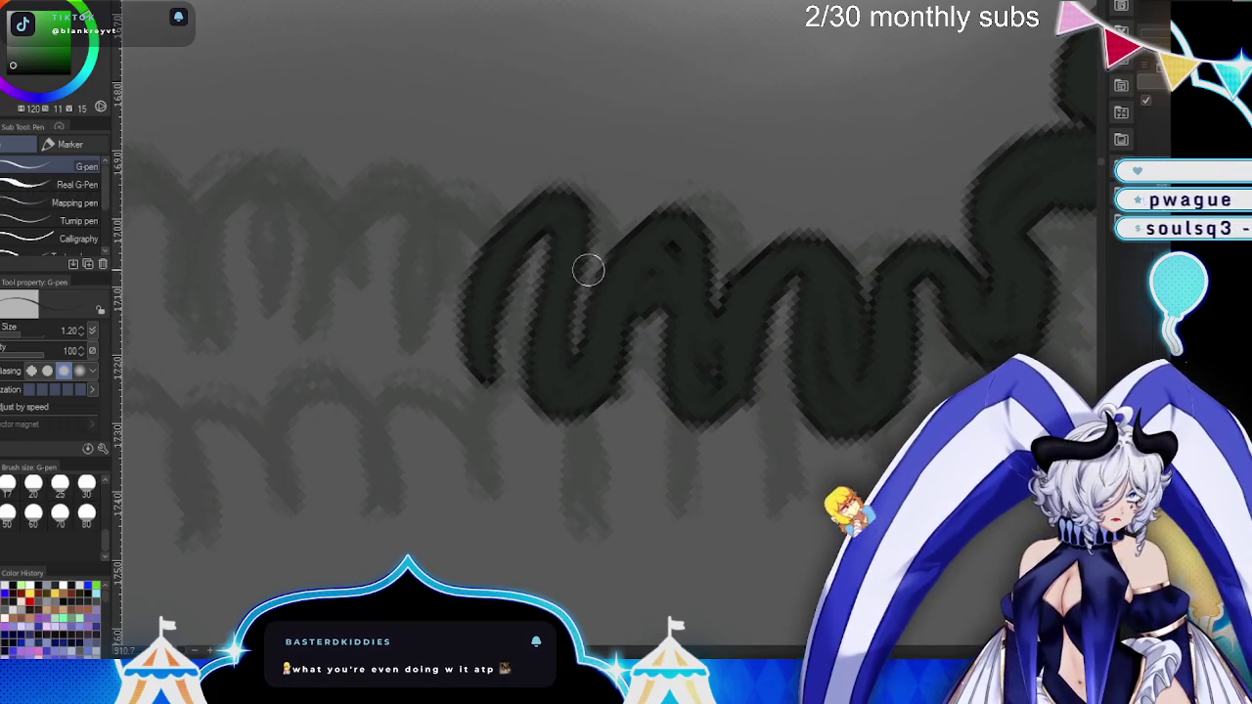
drag(649, 225, 733, 246)
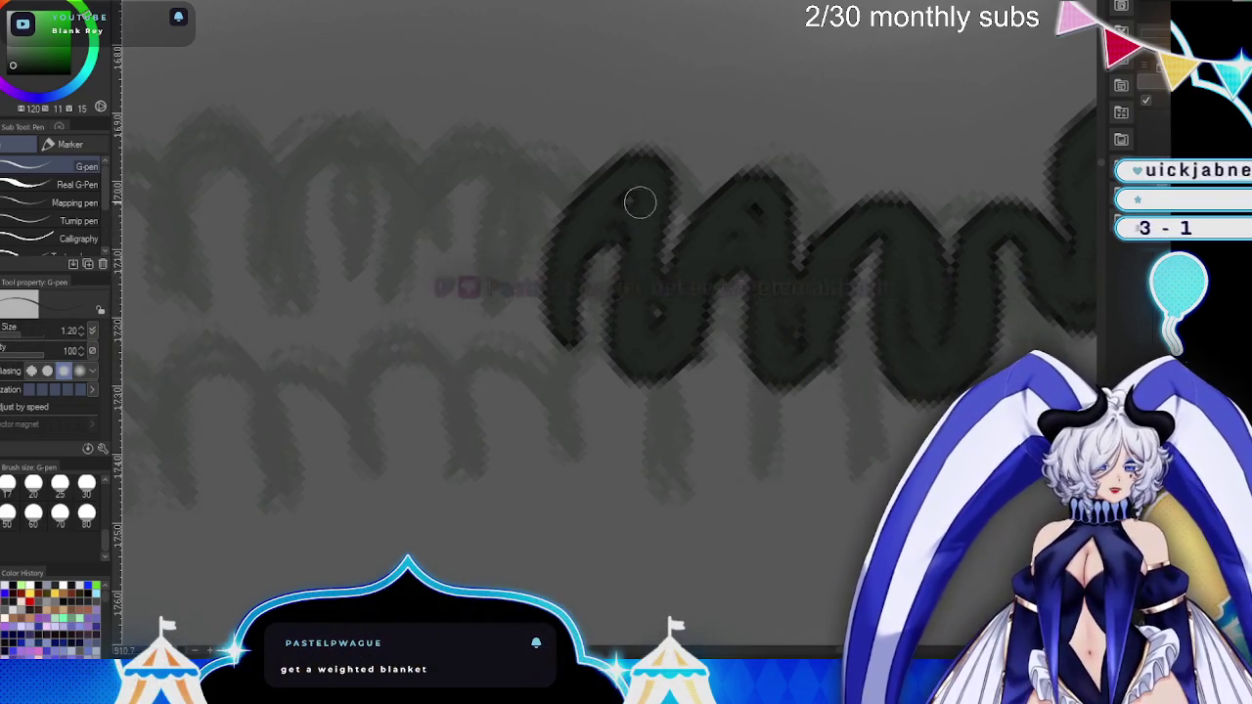
drag(691, 243, 740, 251)
mouse_move(696, 182)
mouse_down()
mouse_move(632, 299)
mouse_move(577, 215)
mouse_move(479, 227)
mouse_move(551, 235)
mouse_move(598, 333)
mouse_move(617, 271)
mouse_move(620, 324)
mouse_move(573, 207)
mouse_move(626, 307)
mouse_move(689, 342)
mouse_move(743, 342)
mouse_up()
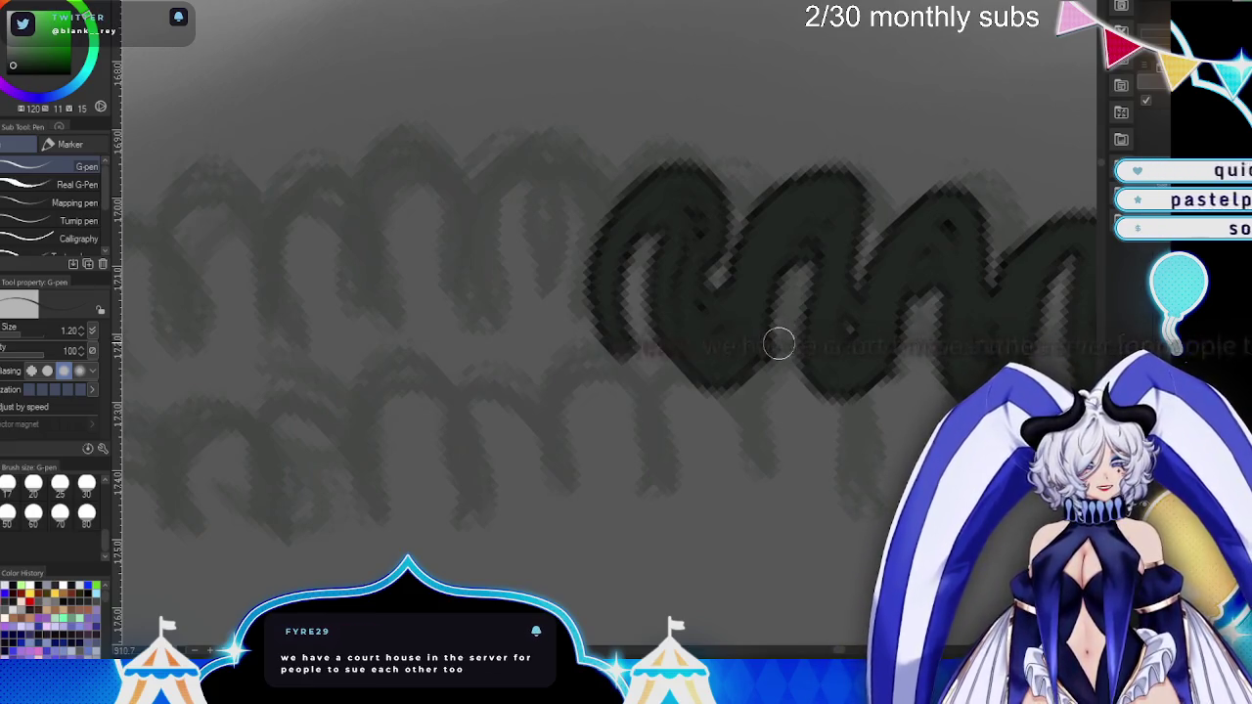
- Darken and fill in the left loops and add two more zigzag loops leftward
drag(778, 344, 825, 350)
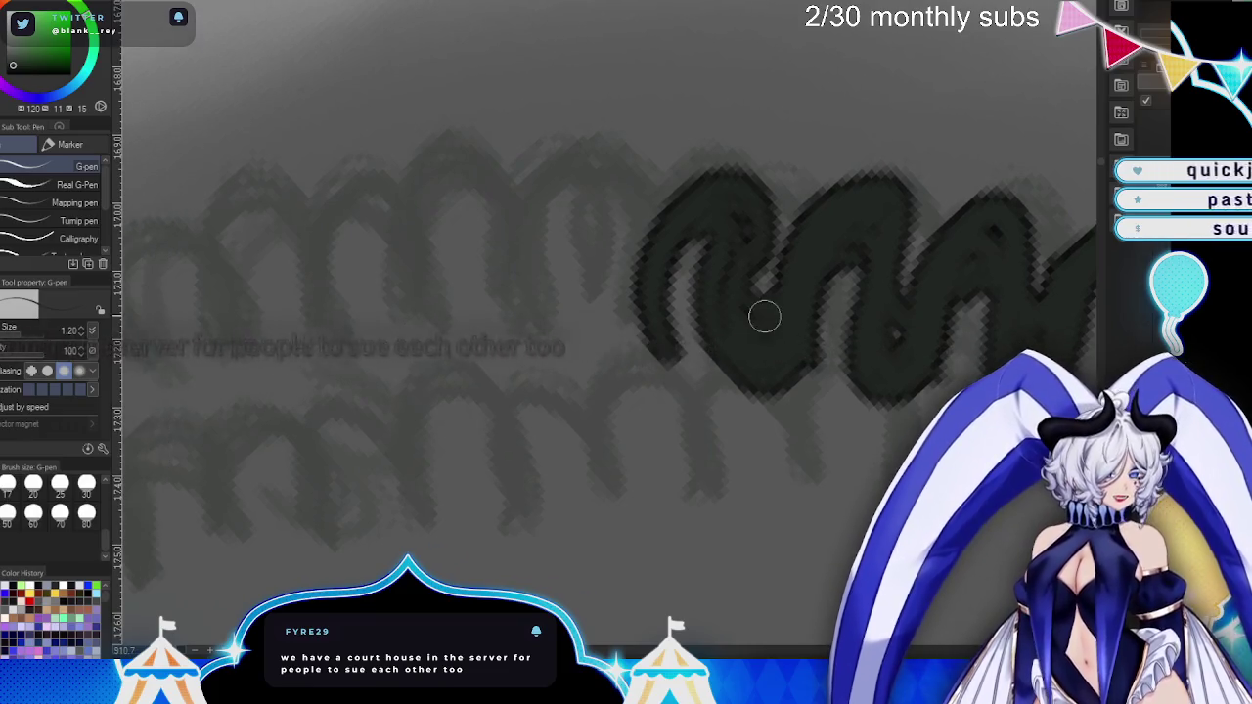
drag(685, 255, 729, 294)
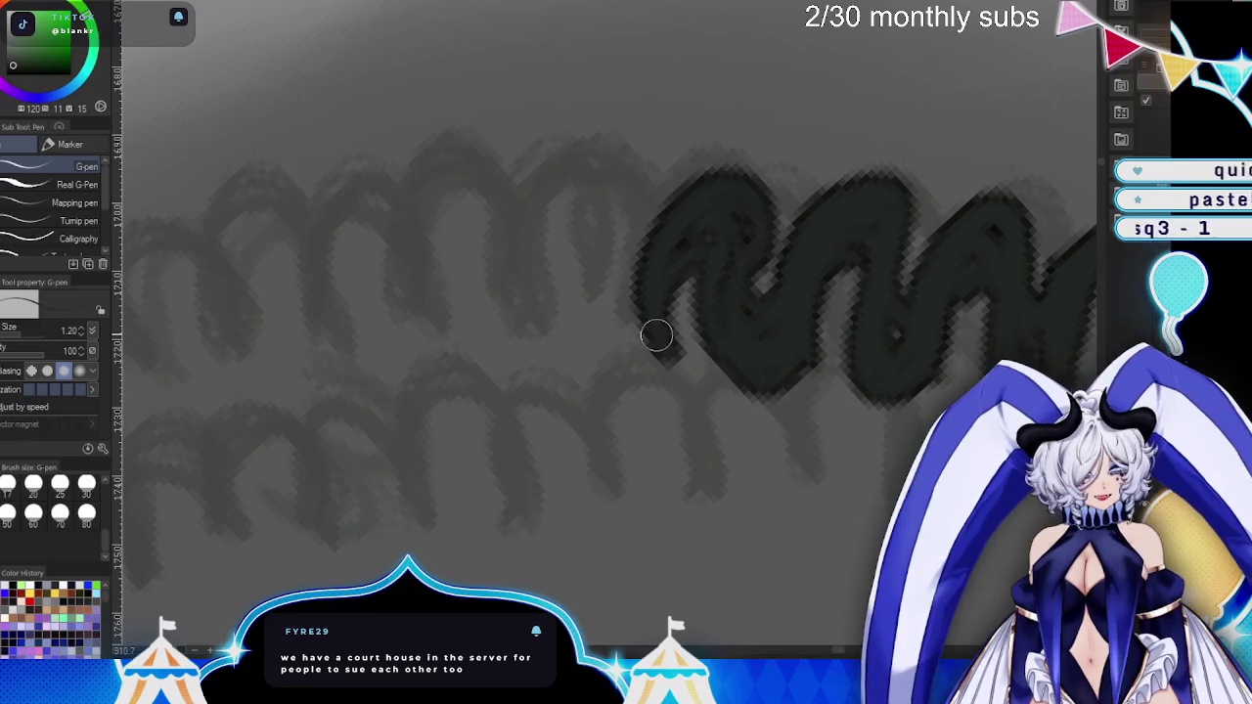
mouse_move(649, 251)
mouse_down()
mouse_move(626, 349)
mouse_move(545, 342)
mouse_move(547, 277)
mouse_up()
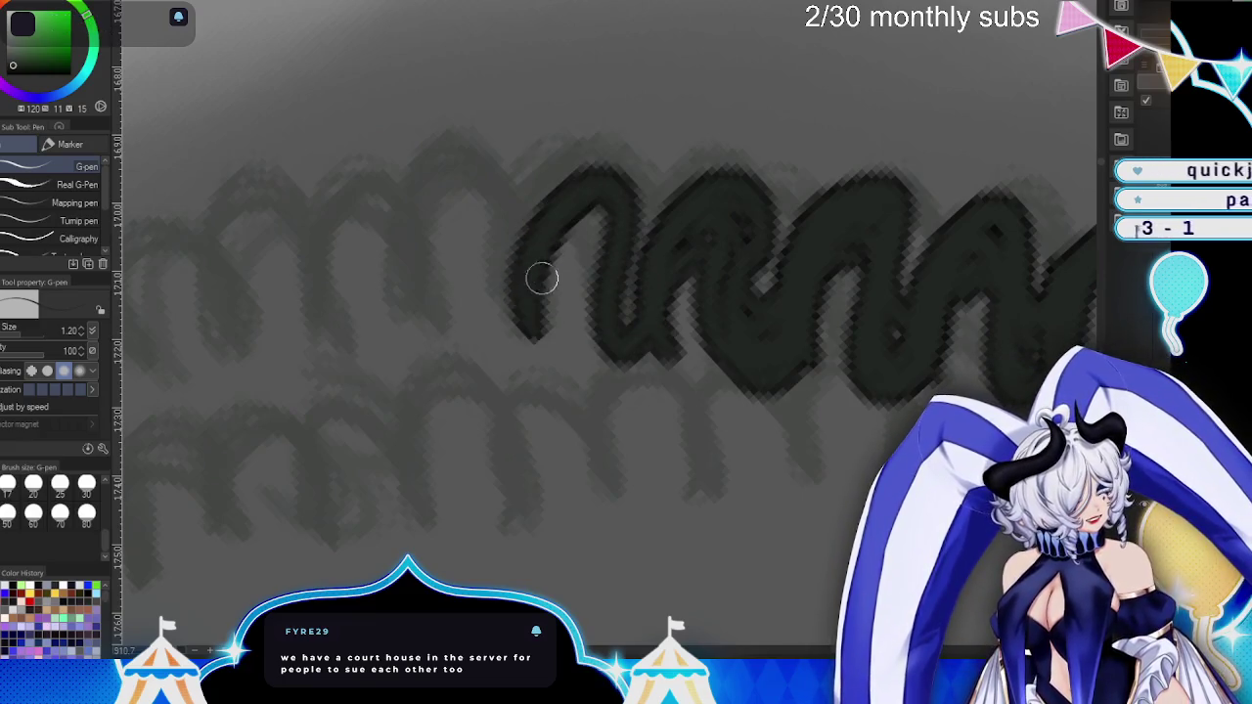
mouse_move(594, 208)
mouse_down()
mouse_move(640, 290)
mouse_move(675, 291)
mouse_move(649, 307)
mouse_move(615, 293)
mouse_up()
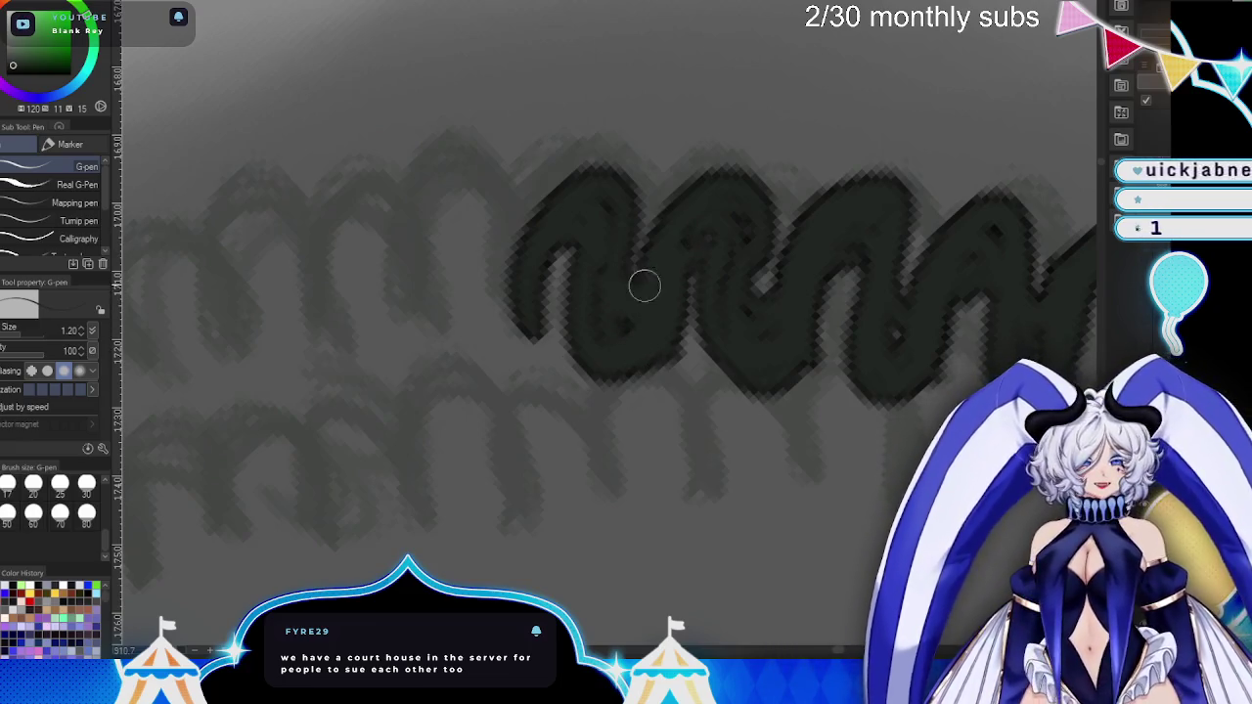
drag(730, 339, 823, 397)
mouse_move(615, 338)
mouse_down()
mouse_move(556, 341)
mouse_move(512, 283)
mouse_move(627, 375)
mouse_up()
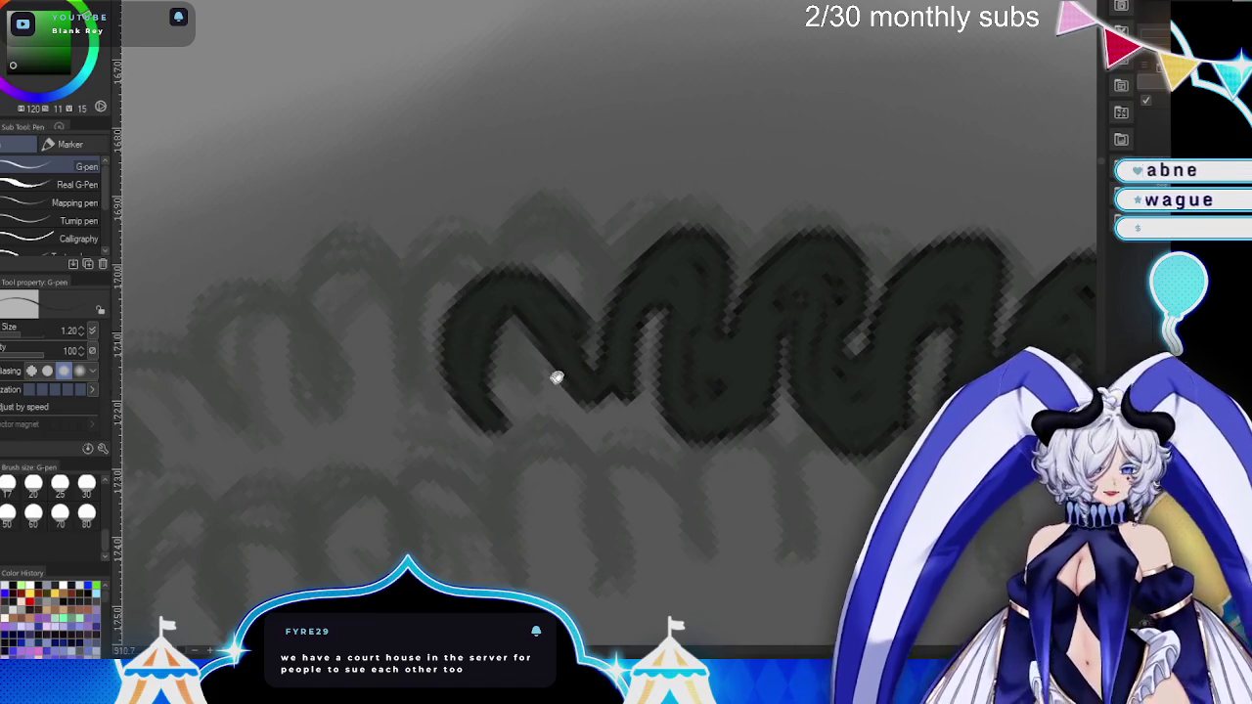
drag(543, 384, 655, 333)
drag(615, 257, 720, 363)
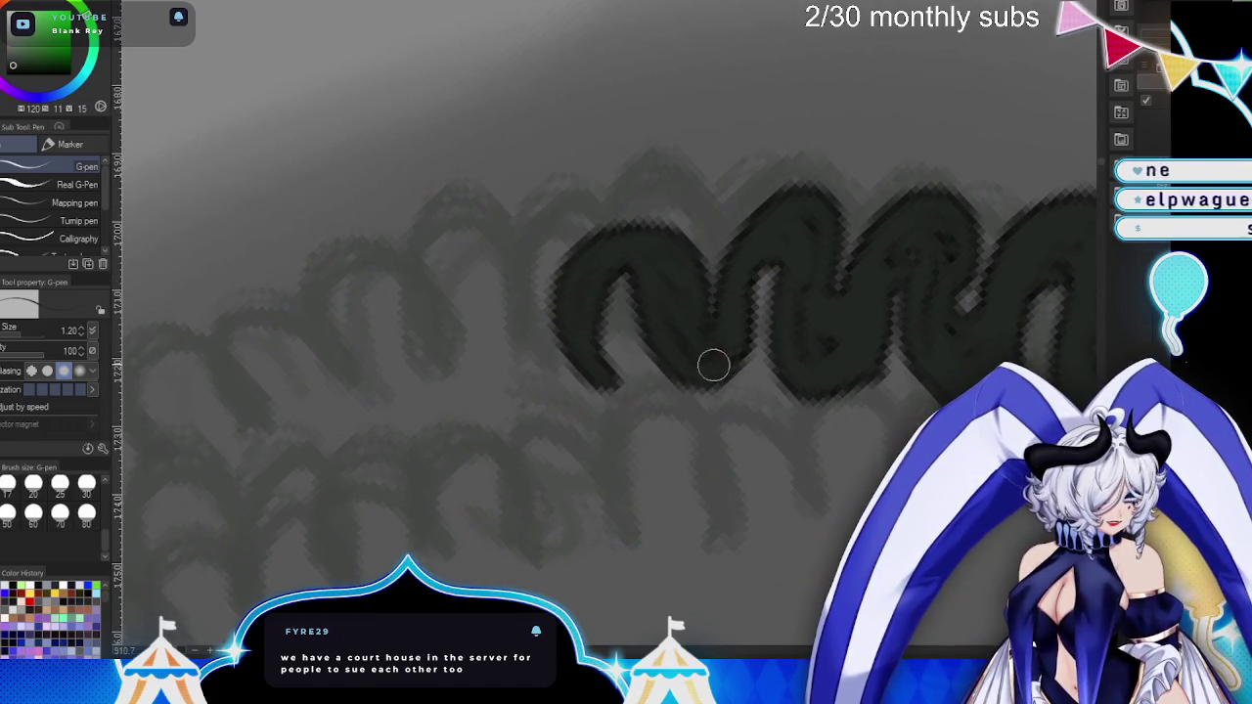
mouse_move(573, 303)
mouse_down()
mouse_move(405, 372)
mouse_move(509, 352)
mouse_move(414, 335)
mouse_move(577, 342)
mouse_up()
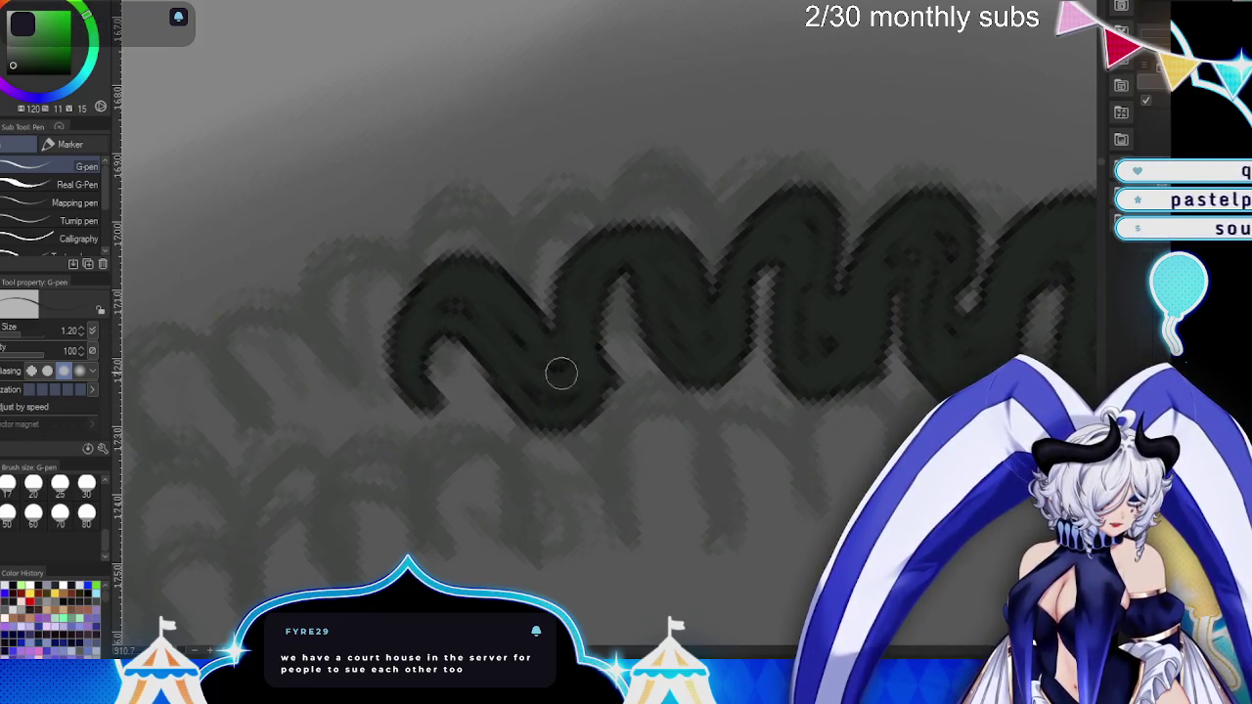
scroll(671, 352, down, 3)
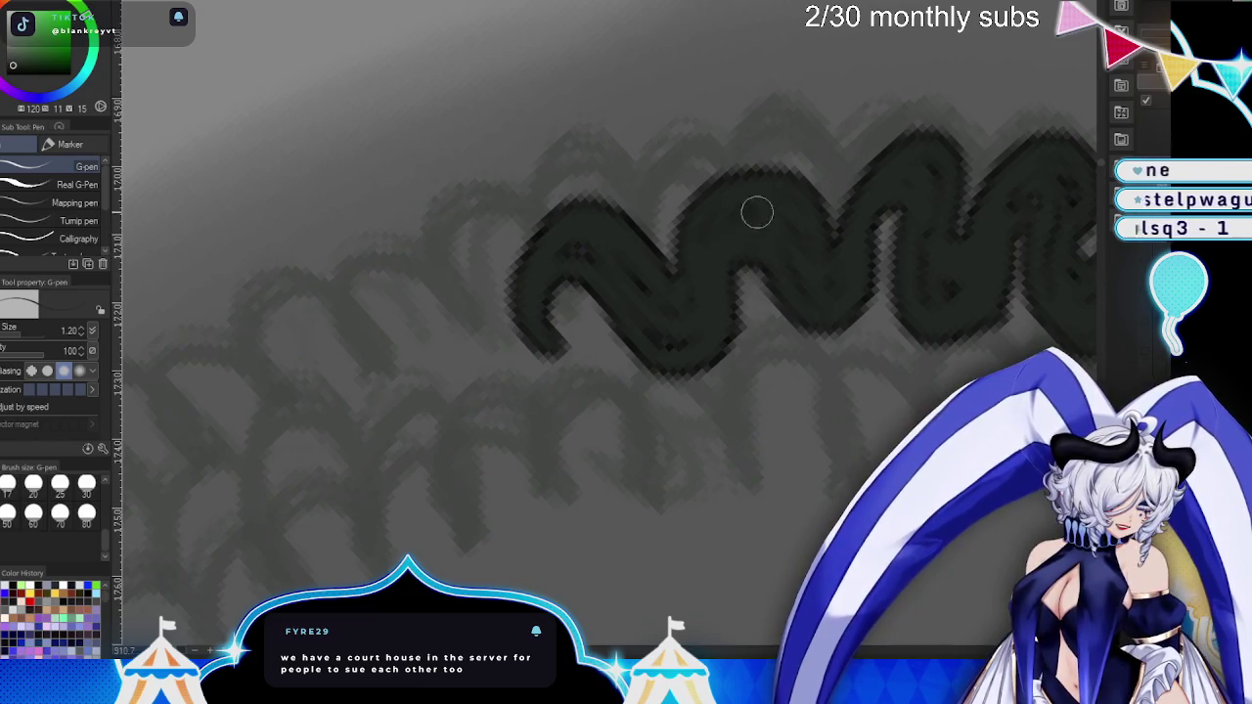
- Rotate the view along the braid, add loops at the left end, and undo the lower-left one
drag(629, 361, 699, 327)
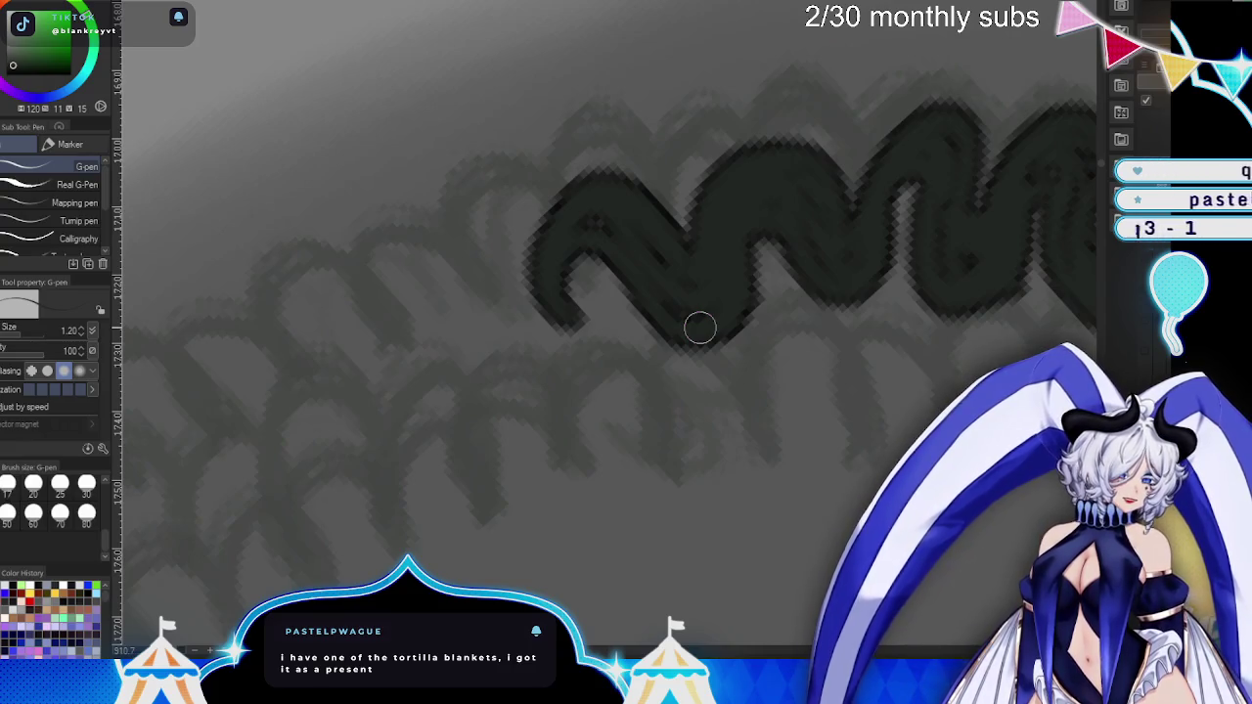
drag(700, 355, 799, 296)
mouse_move(660, 313)
mouse_down()
mouse_move(633, 350)
mouse_move(619, 309)
mouse_up()
mouse_move(516, 338)
mouse_down()
mouse_move(392, 394)
mouse_move(456, 322)
mouse_move(513, 369)
mouse_up()
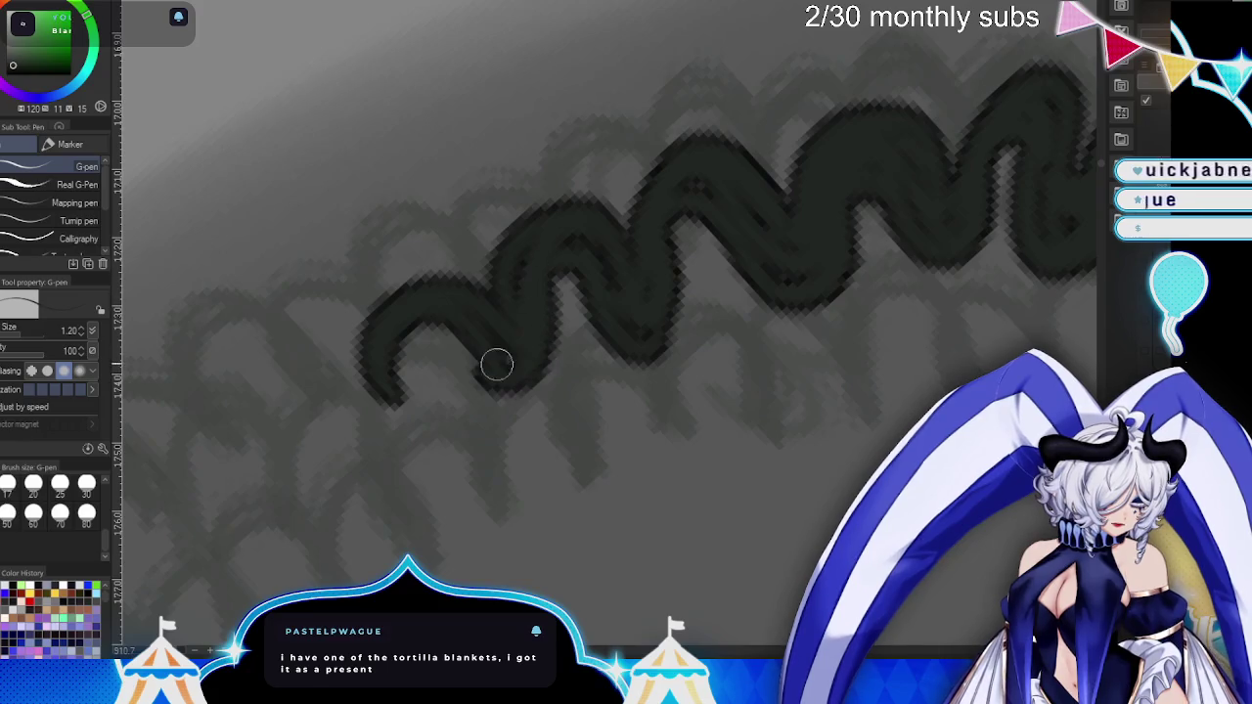
key(ctrl+z)
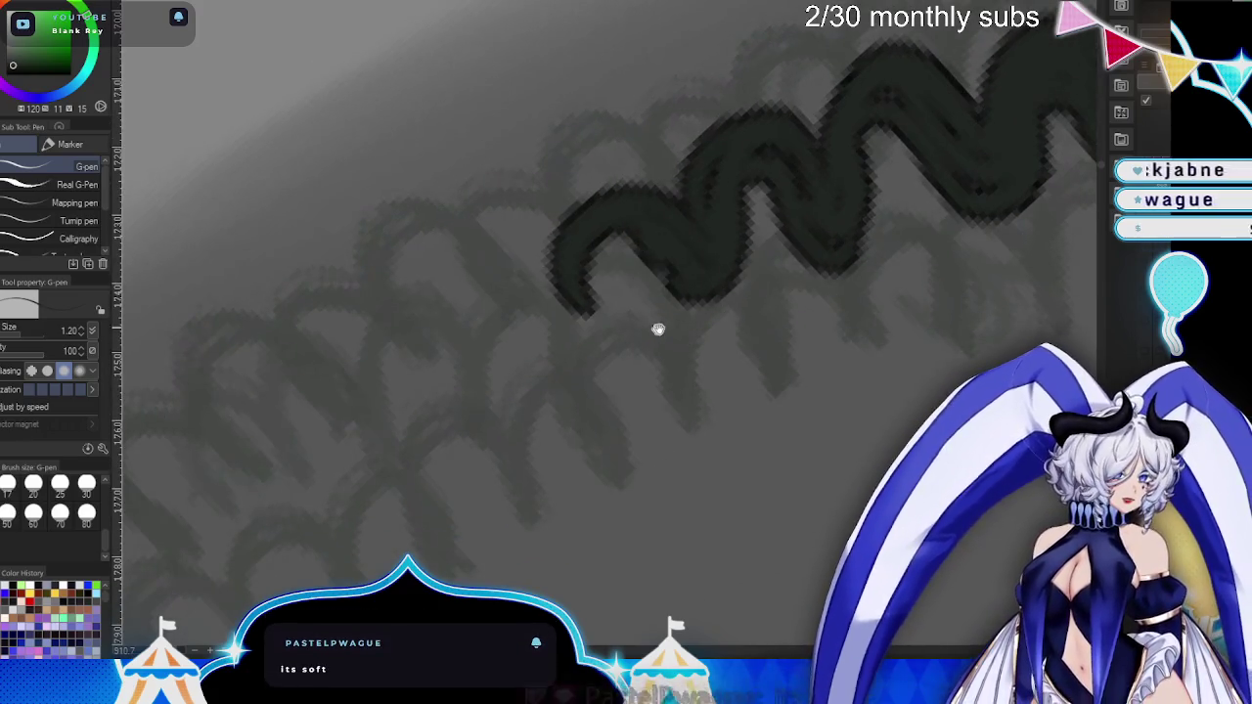
- Undo recent strokes and redraw a thicker loop extending the wave down-left
key(ctrl+z)
mouse_move(626, 220)
mouse_down()
mouse_move(597, 289)
mouse_move(478, 316)
mouse_move(545, 246)
mouse_move(620, 199)
mouse_move(589, 231)
mouse_move(519, 238)
mouse_move(489, 268)
mouse_move(470, 232)
mouse_move(555, 332)
mouse_up()
key(ctrl+z)
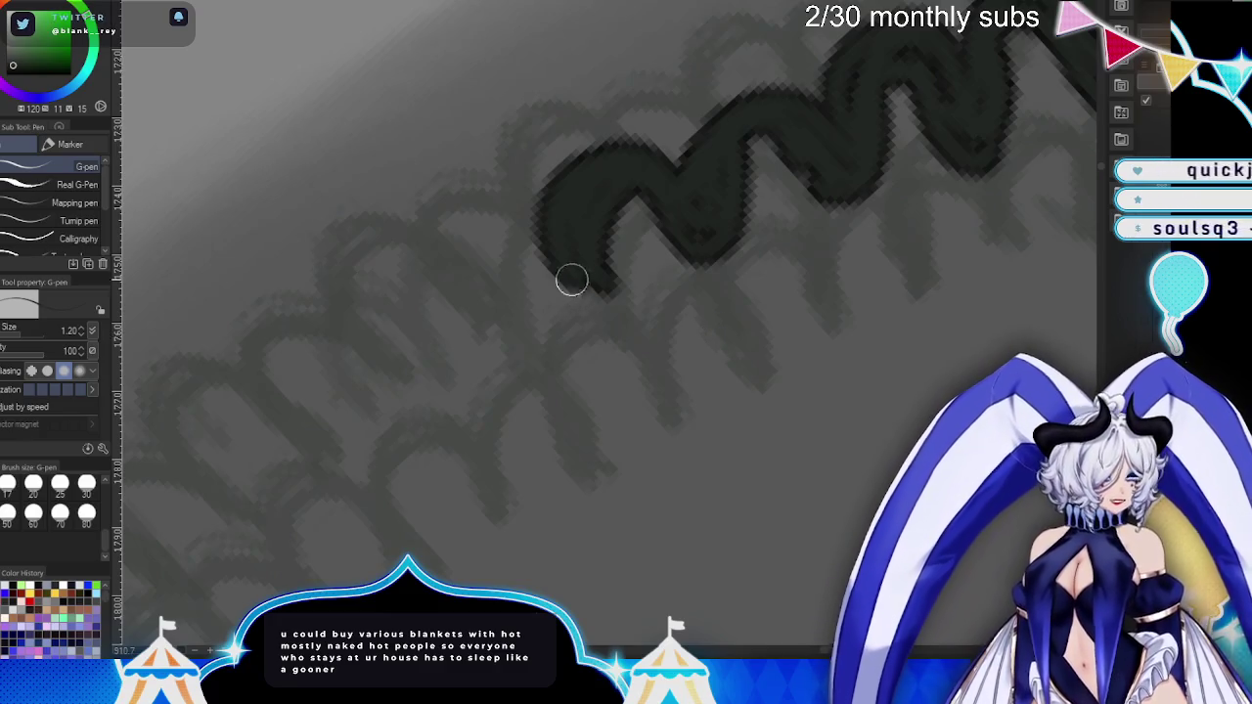
mouse_move(588, 302)
mouse_down()
mouse_move(461, 265)
mouse_move(606, 316)
mouse_move(594, 299)
mouse_up()
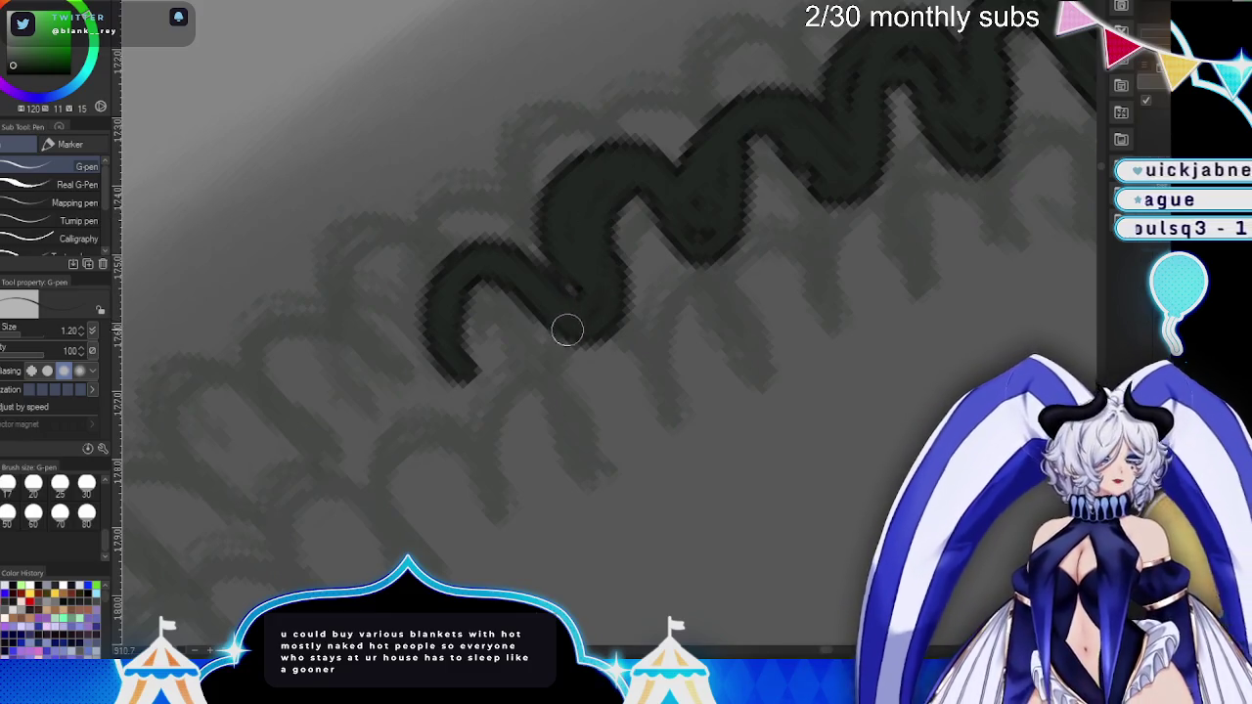
mouse_move(564, 283)
mouse_down()
mouse_move(573, 235)
mouse_move(567, 251)
mouse_move(493, 276)
mouse_move(457, 330)
mouse_up()
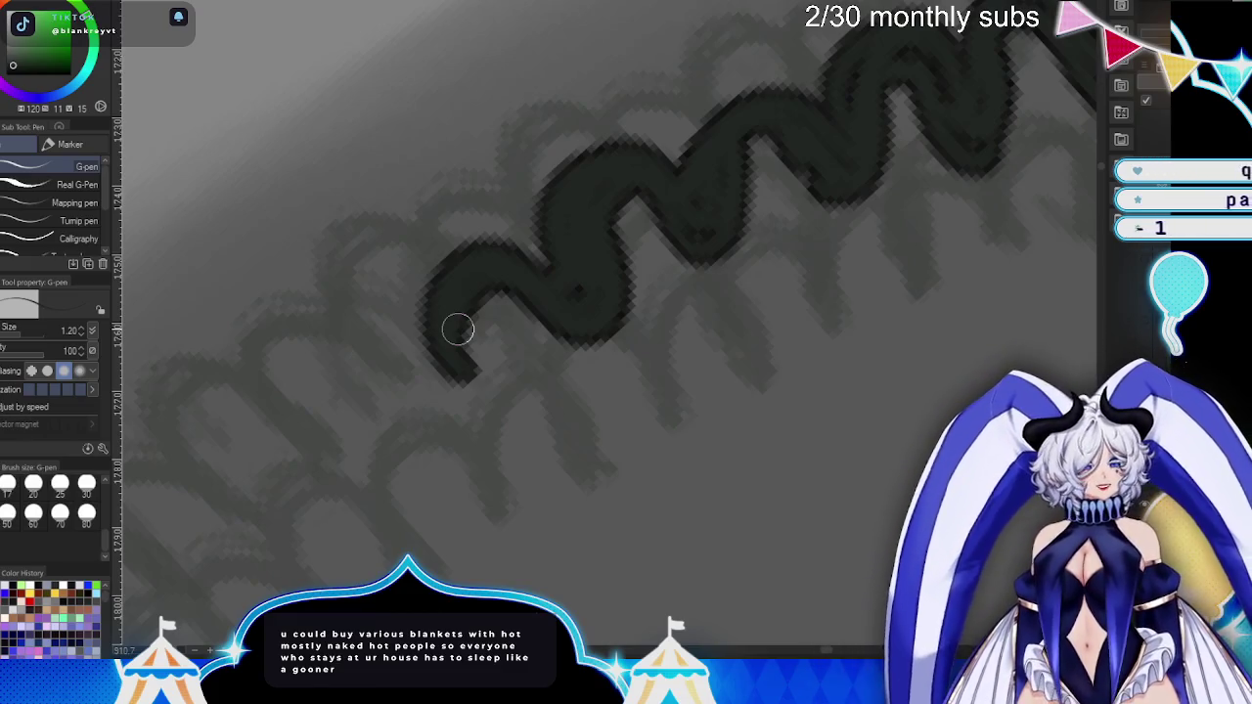
- Extend the wave's left end, fill the light notch, and darken the lower-left bends
drag(663, 349, 732, 305)
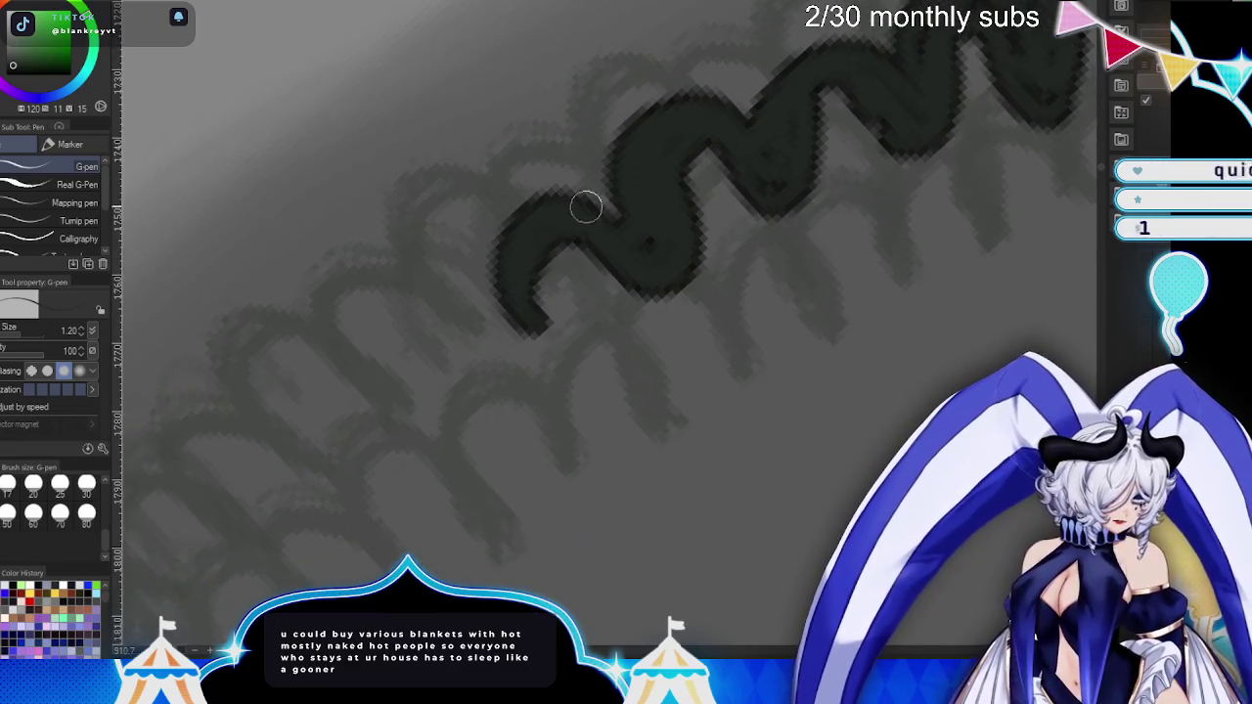
drag(565, 196, 526, 300)
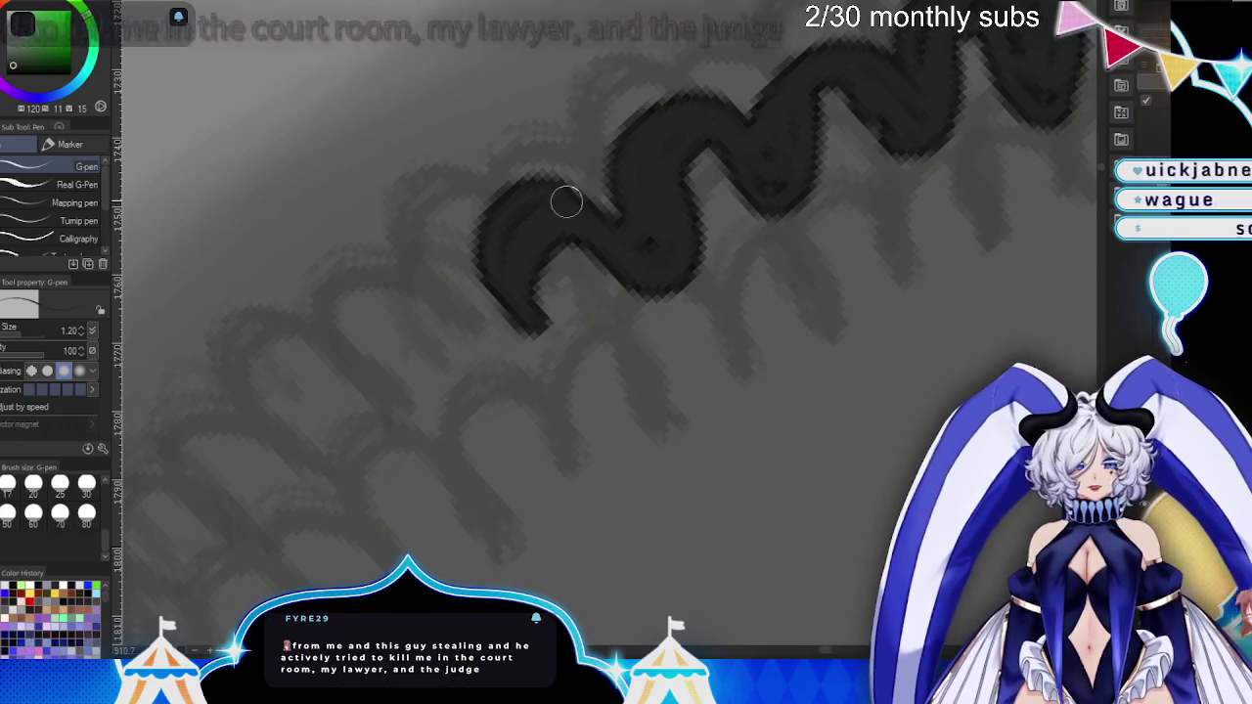
mouse_move(572, 241)
mouse_down()
mouse_move(612, 257)
mouse_move(665, 212)
mouse_up()
drag(868, 397, 870, 435)
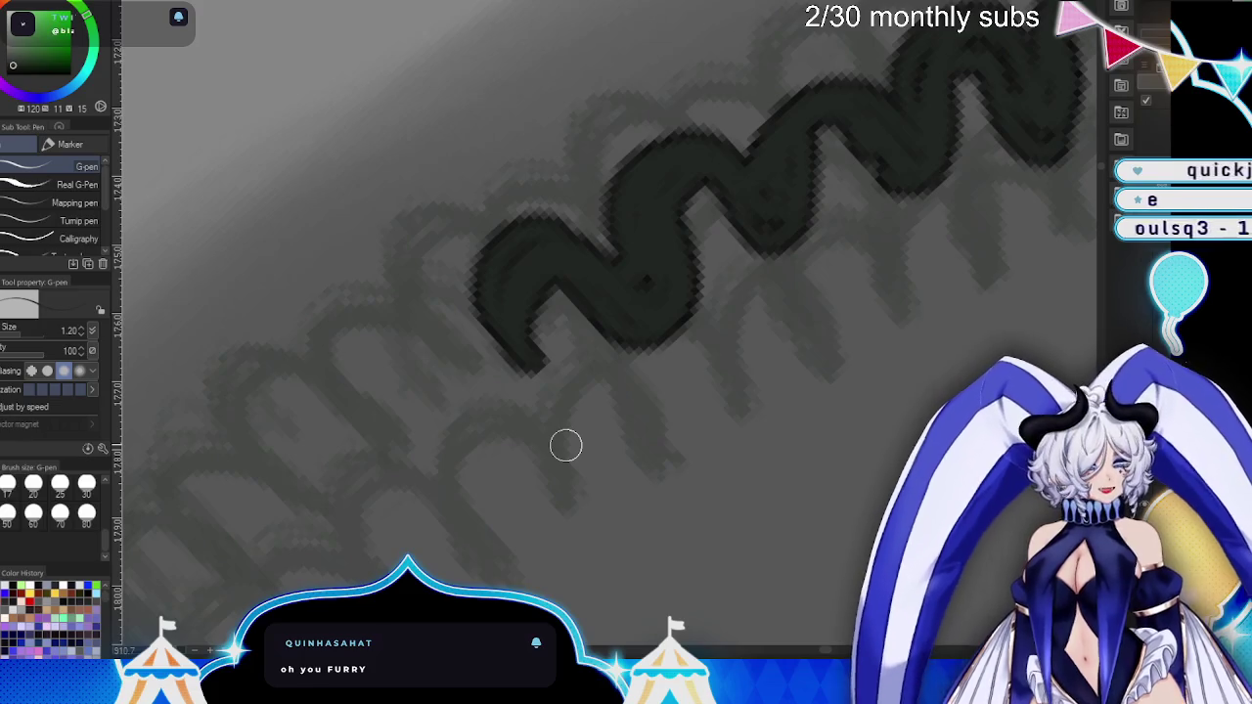
mouse_move(535, 373)
mouse_down()
mouse_move(363, 400)
mouse_move(511, 392)
mouse_move(531, 412)
mouse_up()
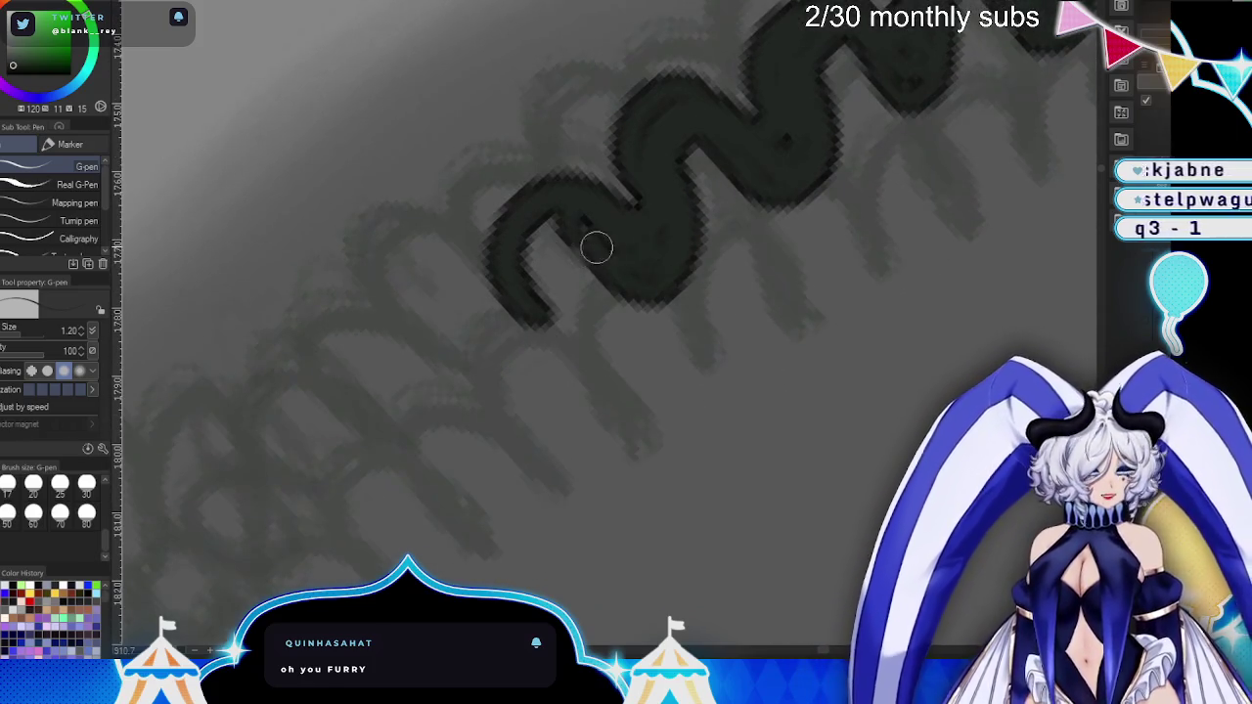
drag(520, 328, 572, 285)
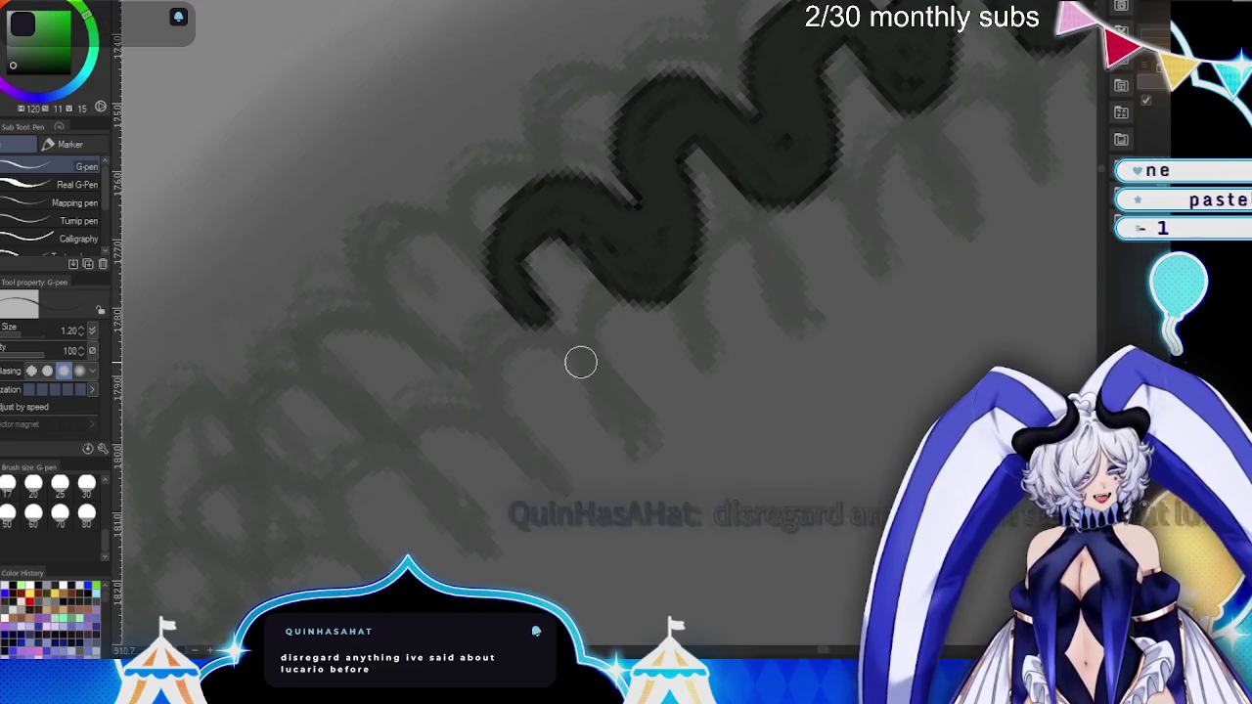
mouse_move(502, 274)
mouse_down()
mouse_move(422, 287)
mouse_move(438, 297)
mouse_up()
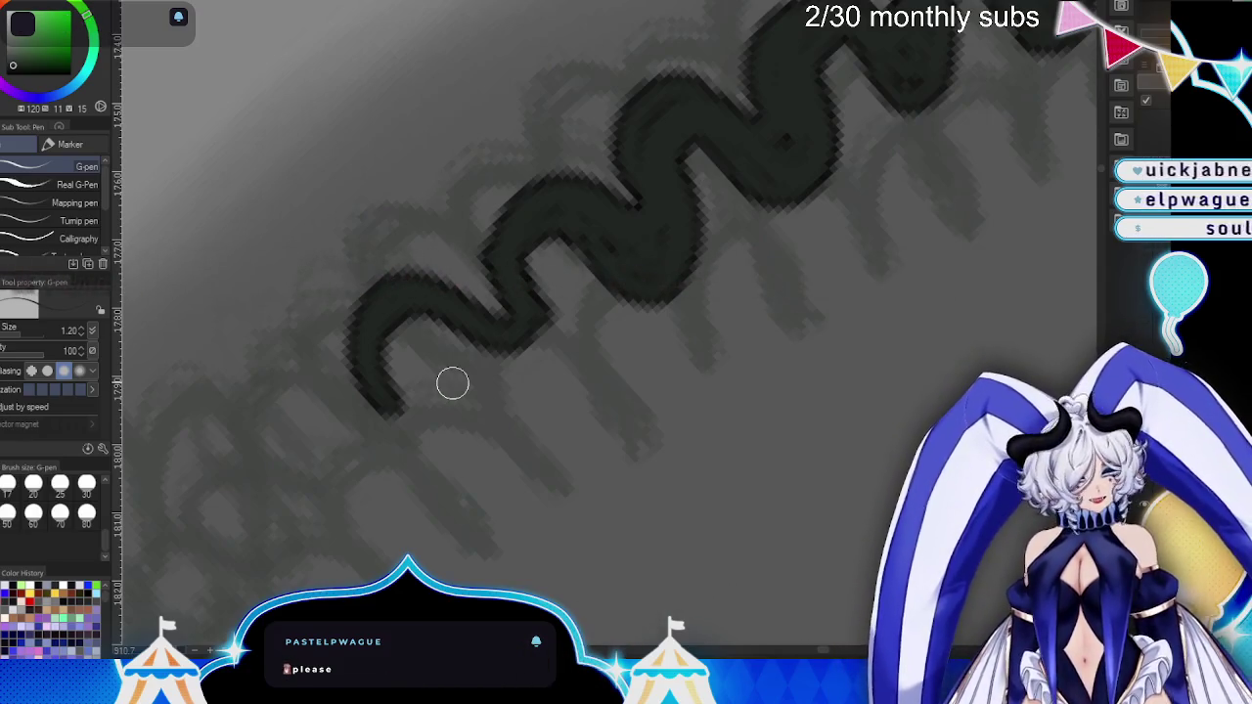
mouse_move(441, 338)
mouse_down()
mouse_move(517, 346)
mouse_move(498, 252)
mouse_move(531, 296)
mouse_up()
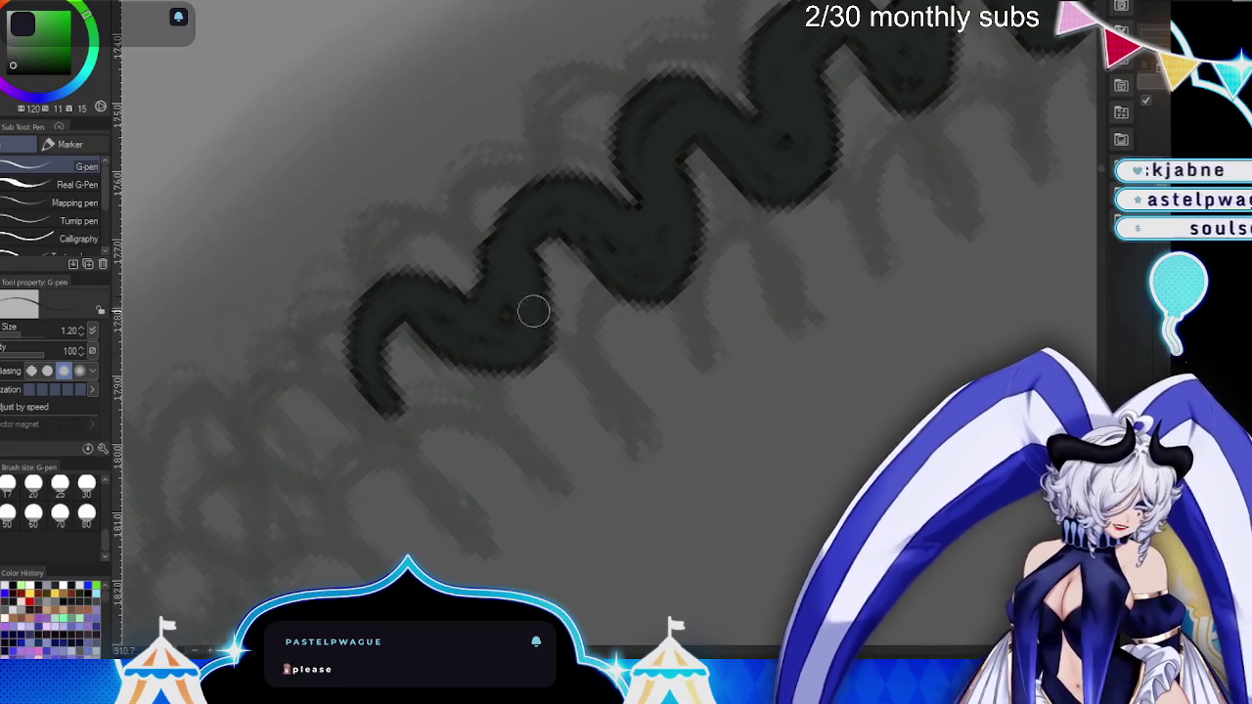
drag(584, 383, 685, 282)
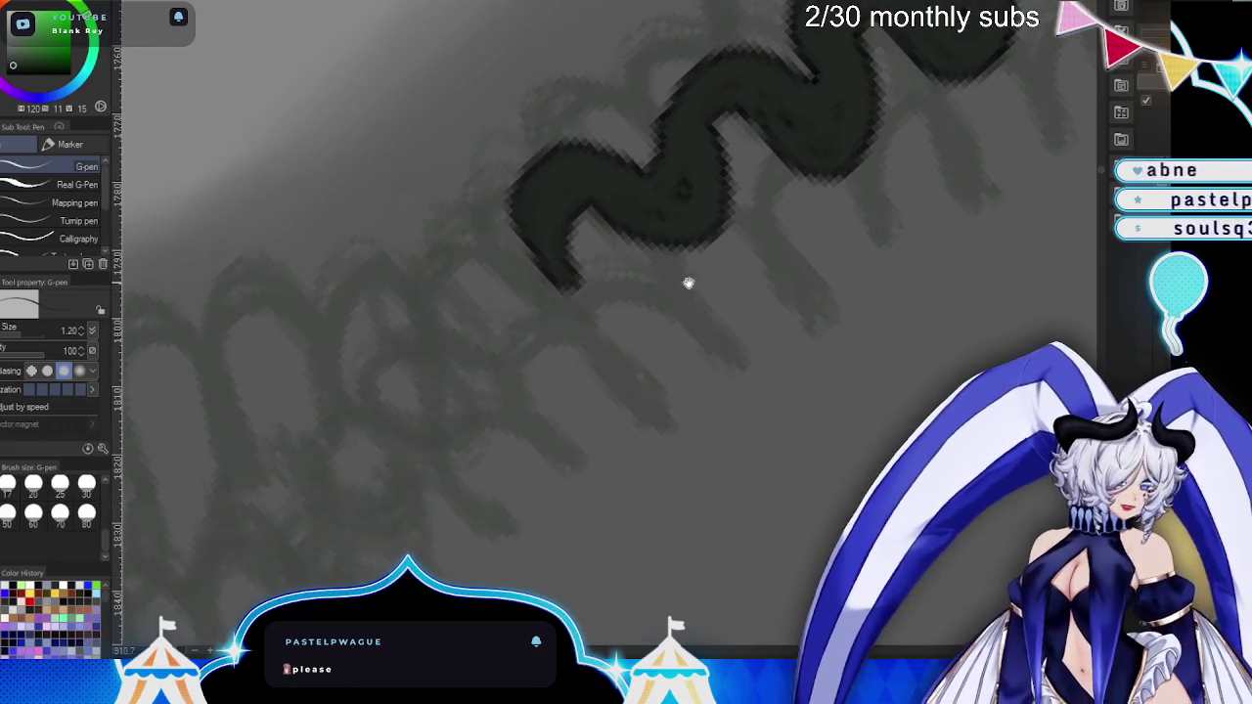
- Extend the zigzag further down-left, thicken its lower bend, and reset the colour to black
mouse_move(543, 240)
mouse_down()
mouse_move(440, 388)
mouse_move(422, 283)
mouse_move(559, 324)
mouse_move(419, 390)
mouse_up()
drag(600, 297, 683, 322)
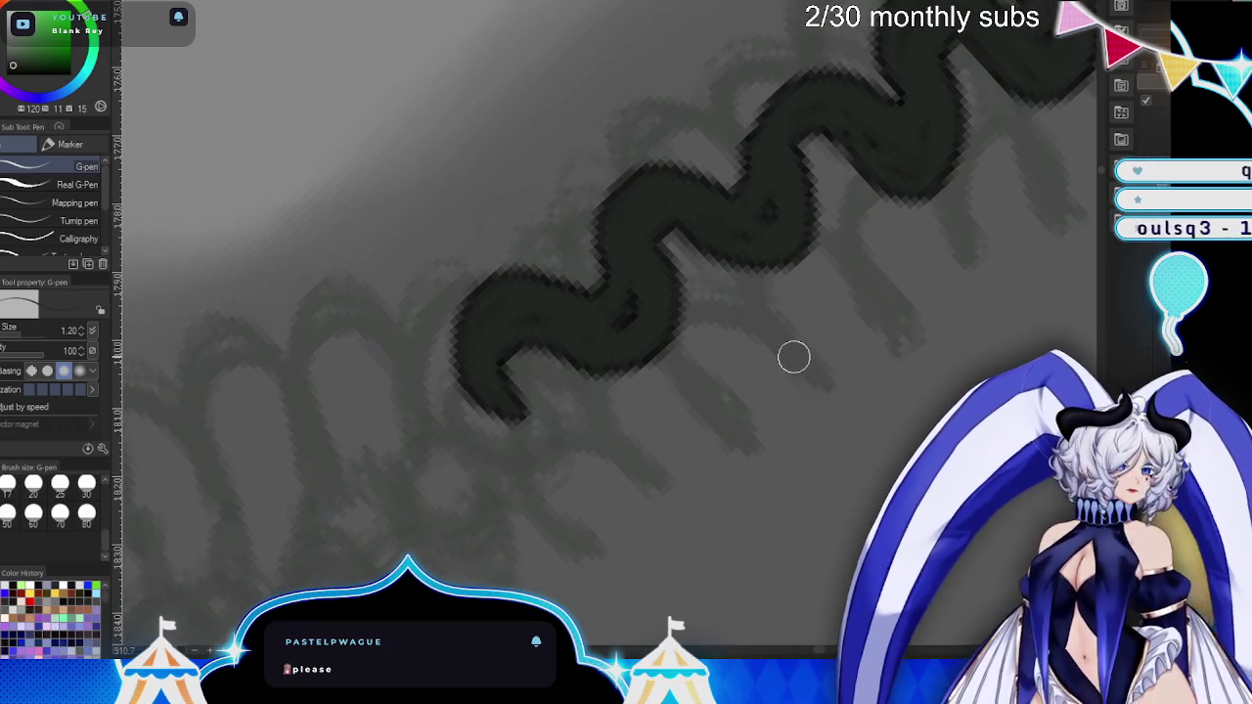
drag(588, 428, 659, 345)
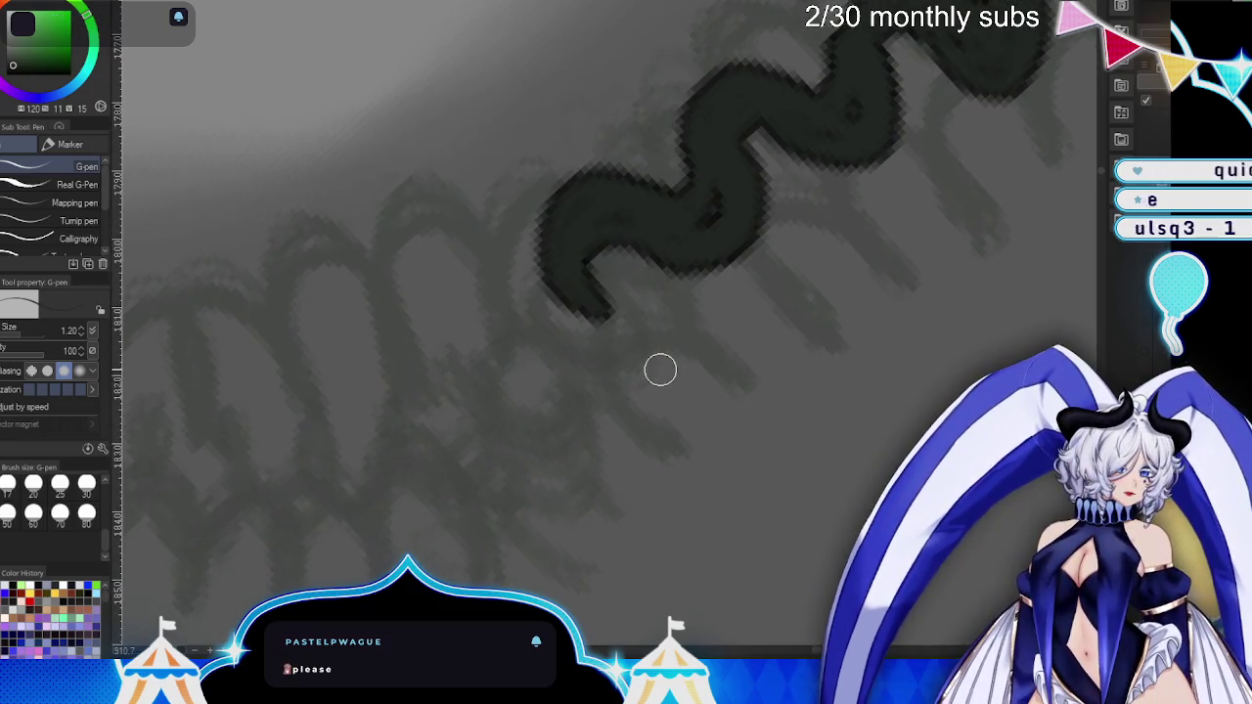
mouse_move(565, 263)
mouse_down()
mouse_move(461, 244)
mouse_move(569, 365)
mouse_up()
mouse_move(514, 307)
mouse_down()
mouse_move(548, 352)
mouse_move(595, 307)
mouse_up()
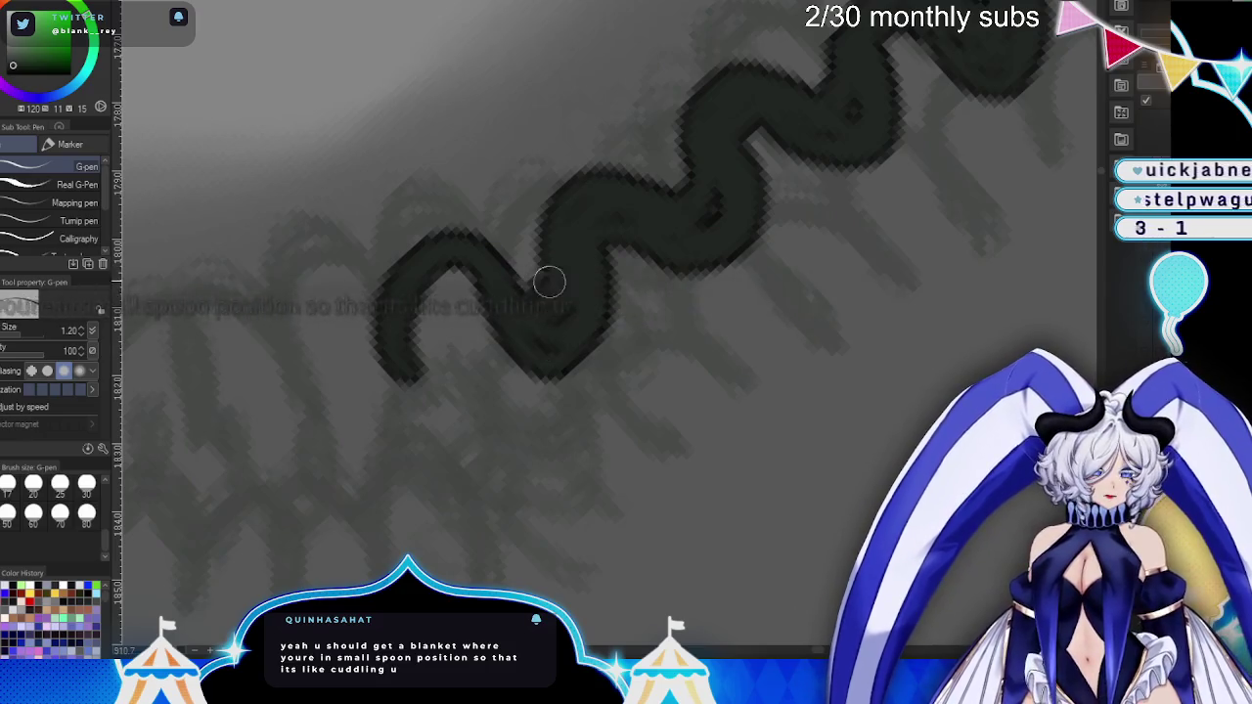
drag(688, 370, 786, 312)
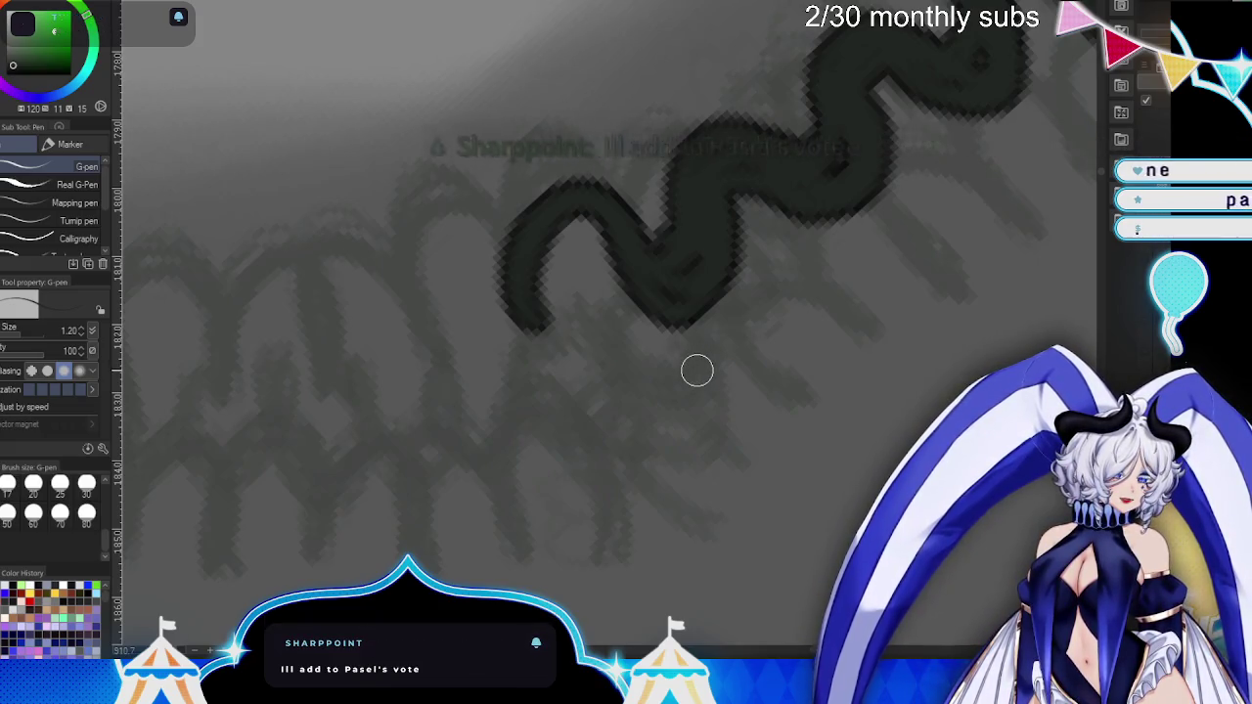
key(d)
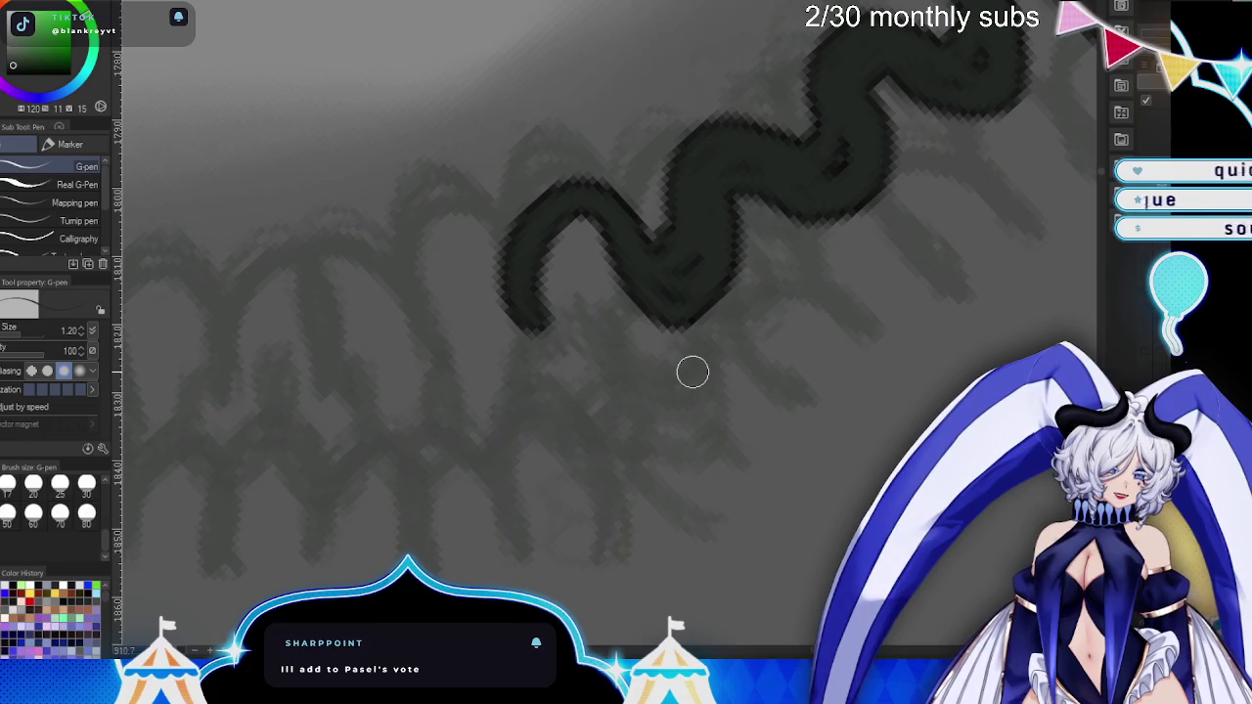
mouse_move(599, 314)
mouse_down()
mouse_move(690, 433)
mouse_move(691, 468)
mouse_up()
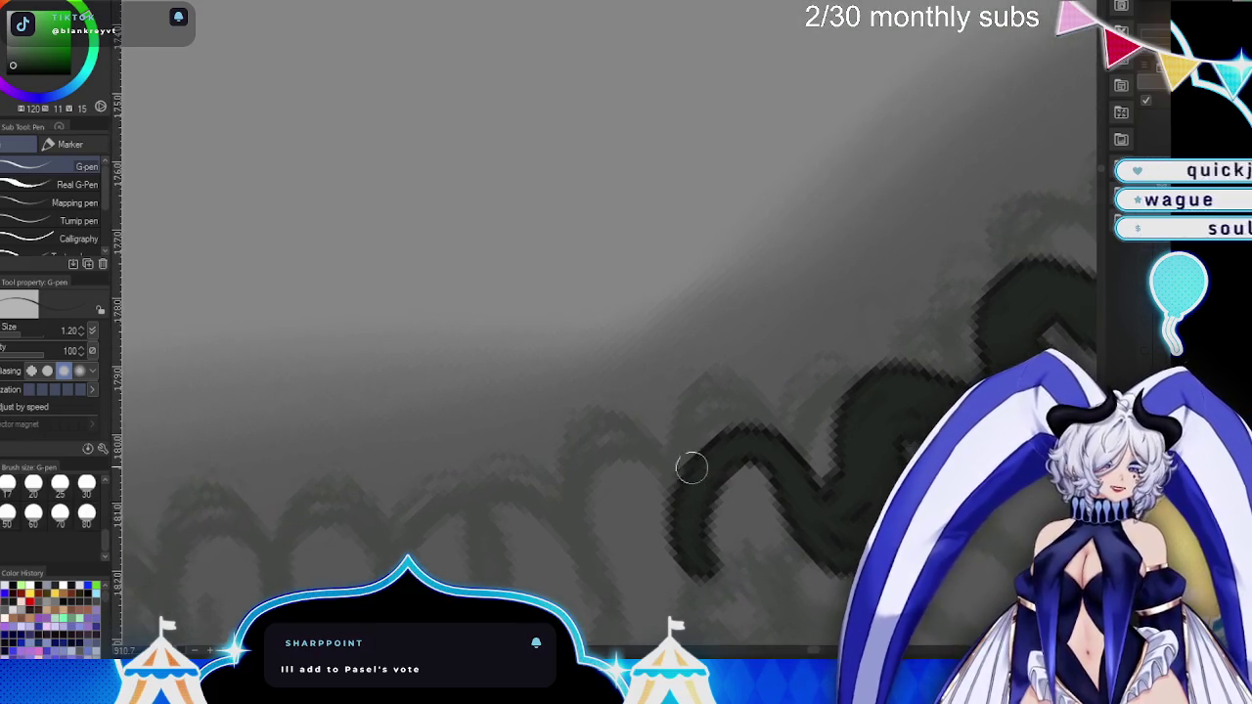
- Doodle an arch with a smiling face above the braid
drag(416, 80, 391, 249)
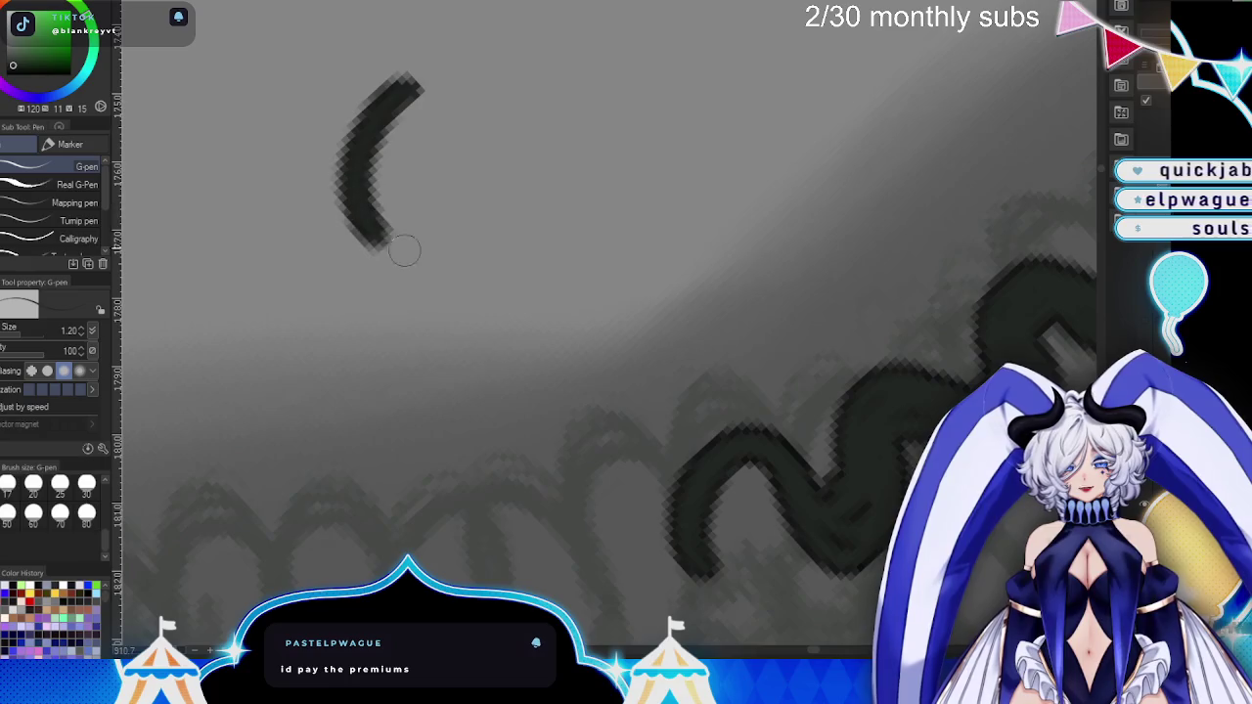
drag(424, 76, 517, 231)
mouse_move(391, 182)
mouse_down()
mouse_move(431, 225)
mouse_move(492, 188)
mouse_up()
- Liquify the face doodle, undo the warp, then push the face and right arc away
key(j)
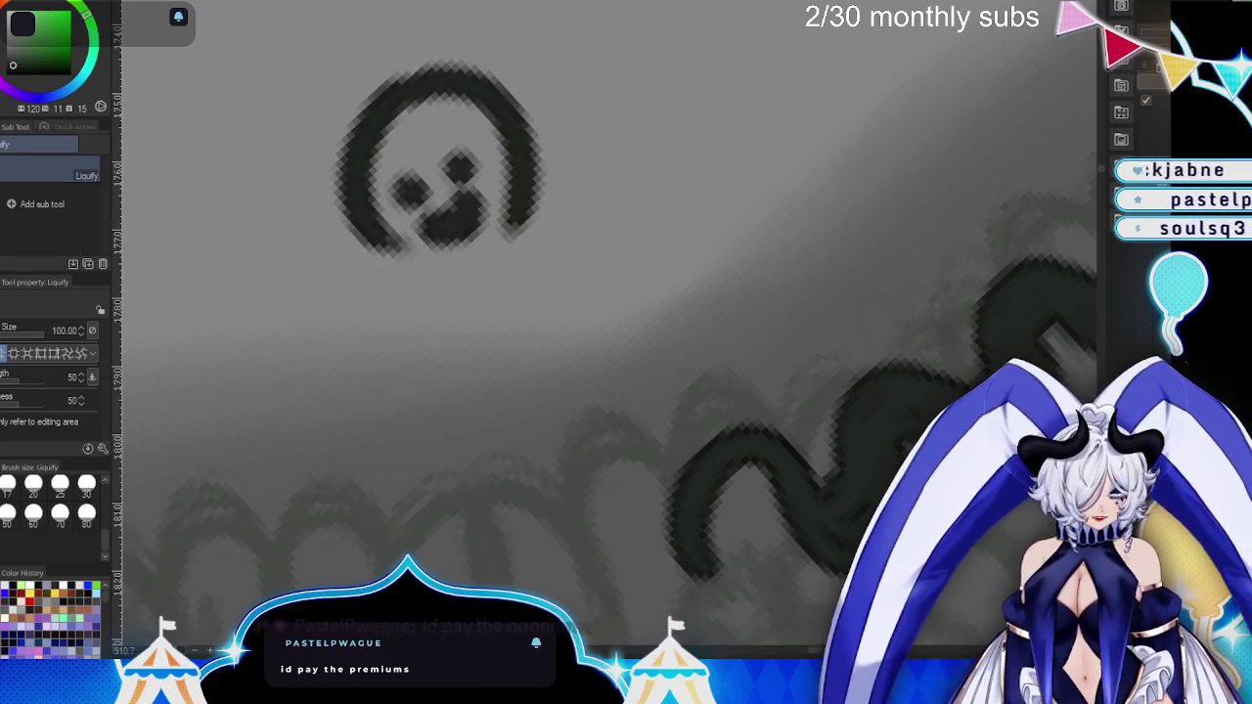
mouse_move(461, 134)
mouse_down()
mouse_move(421, 179)
mouse_move(433, 126)
mouse_move(461, 210)
mouse_move(464, 166)
mouse_up()
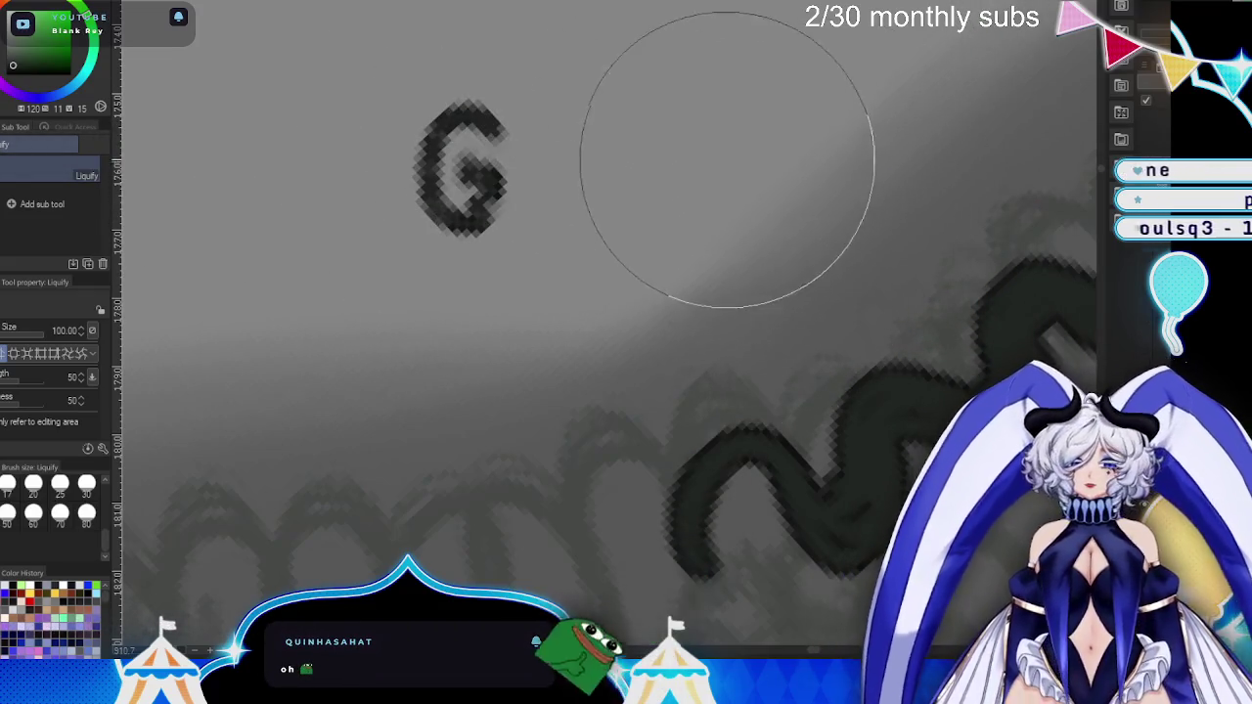
key(ctrl+z)
drag(581, 218, 587, 253)
scroll(587, 235, down, 2)
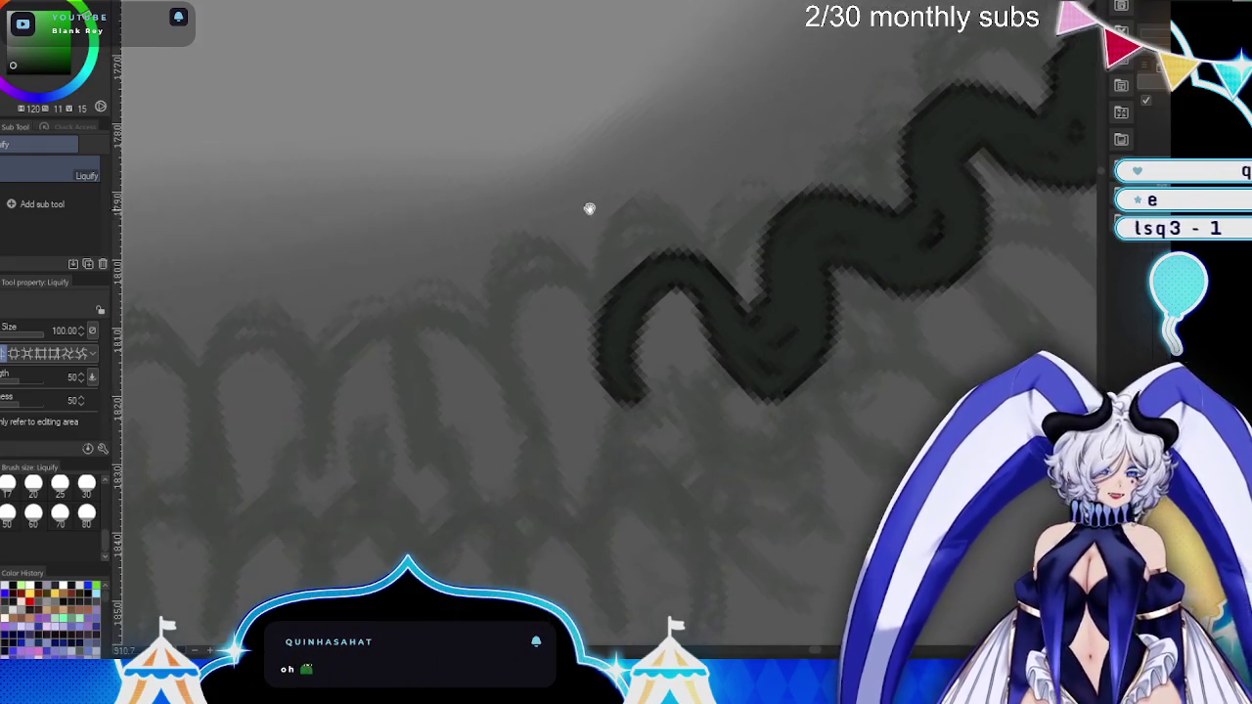
- Return to the G-pen and add several arches extending the zigzag outline leftward
scroll(666, 307, down, 2)
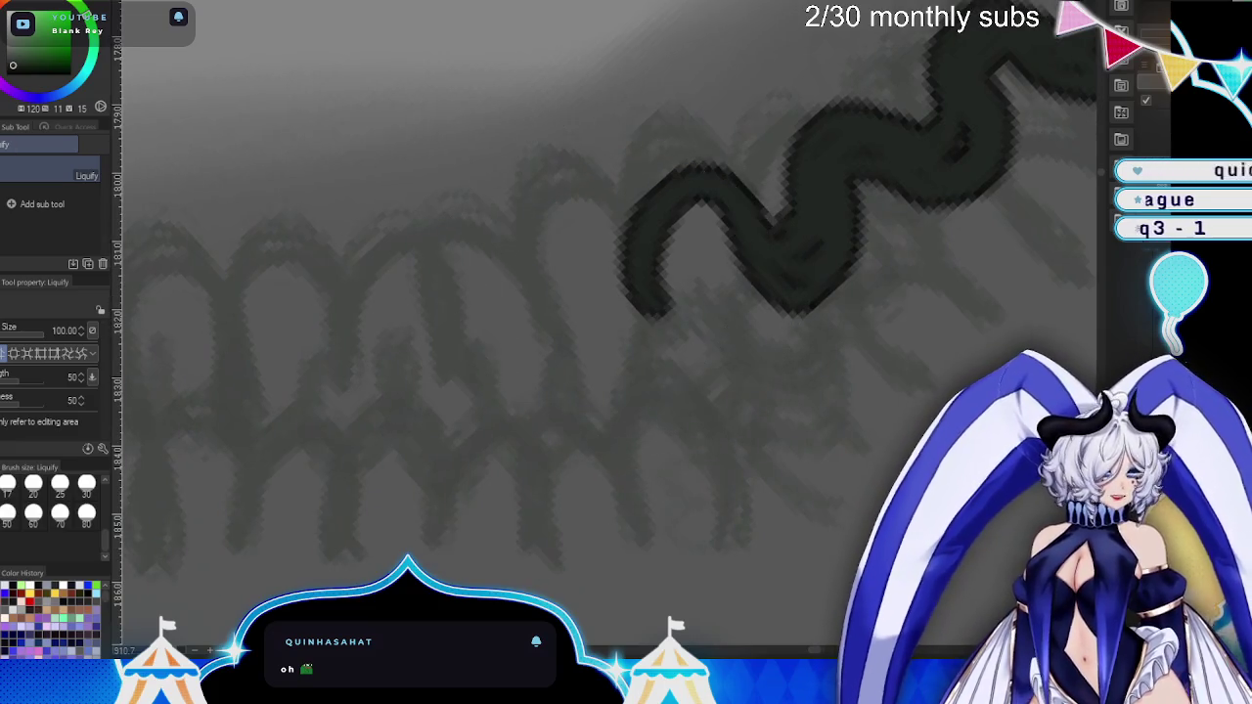
key(p)
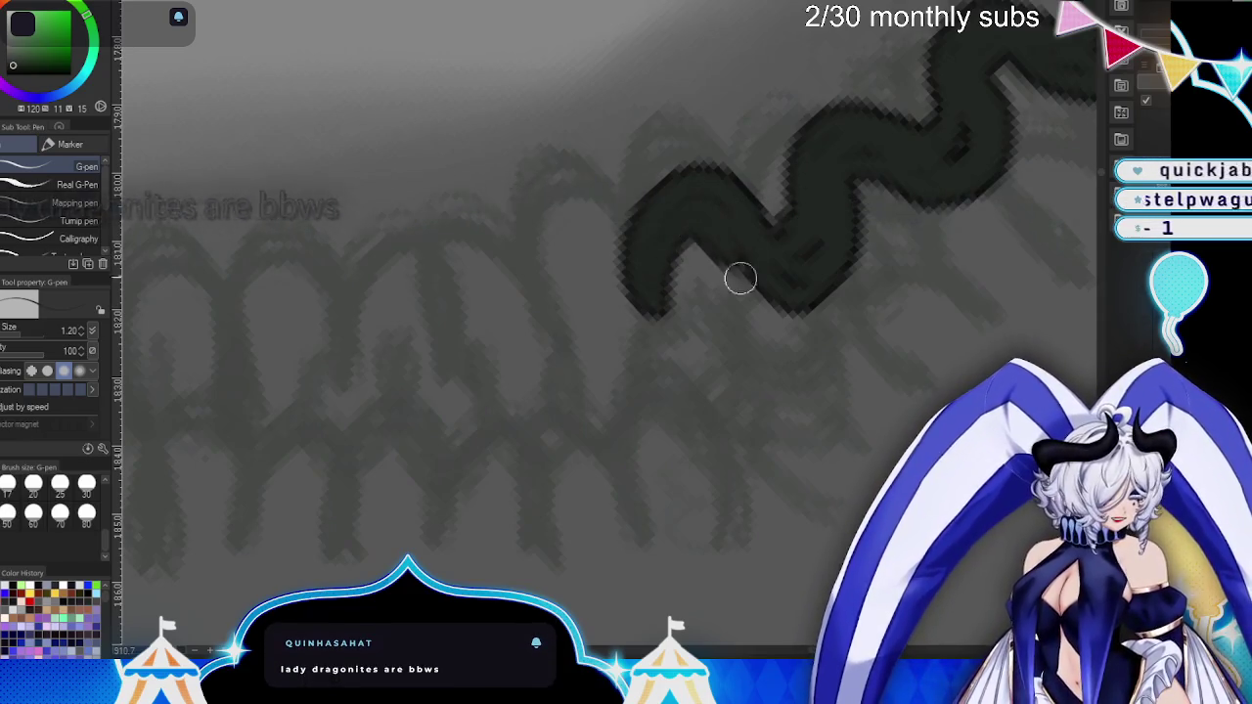
drag(732, 257, 832, 219)
mouse_move(806, 327)
mouse_down()
mouse_move(826, 259)
mouse_move(781, 325)
mouse_up()
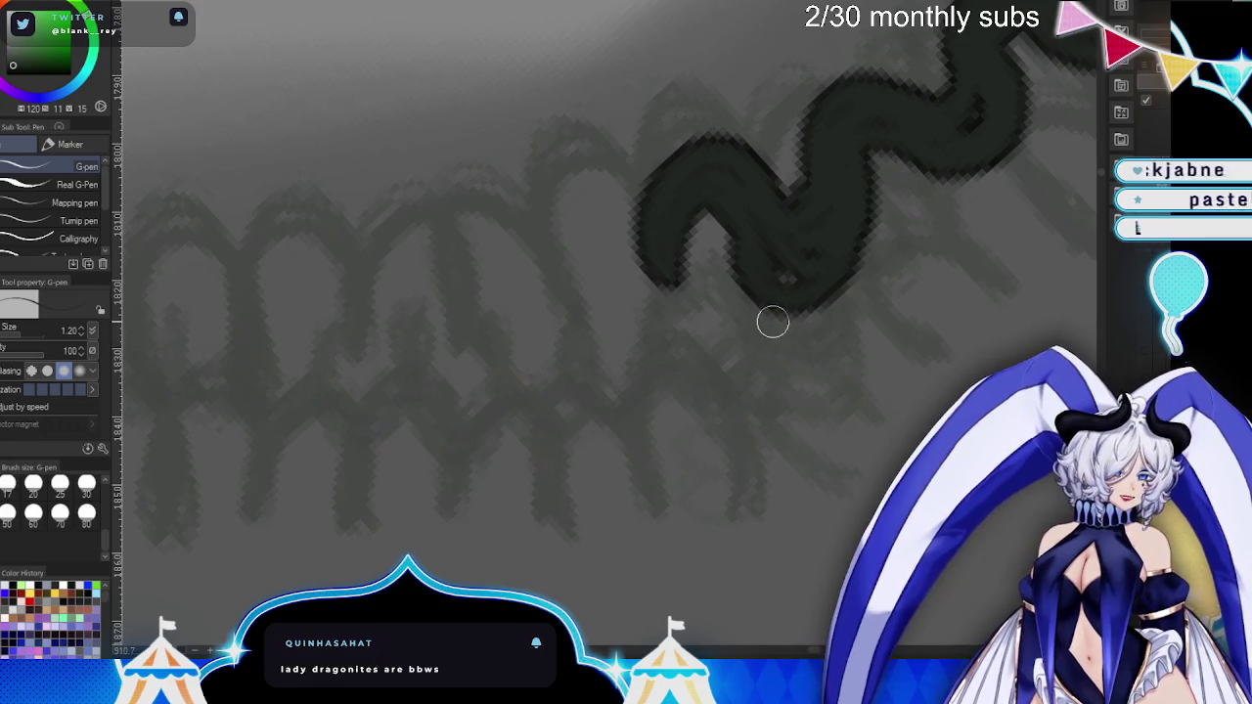
mouse_move(662, 295)
mouse_down()
mouse_move(503, 271)
mouse_move(570, 263)
mouse_move(581, 291)
mouse_move(668, 255)
mouse_up()
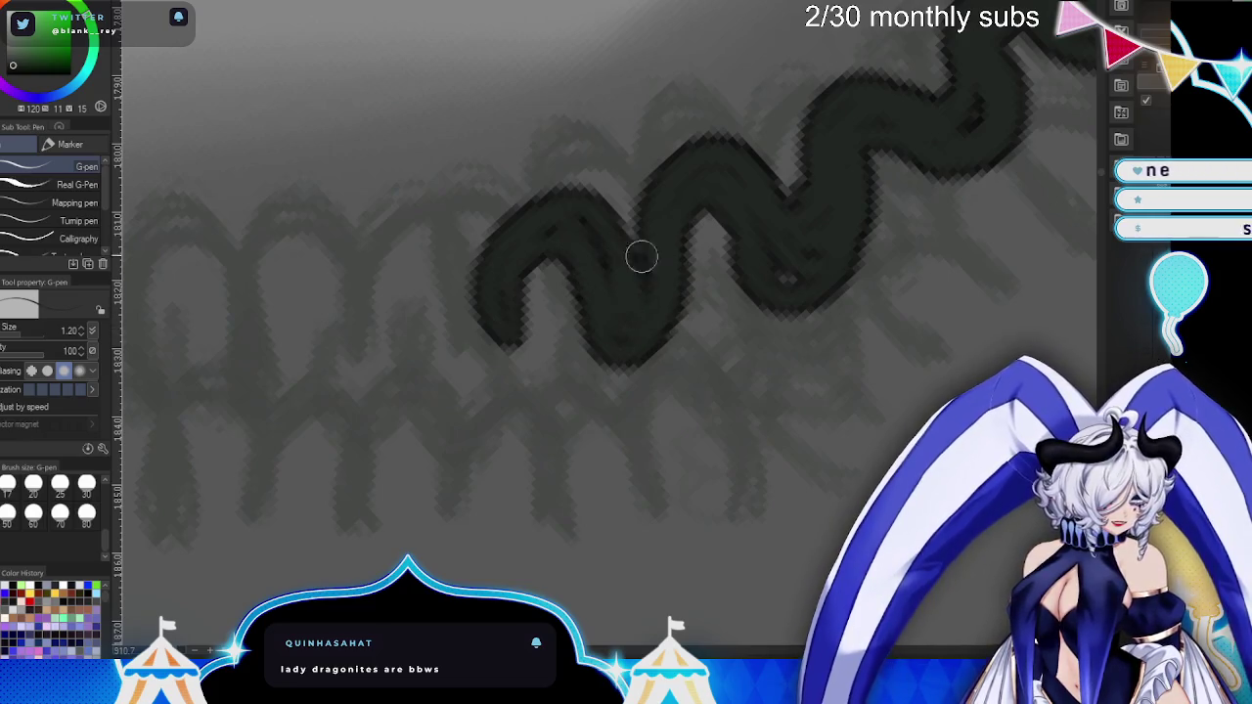
scroll(679, 250, down, 2)
scroll(721, 335, up, 2)
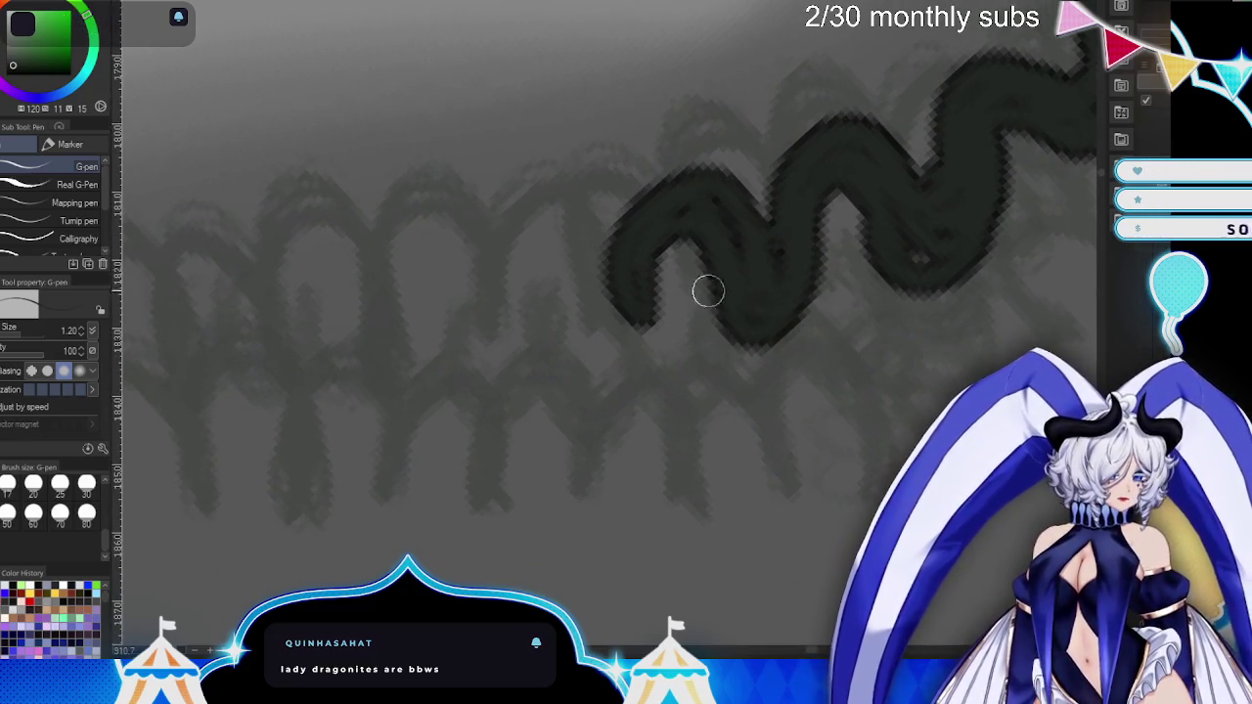
mouse_move(636, 264)
mouse_down()
mouse_move(480, 316)
mouse_move(573, 299)
mouse_move(596, 366)
mouse_move(576, 276)
mouse_up()
mouse_move(472, 323)
mouse_down()
mouse_move(322, 290)
mouse_move(400, 341)
mouse_up()
scroll(626, 293, down, 5)
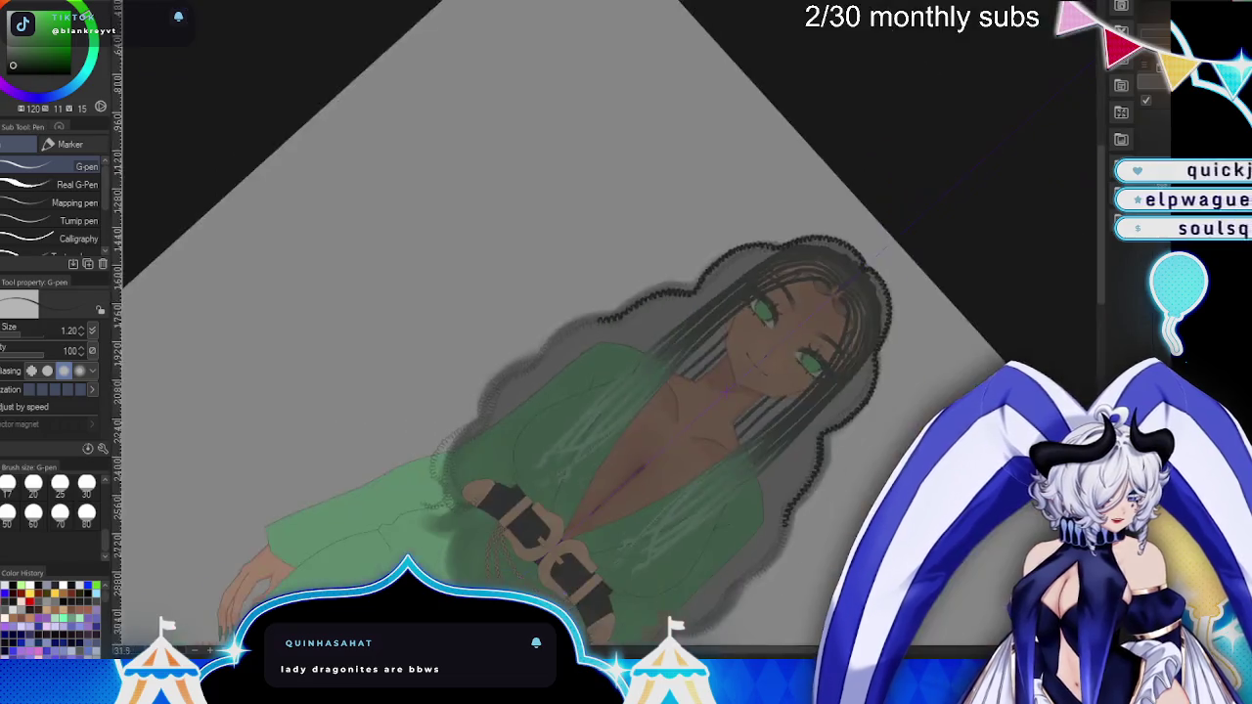
- Rotate the canvas to the braid's angle and add two curves to the zigzag's lower end
scroll(685, 293, up, 2)
scroll(685, 294, up, 2)
scroll(685, 293, up, 2)
scroll(626, 294, up, 2)
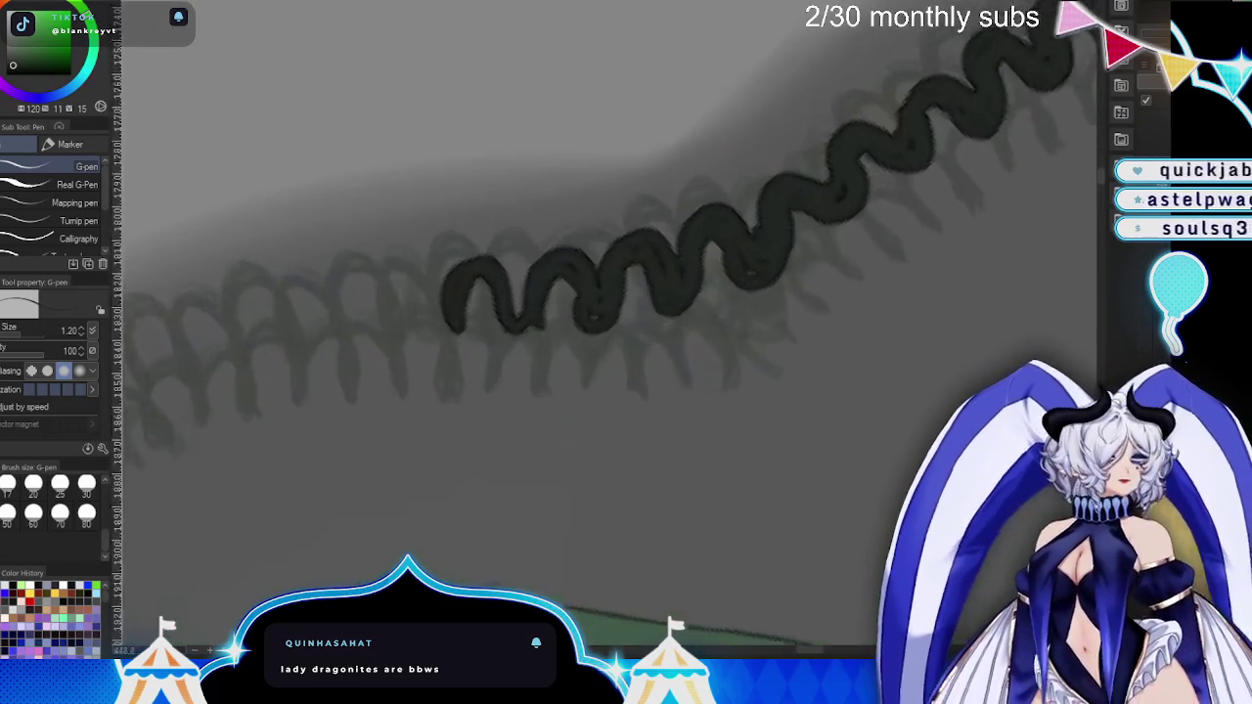
scroll(626, 294, up, 2)
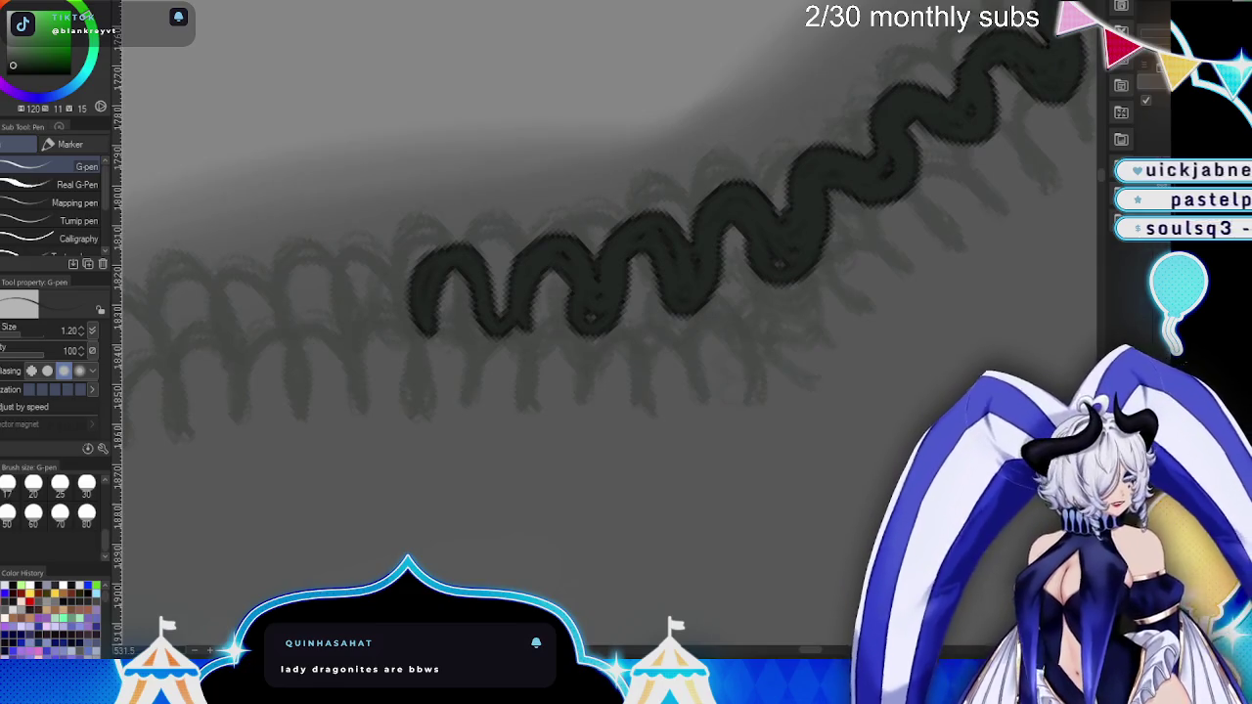
key(minus)
key(minus)
key(minus)
scroll(635, 235, up, 2)
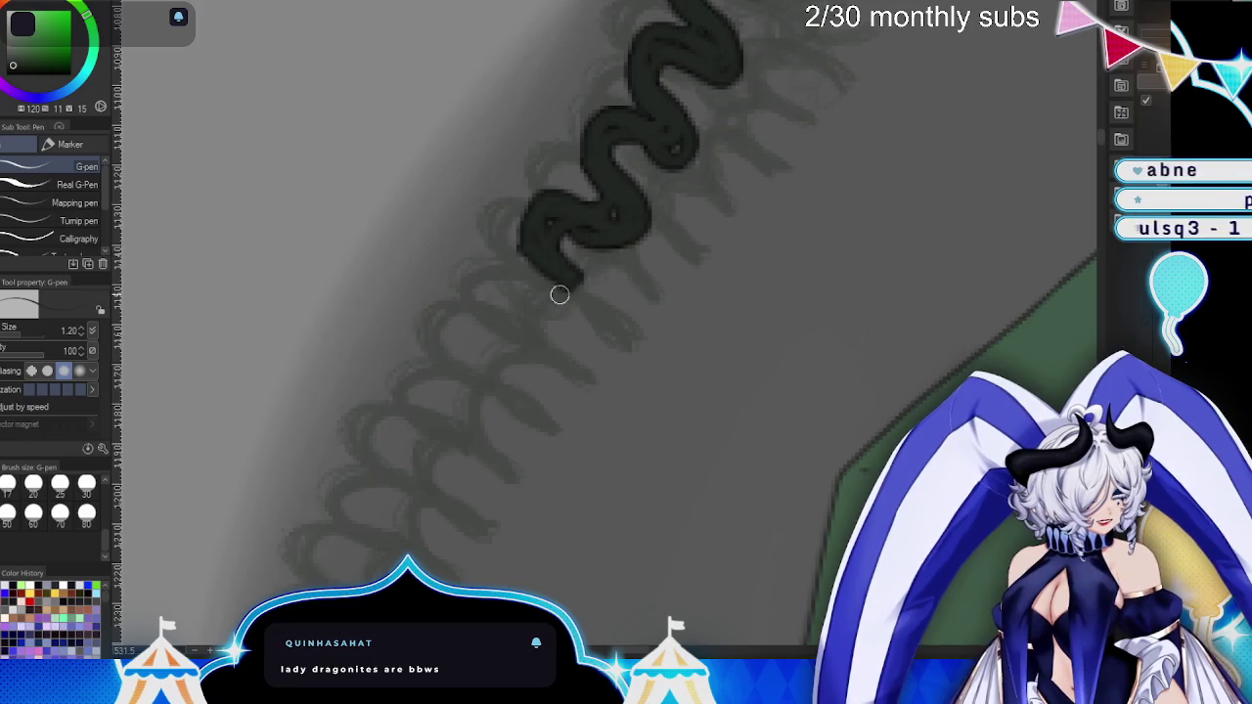
drag(560, 294, 467, 350)
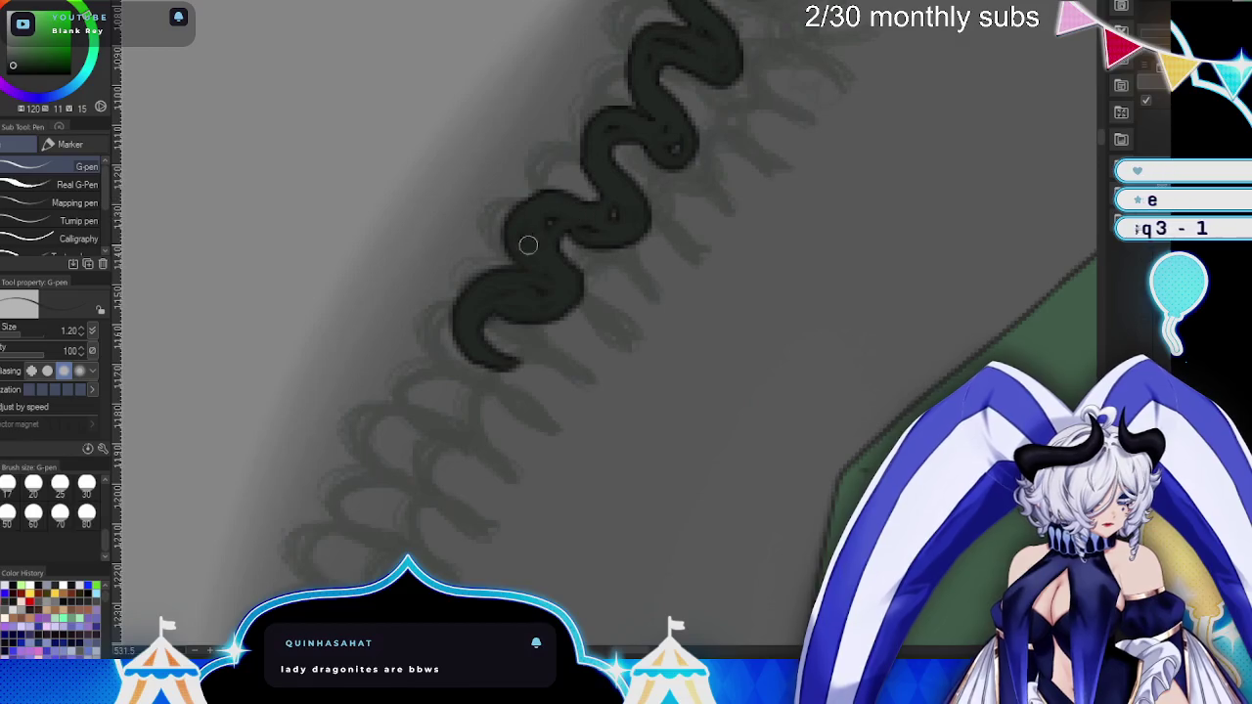
drag(509, 361, 448, 428)
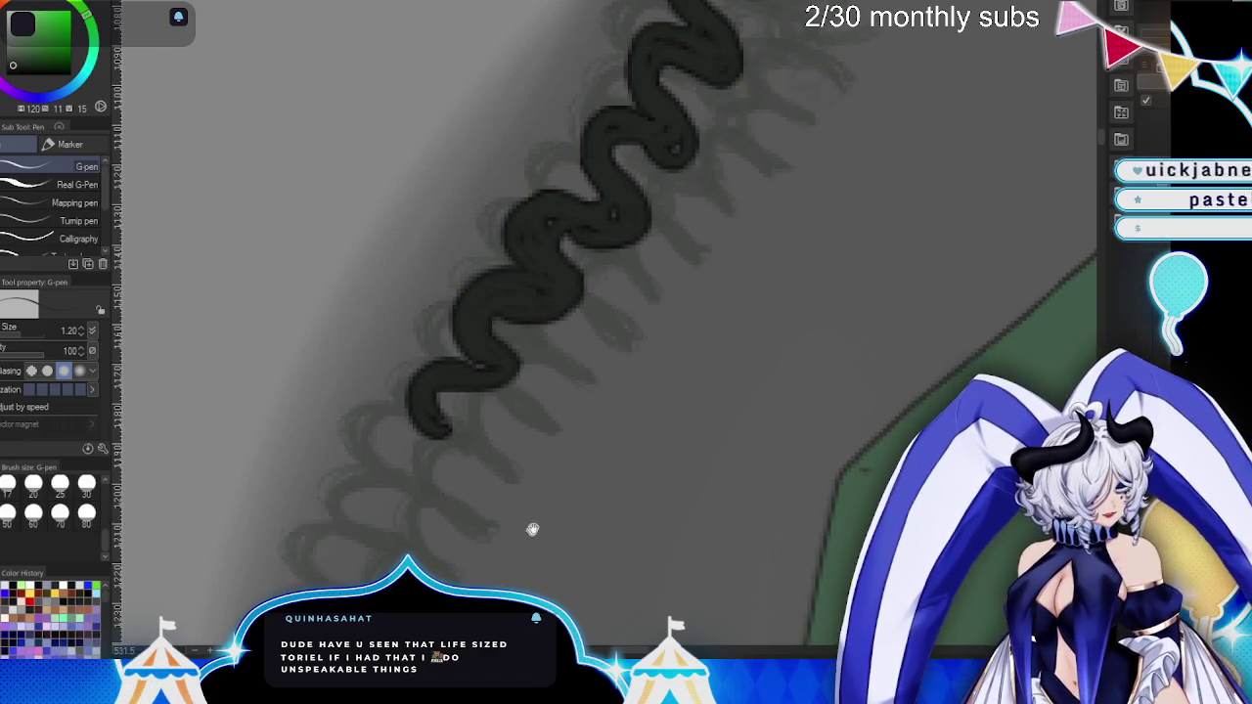
- Extend the zigzag downward and thicken its upper-left and lower curves
drag(530, 534, 594, 368)
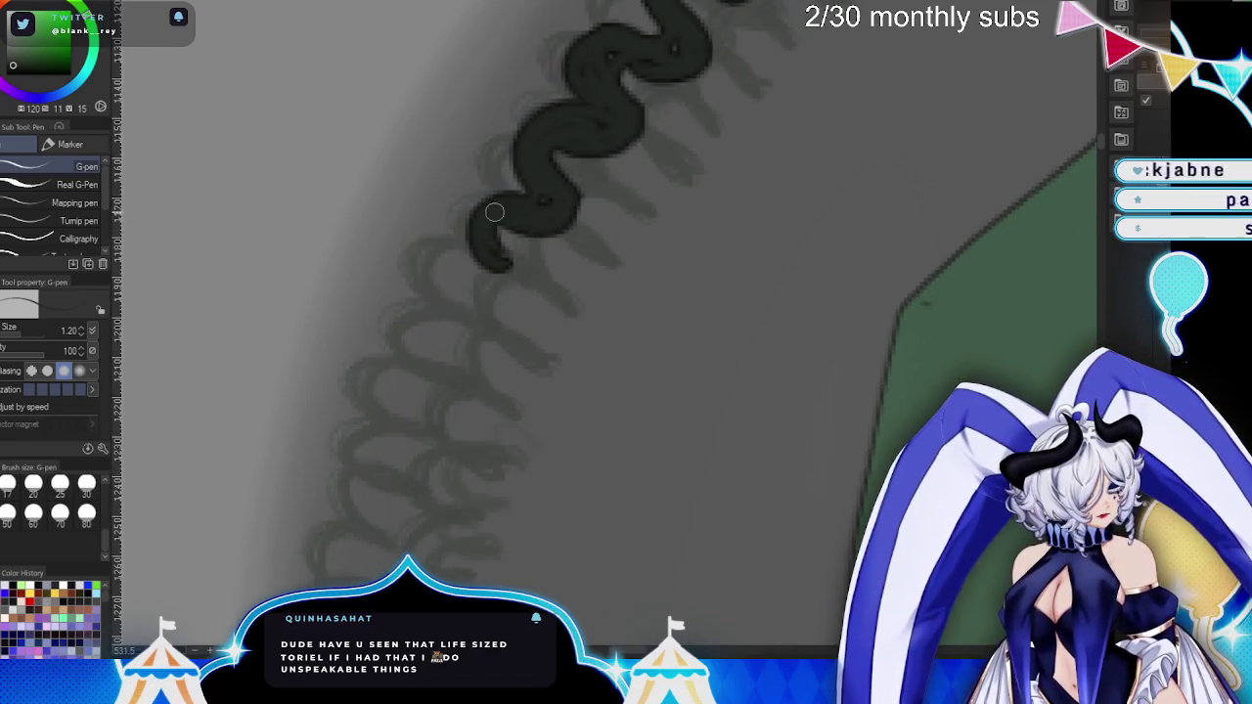
drag(620, 391, 617, 337)
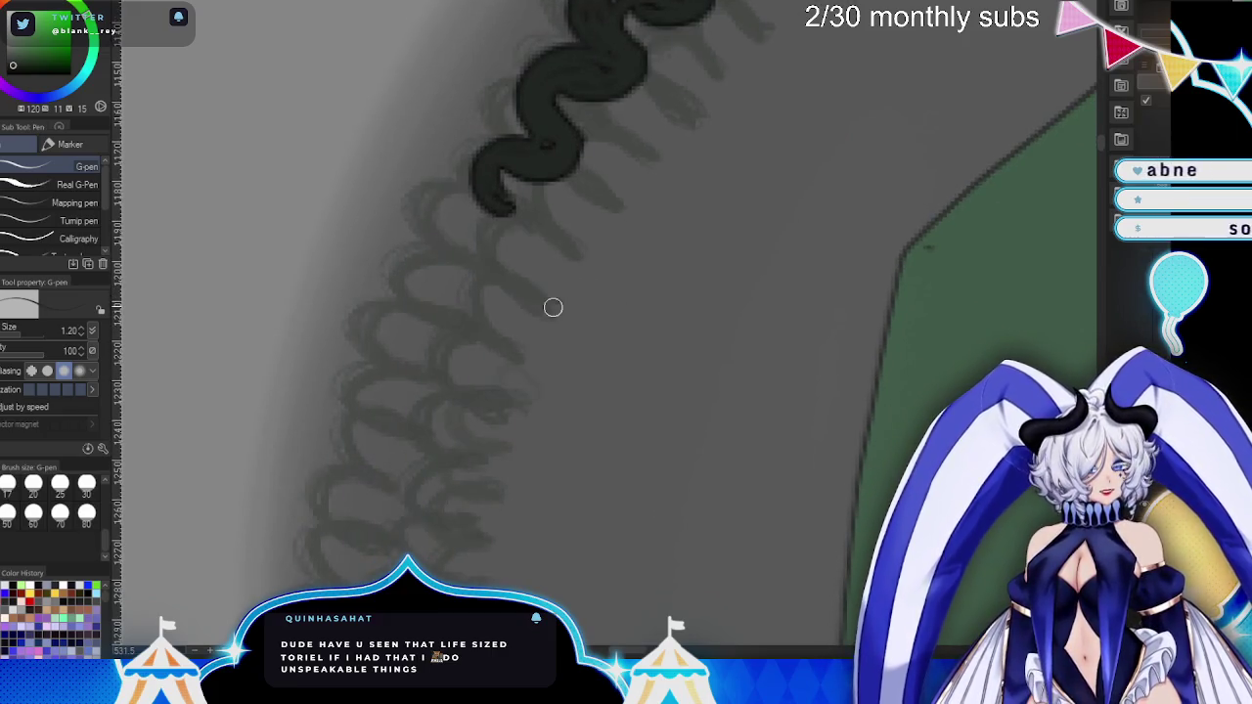
mouse_move(501, 207)
mouse_down()
mouse_move(473, 279)
mouse_move(453, 277)
mouse_move(480, 245)
mouse_up()
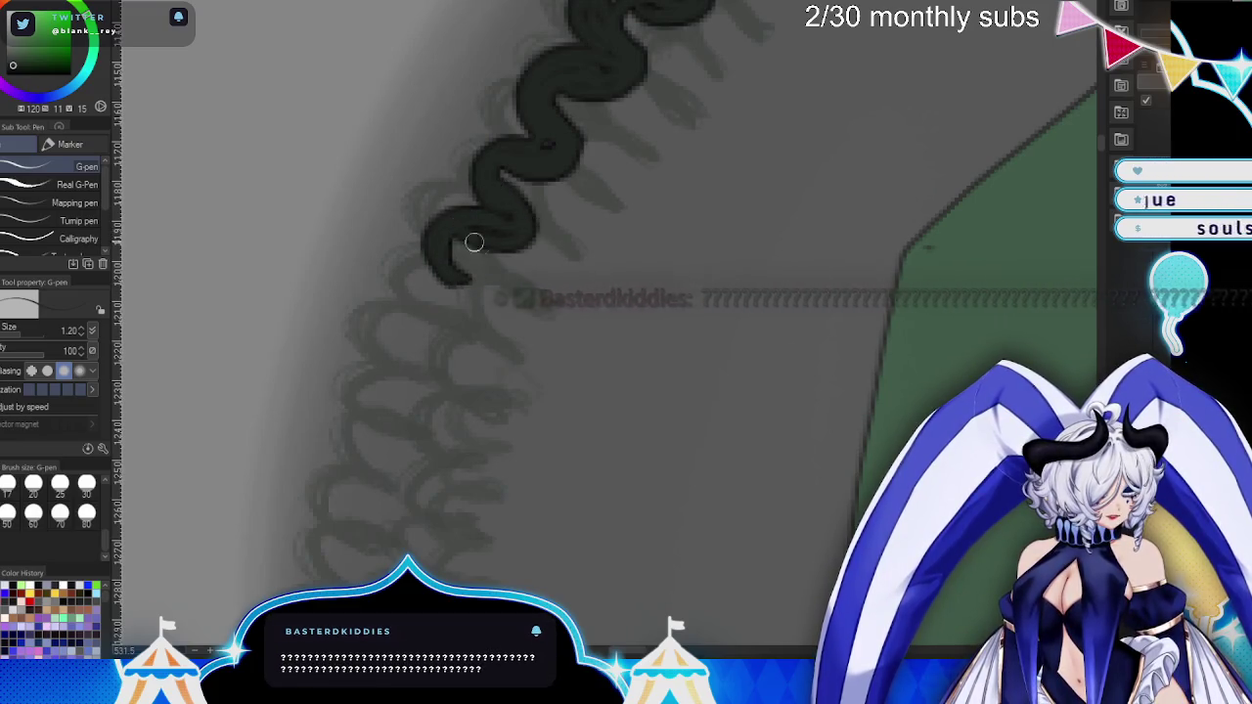
drag(468, 201, 498, 142)
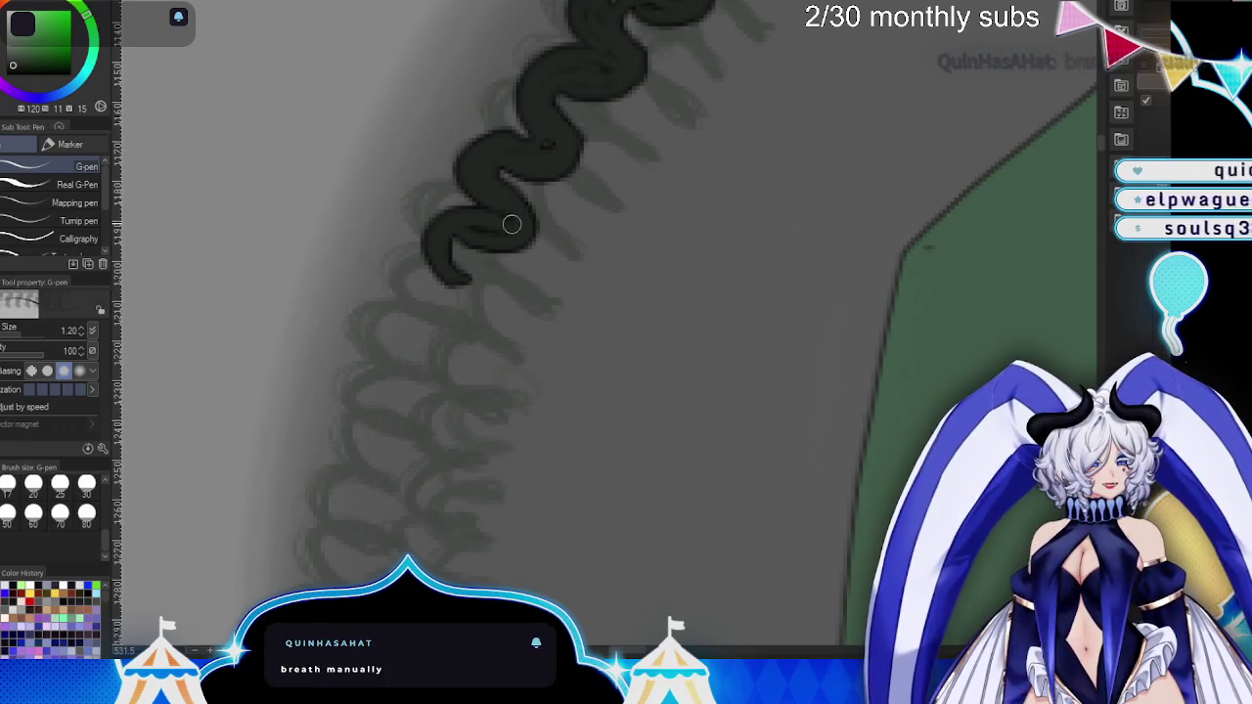
mouse_move(438, 194)
mouse_down()
mouse_move(465, 264)
mouse_move(416, 337)
mouse_up()
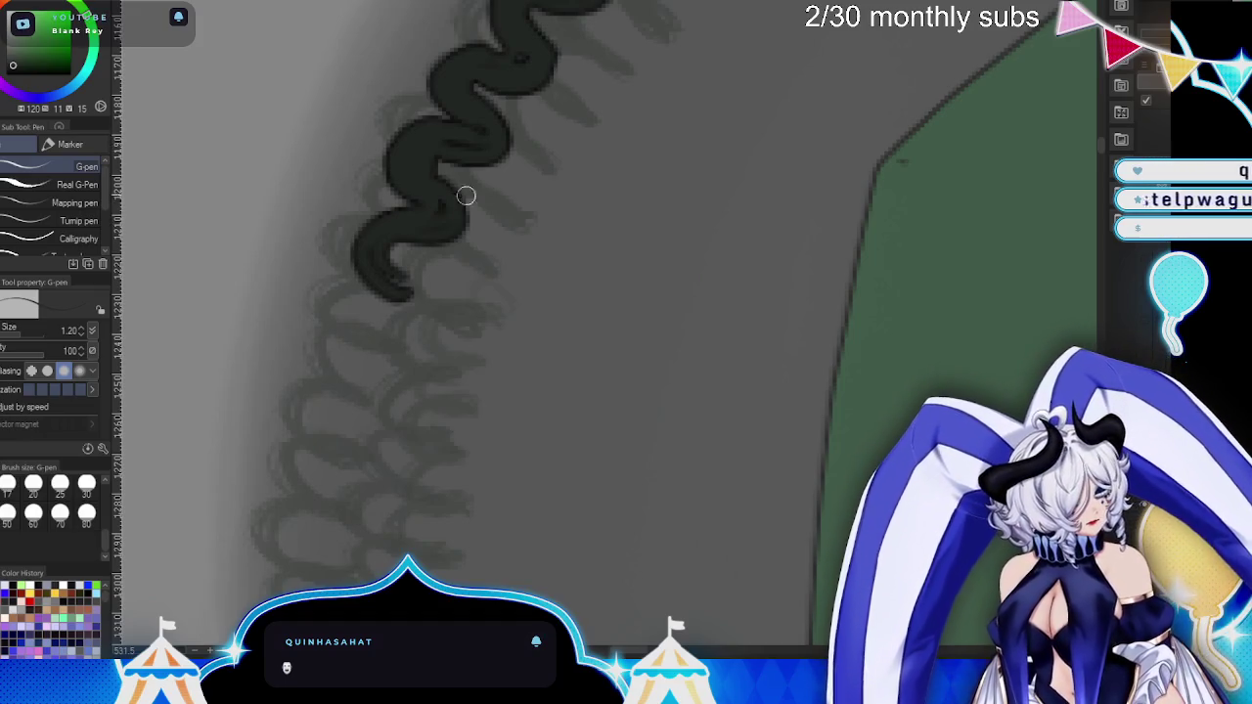
- Turn the canvas upright and extend the outline down, ending in a hooked curl
drag(522, 293, 638, 185)
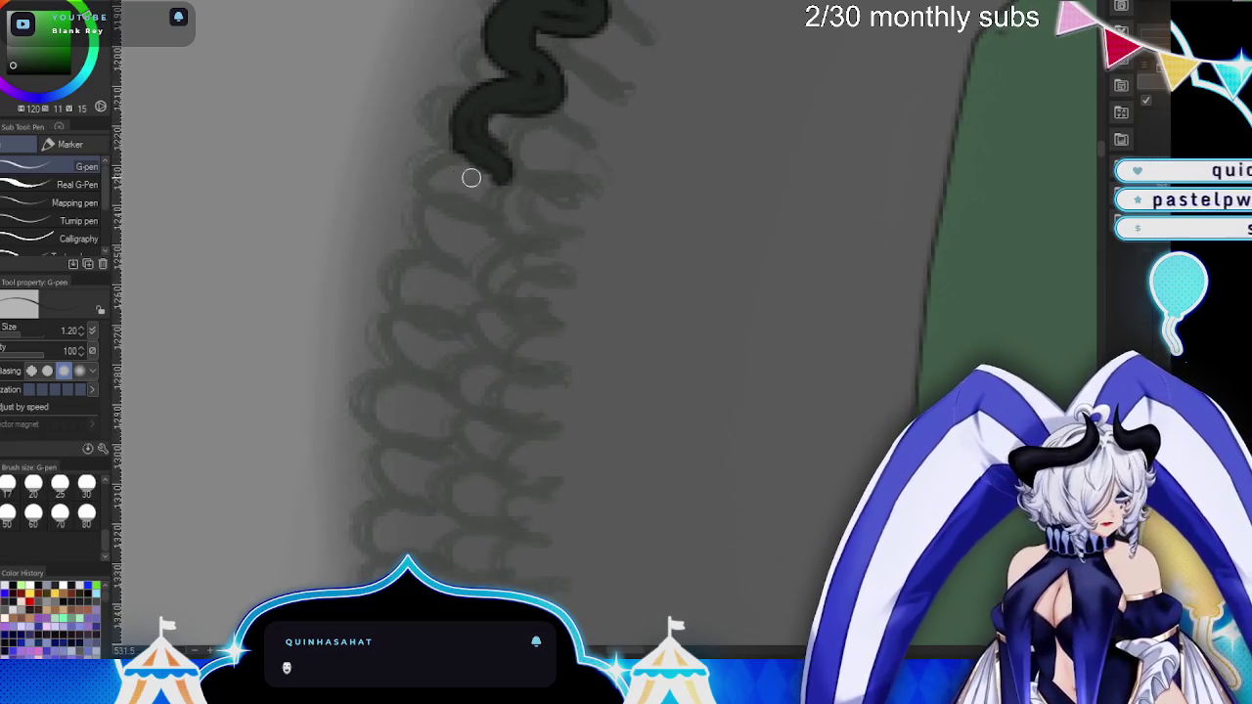
drag(486, 162, 414, 231)
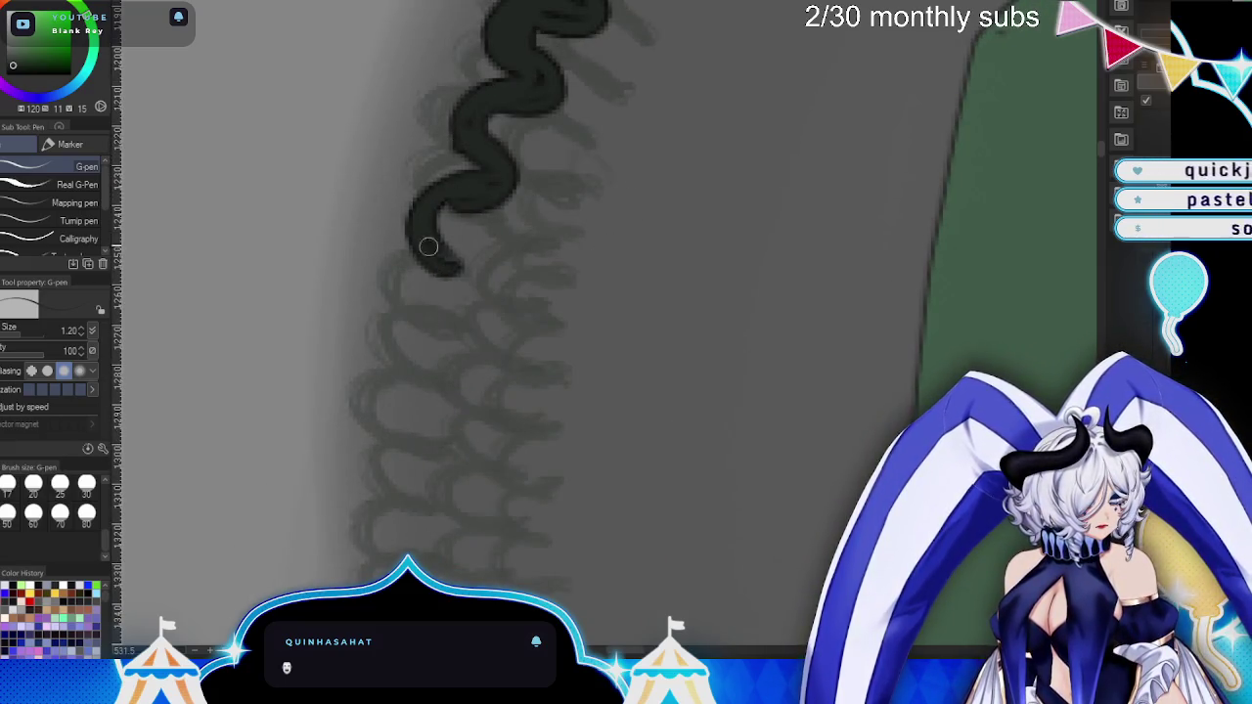
drag(483, 283, 416, 367)
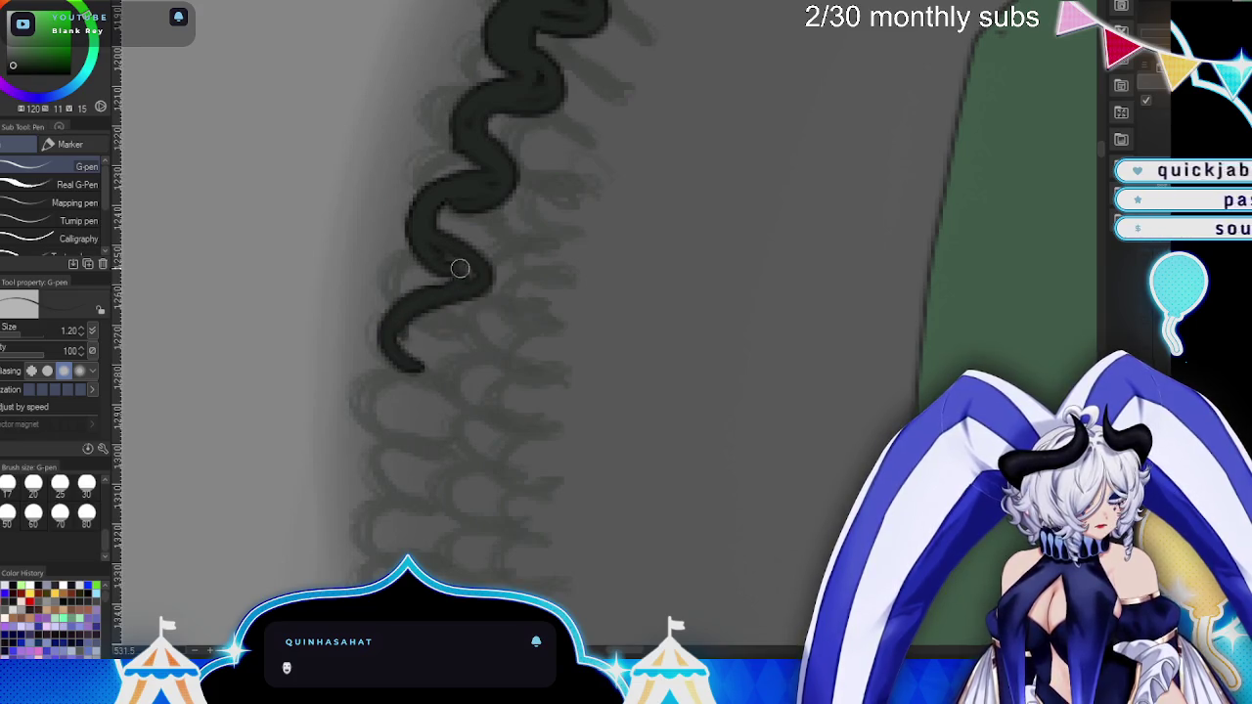
drag(429, 242, 438, 336)
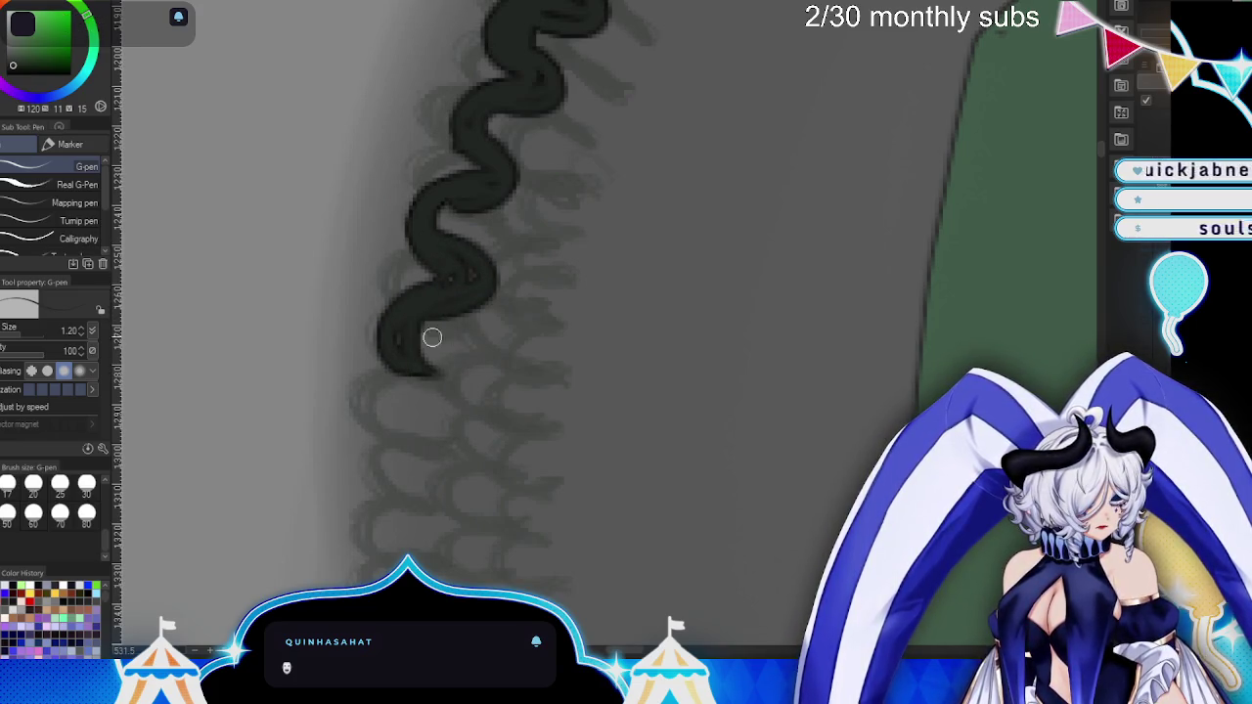
drag(431, 384, 426, 458)
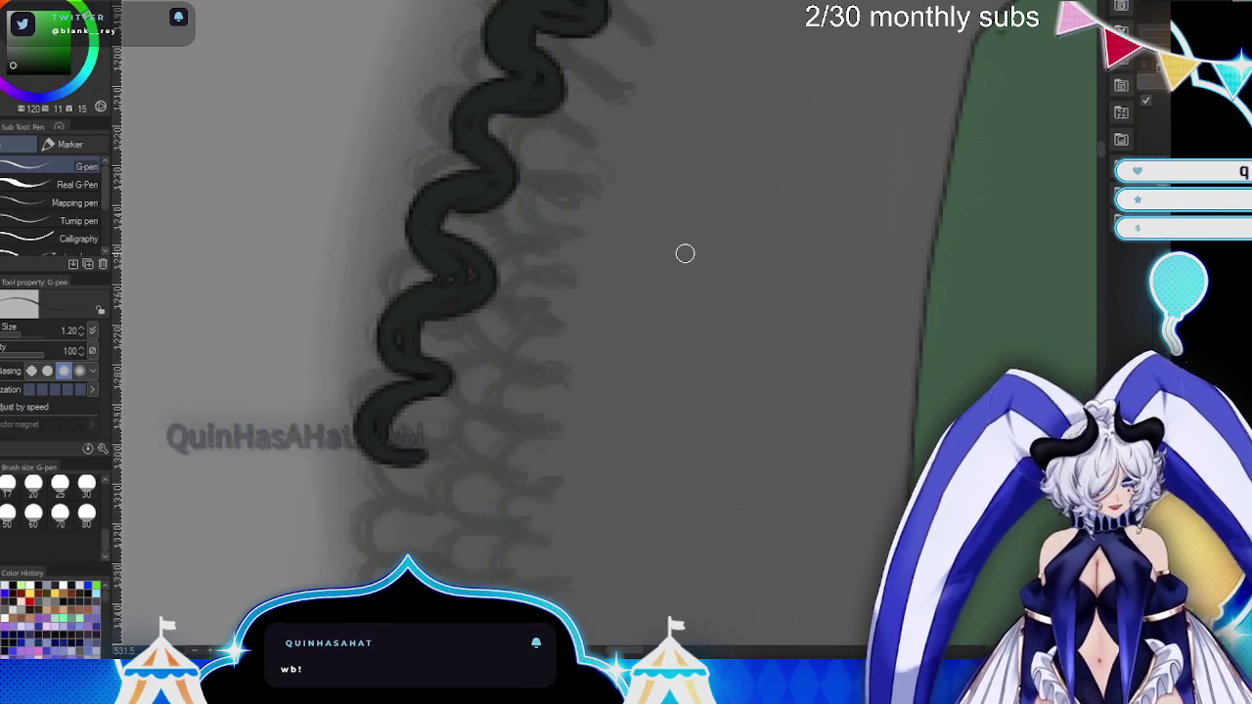
key(ctrl+z)
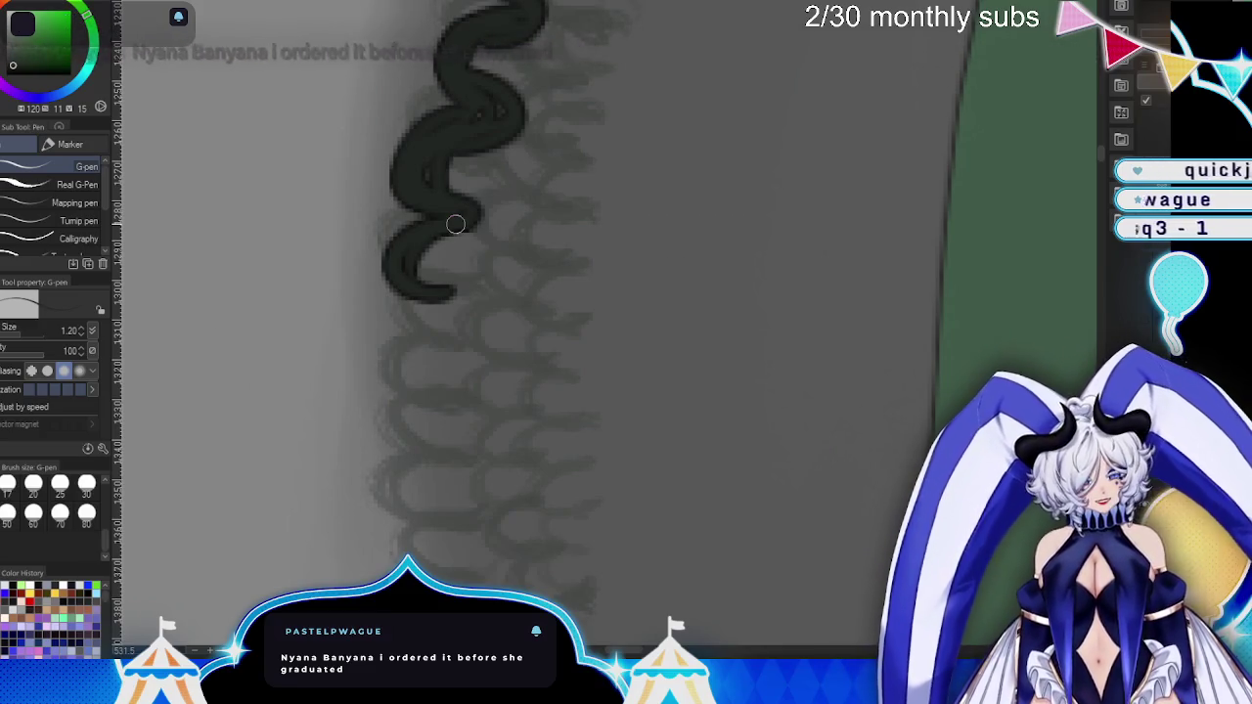
- Thicken and extend the braid's zigzag outline, undoing and redrawing its lower end with a curl
drag(428, 185, 442, 232)
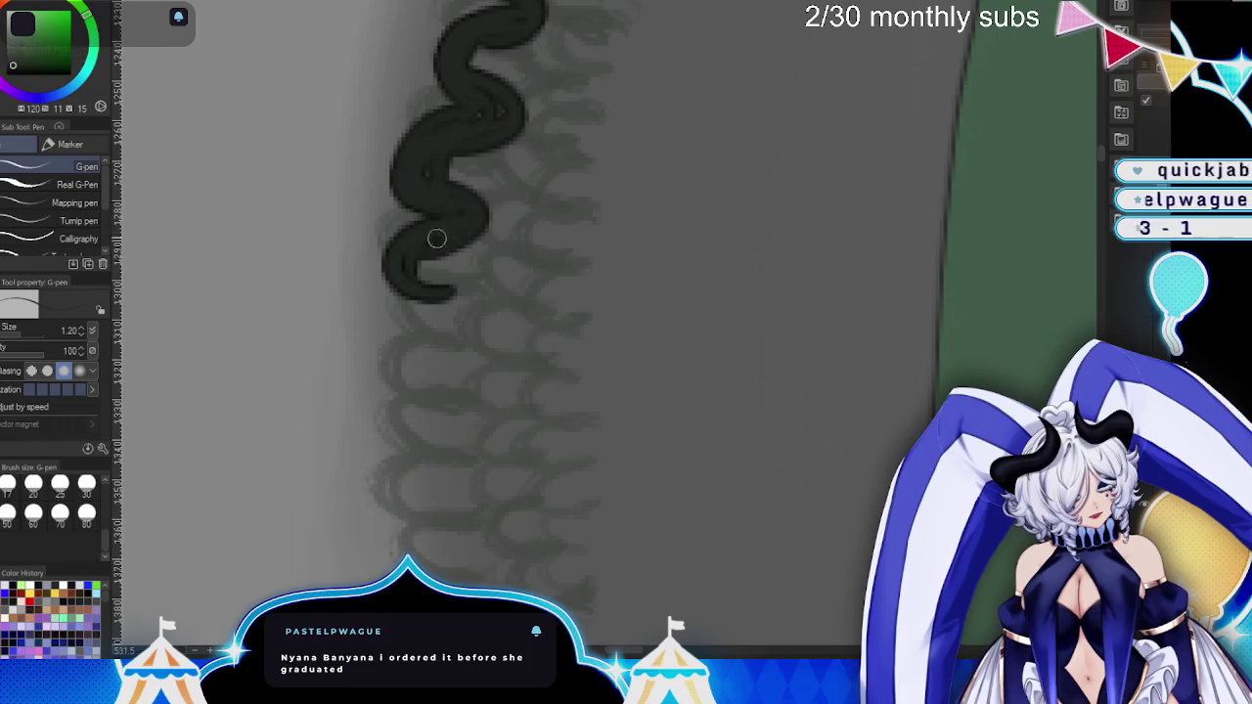
drag(601, 344, 652, 341)
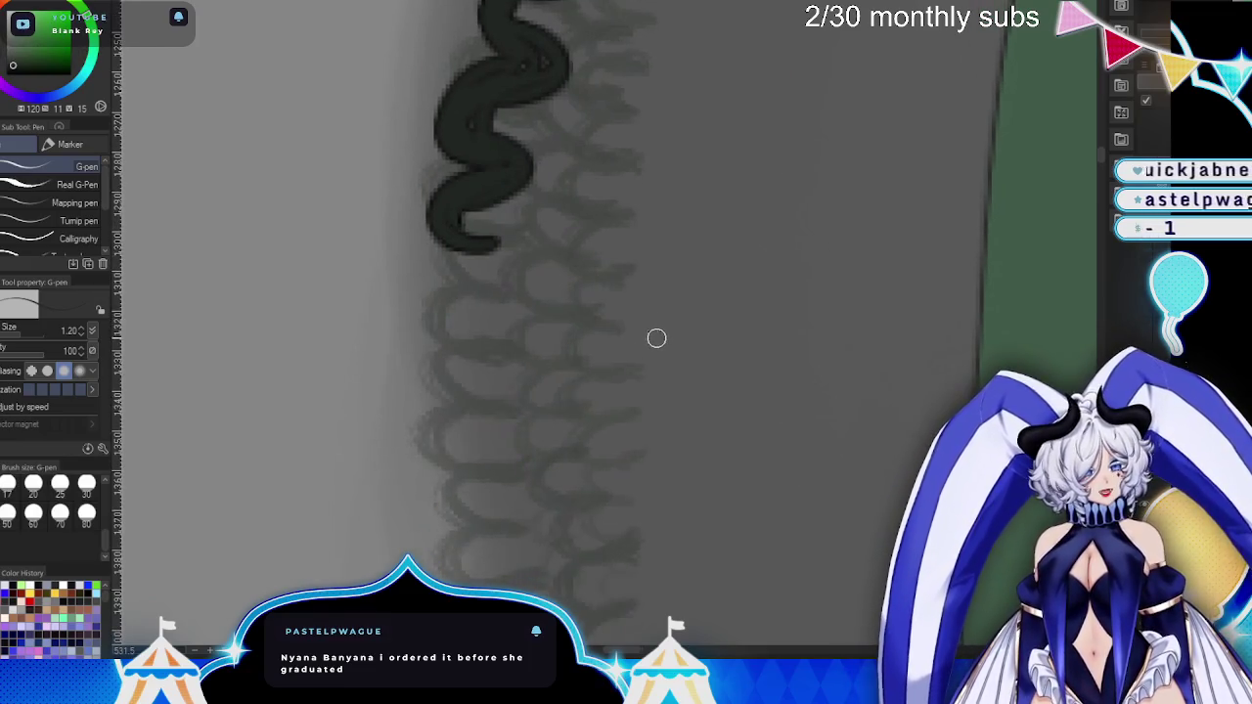
mouse_move(470, 187)
mouse_down()
mouse_move(489, 264)
mouse_move(461, 288)
mouse_up()
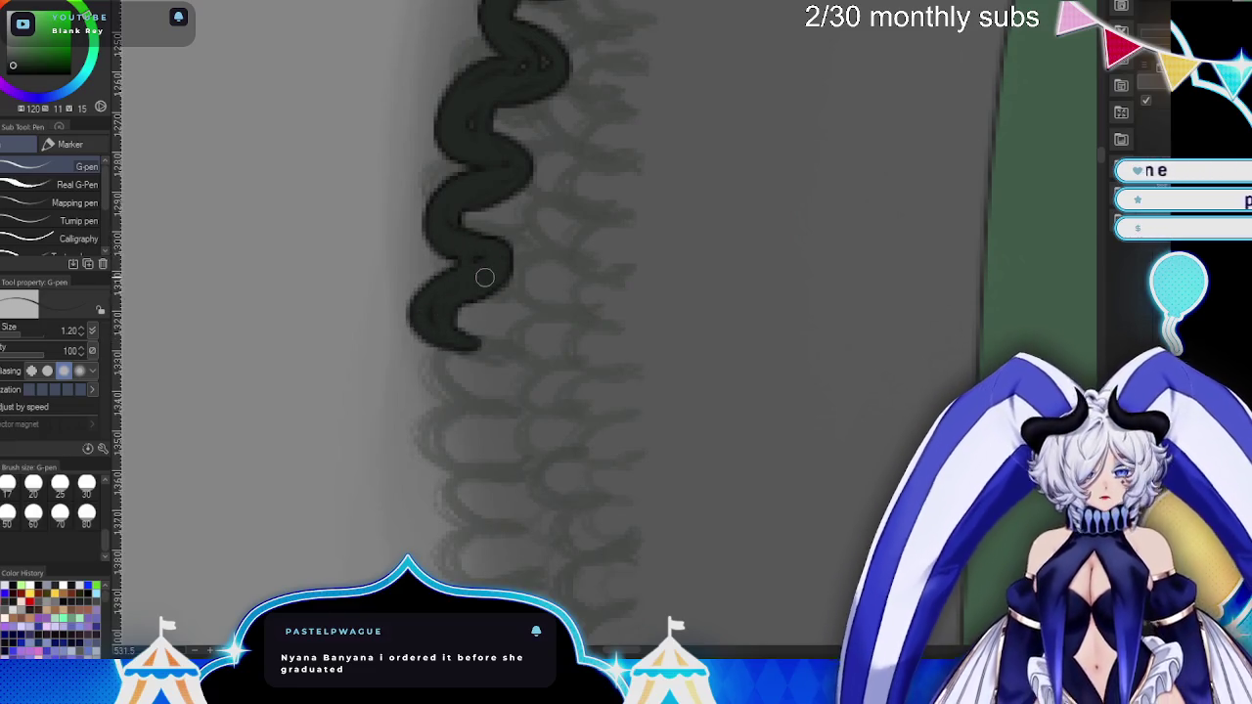
key(ctrl+z)
mouse_move(486, 206)
mouse_down()
mouse_move(445, 273)
mouse_move(506, 246)
mouse_move(505, 215)
mouse_move(503, 263)
mouse_up()
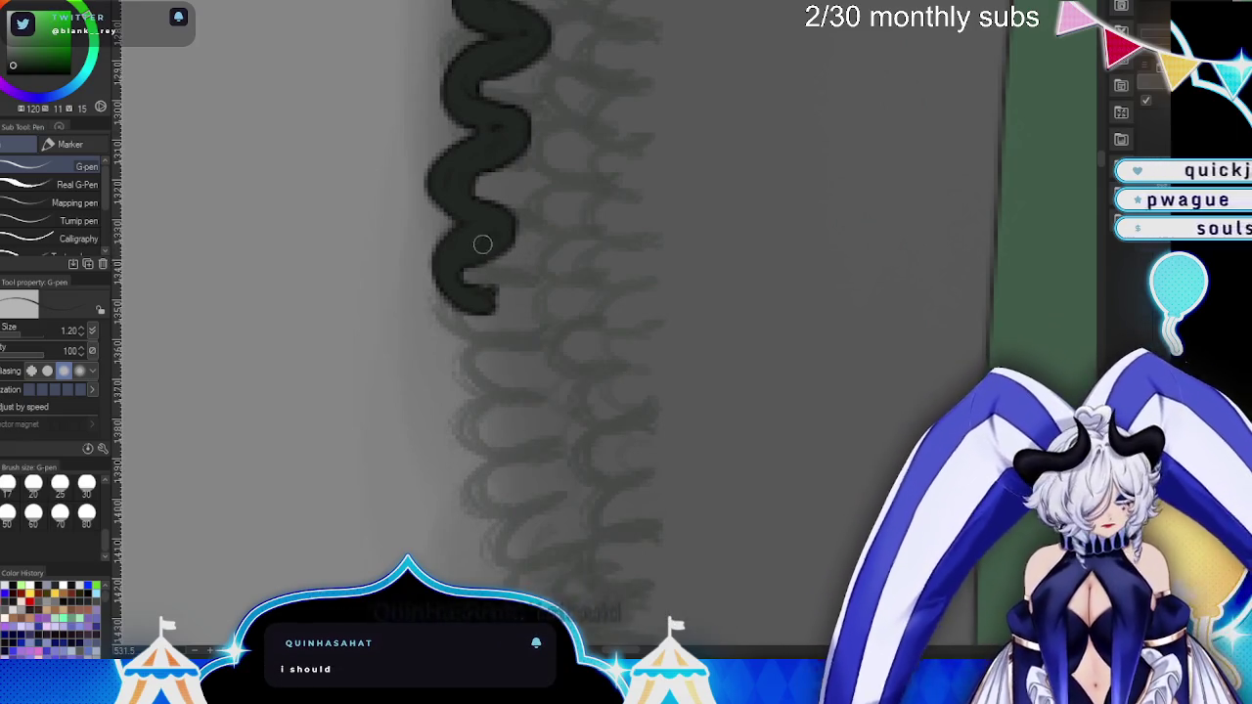
- Ink several new zigzag curls further down the braid while scrolling the canvas
mouse_move(476, 293)
mouse_down()
mouse_move(500, 377)
mouse_move(456, 378)
mouse_move(522, 327)
mouse_move(467, 350)
mouse_up()
scroll(550, 442, down, 5)
mouse_move(519, 174)
mouse_down()
mouse_move(511, 227)
mouse_move(492, 212)
mouse_move(503, 260)
mouse_move(576, 326)
mouse_move(578, 411)
mouse_move(574, 350)
mouse_move(551, 322)
mouse_move(554, 274)
mouse_move(567, 324)
mouse_move(571, 264)
mouse_move(580, 303)
mouse_up()
scroll(706, 378, down, 4)
mouse_move(551, 215)
mouse_down()
mouse_move(531, 204)
mouse_move(590, 274)
mouse_move(535, 272)
mouse_move(595, 218)
mouse_move(548, 187)
mouse_move(528, 196)
mouse_move(560, 266)
mouse_move(567, 366)
mouse_move(539, 326)
mouse_up()
scroll(685, 356, down, 2)
scroll(590, 159, down, 4)
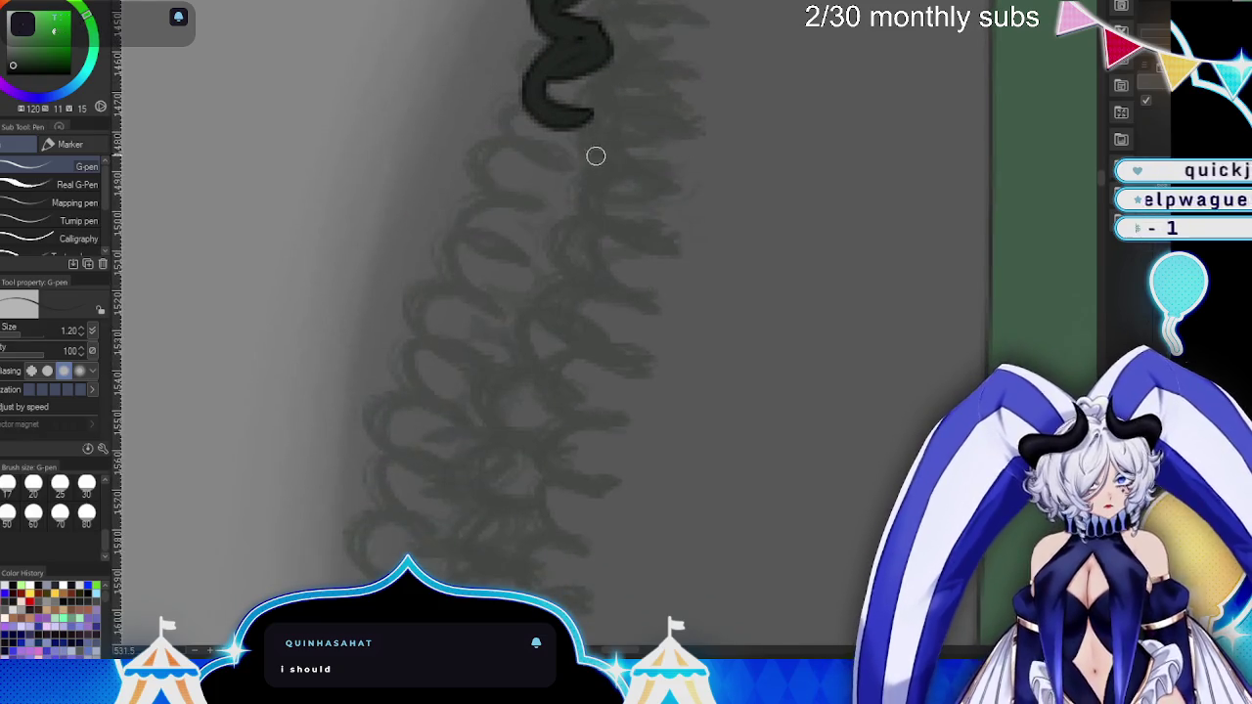
- Add a new lower curl and thicken the middle and left side of the S-curl
drag(546, 118, 537, 196)
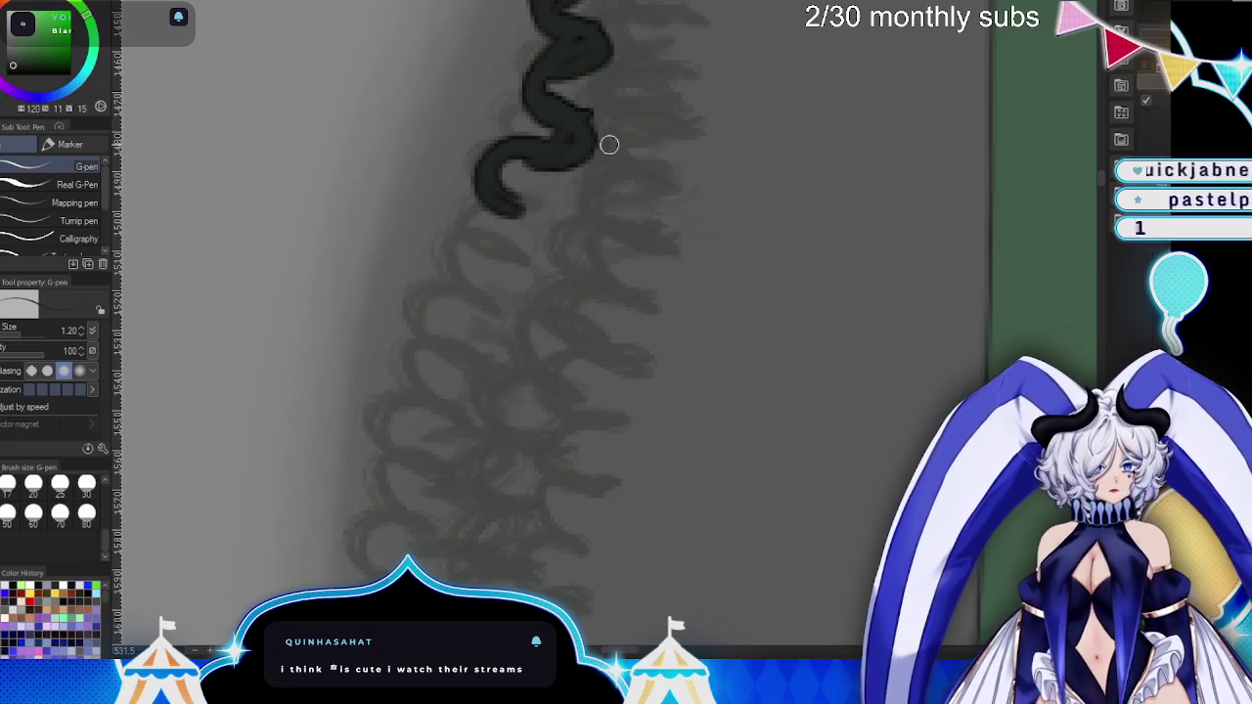
scroll(599, 158, down, 1)
mouse_move(536, 43)
mouse_down()
mouse_move(574, 93)
mouse_move(519, 2)
mouse_up()
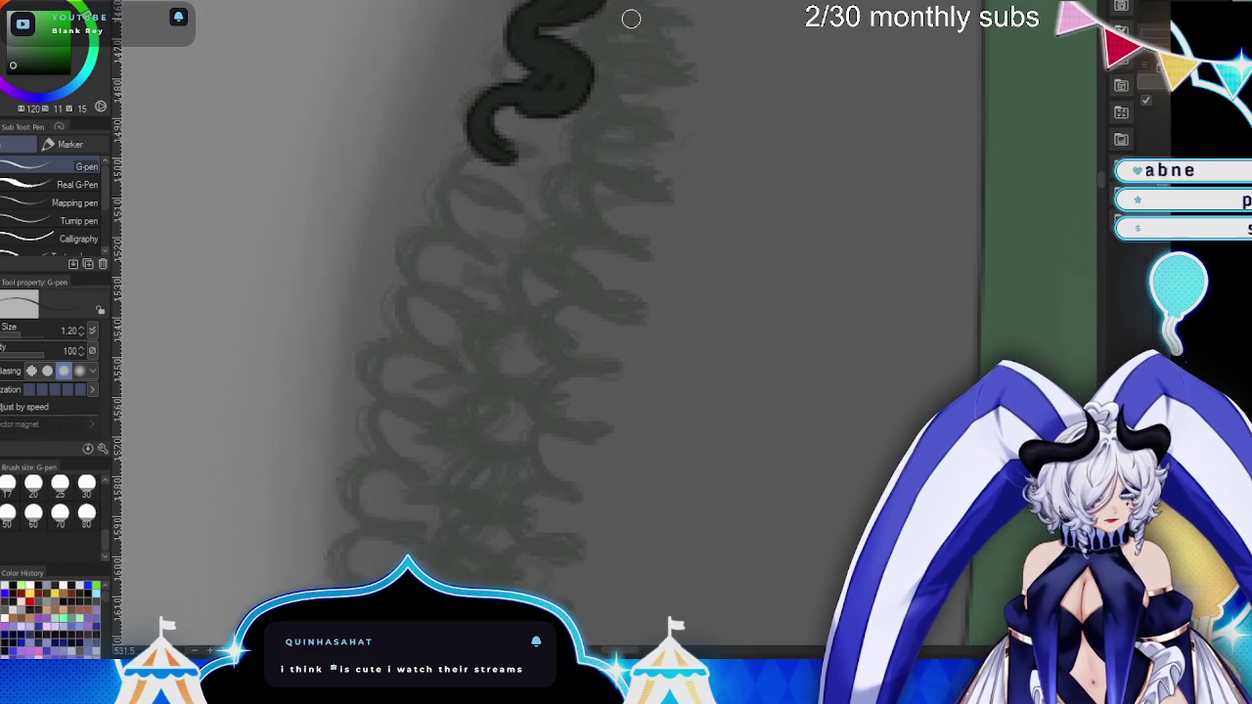
scroll(522, 130, up, 2)
drag(521, 130, 520, 143)
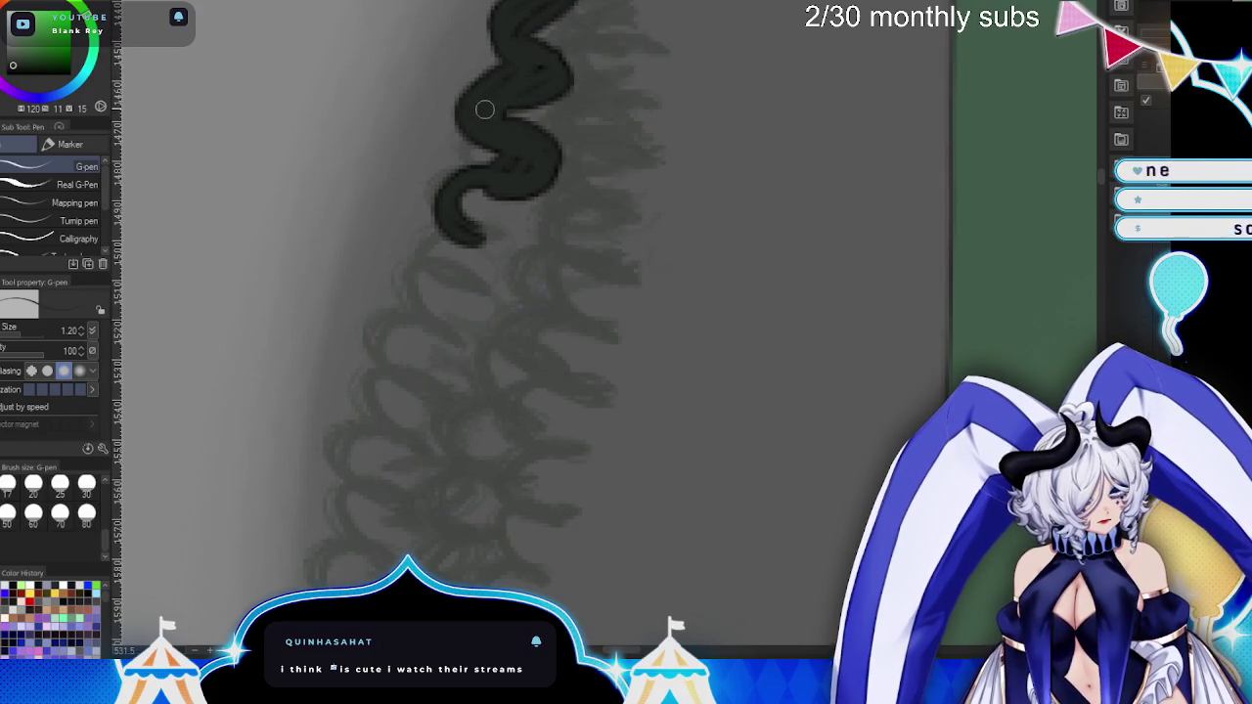
scroll(484, 109, down, 2)
- Add a hooked bottom segment with a filled left side, then undo the last lower section
mouse_move(550, 117)
mouse_down()
mouse_move(498, 131)
mouse_move(514, 265)
mouse_up()
mouse_move(492, 222)
mouse_down()
mouse_move(514, 269)
mouse_move(442, 290)
mouse_up()
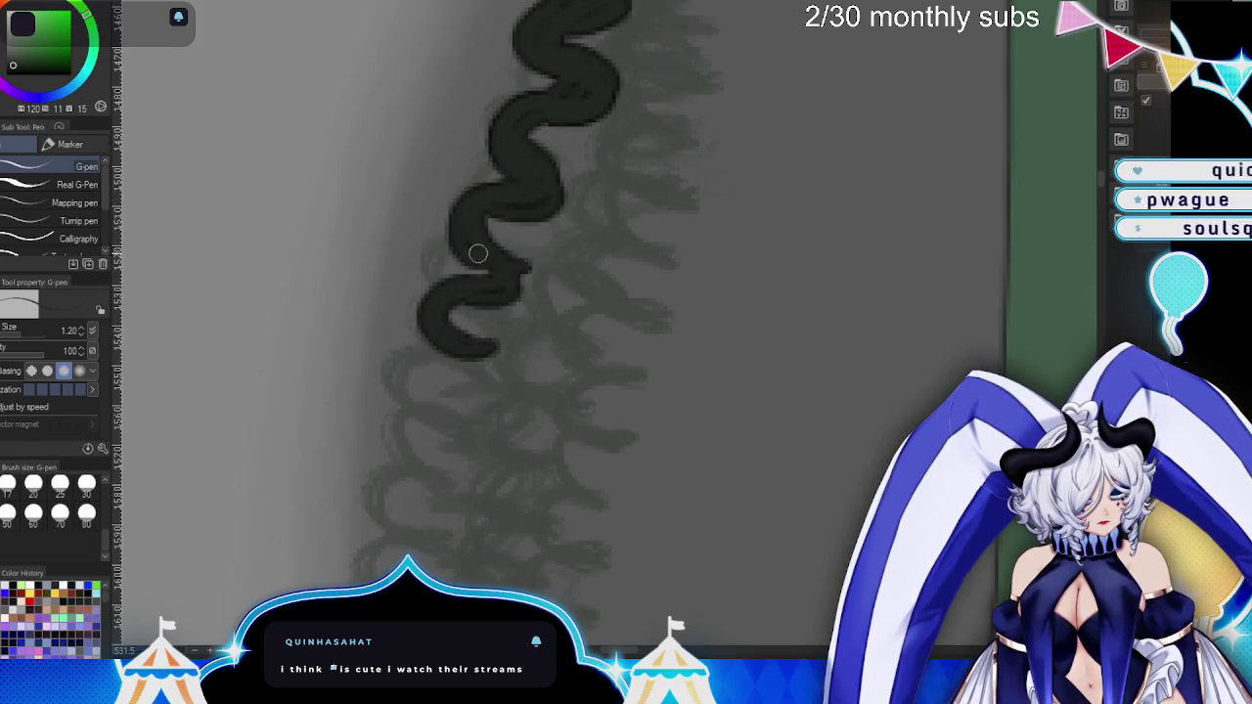
scroll(448, 268, down, 3)
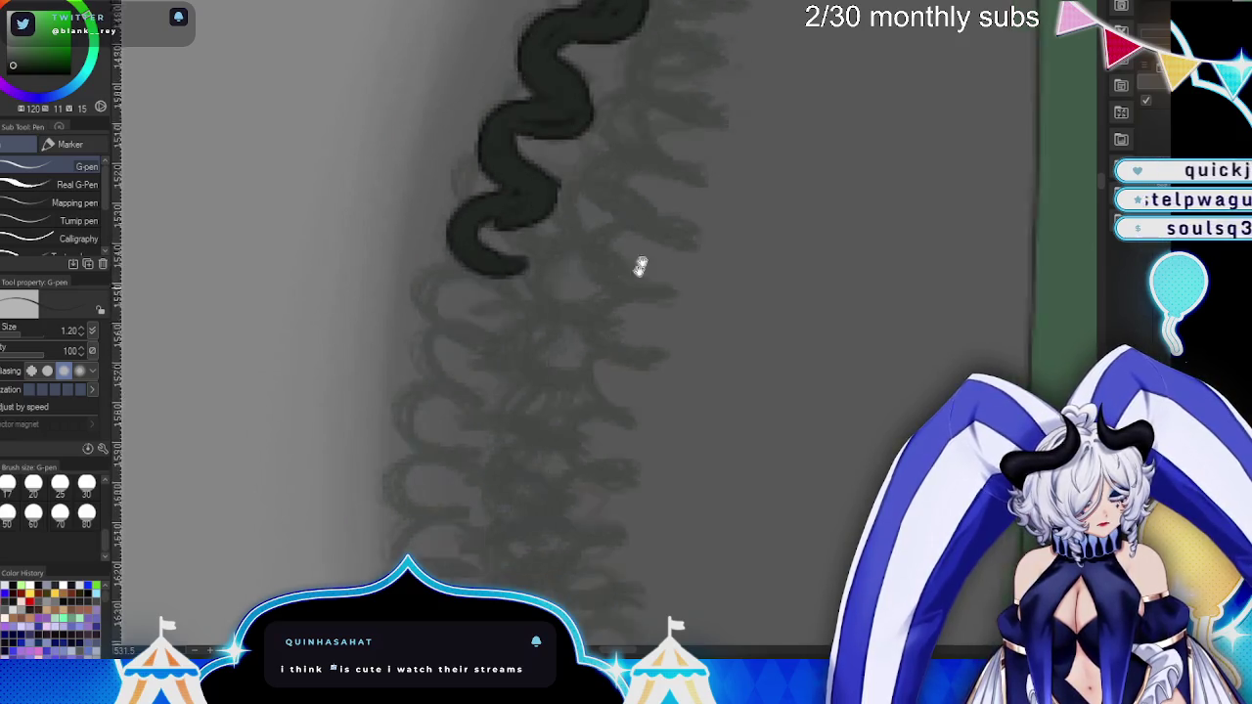
mouse_move(530, 213)
mouse_down()
mouse_move(481, 279)
mouse_move(522, 217)
mouse_move(503, 185)
mouse_up()
scroll(701, 322, down, 1)
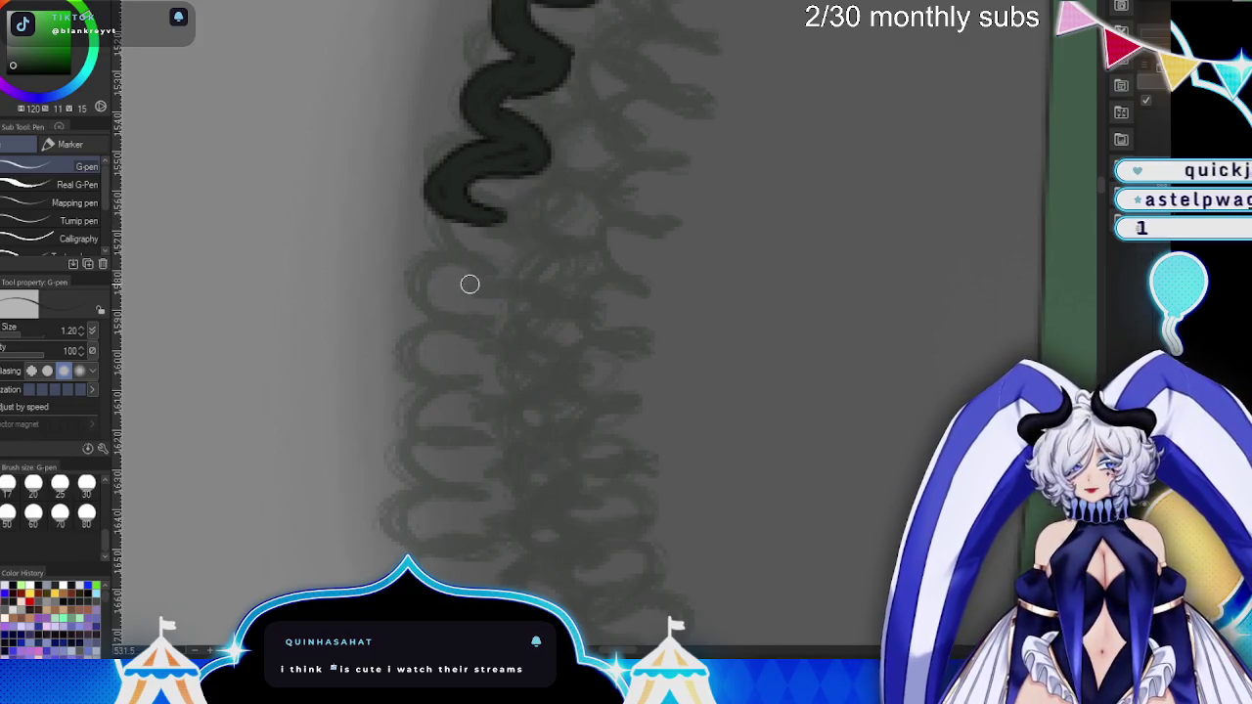
key(ctrl+z)
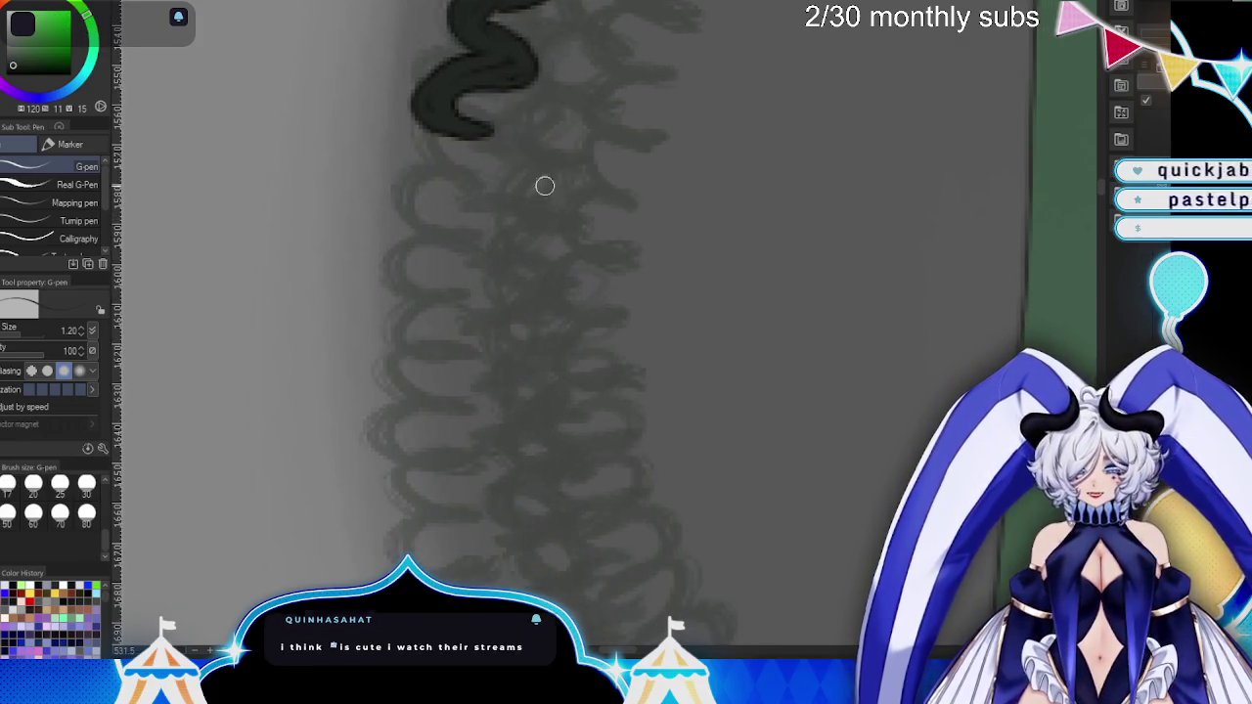
- Redraw and darken the outline's lower end, adding thick zigzag loops down the braid
drag(456, 123, 425, 161)
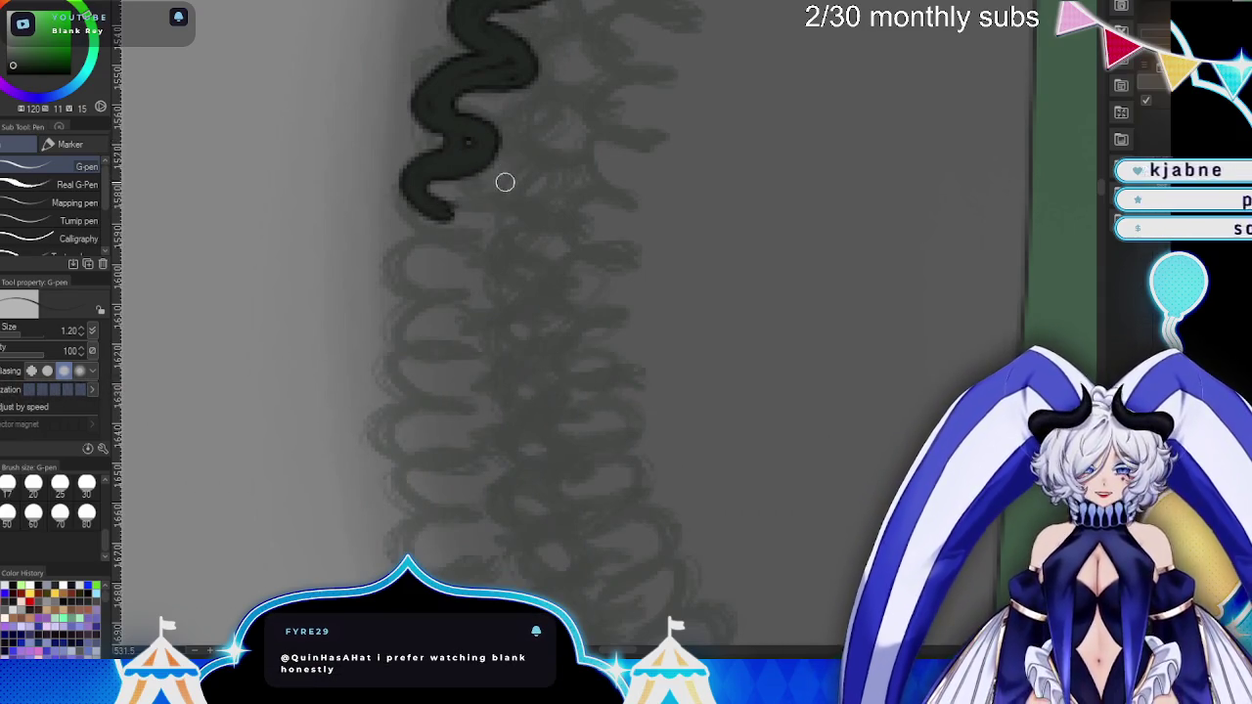
drag(427, 201, 414, 287)
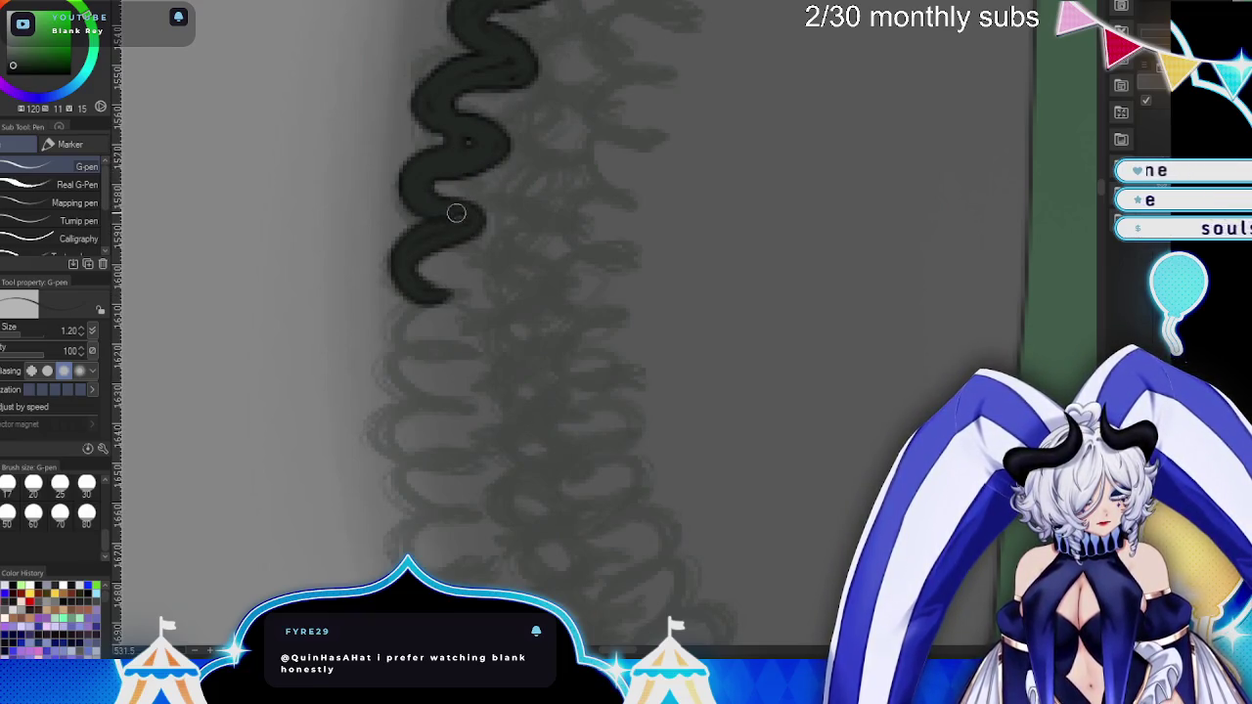
mouse_move(449, 248)
mouse_down()
mouse_move(461, 297)
mouse_move(503, 324)
mouse_up()
scroll(548, 274, down, 2)
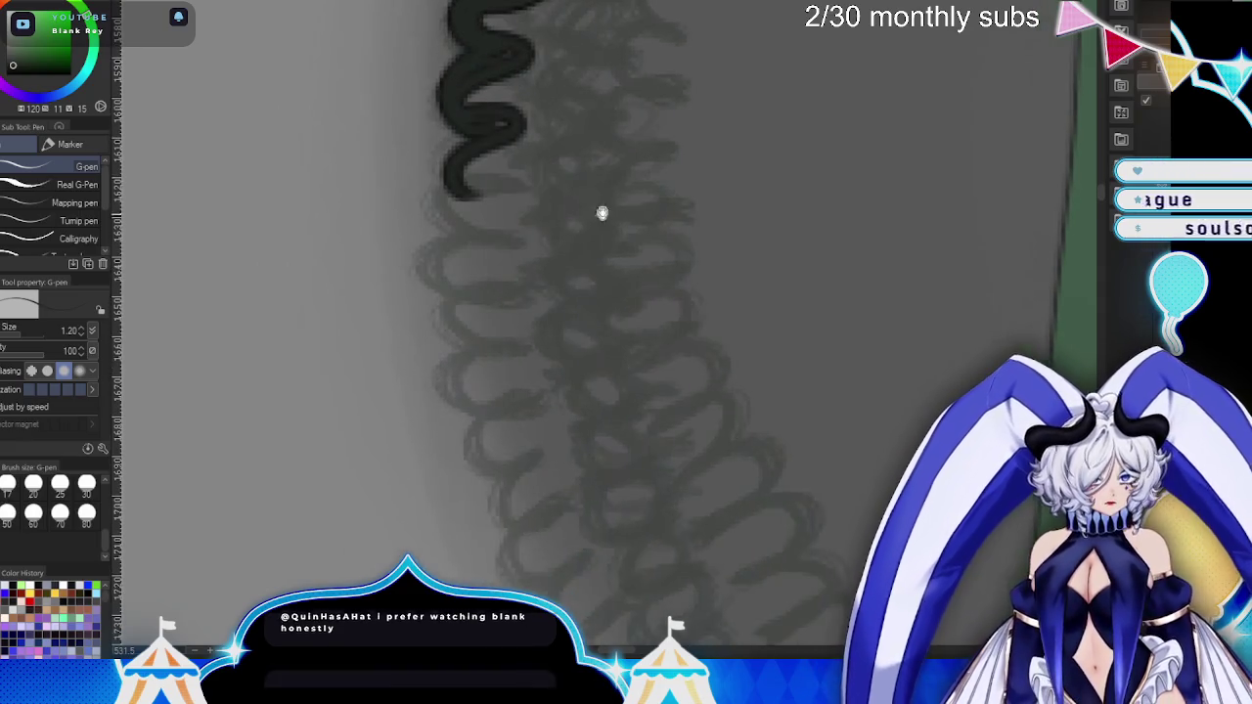
mouse_move(503, 134)
mouse_down()
mouse_move(470, 196)
mouse_move(487, 280)
mouse_move(487, 182)
mouse_move(434, 190)
mouse_move(480, 212)
mouse_move(479, 267)
mouse_move(532, 327)
mouse_move(604, 304)
mouse_up()
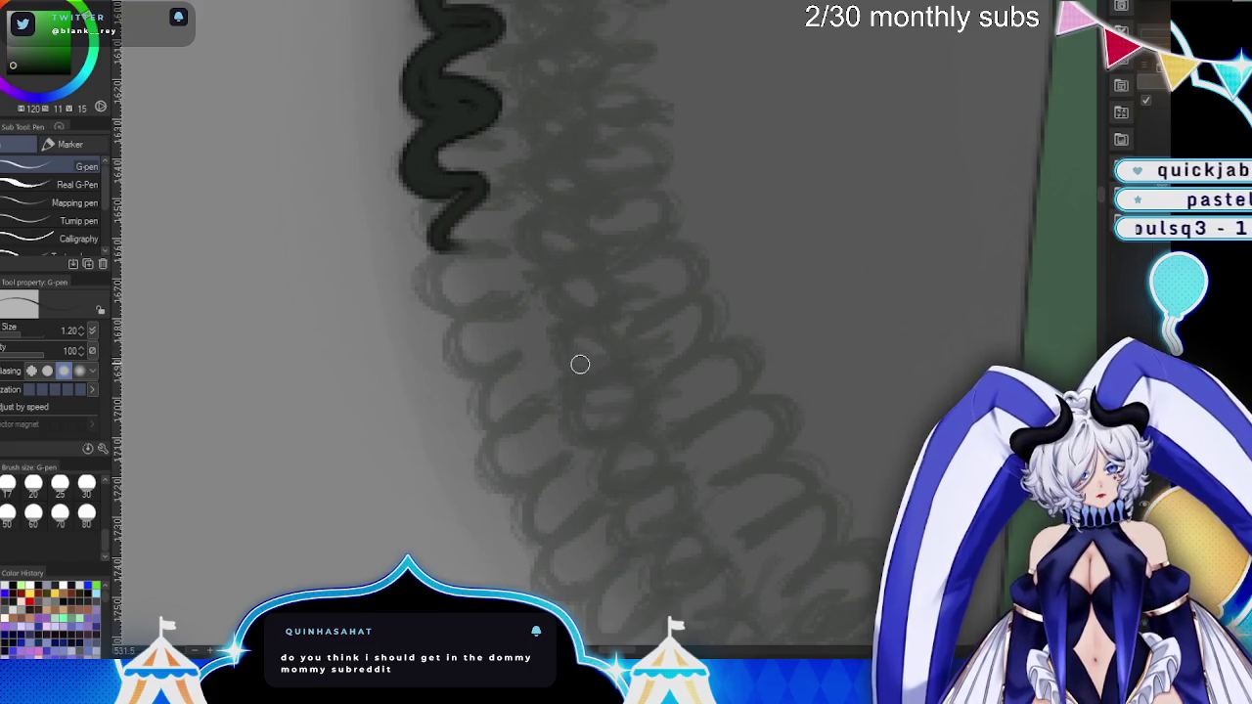
mouse_move(470, 218)
mouse_down()
mouse_move(433, 251)
mouse_move(481, 252)
mouse_move(465, 309)
mouse_move(497, 240)
mouse_move(464, 241)
mouse_up()
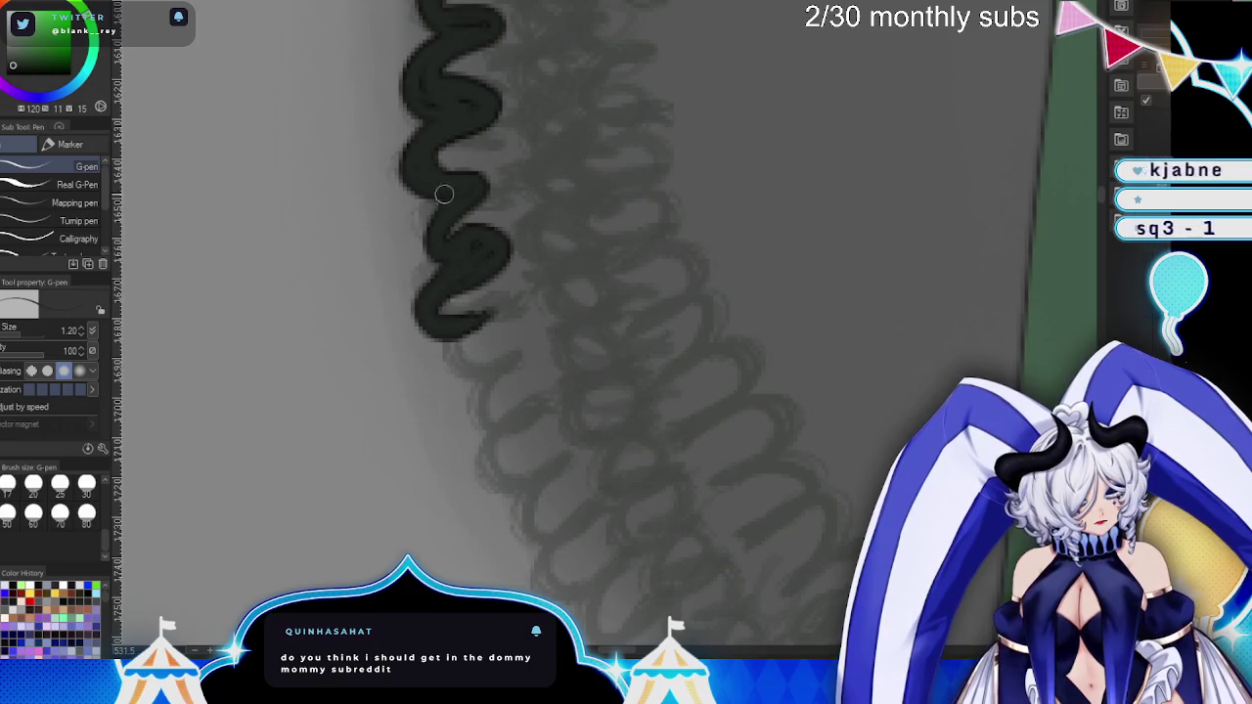
drag(449, 191, 433, 215)
- Continue the zigzag outline with more bends further down the left braid
scroll(682, 264, down, 2)
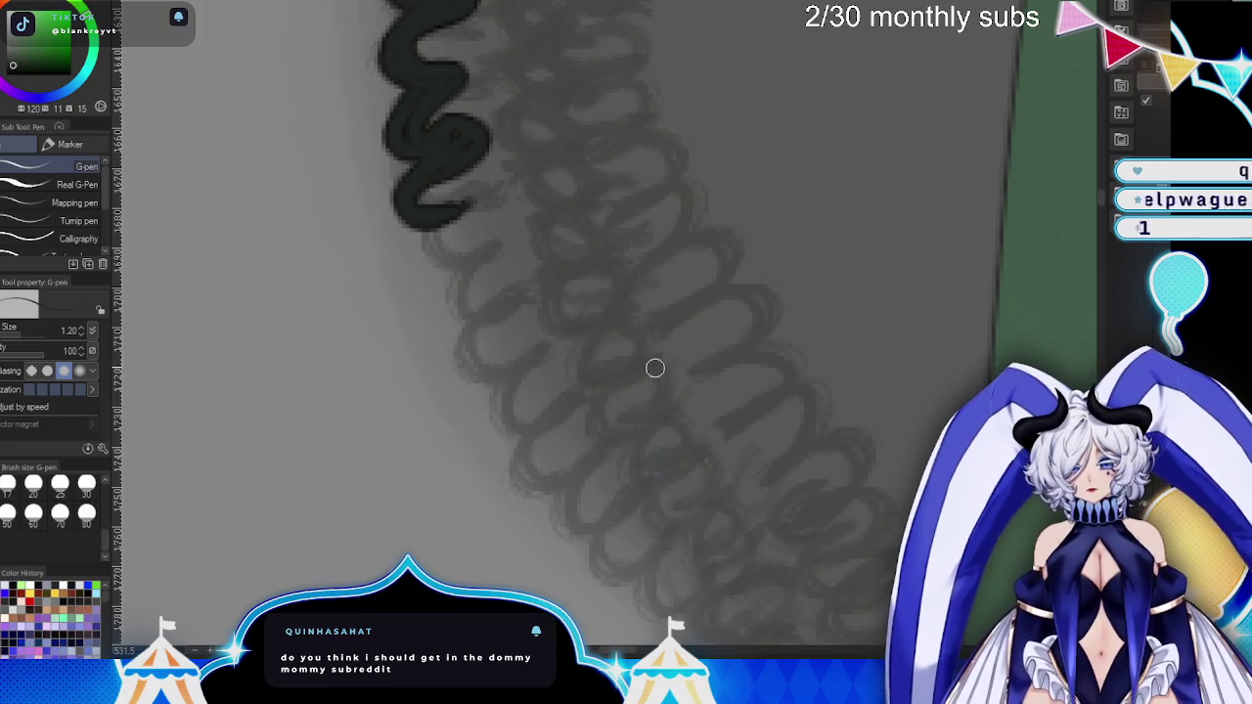
mouse_move(470, 188)
mouse_down()
mouse_move(428, 213)
mouse_move(521, 233)
mouse_move(436, 284)
mouse_move(550, 298)
mouse_move(492, 251)
mouse_move(454, 317)
mouse_up()
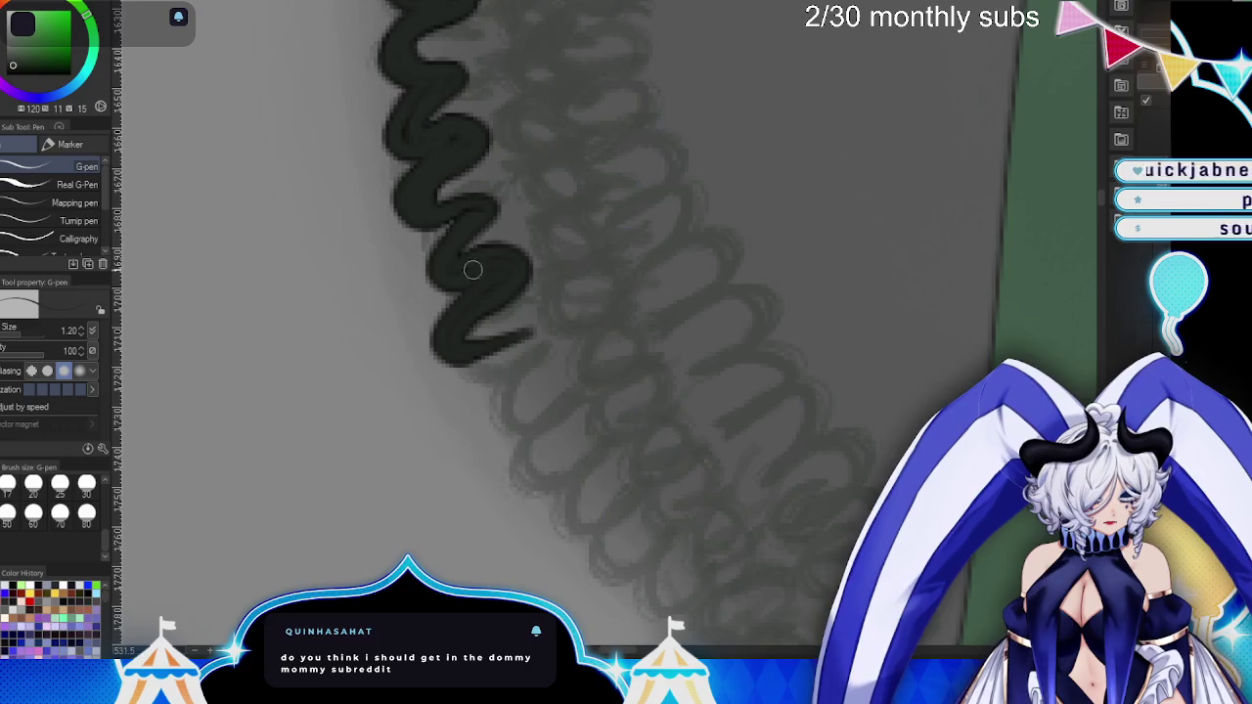
scroll(538, 287, down, 3)
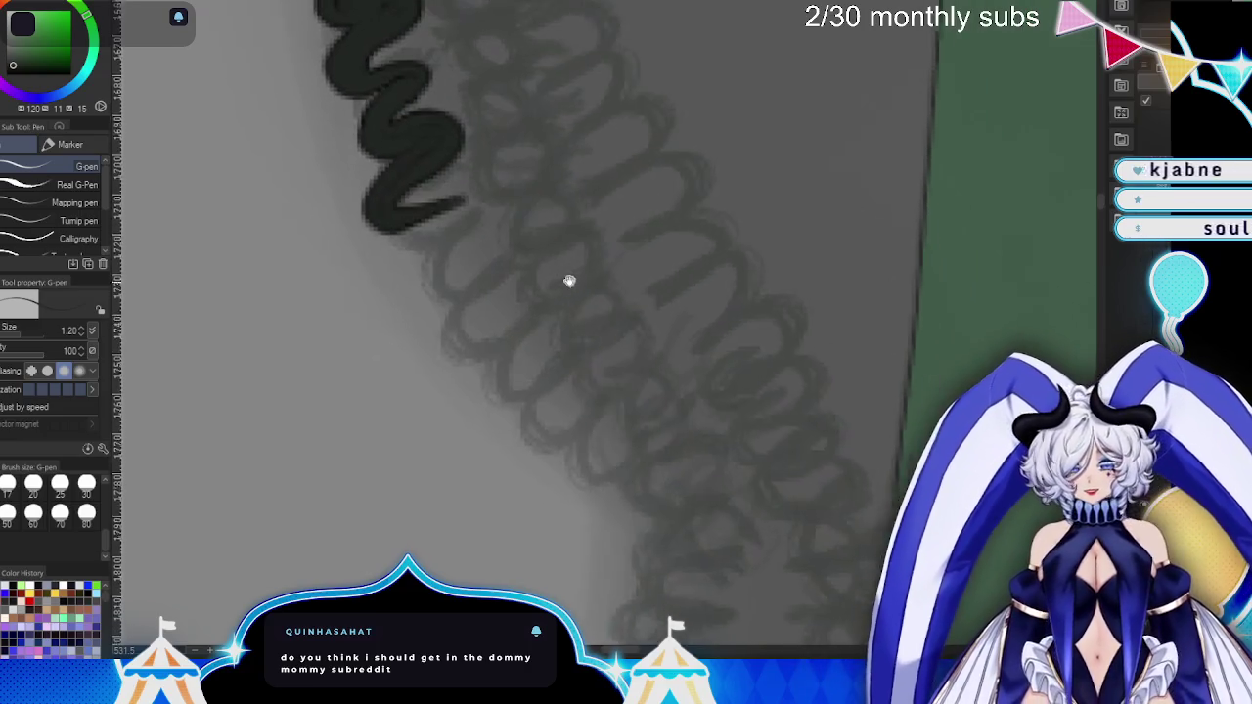
drag(400, 201, 440, 288)
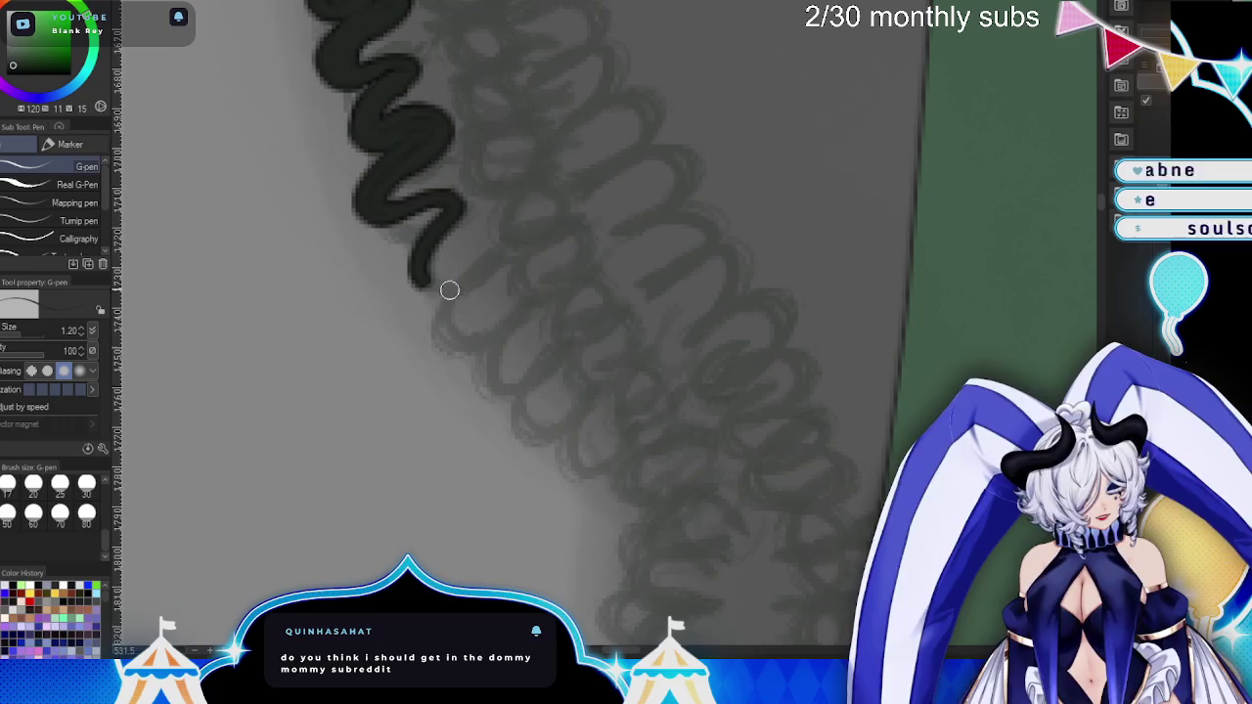
mouse_move(450, 211)
mouse_down()
mouse_move(406, 274)
mouse_move(434, 205)
mouse_move(460, 259)
mouse_move(421, 272)
mouse_move(452, 352)
mouse_move(486, 279)
mouse_up()
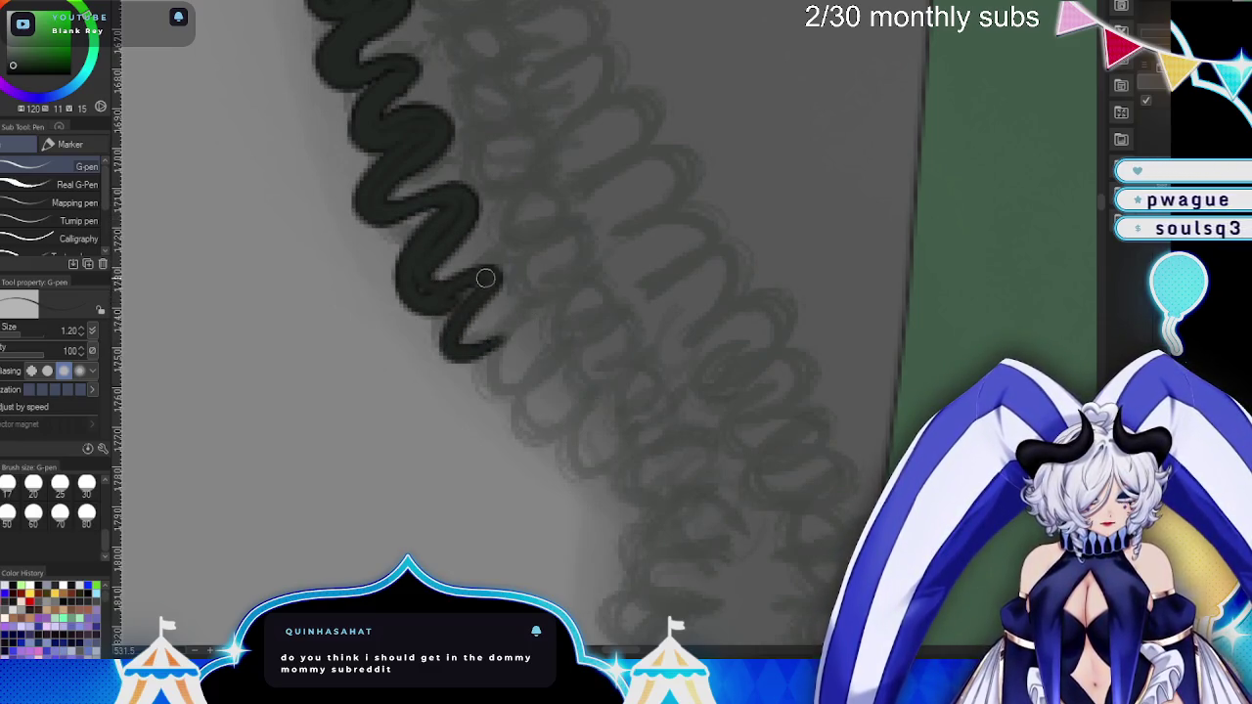
mouse_move(440, 360)
mouse_down()
mouse_move(512, 363)
mouse_move(539, 450)
mouse_move(574, 431)
mouse_move(580, 489)
mouse_move(524, 503)
mouse_move(548, 519)
mouse_up()
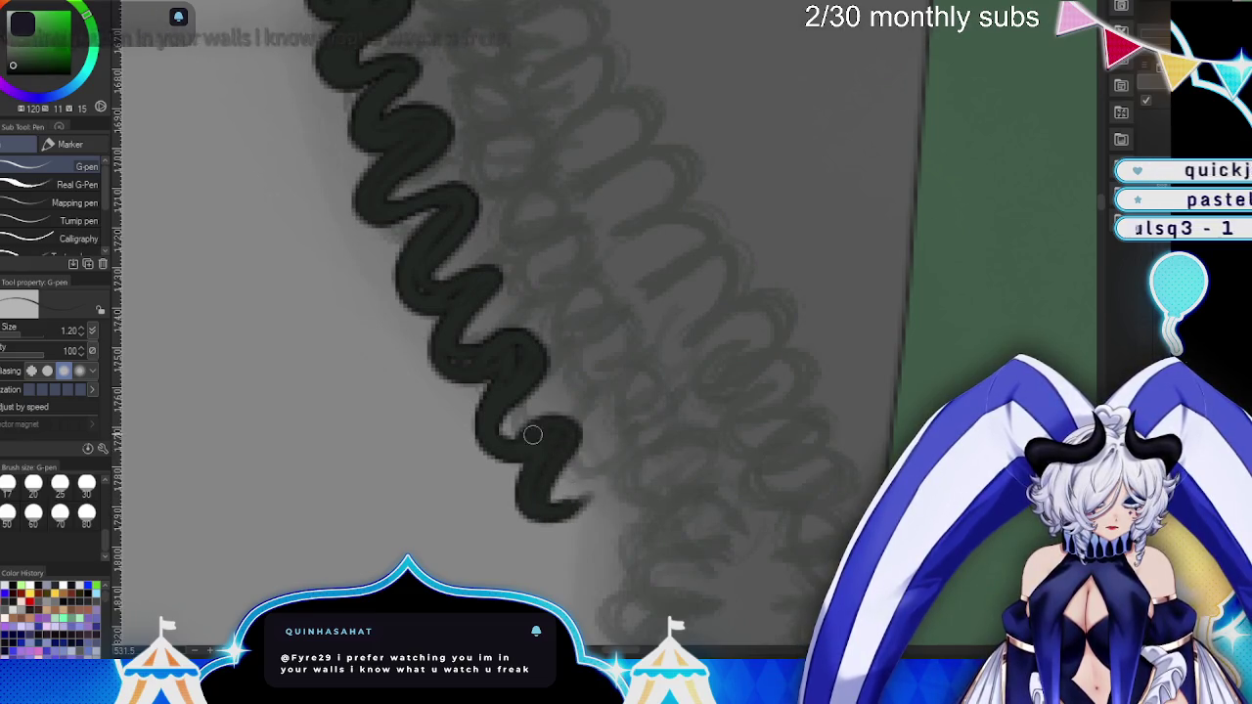
drag(543, 446, 553, 475)
scroll(636, 391, down, 5)
scroll(694, 302, down, 2)
mouse_move(460, 207)
mouse_down()
mouse_move(517, 195)
mouse_move(528, 266)
mouse_move(522, 255)
mouse_move(512, 359)
mouse_move(537, 293)
mouse_move(497, 325)
mouse_move(559, 355)
mouse_move(503, 440)
mouse_move(548, 438)
mouse_move(474, 523)
mouse_up()
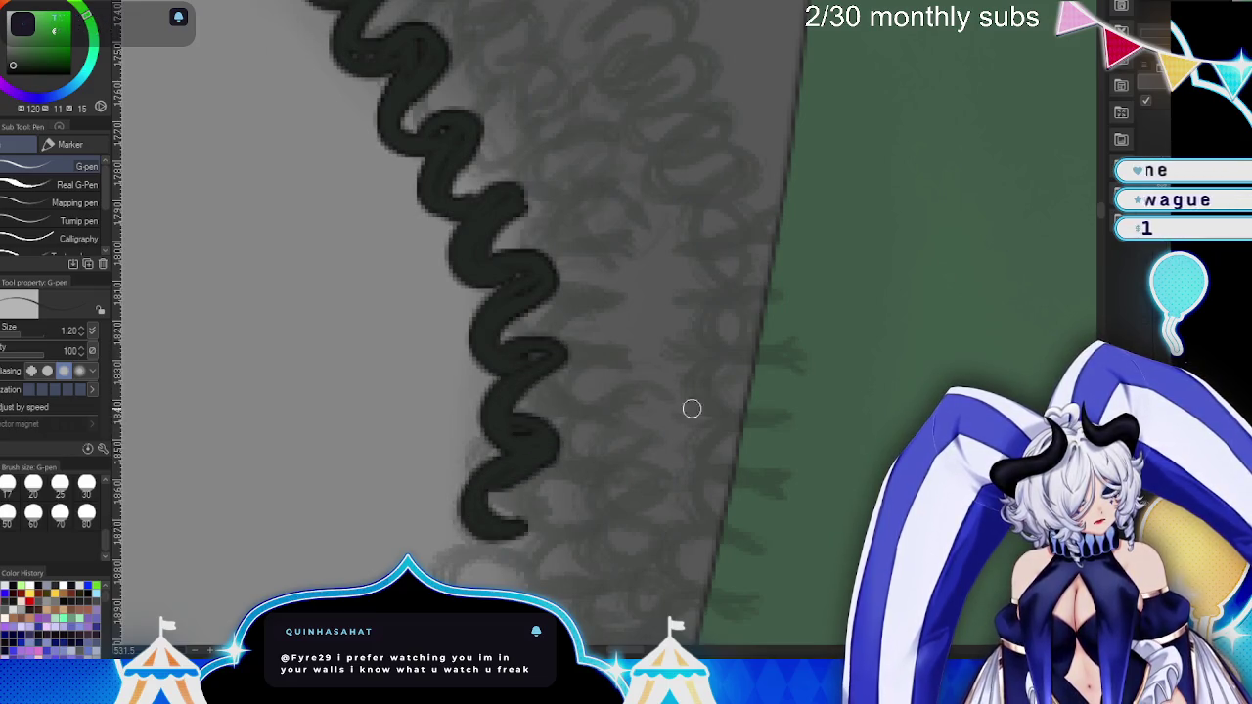
- Add a loop at the top of the outline, extend it downward, and fill a gap
drag(691, 408, 620, 216)
mouse_move(475, 35)
mouse_down()
mouse_move(543, 19)
mouse_move(524, 39)
mouse_up()
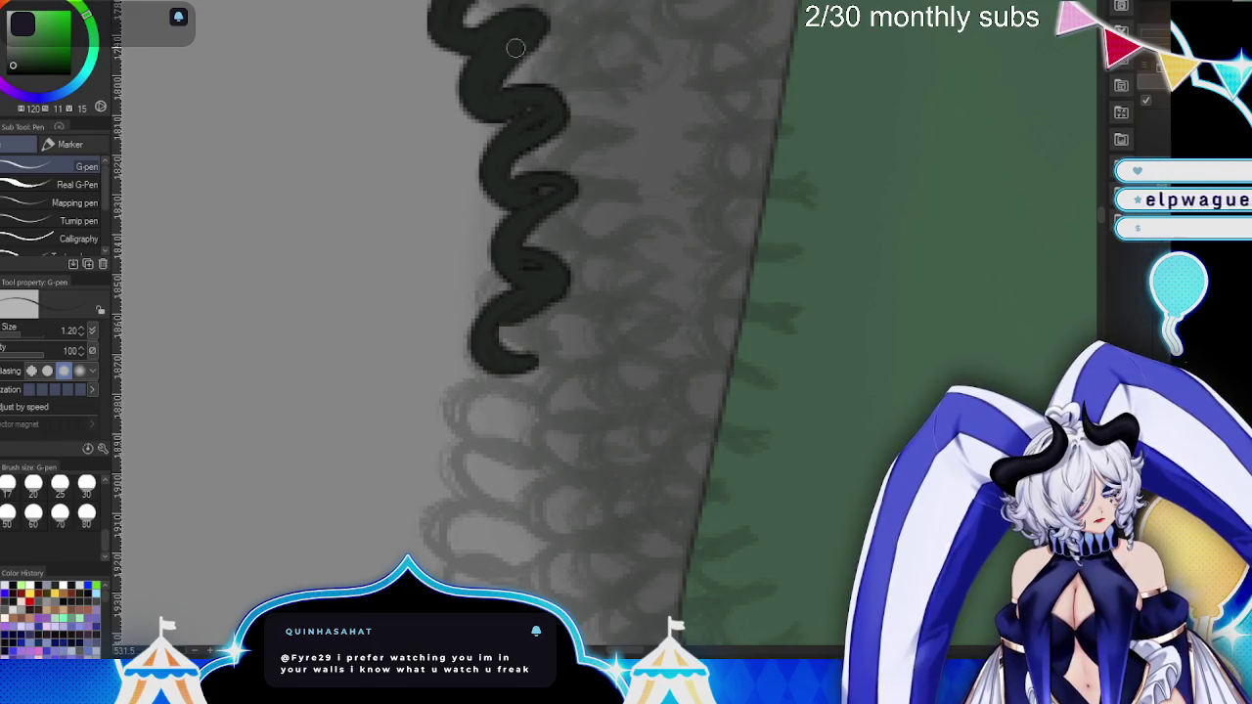
scroll(685, 255, down, 3)
scroll(698, 238, down, 1)
scroll(646, 216, down, 2)
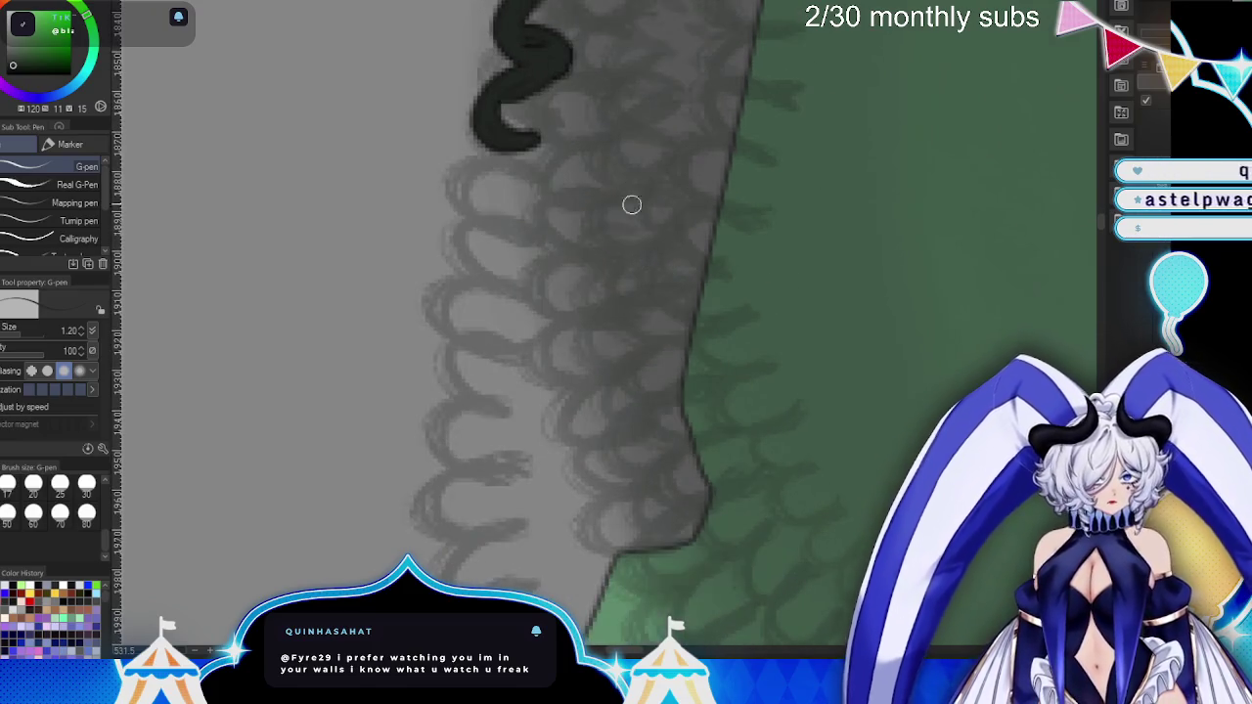
drag(507, 145, 454, 249)
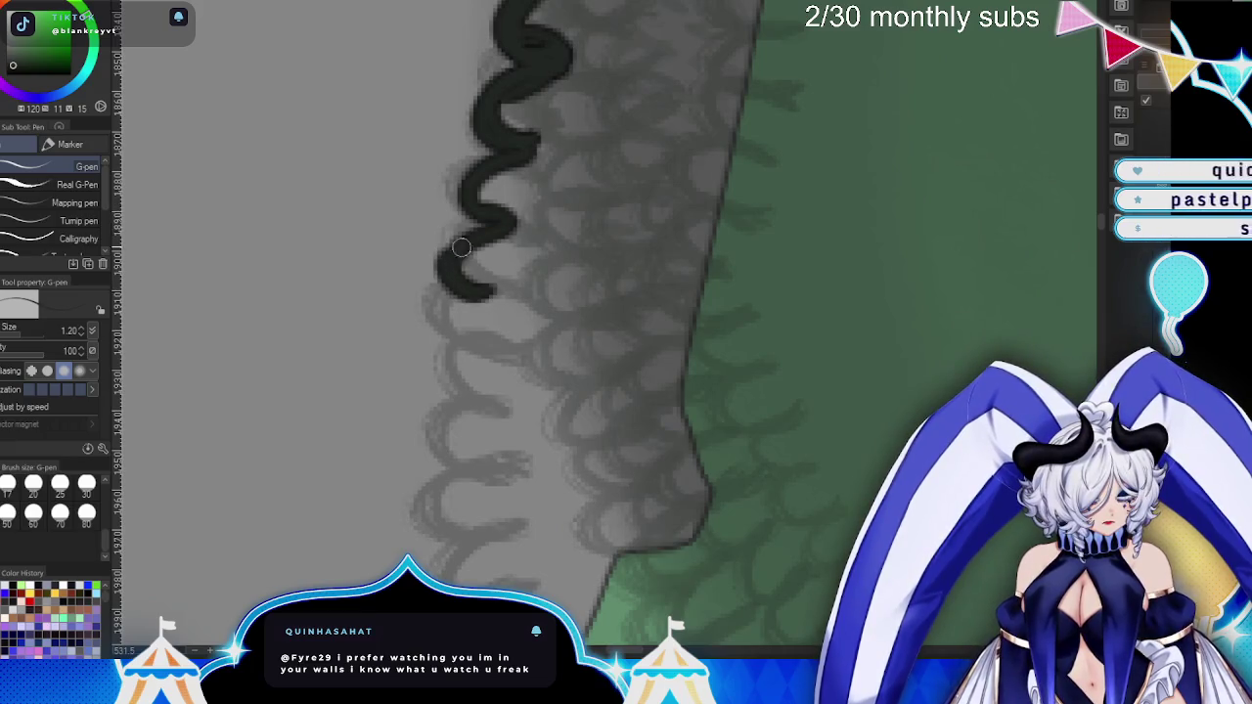
mouse_move(503, 132)
mouse_down()
mouse_move(515, 200)
mouse_move(494, 306)
mouse_move(445, 376)
mouse_move(473, 395)
mouse_move(455, 468)
mouse_up()
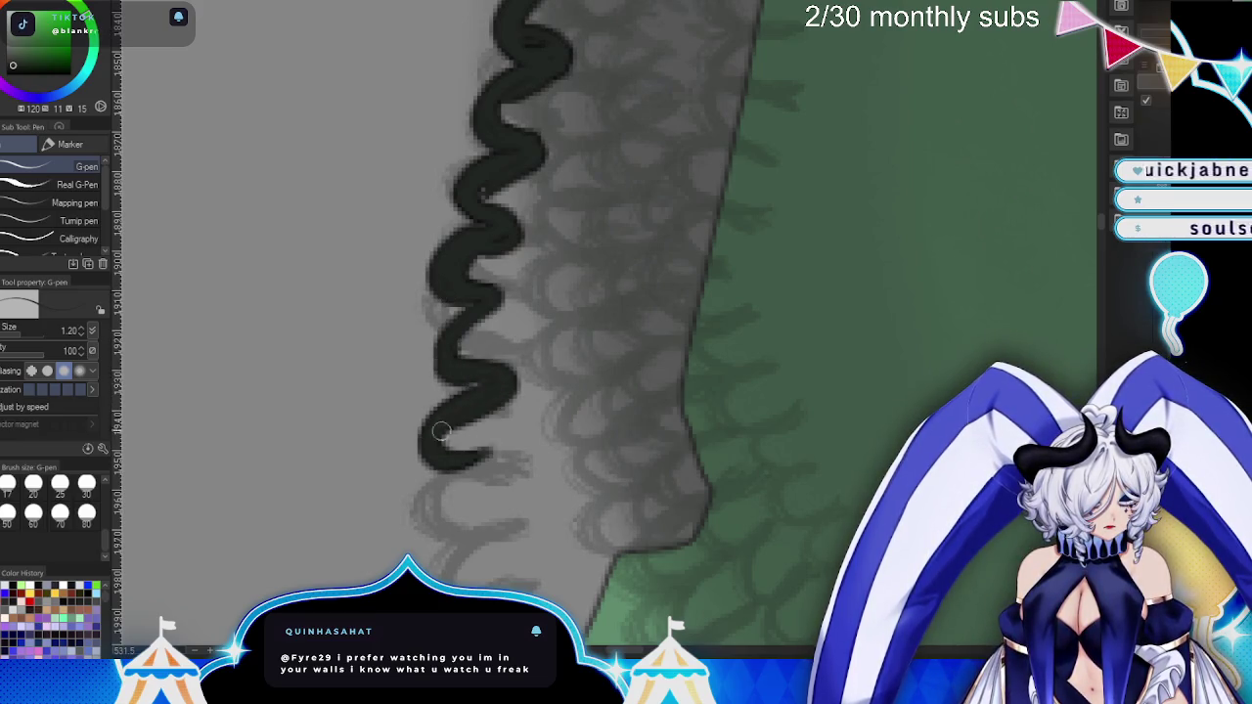
- Widen the outline near the top and extend it down the hair in a thickened S-curve
drag(716, 396, 660, 128)
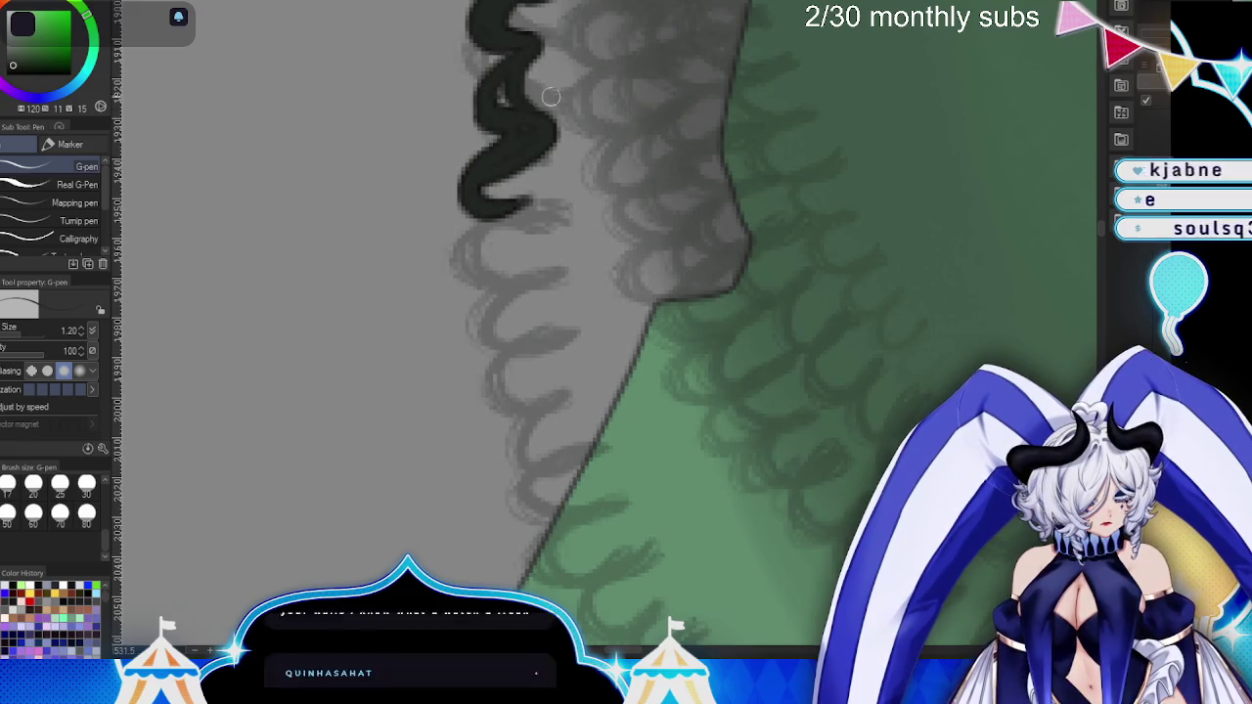
drag(525, 61, 476, 117)
mouse_move(509, 54)
mouse_down()
mouse_move(559, 42)
mouse_move(509, 70)
mouse_up()
drag(699, 262, 665, 204)
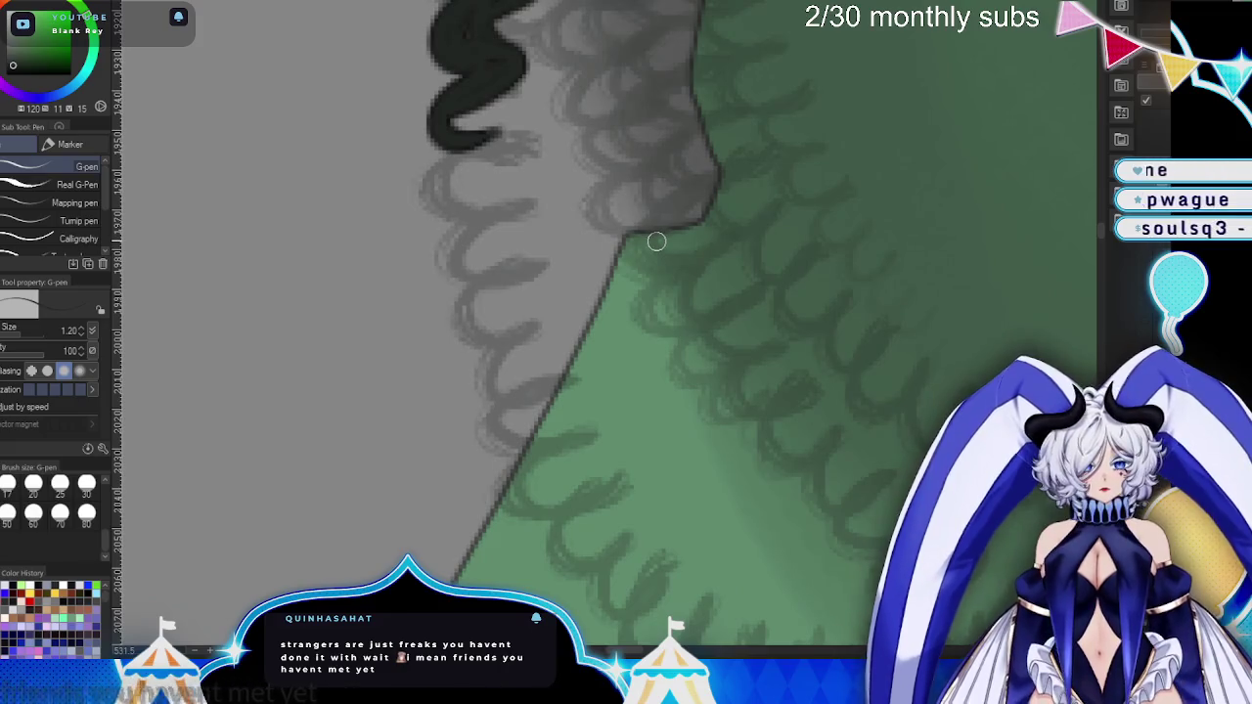
drag(662, 258, 638, 227)
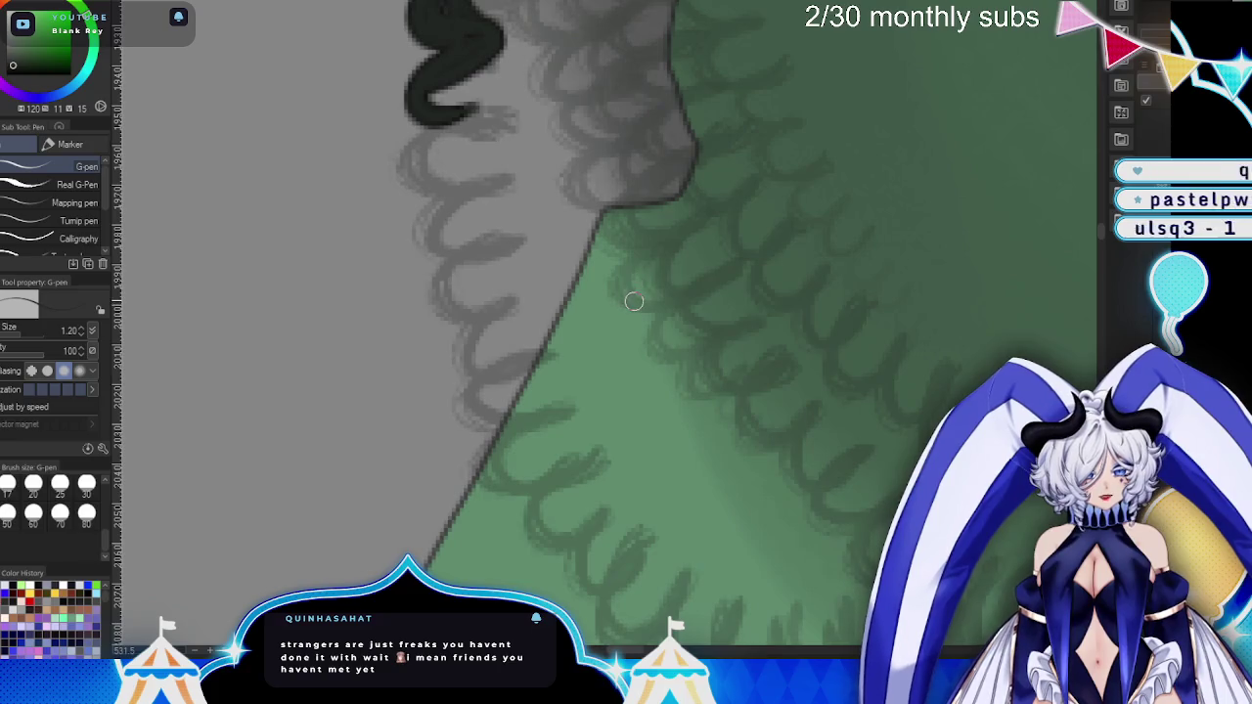
drag(479, 104, 476, 196)
mouse_move(472, 111)
mouse_down()
mouse_move(430, 200)
mouse_move(444, 142)
mouse_up()
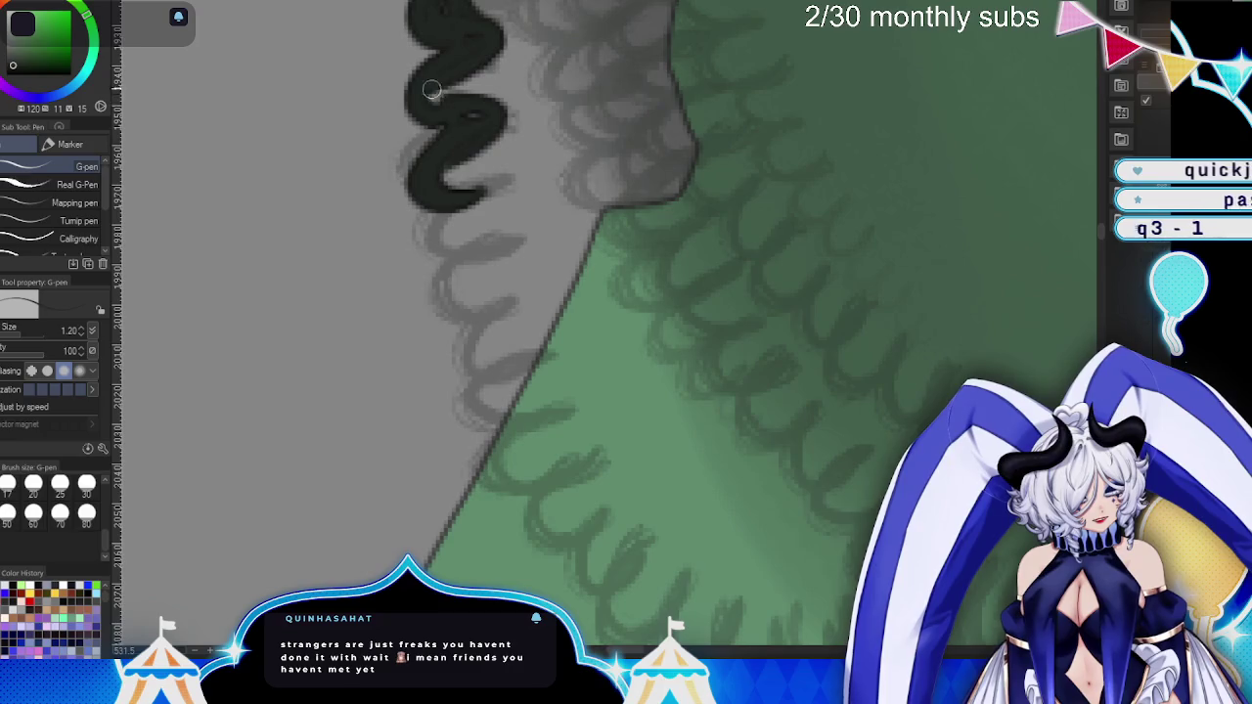
drag(410, 85, 396, 119)
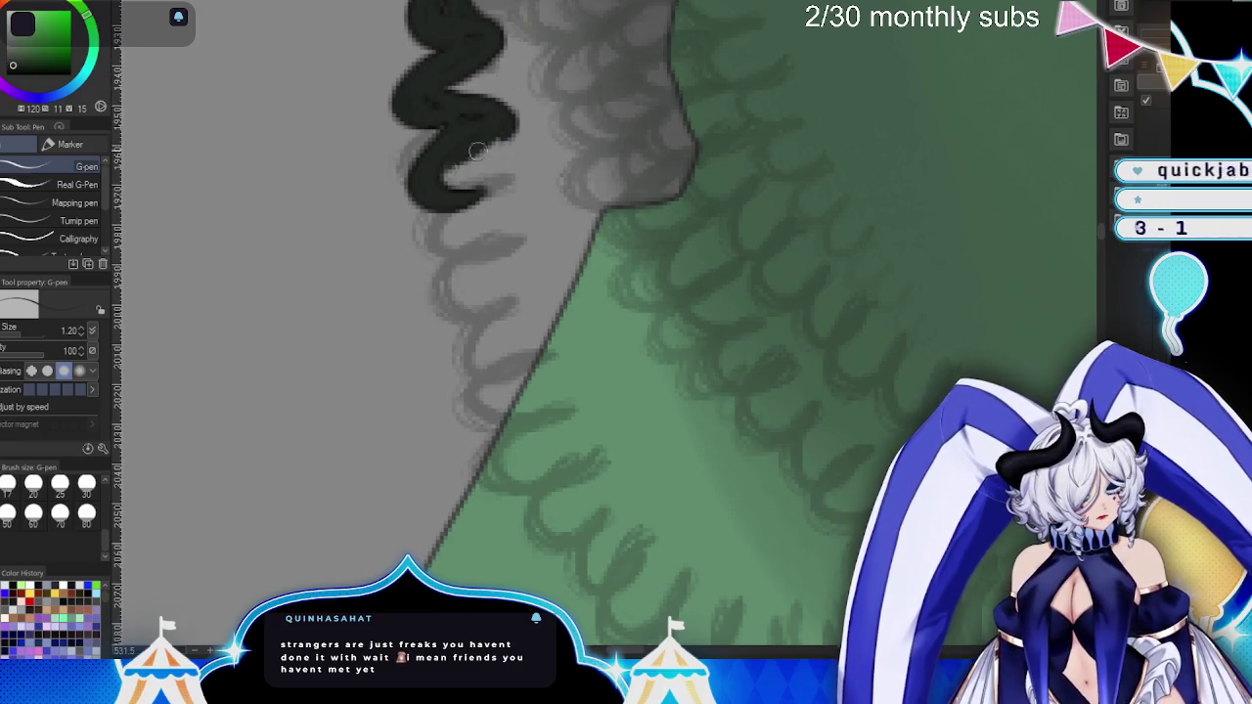
drag(491, 143, 460, 176)
- Add several thick new curls lower on the zigzag outline
scroll(643, 210, down, 2)
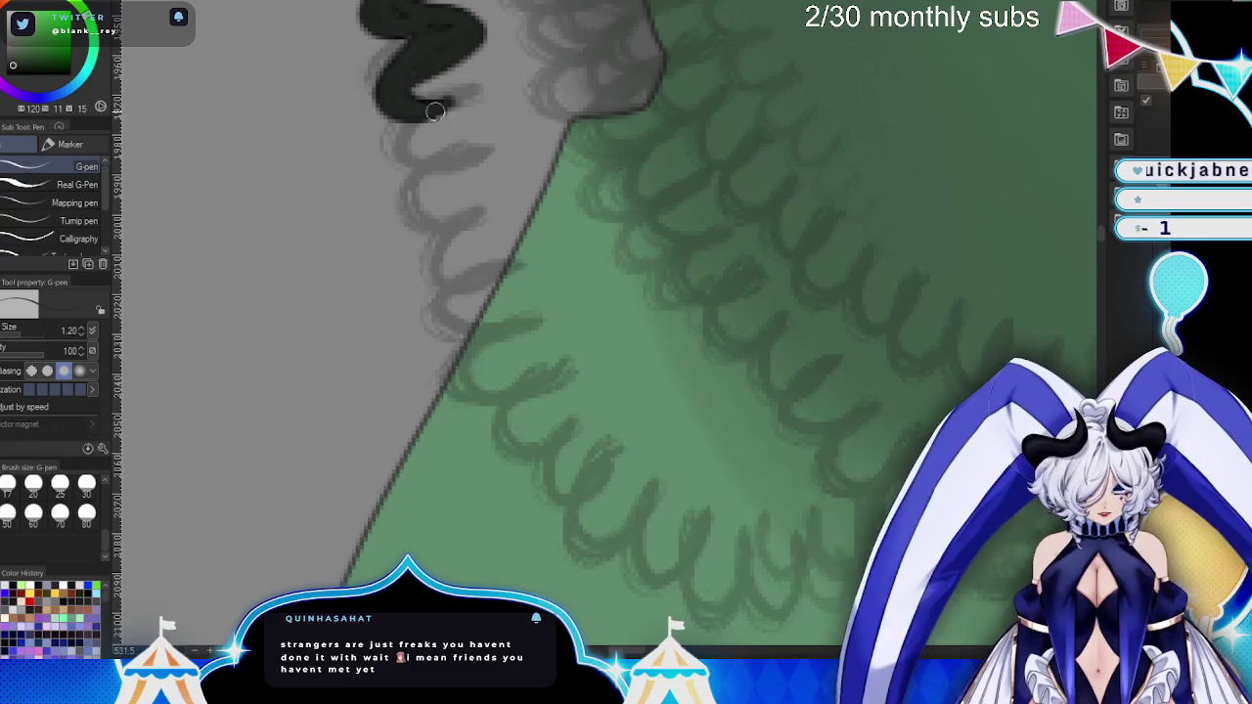
drag(478, 96, 402, 185)
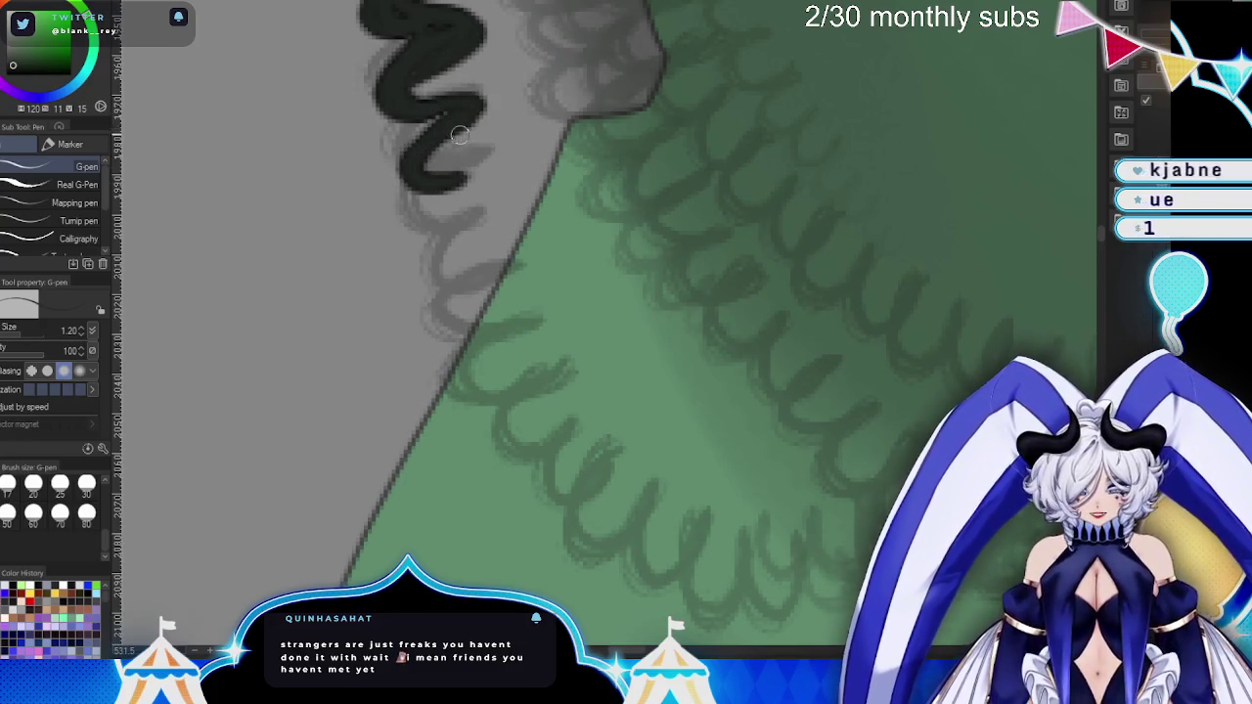
mouse_move(462, 90)
mouse_down()
mouse_move(431, 115)
mouse_move(431, 166)
mouse_move(442, 102)
mouse_move(393, 209)
mouse_move(481, 278)
mouse_move(465, 343)
mouse_up()
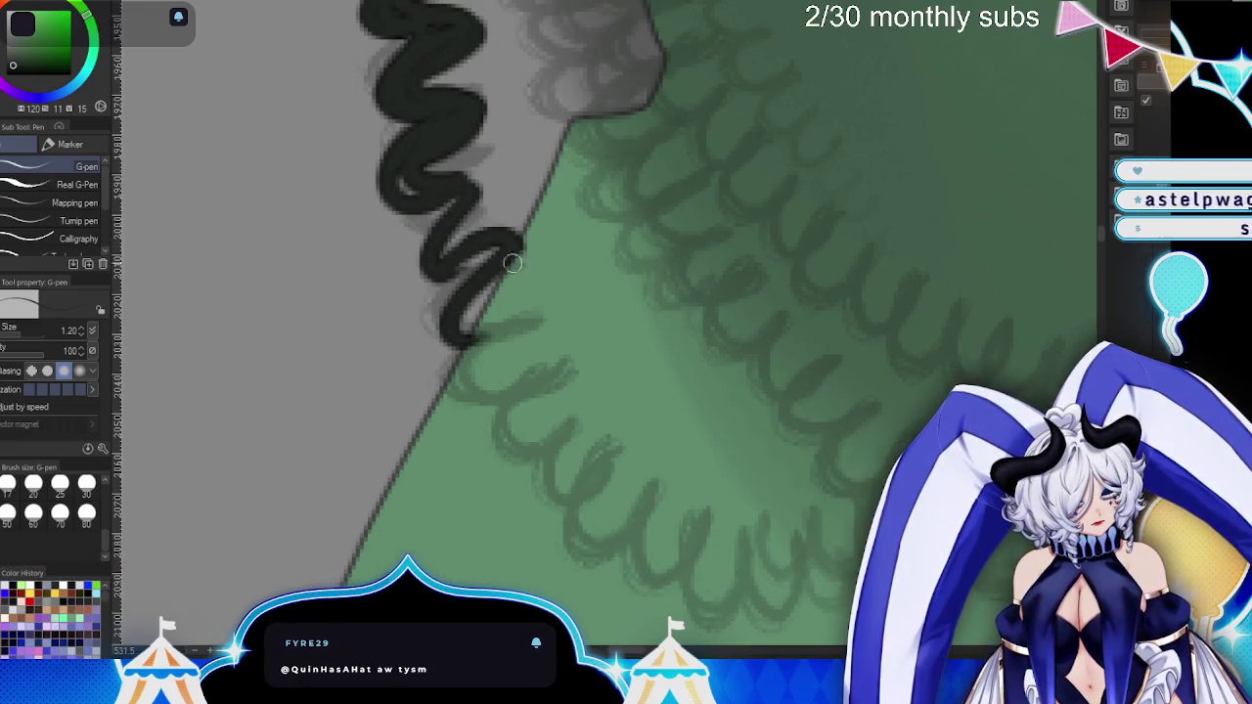
drag(460, 230, 474, 313)
drag(457, 196, 475, 253)
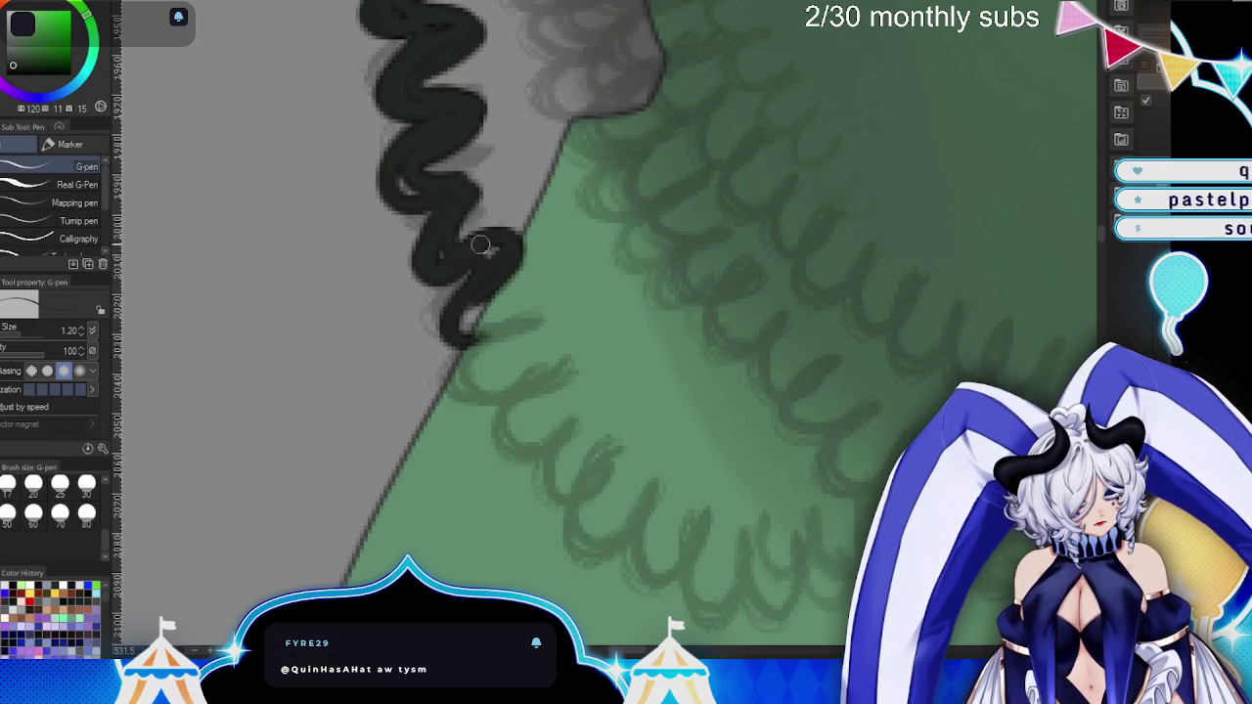
scroll(519, 489, down, 3)
mouse_move(435, 176)
mouse_down()
mouse_move(509, 161)
mouse_move(504, 256)
mouse_move(548, 337)
mouse_move(595, 280)
mouse_move(578, 401)
mouse_up()
mouse_move(504, 176)
mouse_down()
mouse_move(478, 239)
mouse_move(549, 276)
mouse_move(564, 374)
mouse_move(636, 450)
mouse_up()
- Undo a stray ink tail, then thicken the squiggle and extend its lower end past the boot
key(ctrl+z)
mouse_move(580, 318)
mouse_down()
mouse_move(517, 227)
mouse_move(488, 275)
mouse_move(533, 368)
mouse_move(500, 392)
mouse_up()
mouse_move(553, 311)
mouse_down()
mouse_move(518, 352)
mouse_move(539, 267)
mouse_up()
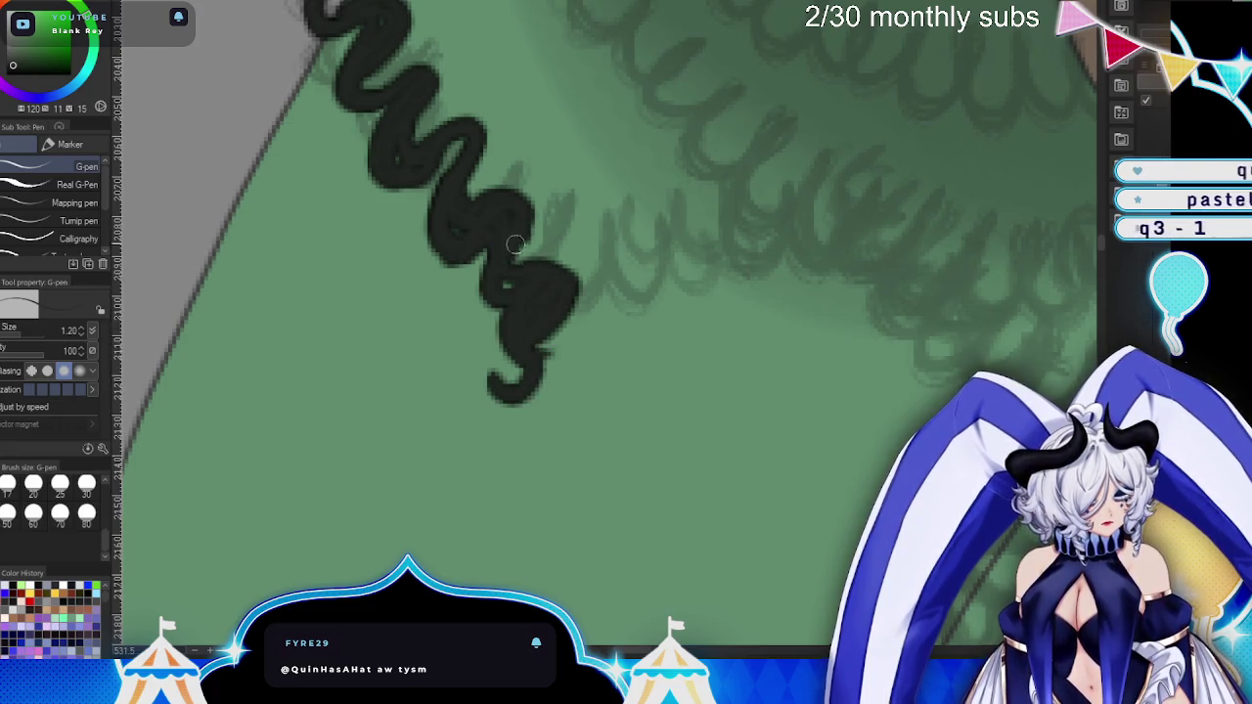
scroll(520, 237, down, 2)
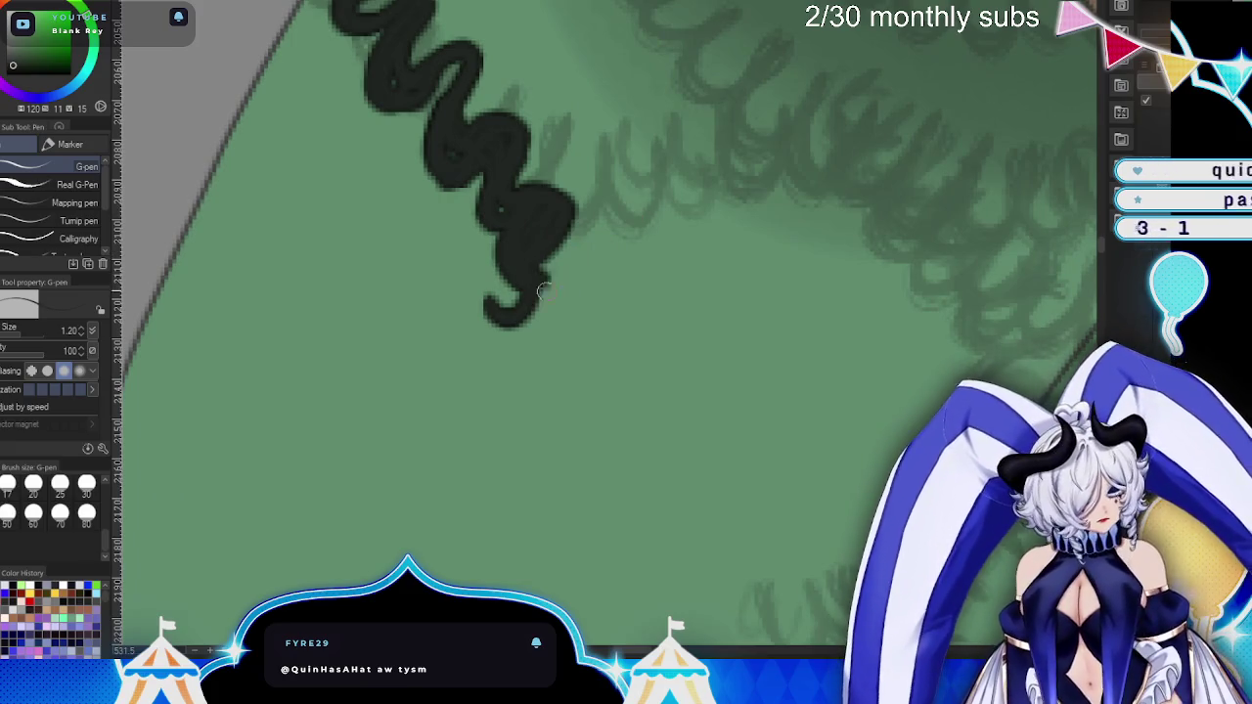
drag(543, 284, 491, 370)
mouse_move(533, 293)
mouse_down()
mouse_move(509, 396)
mouse_move(526, 431)
mouse_up()
scroll(636, 323, down, 3)
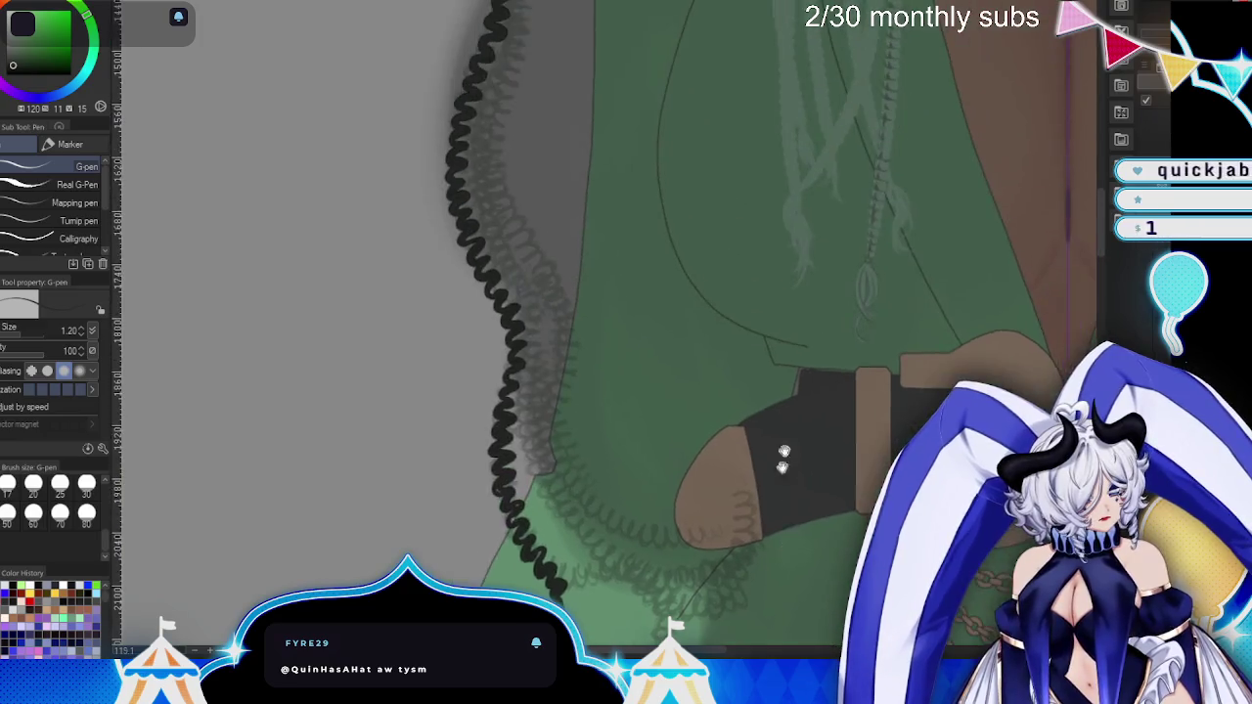
- Zoom out to review the braids, then zoom back in on the crown near the left eye
scroll(636, 323, down, 2)
scroll(751, 454, down, 1)
scroll(713, 506, down, 1)
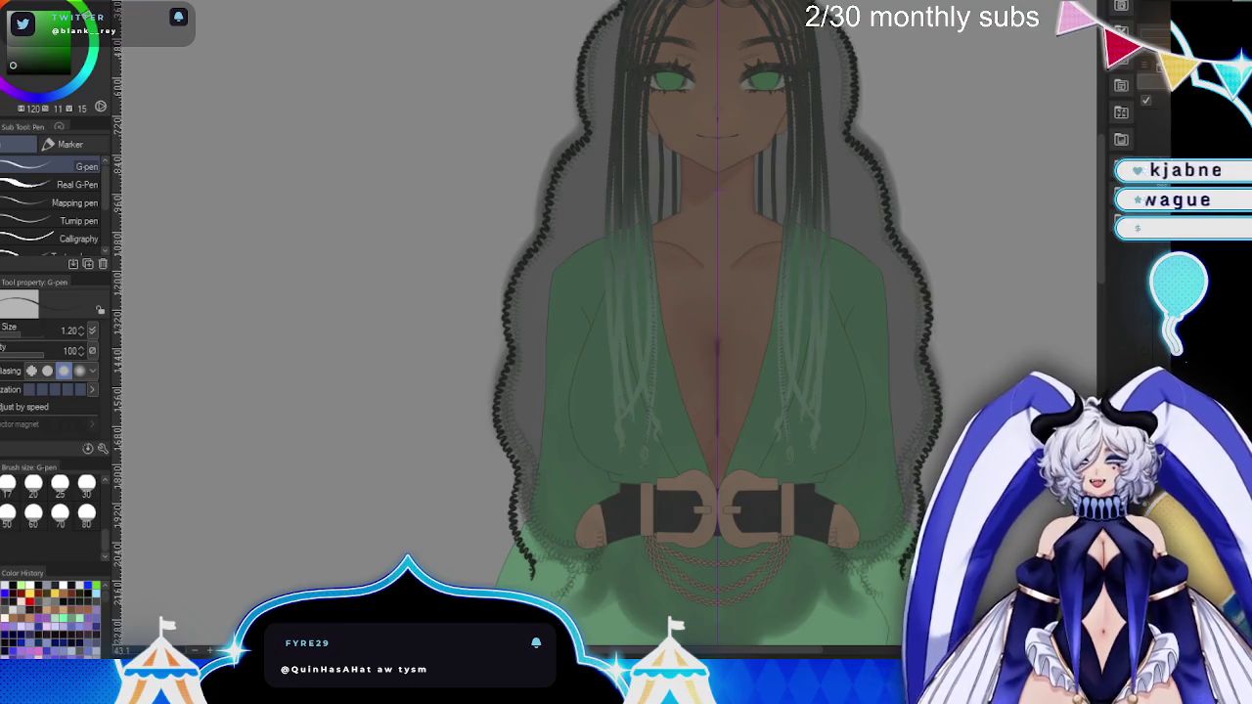
drag(868, 422, 868, 542)
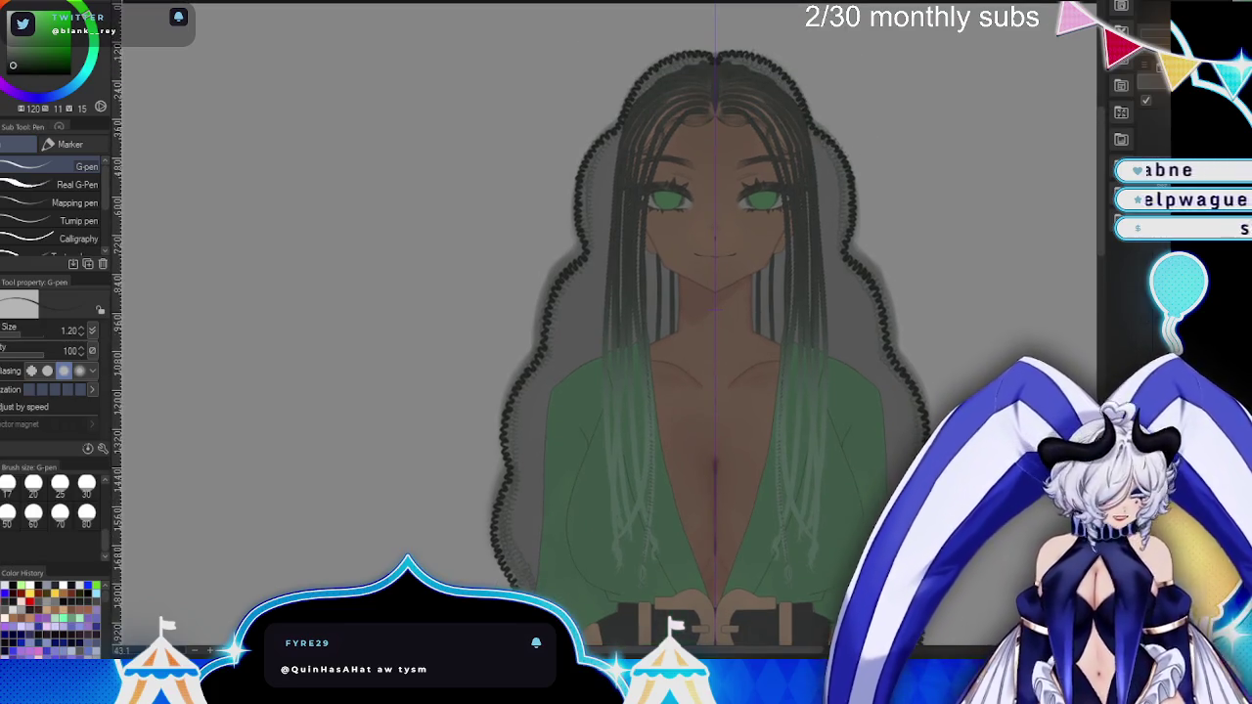
scroll(870, 488, up, 5)
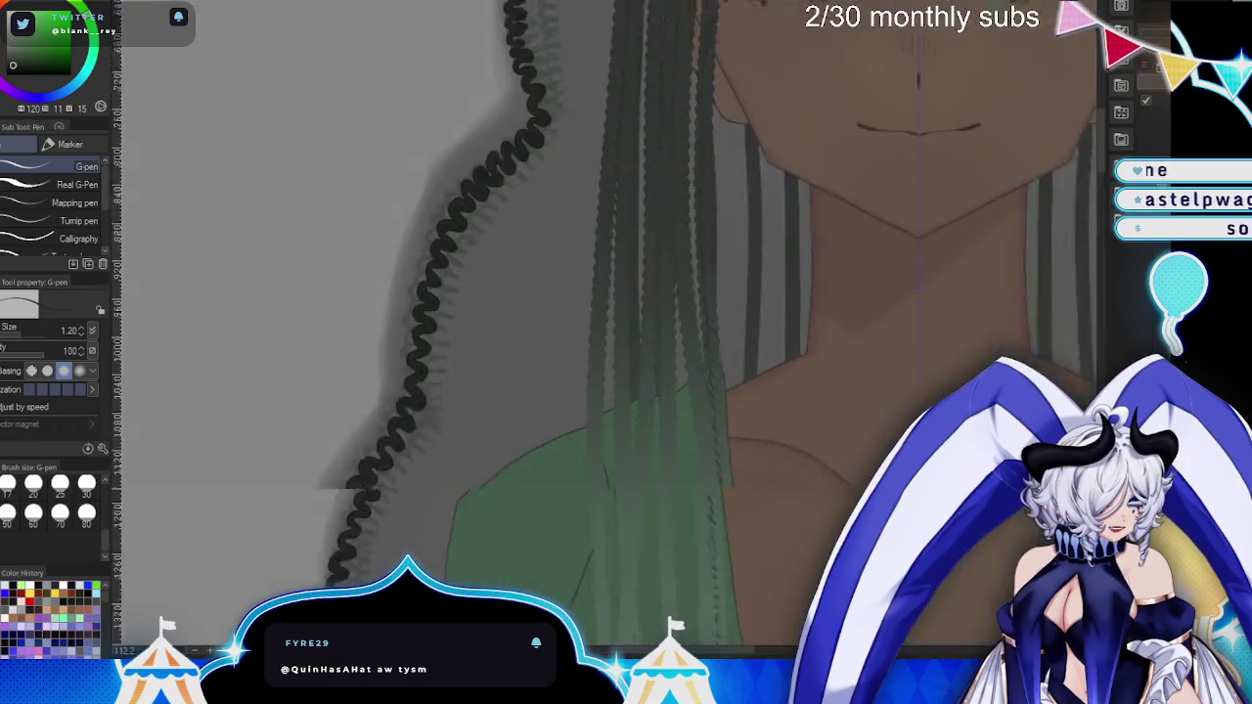
drag(822, 421, 810, 585)
scroll(852, 344, down, 2)
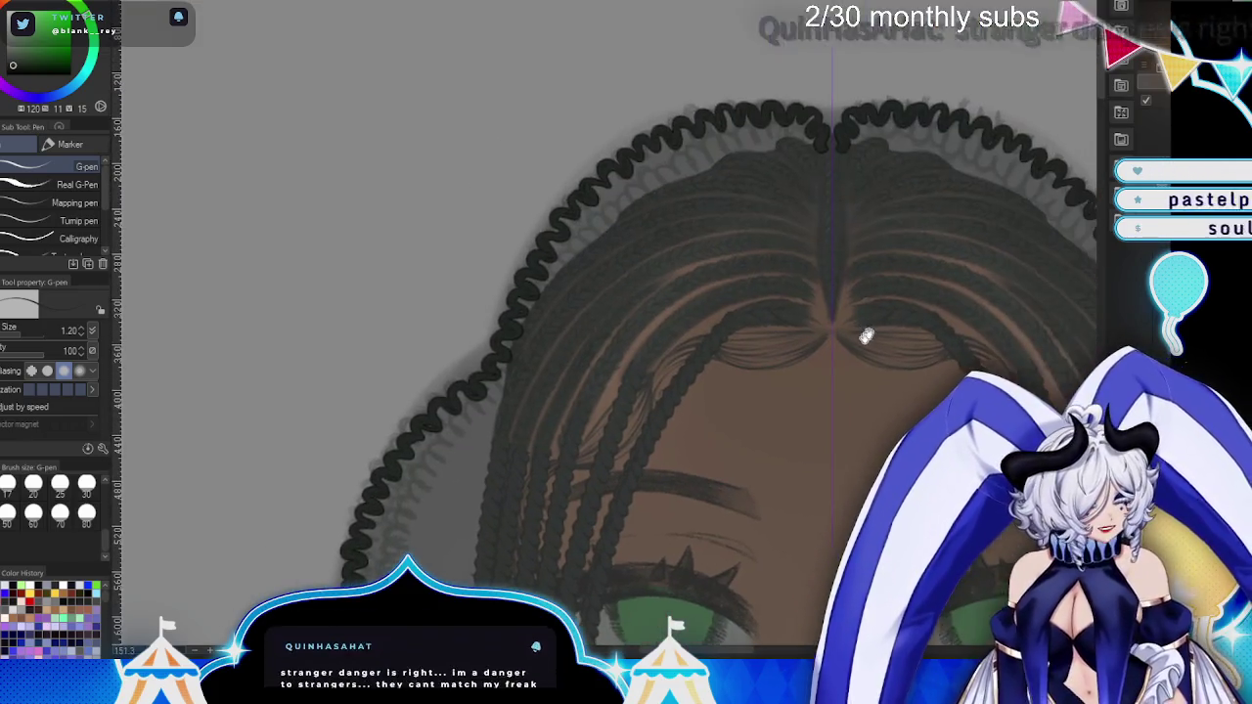
scroll(876, 162, up, 4)
scroll(876, 161, down, 2)
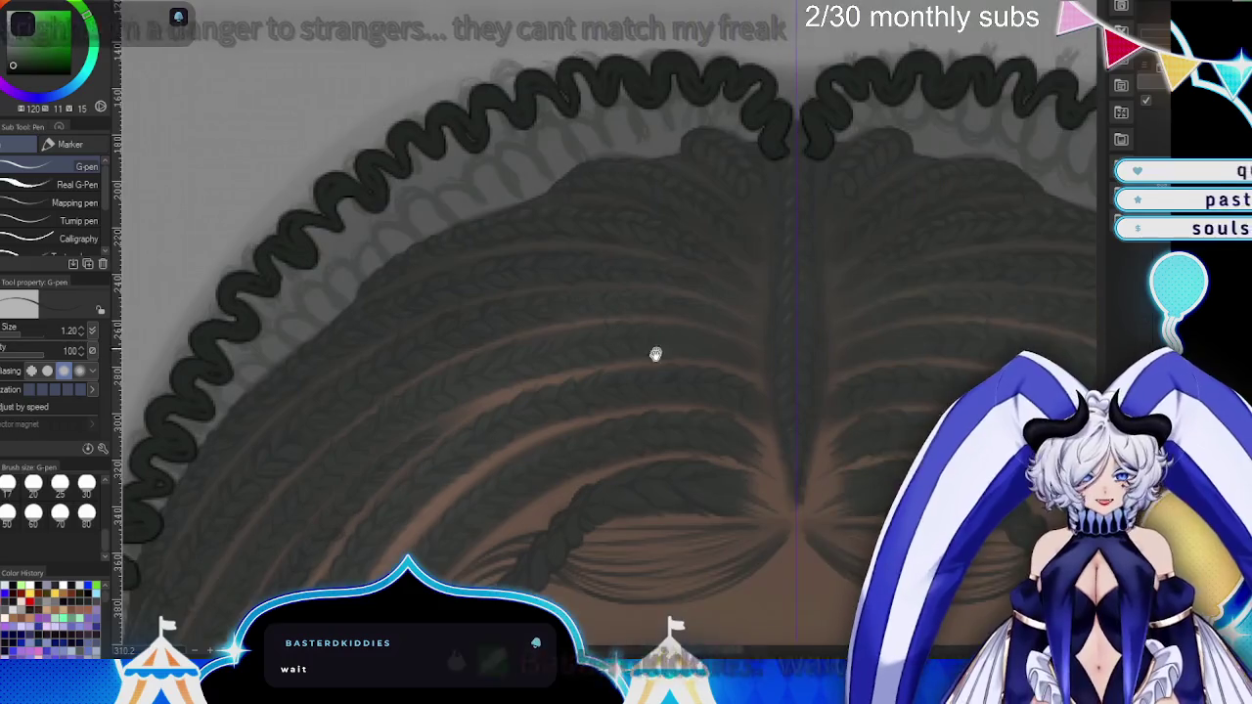
scroll(58, 509, up, 3)
scroll(58, 509, up, 3)
- Try mirrored interior hair strands at brush sizes 1.7, 2.5 and 2.0, undoing rejected strokes
click(86, 518)
drag(538, 211, 509, 387)
key(ctrl+z)
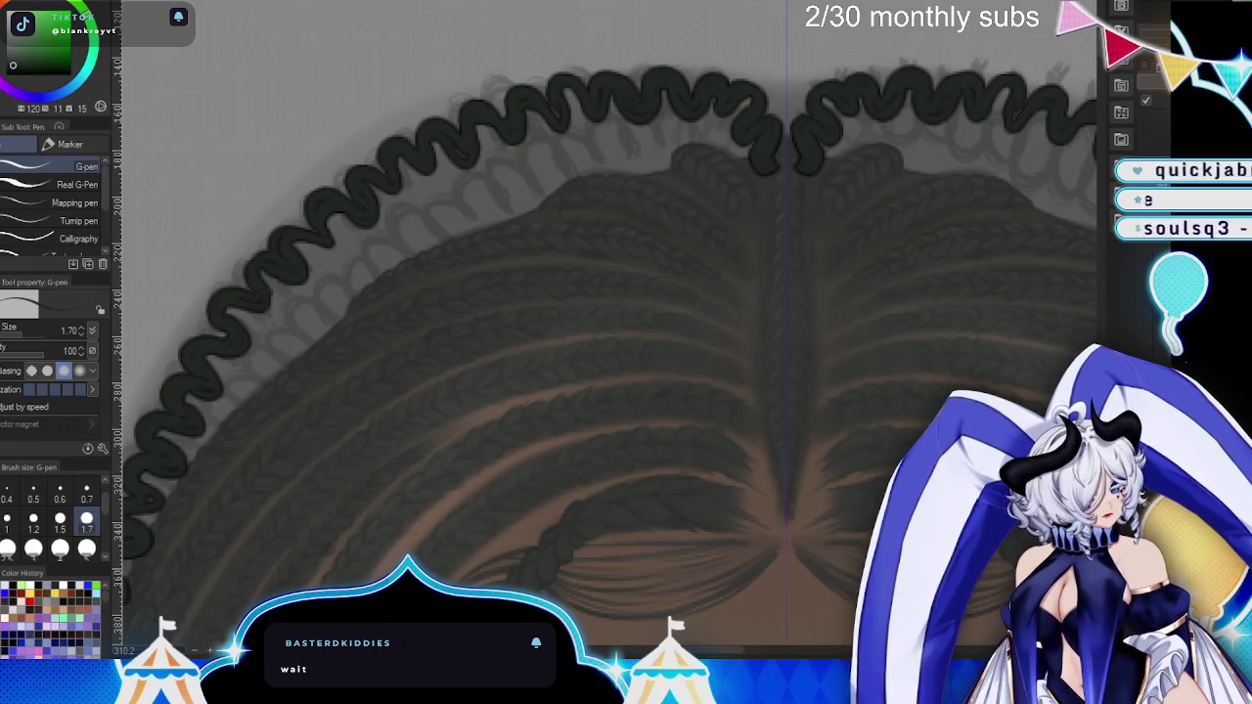
drag(690, 163, 626, 503)
click(12, 548)
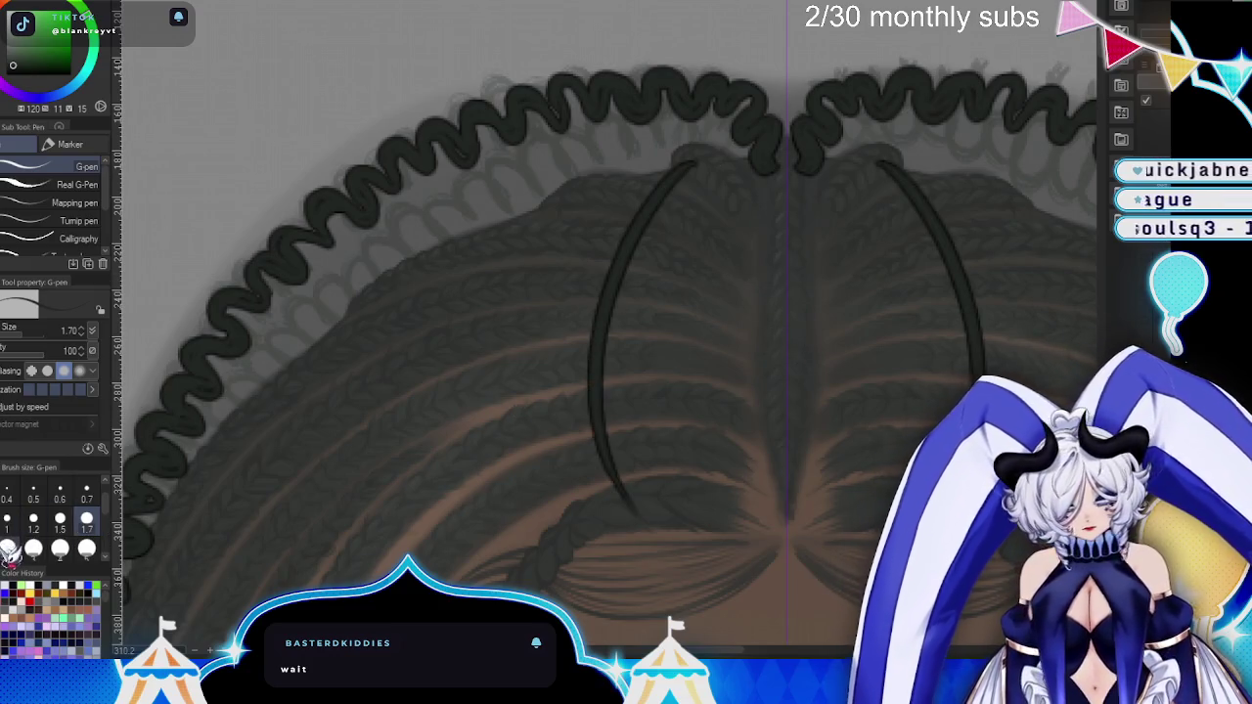
drag(551, 159, 524, 552)
key(ctrl+z)
click(10, 547)
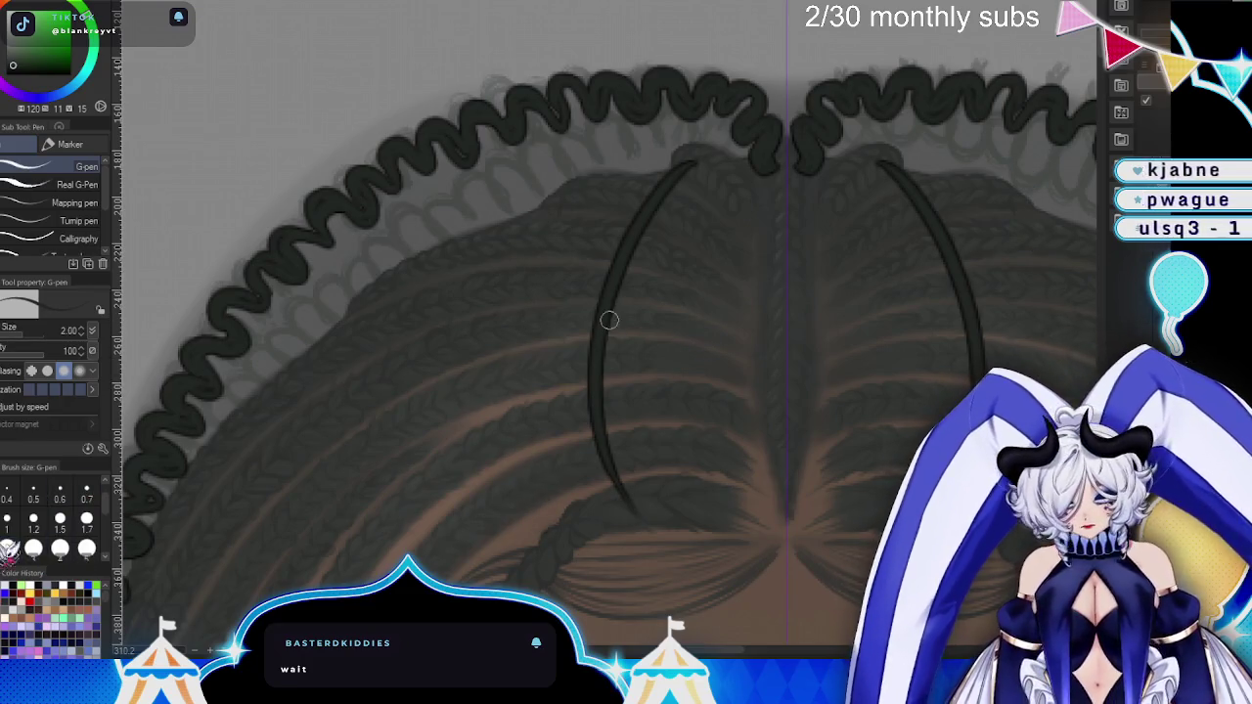
drag(545, 165, 524, 529)
key(ctrl+z)
key(ctrl+z)
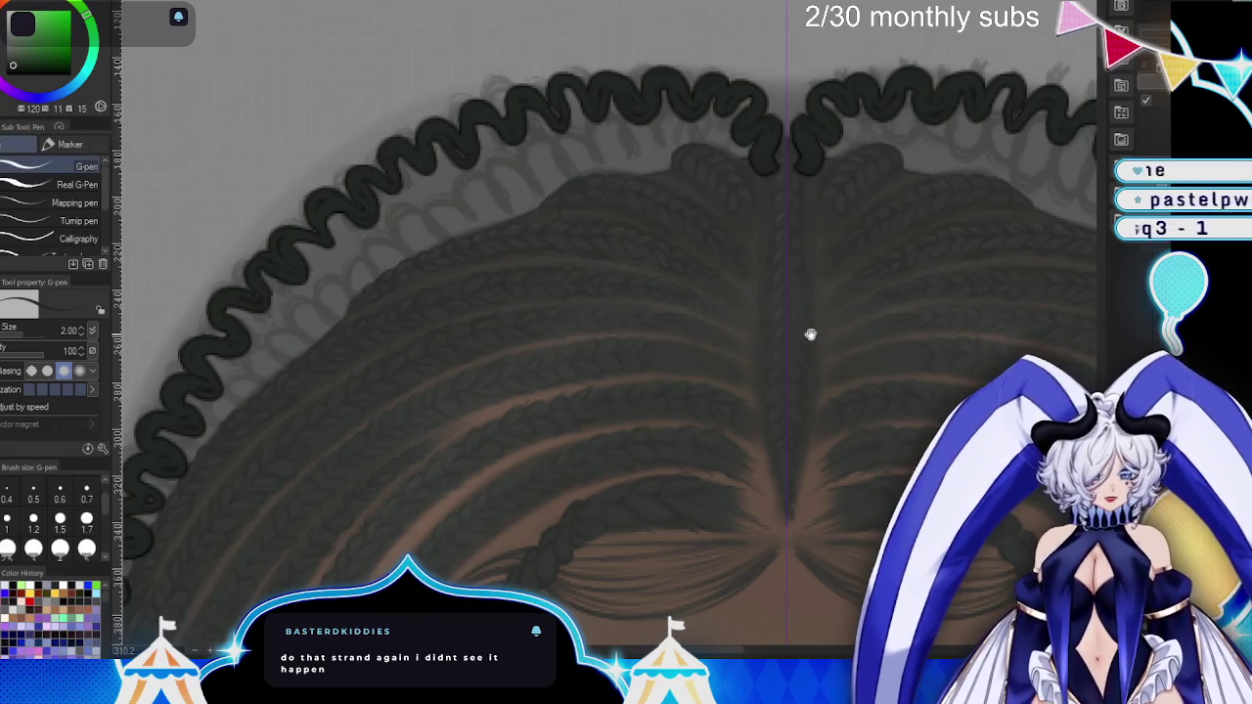
- Zoom in and draw a mirrored strand curling down from the crown's centre-part outline
scroll(811, 332, up, 1)
scroll(842, 284, up, 2)
scroll(877, 229, up, 1)
mouse_move(792, 146)
mouse_down()
mouse_move(808, 190)
mouse_move(765, 214)
mouse_up()
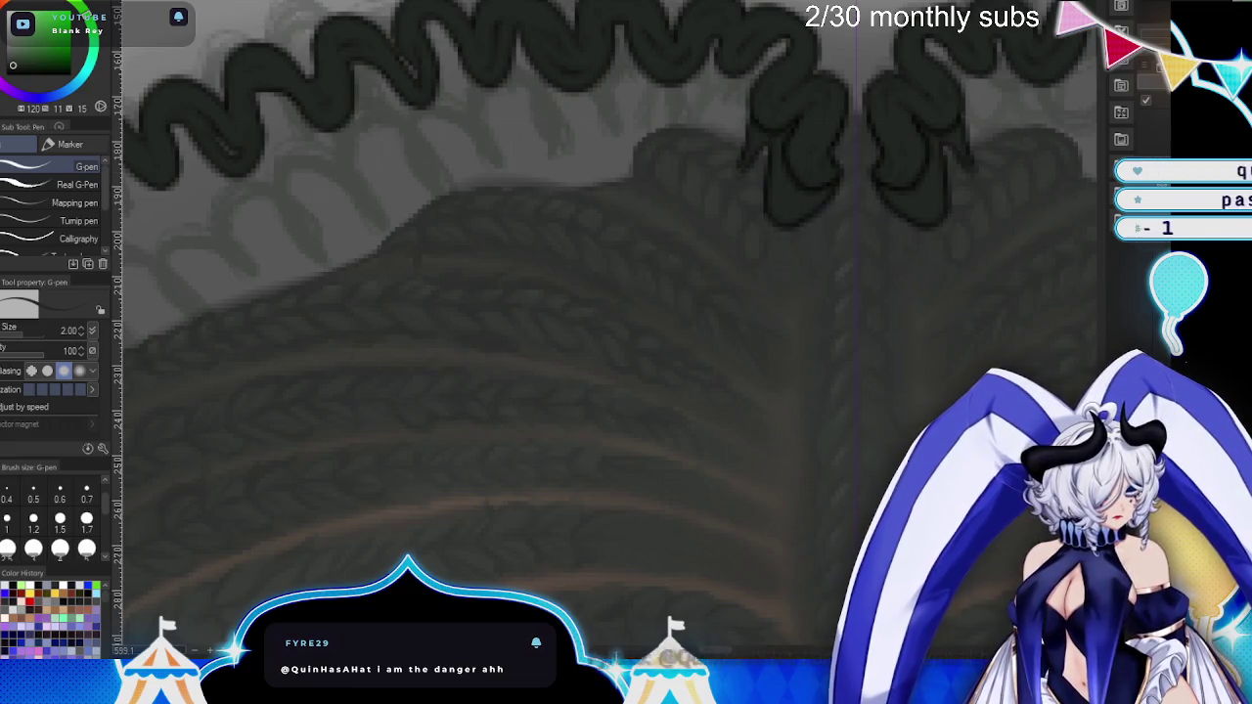
- Redraw a larger mirrored curling strand, then extend and thicken the wavy braid outline downward
key(ctrl+z)
mouse_move(730, 151)
mouse_down()
mouse_move(746, 62)
mouse_move(662, 121)
mouse_move(732, 70)
mouse_move(760, 160)
mouse_move(688, 73)
mouse_move(743, 122)
mouse_move(538, 104)
mouse_move(533, 146)
mouse_up()
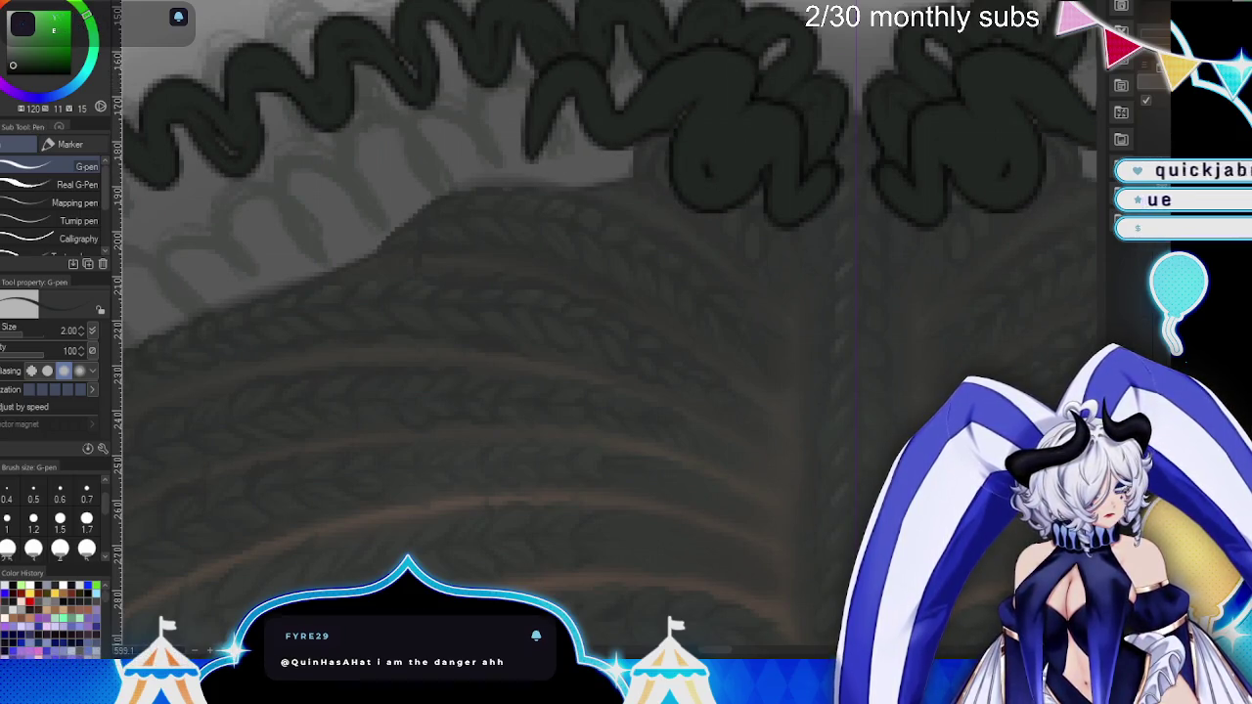
mouse_move(386, 341)
mouse_down()
mouse_move(402, 394)
mouse_move(371, 414)
mouse_move(420, 514)
mouse_move(391, 557)
mouse_up()
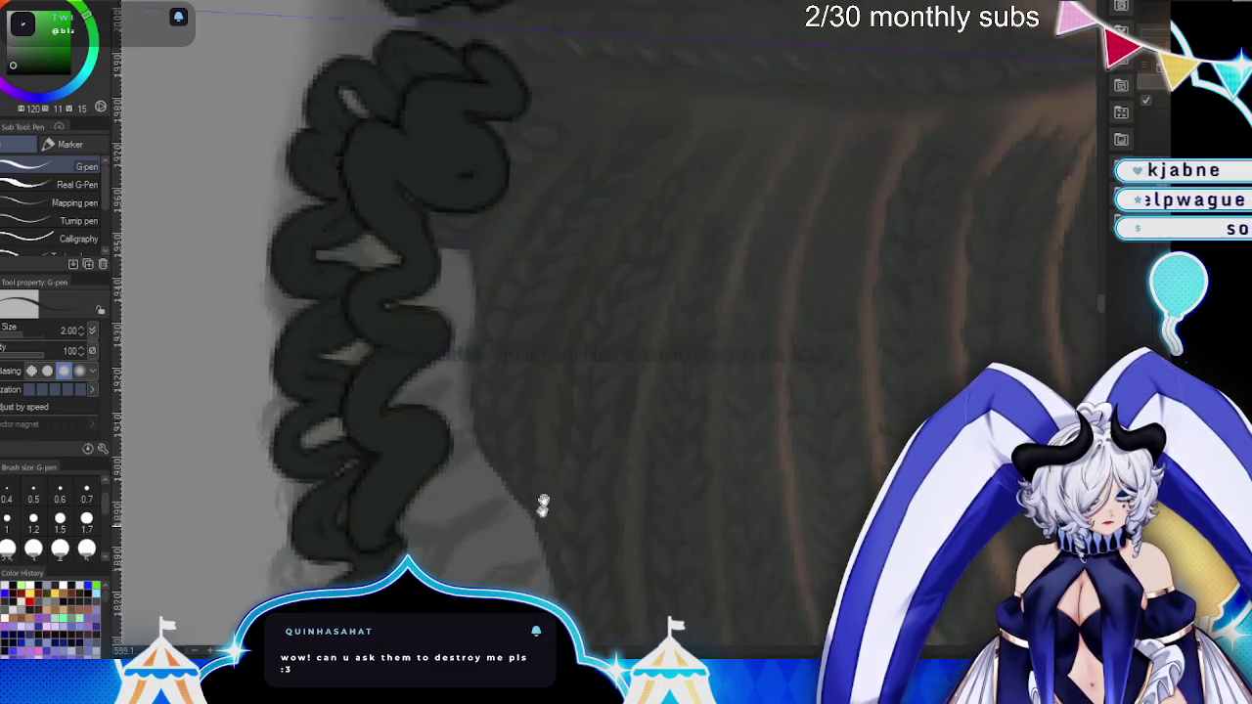
mouse_move(457, 200)
mouse_down()
mouse_move(473, 254)
mouse_move(440, 347)
mouse_move(487, 357)
mouse_move(538, 405)
mouse_move(503, 498)
mouse_move(593, 475)
mouse_move(724, 240)
mouse_move(722, 220)
mouse_up()
mouse_move(508, 251)
mouse_down()
mouse_move(556, 291)
mouse_move(539, 382)
mouse_move(587, 421)
mouse_up()
drag(634, 344, 711, 251)
- Rotate the canvas so the outline runs vertically and fill its light gaps with ink
mouse_move(888, 337)
mouse_down()
mouse_move(819, 421)
mouse_move(826, 357)
mouse_up()
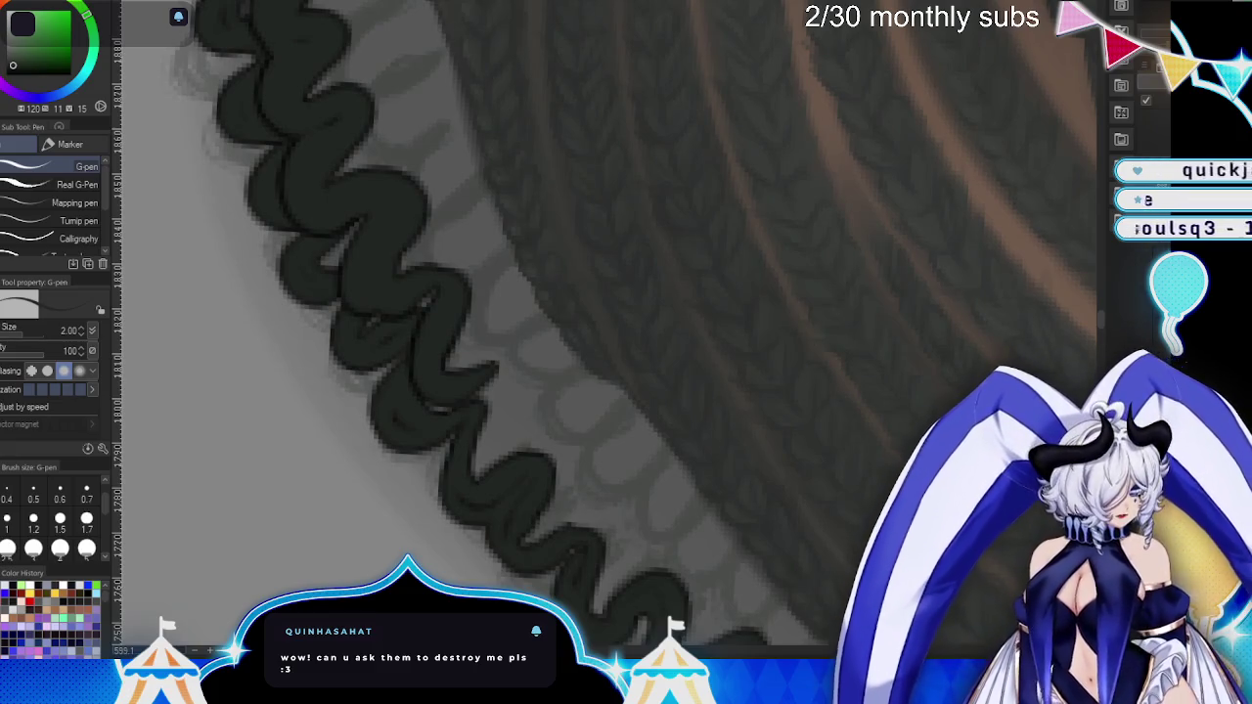
drag(827, 357, 802, 469)
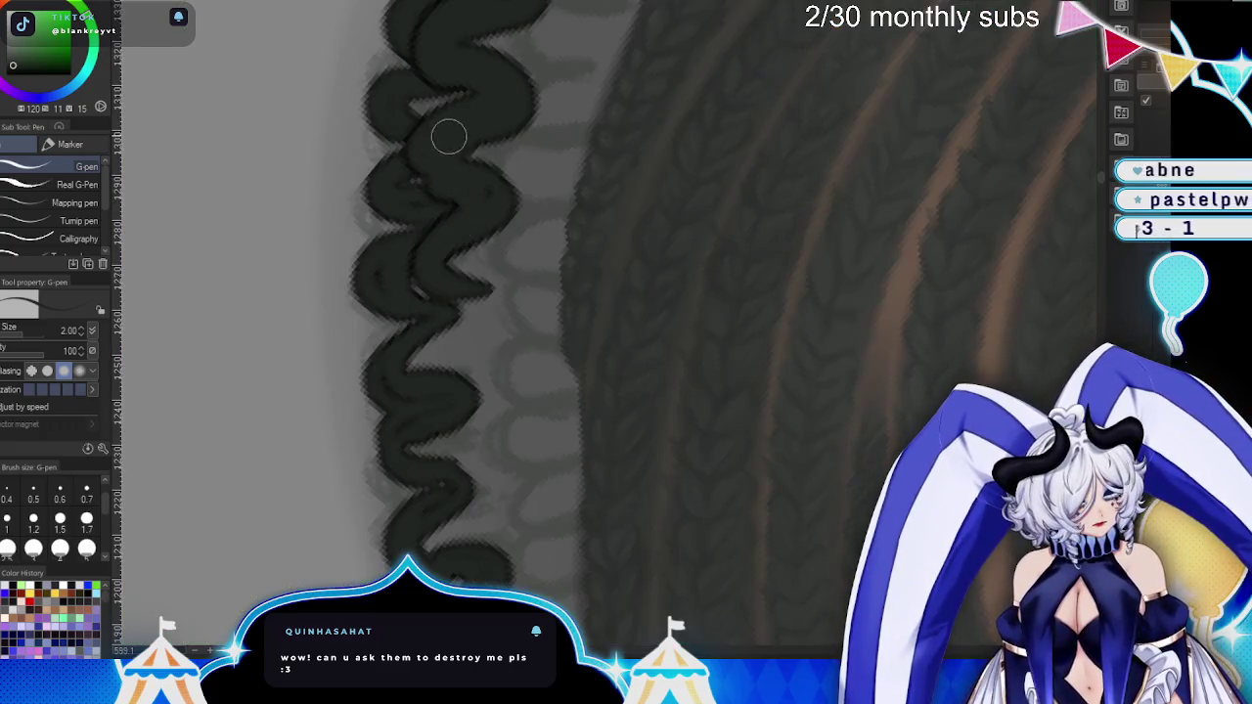
mouse_move(449, 137)
mouse_down()
mouse_move(485, 151)
mouse_move(447, 244)
mouse_move(476, 307)
mouse_move(453, 313)
mouse_move(499, 372)
mouse_move(476, 430)
mouse_move(504, 578)
mouse_up()
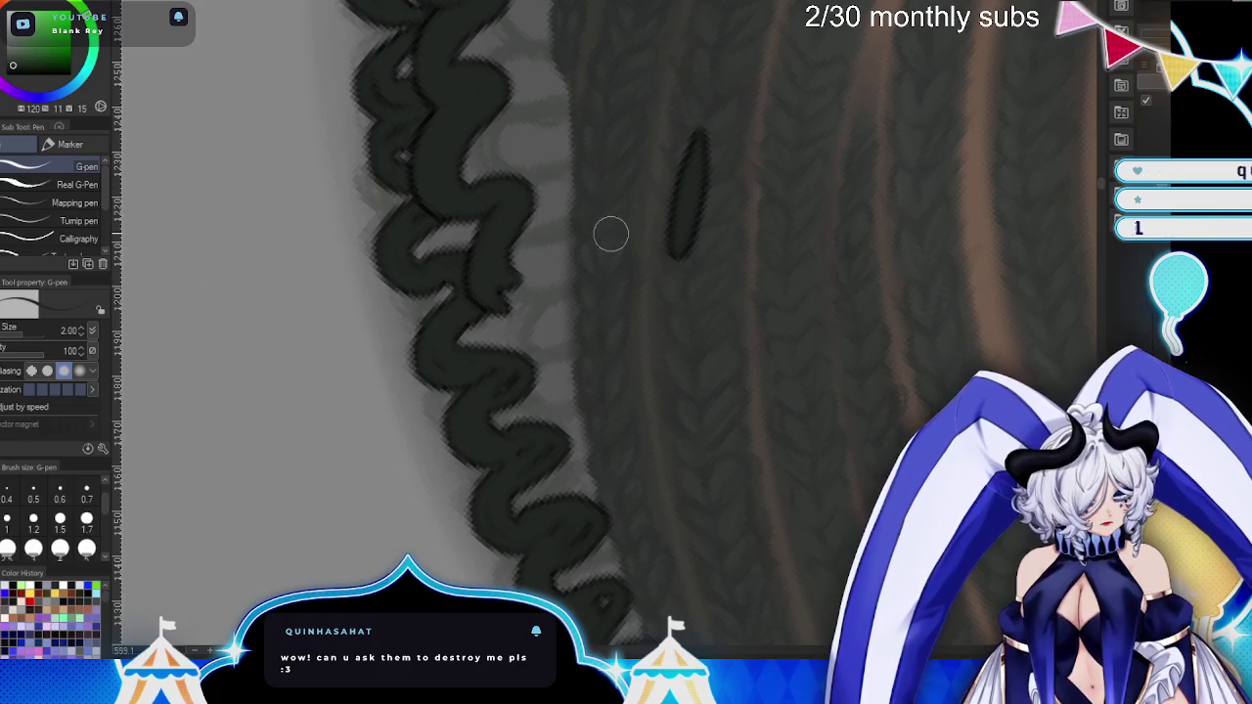
- Undo the stray dark oval and ink in the gaps along the braid's right side
key(ctrl+z)
drag(477, 192, 486, 280)
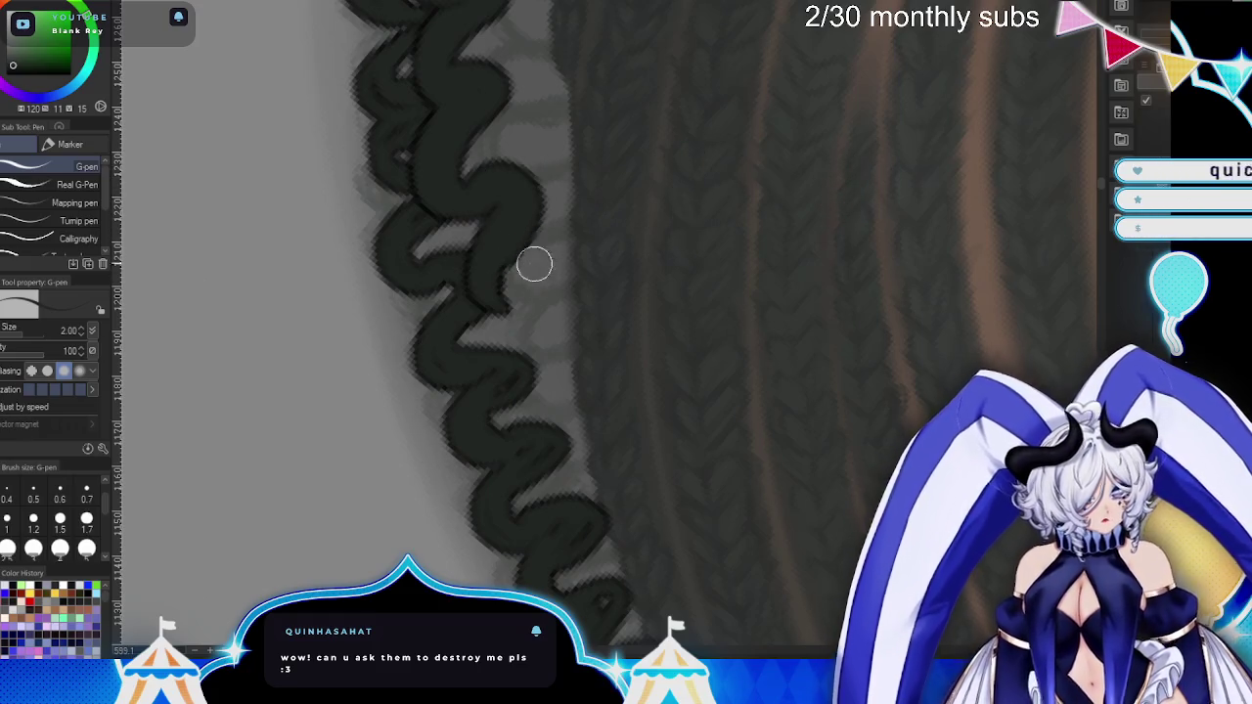
scroll(525, 262, down, 3)
scroll(465, 169, up, 3)
mouse_move(443, 168)
mouse_down()
mouse_move(517, 244)
mouse_move(503, 248)
mouse_move(528, 389)
mouse_up()
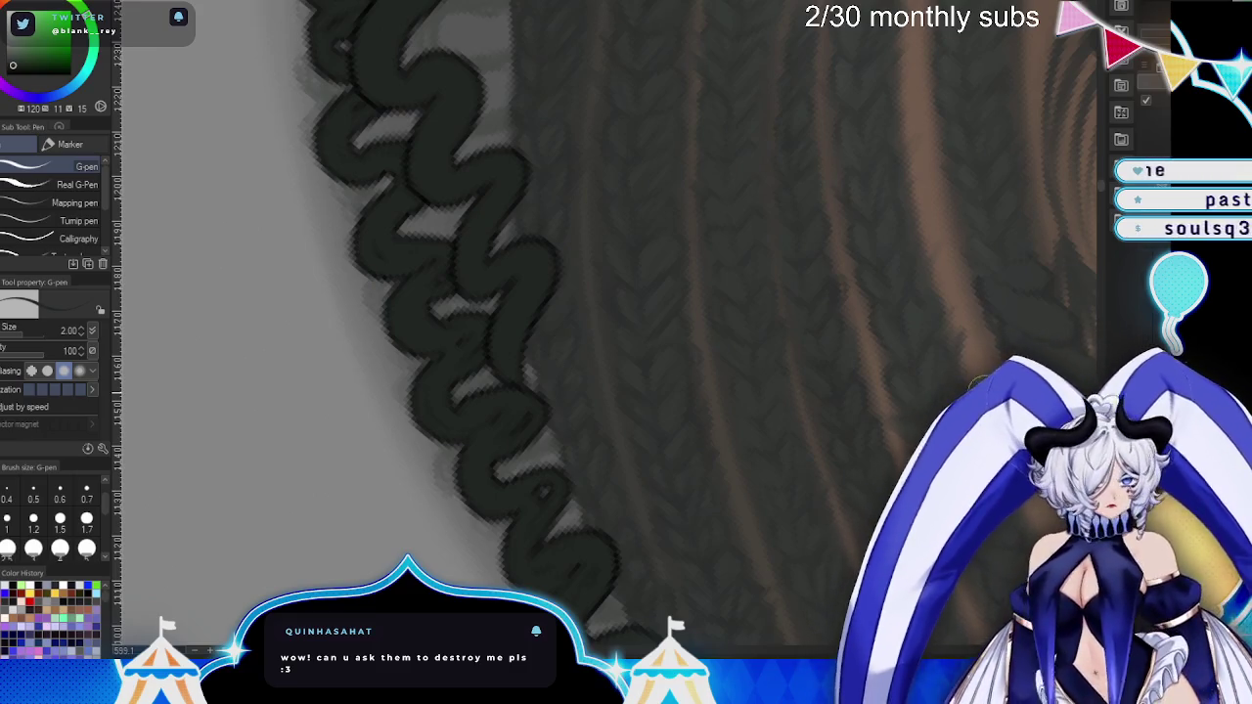
scroll(789, 302, down, 3)
scroll(789, 302, up, 3)
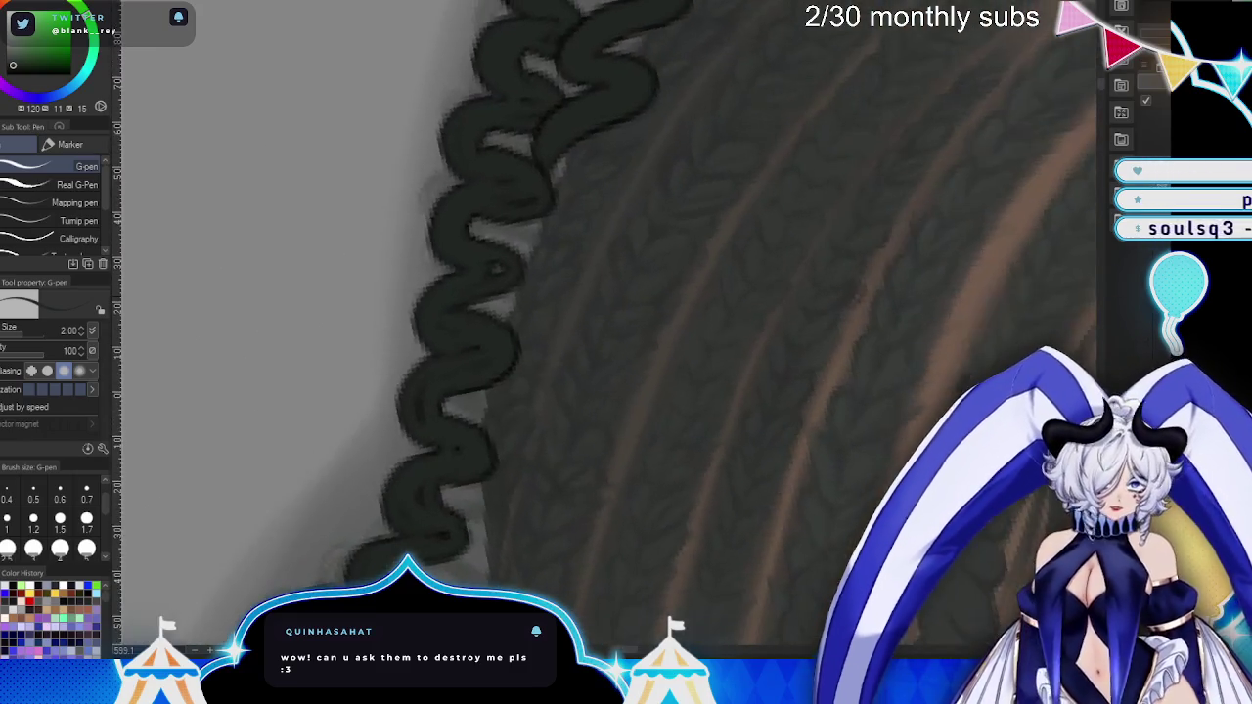
- Draw new zigzag curls below the existing ones, ending in a hooked curl, rotating the canvas to follow
drag(847, 179, 769, 176)
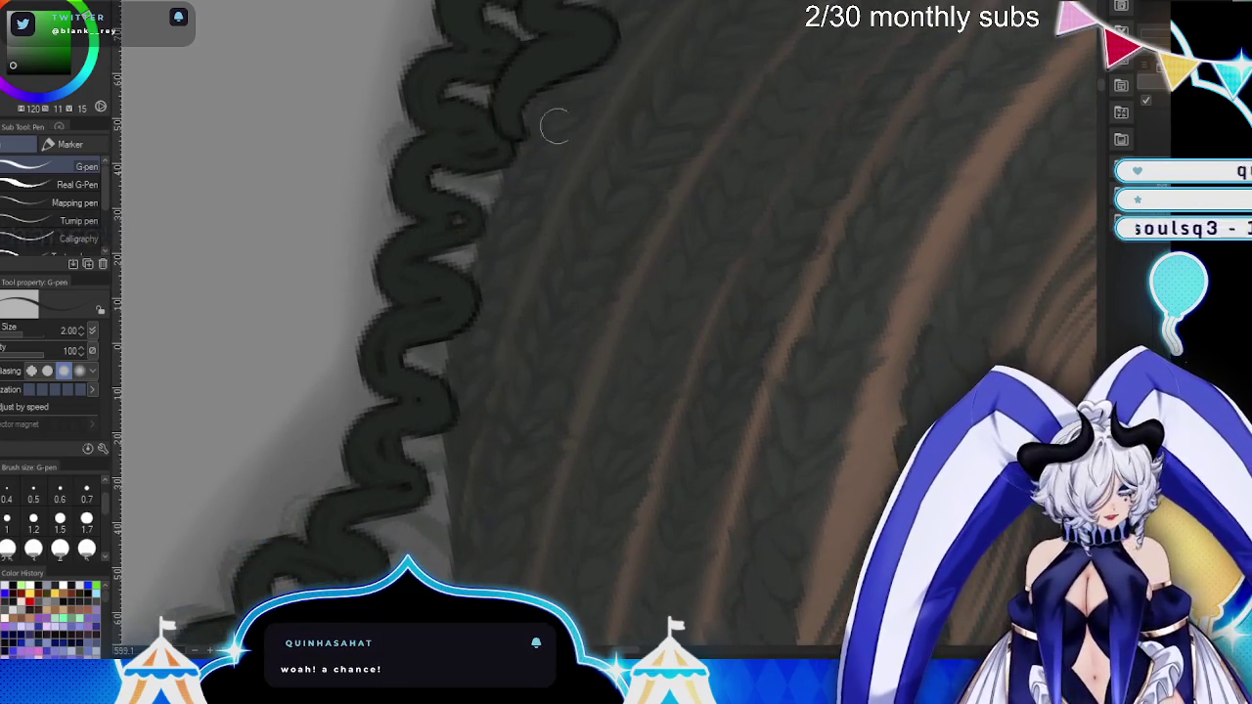
mouse_move(552, 134)
mouse_down()
mouse_move(467, 221)
mouse_move(505, 204)
mouse_move(460, 196)
mouse_up()
mouse_move(714, 219)
mouse_down()
mouse_move(657, 251)
mouse_move(623, 242)
mouse_up()
mouse_move(513, 185)
mouse_down()
mouse_move(523, 134)
mouse_move(521, 164)
mouse_move(475, 180)
mouse_move(518, 255)
mouse_move(476, 470)
mouse_up()
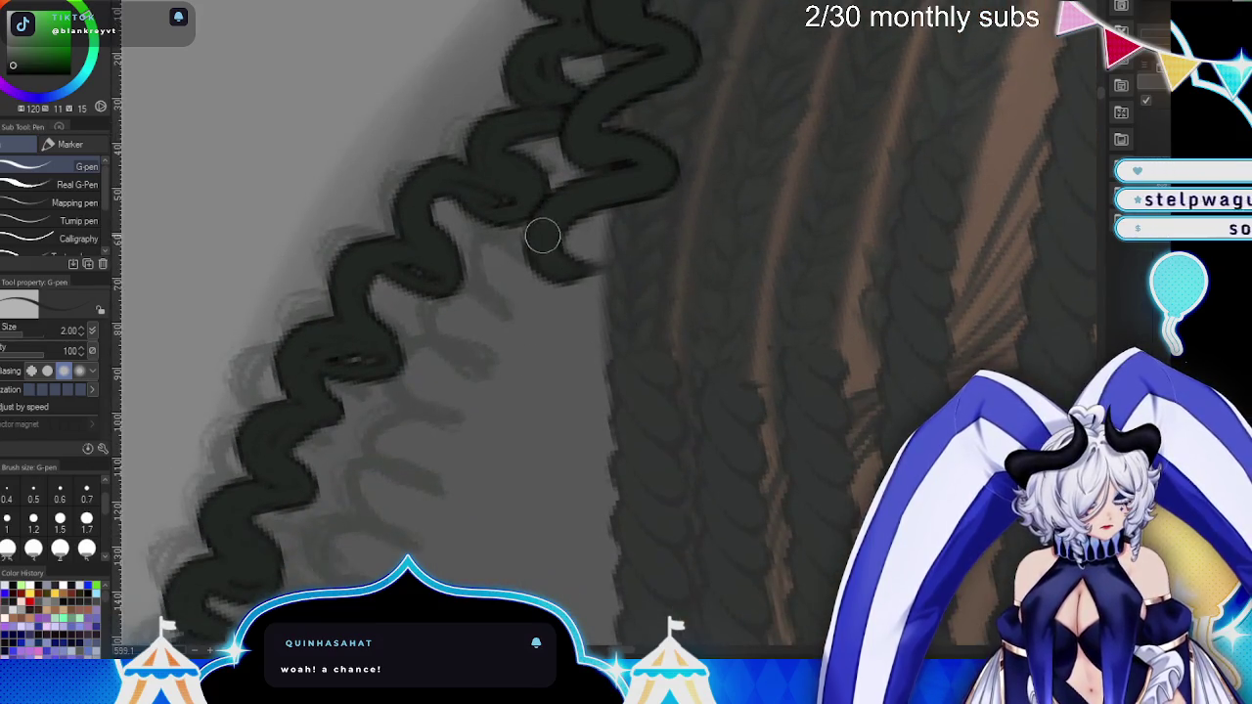
mouse_move(545, 235)
mouse_down()
mouse_move(487, 360)
mouse_move(543, 313)
mouse_move(554, 223)
mouse_up()
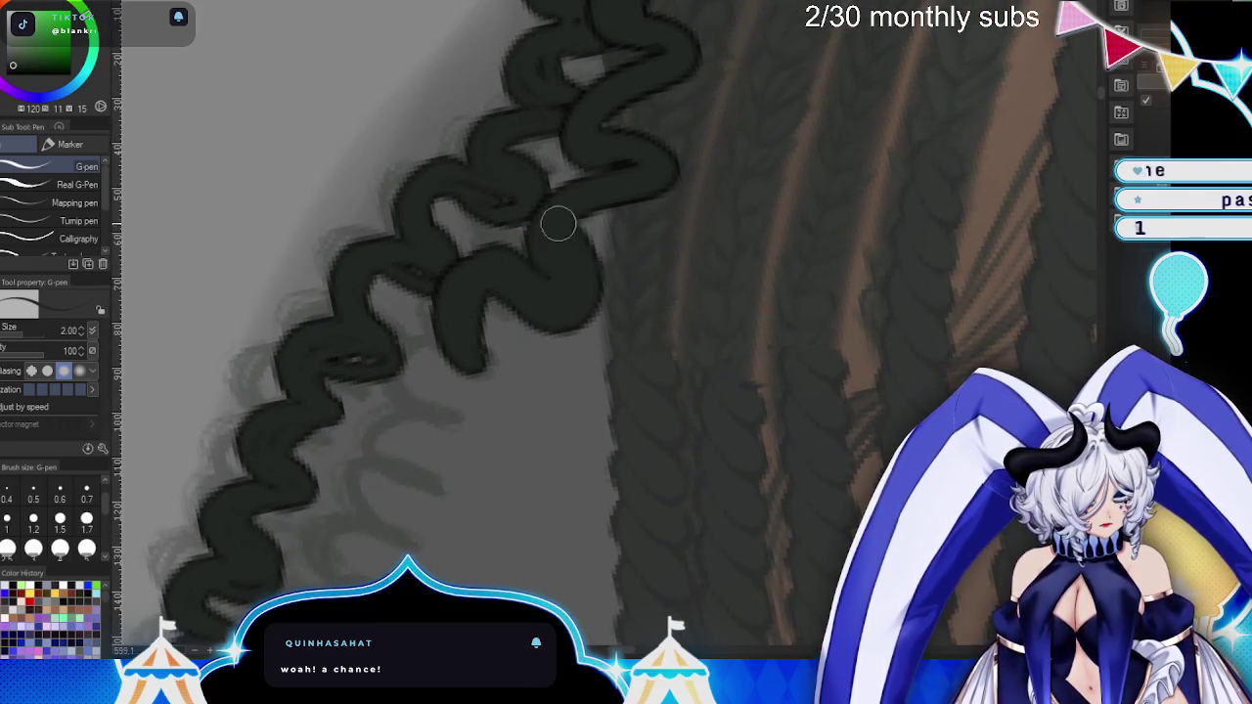
mouse_move(598, 175)
mouse_down()
mouse_move(656, 196)
mouse_move(614, 147)
mouse_up()
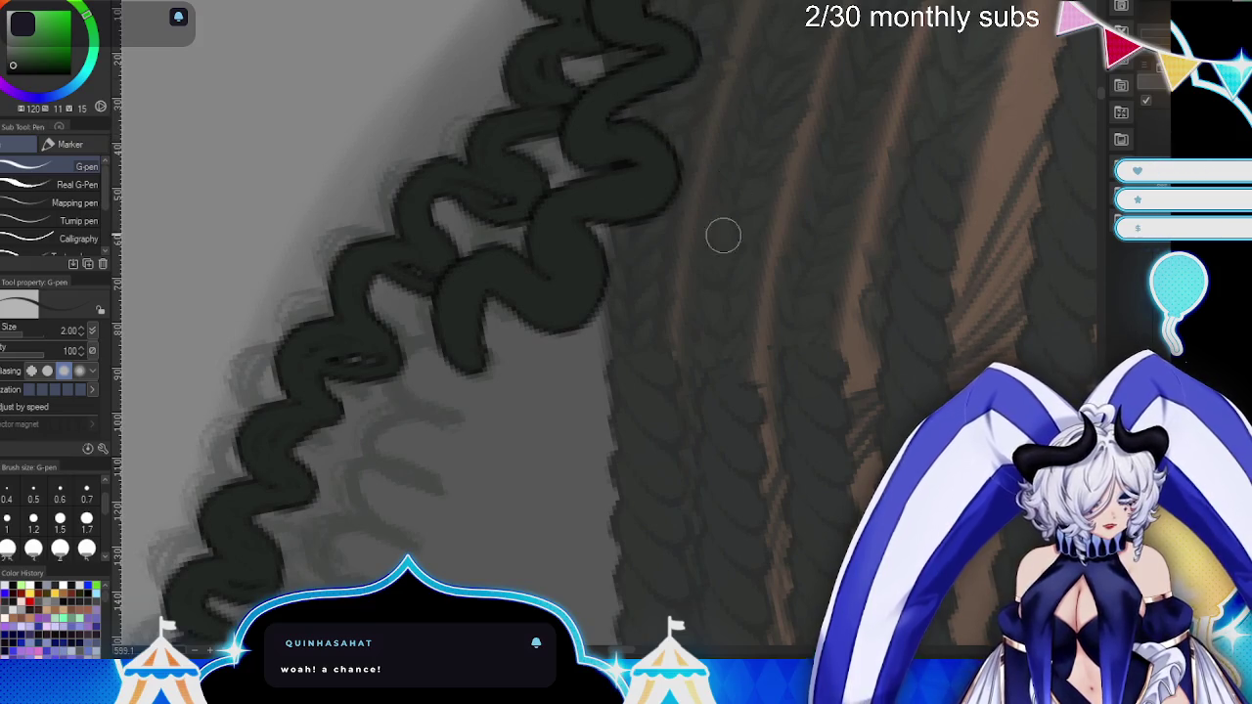
key(minus)
mouse_move(520, 232)
mouse_down()
mouse_move(422, 319)
mouse_move(480, 241)
mouse_move(460, 254)
mouse_up()
key(minus)
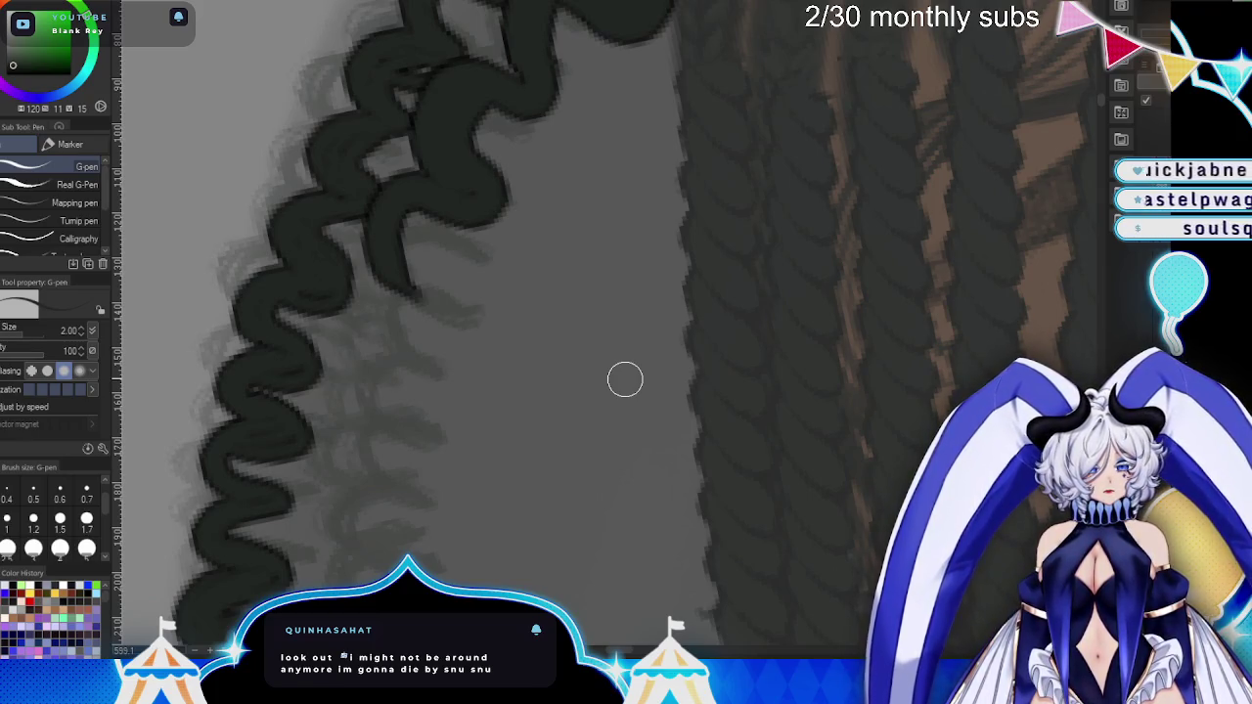
- Ink the first wavy curls of the right outline, redrawing the curl column further down
mouse_move(608, 503)
mouse_down()
mouse_move(674, 266)
mouse_move(671, 361)
mouse_up()
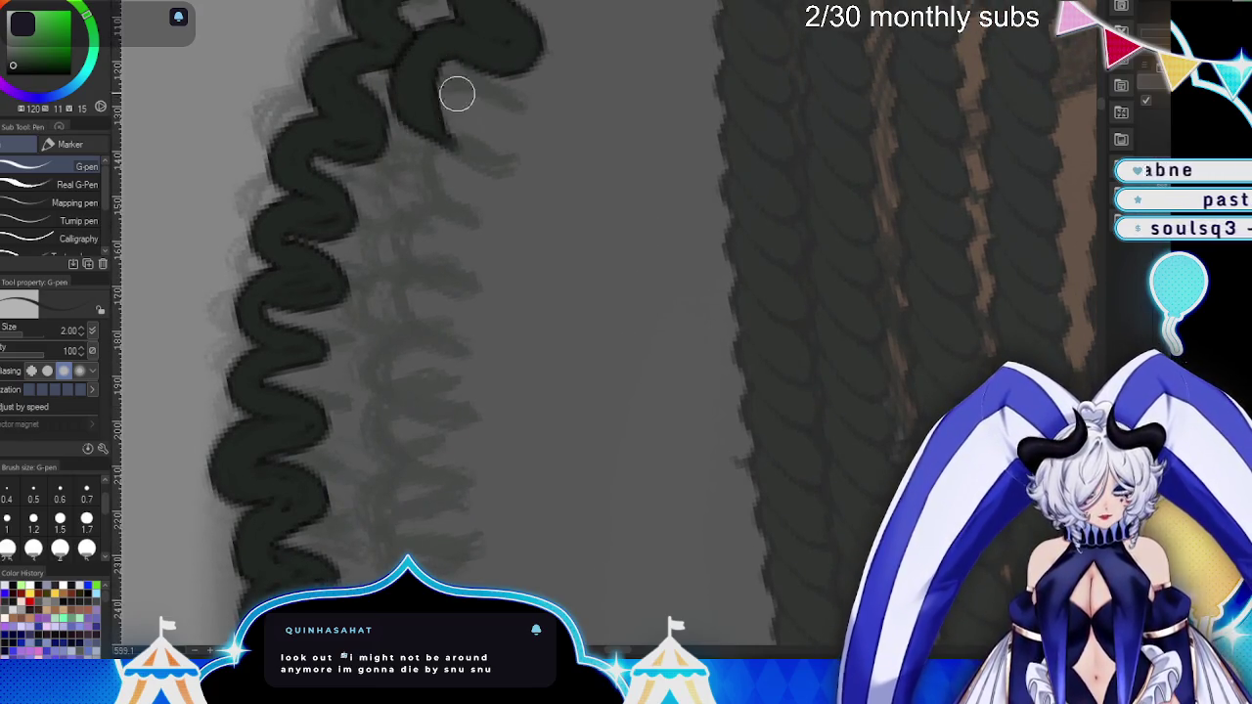
mouse_move(469, 144)
mouse_down()
mouse_move(395, 352)
mouse_move(408, 451)
mouse_move(447, 456)
mouse_move(397, 548)
mouse_up()
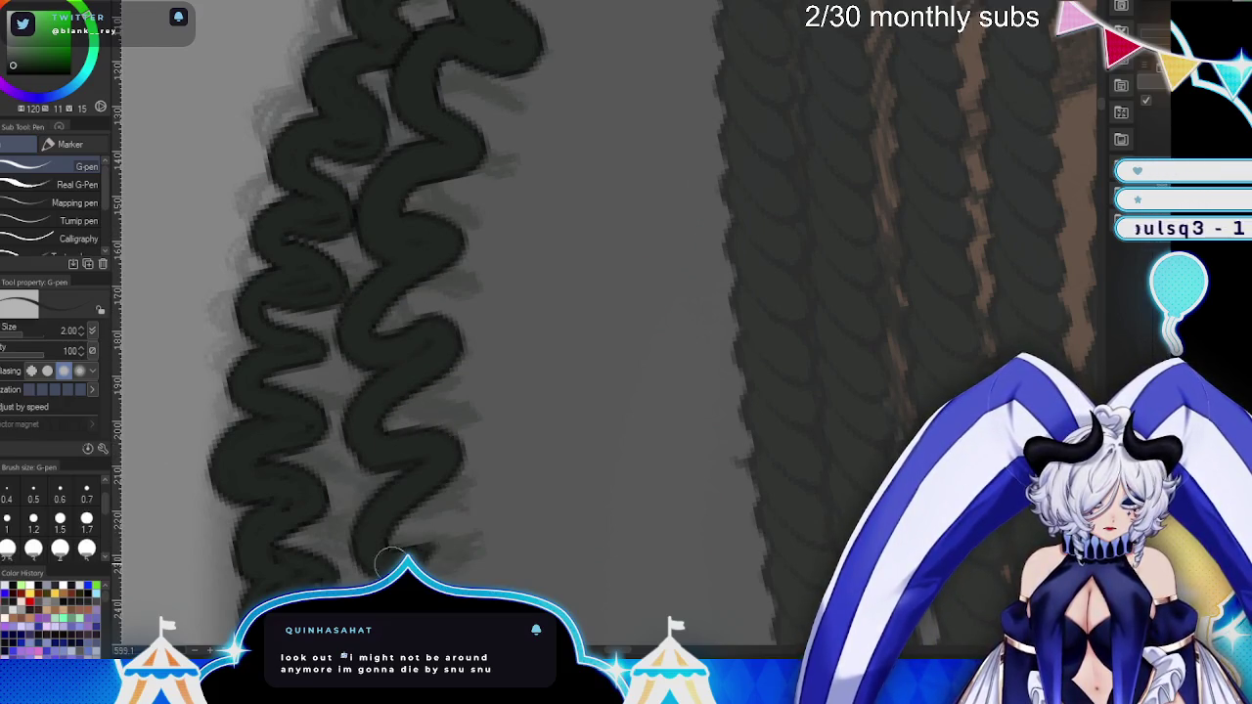
mouse_move(412, 447)
mouse_down()
mouse_move(405, 456)
mouse_move(368, 406)
mouse_move(468, 355)
mouse_up()
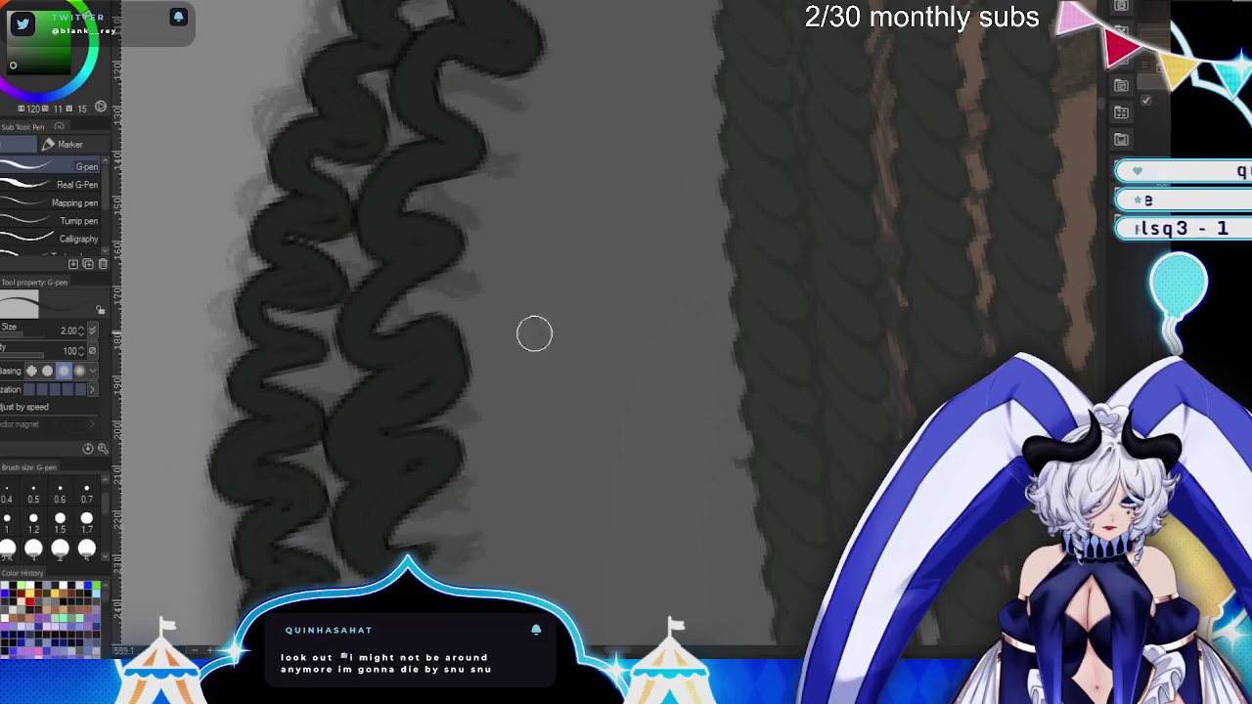
key(ctrl+z)
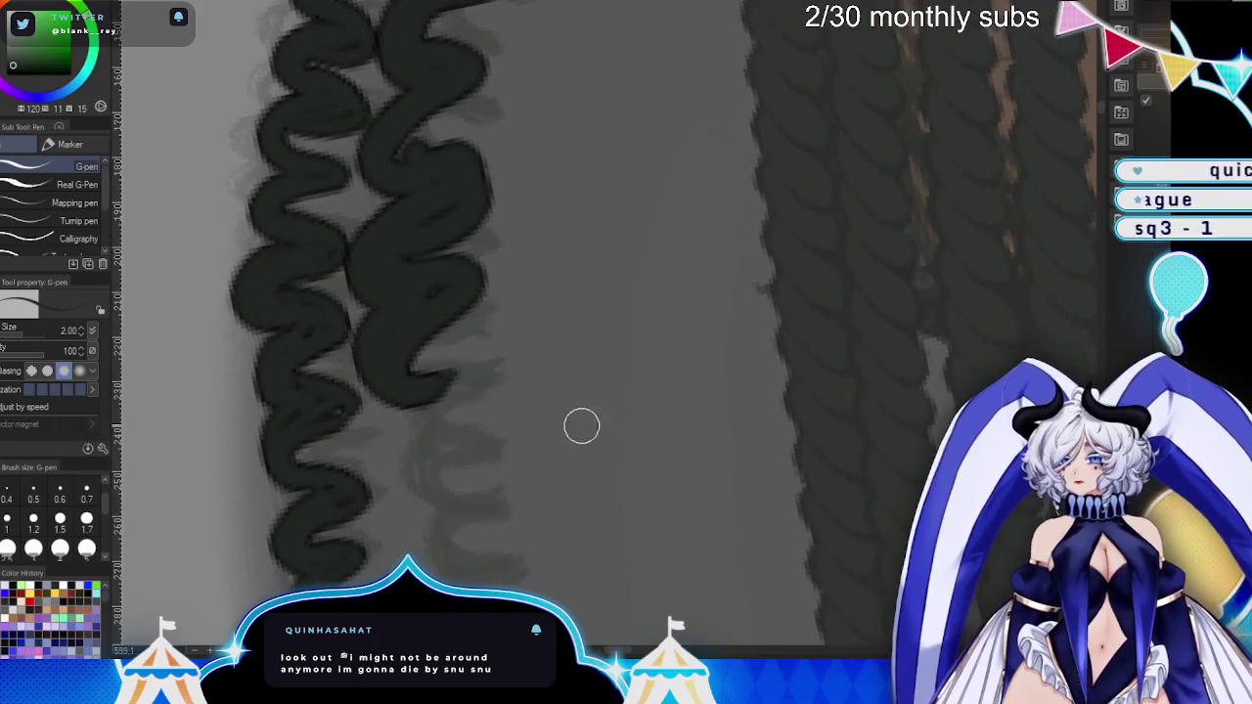
key(ctrl+z)
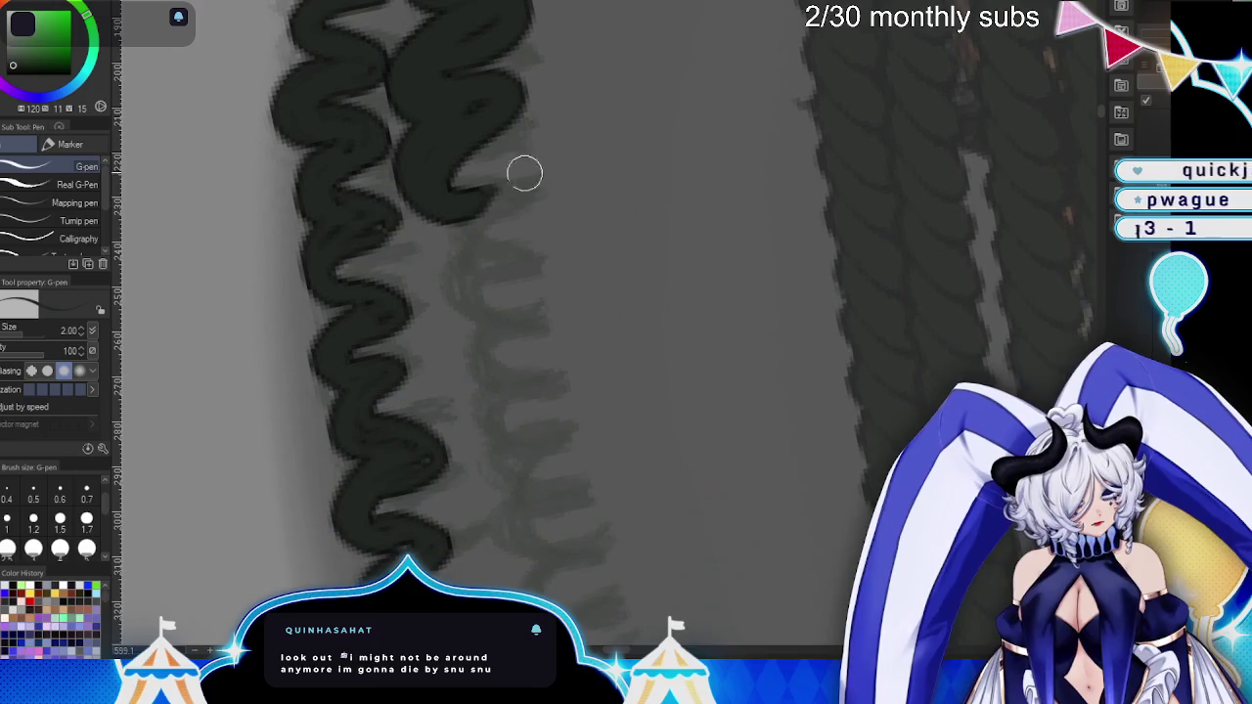
mouse_move(488, 231)
mouse_down()
mouse_move(495, 209)
mouse_move(480, 302)
mouse_move(528, 411)
mouse_move(515, 511)
mouse_move(533, 587)
mouse_move(661, 305)
mouse_move(714, 342)
mouse_up()
drag(528, 235, 627, 426)
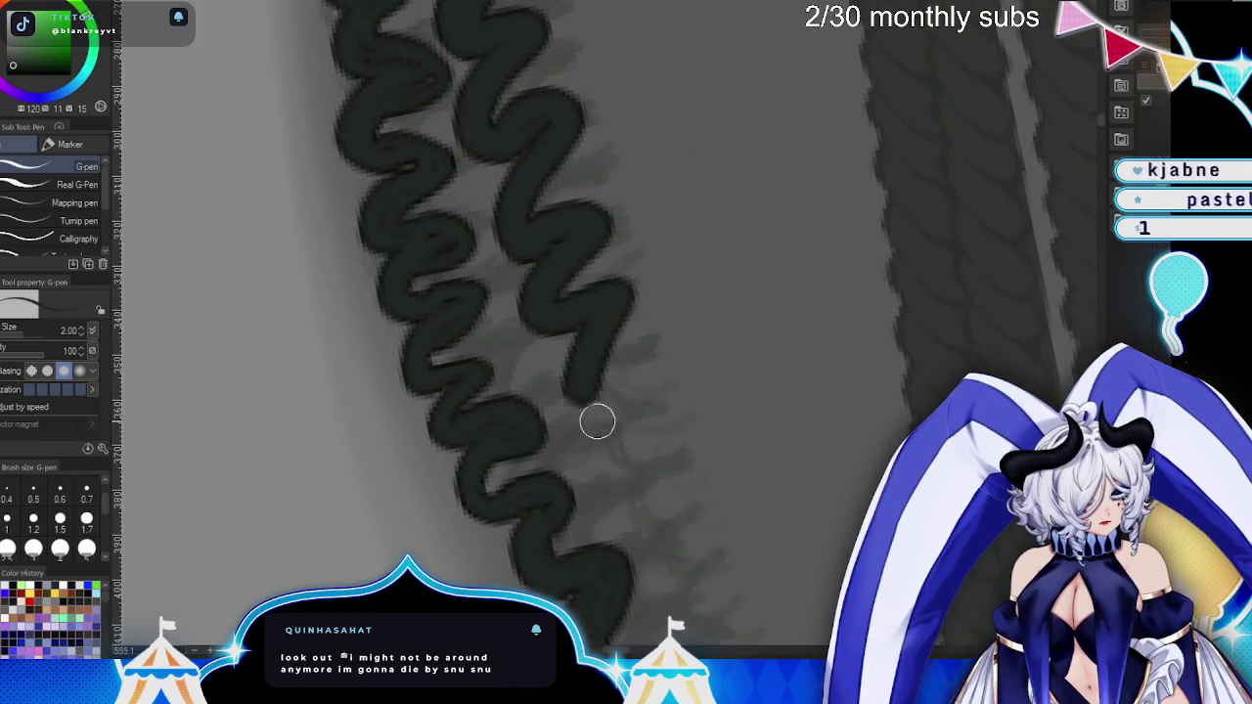
- Extend the wavy ink beside the outline and erase a small stray dark mark
mouse_move(655, 271)
mouse_down()
mouse_move(589, 241)
mouse_move(624, 297)
mouse_move(626, 362)
mouse_move(685, 428)
mouse_move(614, 400)
mouse_up()
drag(646, 352, 680, 431)
mouse_move(749, 411)
mouse_down()
mouse_move(640, 123)
mouse_move(643, 206)
mouse_move(626, 255)
mouse_up()
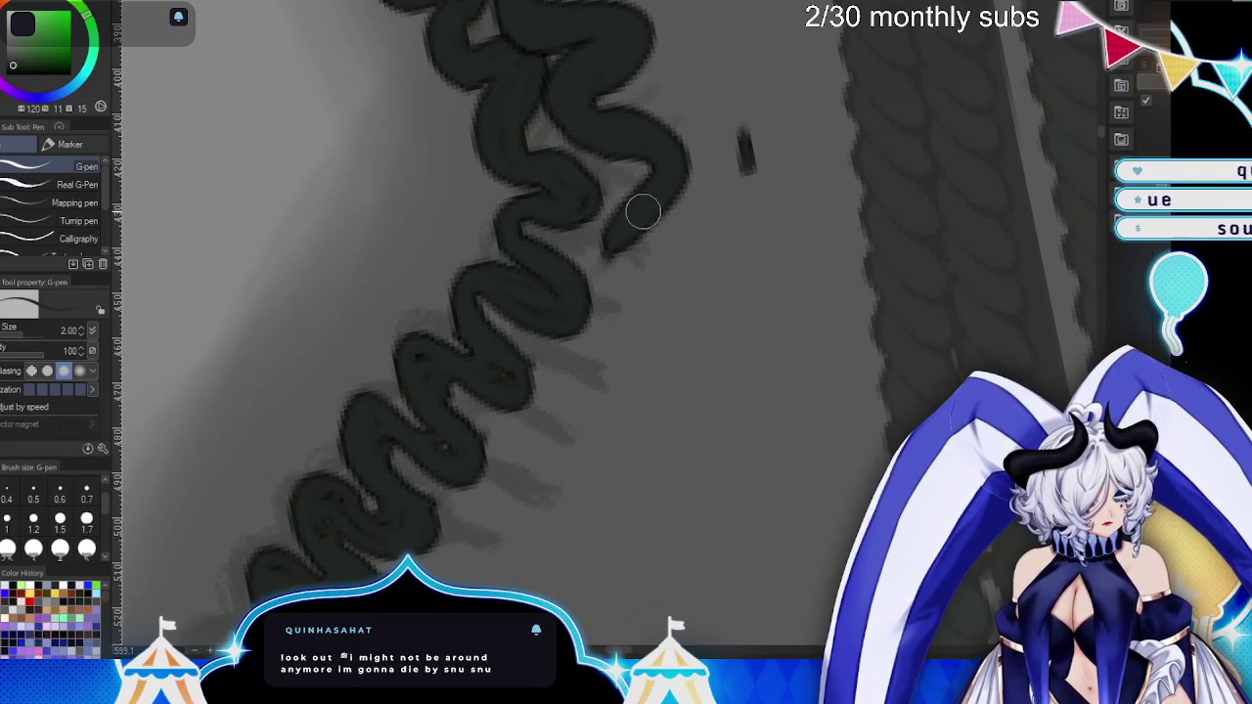
key(e)
key(ctrl+z)
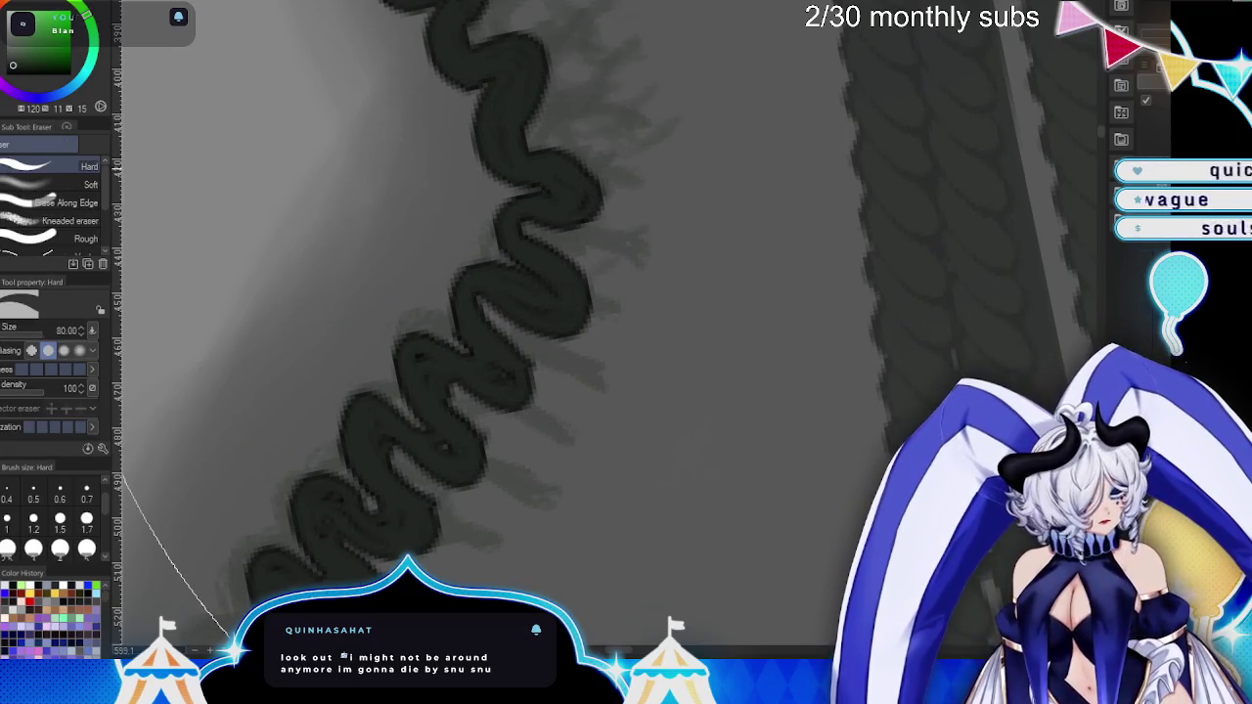
key(ctrl+y)
drag(747, 146, 747, 191)
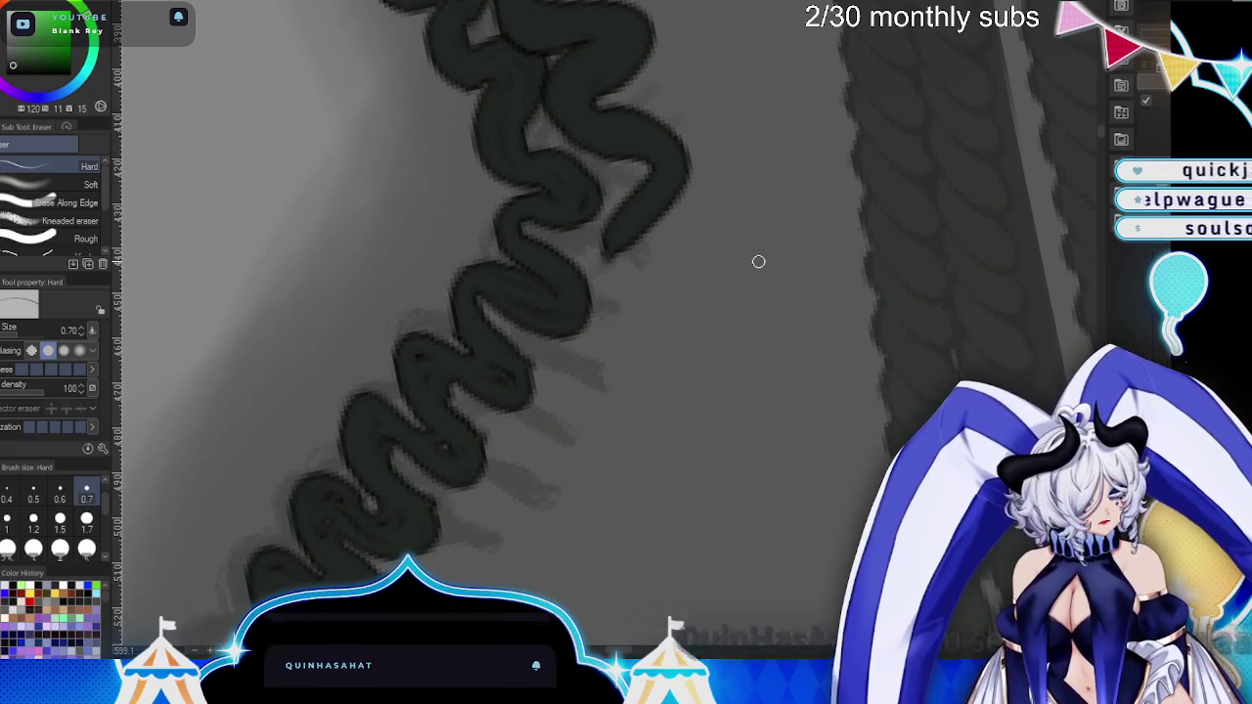
key(p)
- Draw and fill a new wavy stroke beside the upper waves, extending it downward
drag(626, 372, 588, 268)
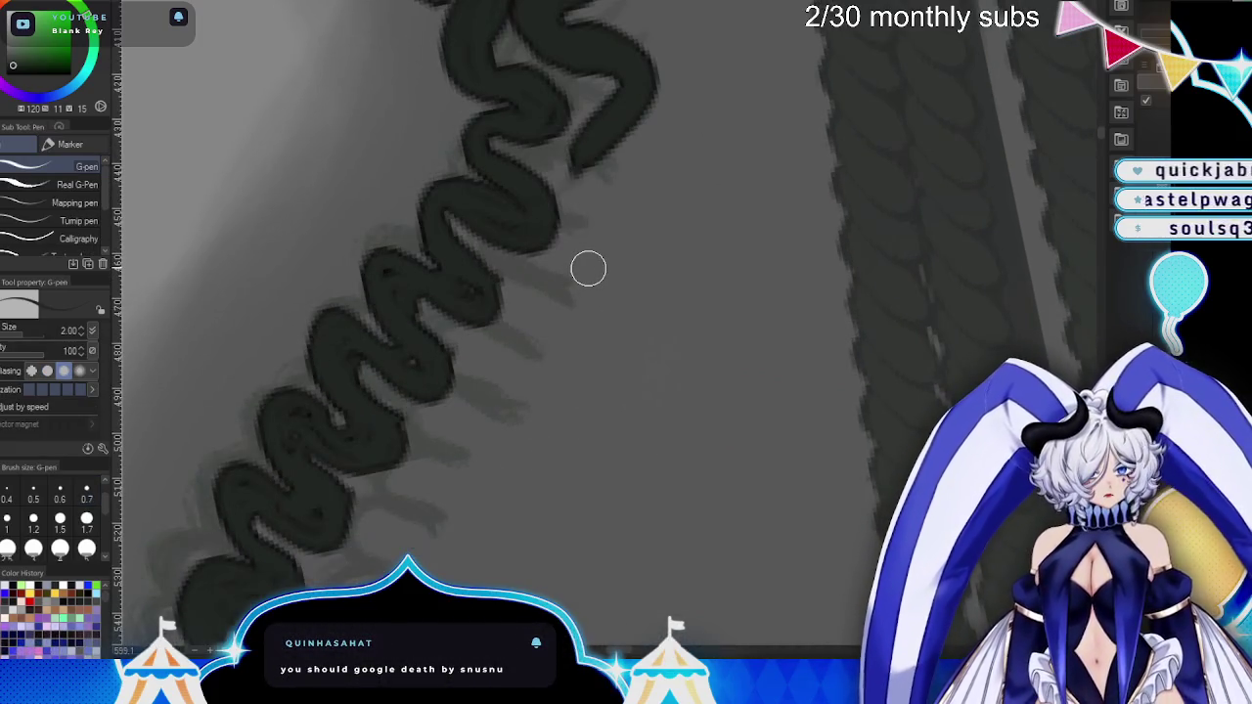
drag(612, 83, 589, 232)
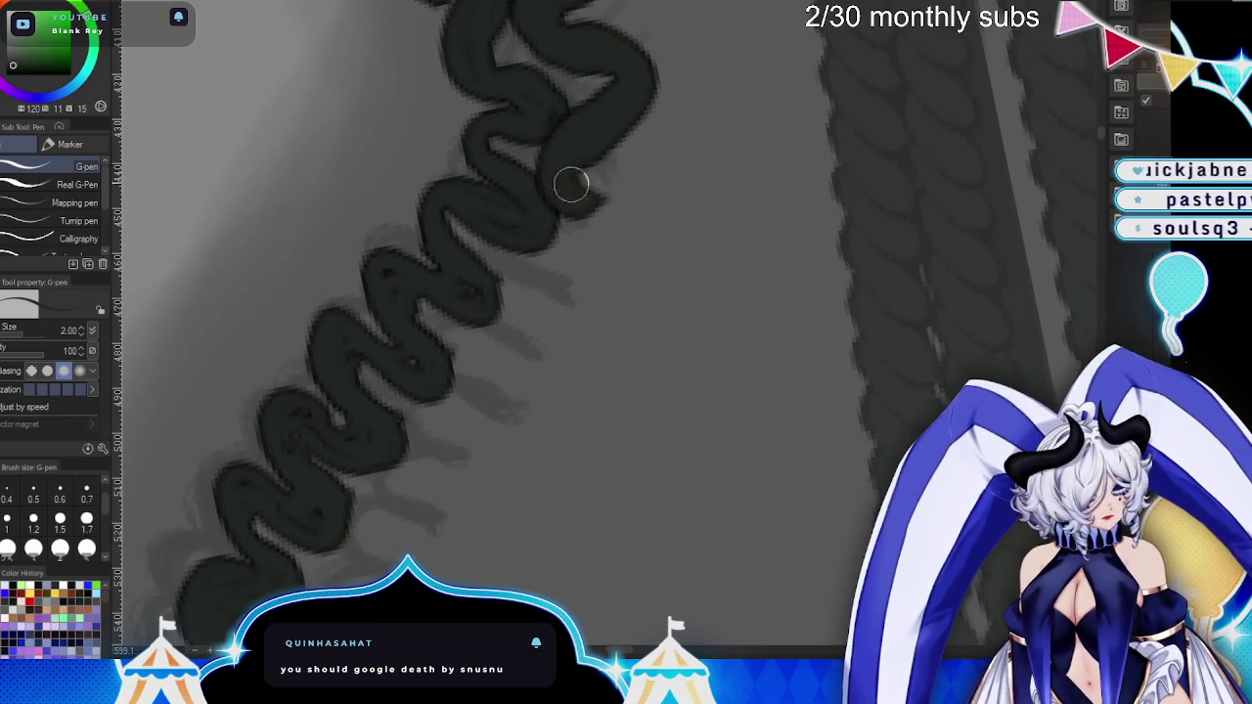
drag(607, 86, 604, 183)
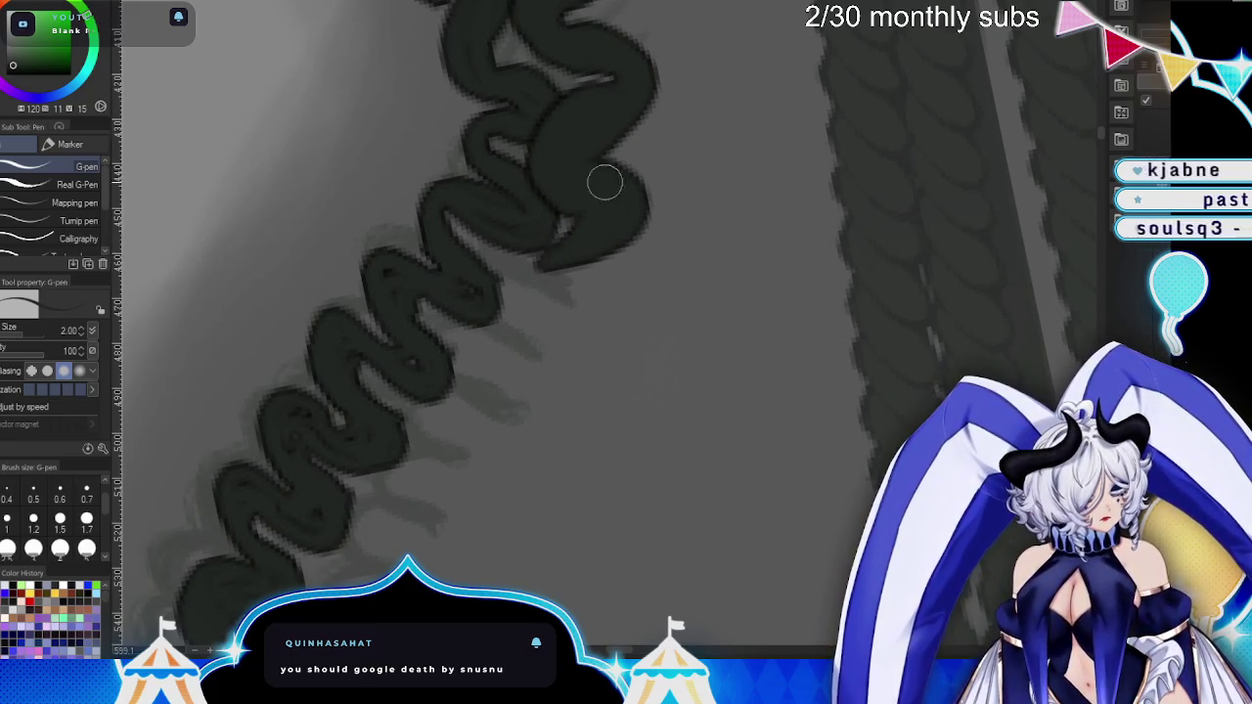
drag(610, 60, 576, 150)
mouse_move(583, 219)
mouse_down()
mouse_move(584, 316)
mouse_move(473, 389)
mouse_move(504, 443)
mouse_up()
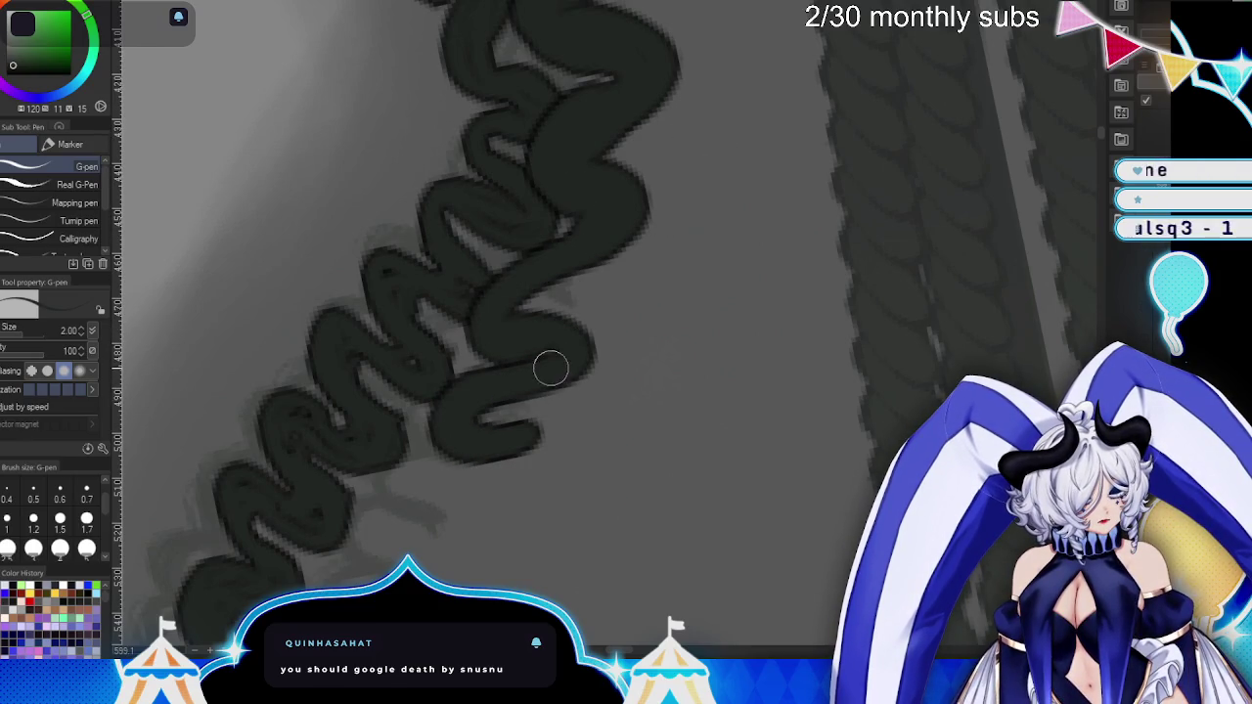
drag(540, 265, 562, 248)
- Add a new loop and a small dark stroke, filling the braid loop with ink
drag(640, 501, 723, 349)
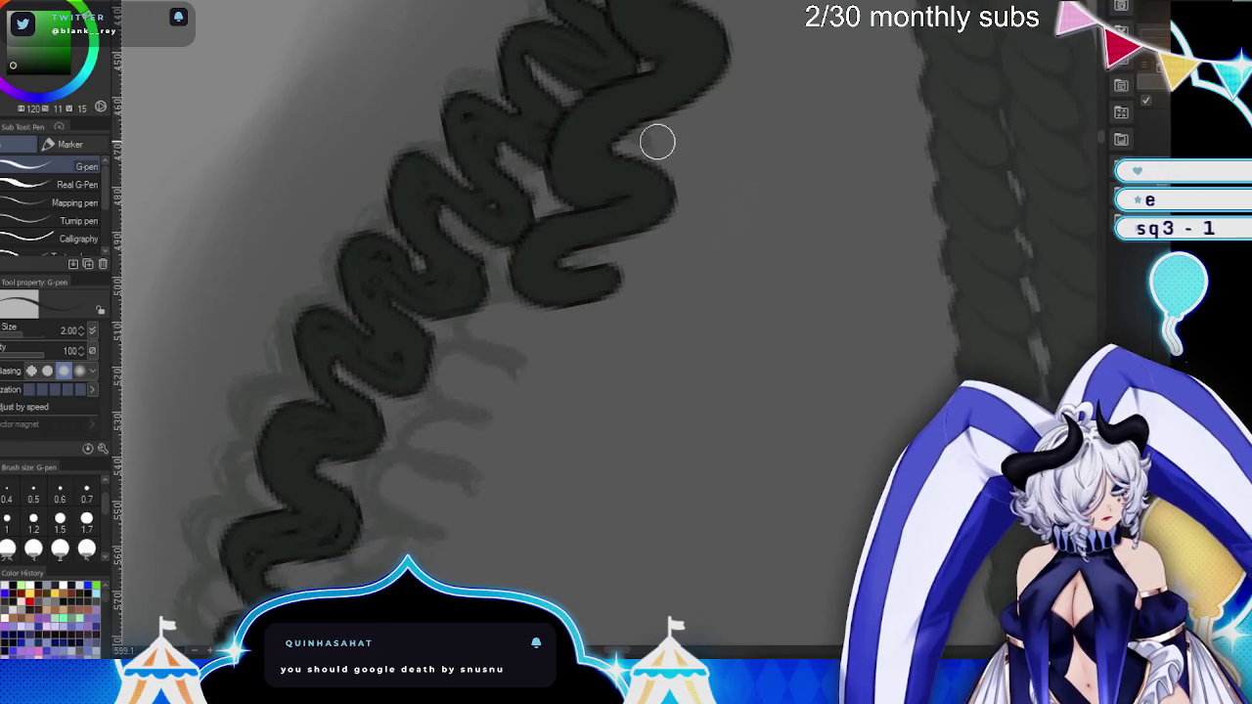
mouse_move(543, 283)
mouse_down()
mouse_move(545, 375)
mouse_move(529, 347)
mouse_move(602, 326)
mouse_up()
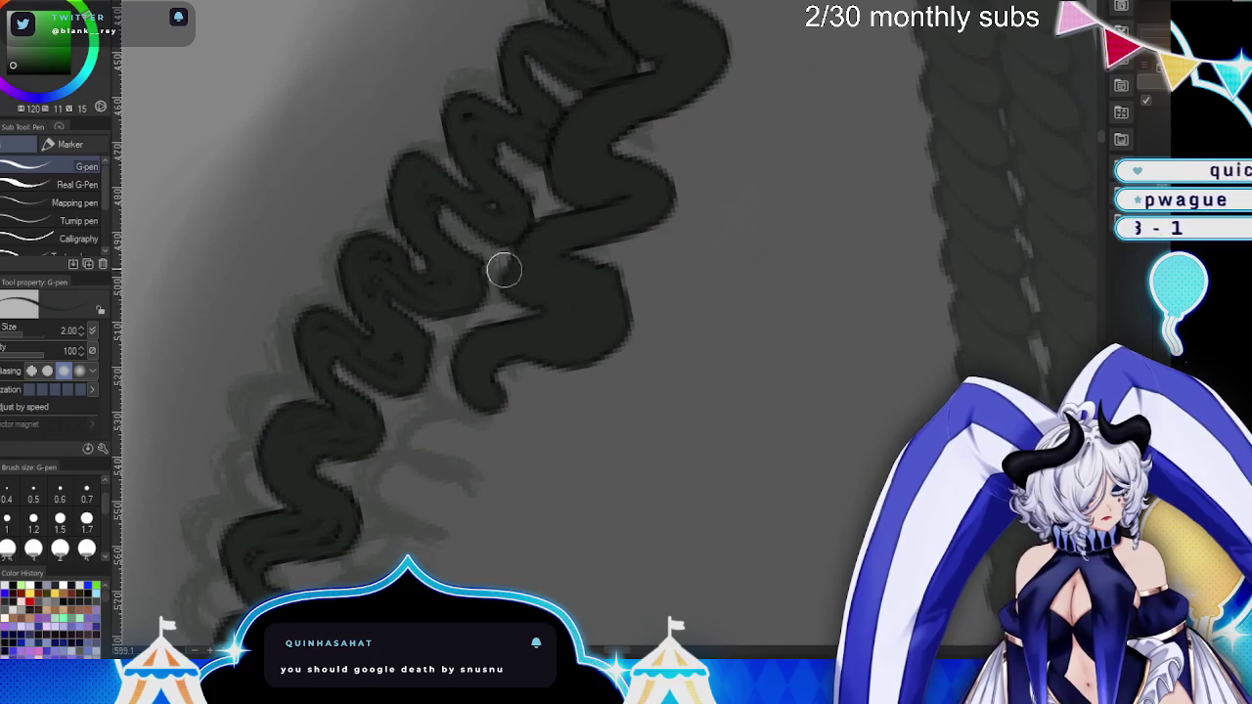
drag(613, 475, 617, 314)
drag(690, 159, 675, 208)
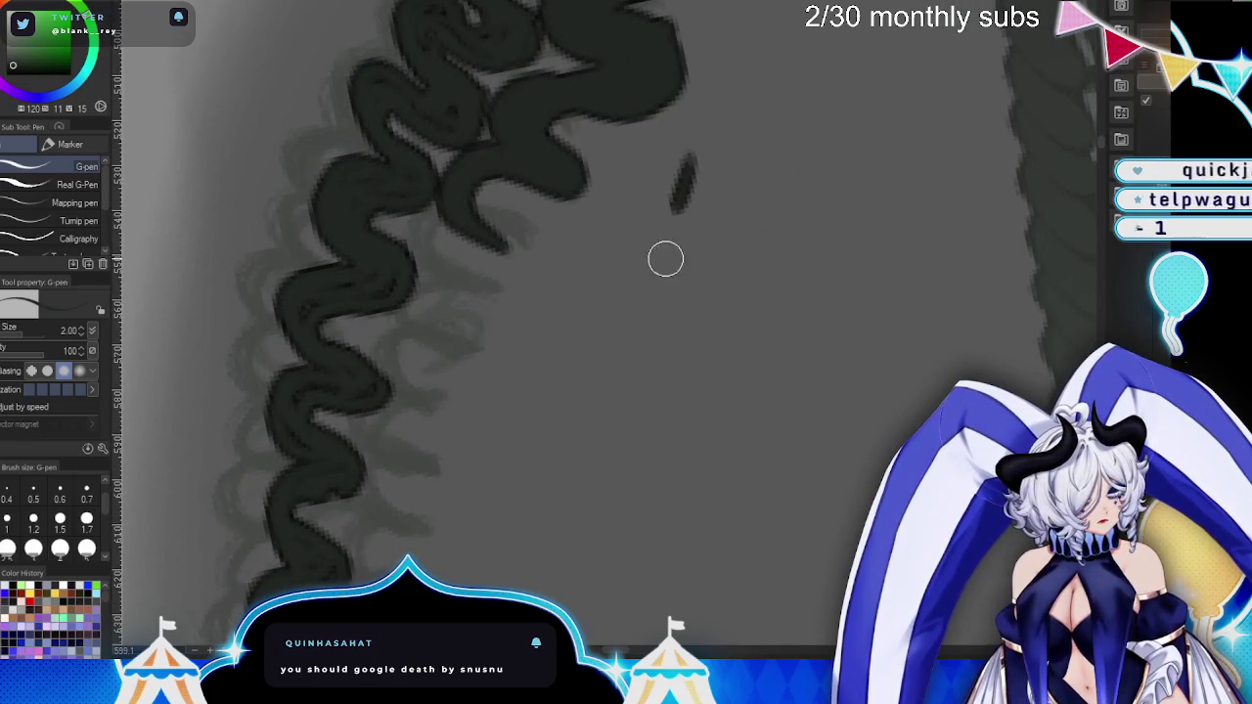
key(e)
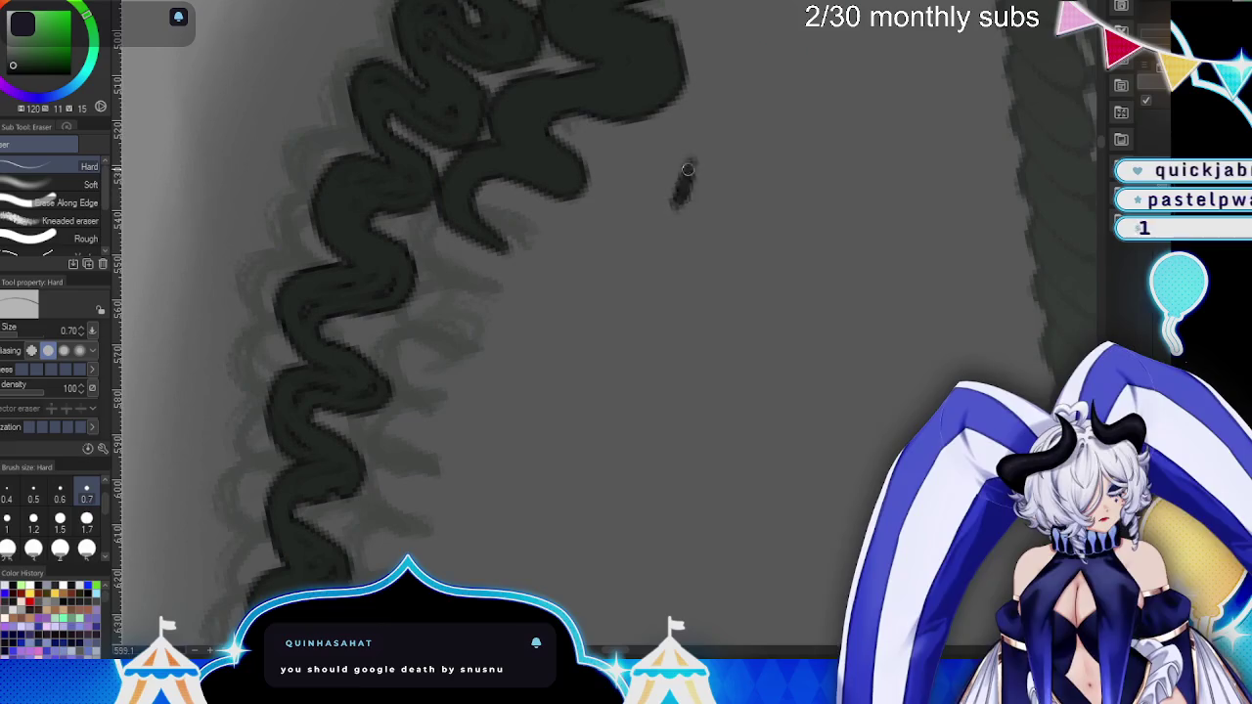
key(p)
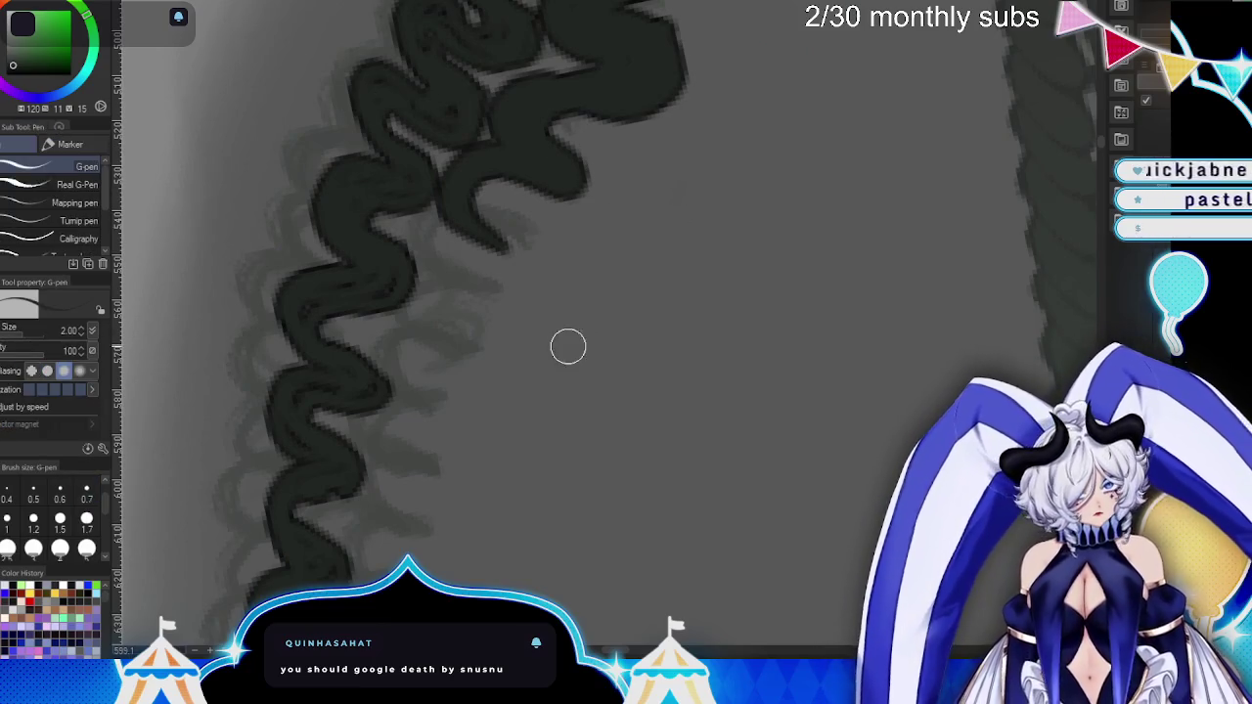
mouse_move(480, 221)
mouse_down()
mouse_move(502, 254)
mouse_move(459, 366)
mouse_up()
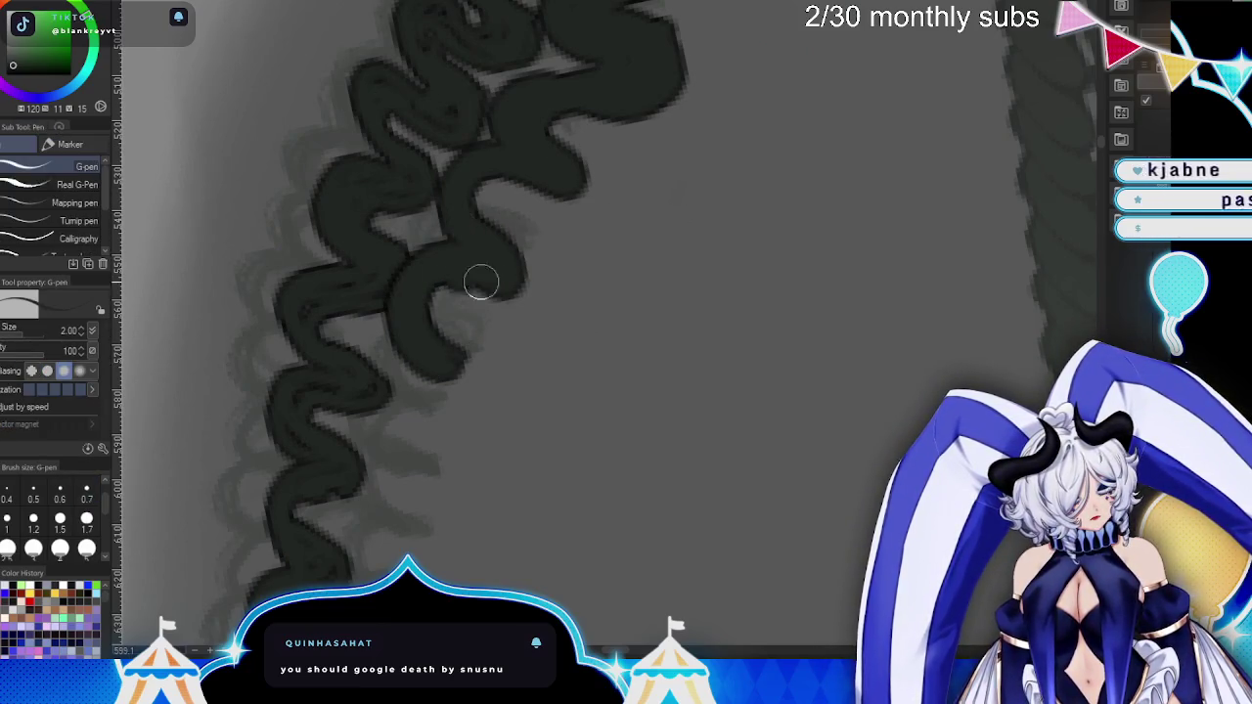
- Rework the right wavy braid outline, undoing and redrawing it further down
key(ctrl+z)
key(ctrl+z)
mouse_move(440, 202)
mouse_down()
mouse_move(445, 330)
mouse_move(461, 344)
mouse_move(417, 461)
mouse_move(394, 408)
mouse_move(446, 301)
mouse_up()
key(ctrl+z)
mouse_move(515, 196)
mouse_down()
mouse_move(459, 268)
mouse_move(429, 277)
mouse_up()
mouse_move(503, 252)
mouse_down()
mouse_move(425, 451)
mouse_move(495, 484)
mouse_move(470, 578)
mouse_up()
- Redraw the outline's lower loops down the braid and add a dark loop on the right
key(ctrl+z)
mouse_move(595, 278)
mouse_down()
mouse_move(595, 361)
mouse_move(553, 378)
mouse_move(587, 441)
mouse_move(508, 544)
mouse_up()
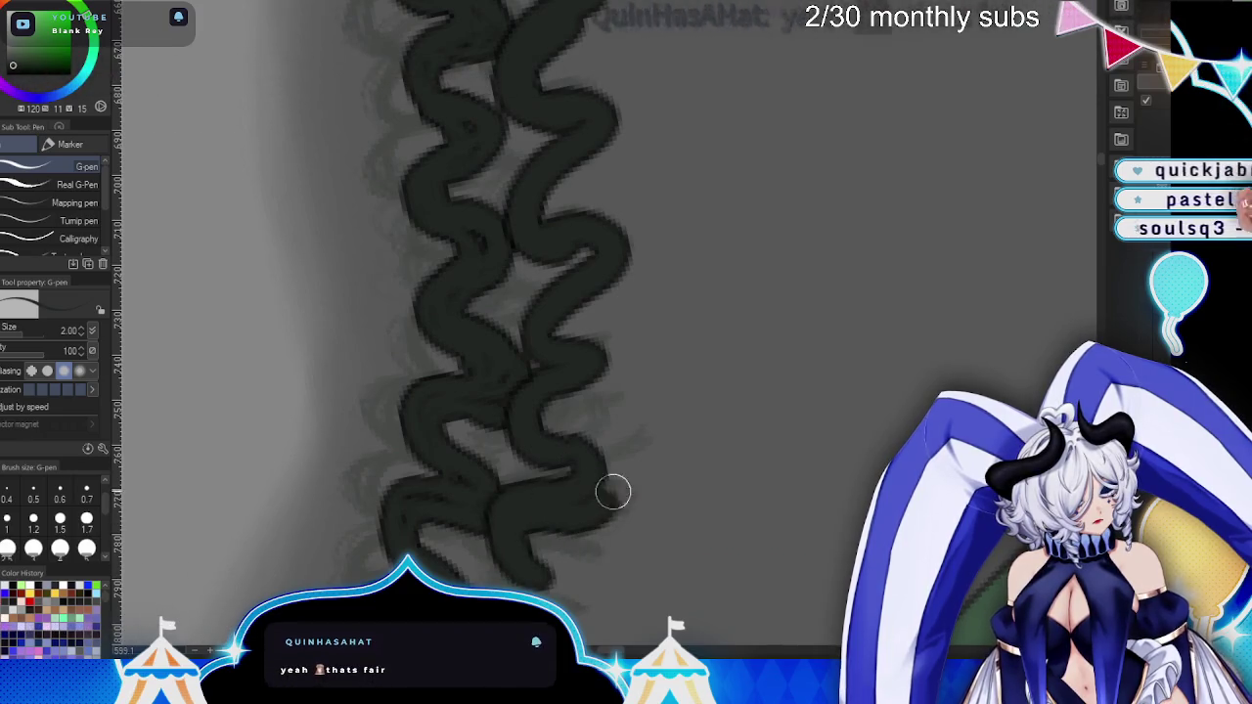
drag(607, 497, 538, 518)
mouse_move(597, 252)
mouse_down()
mouse_move(616, 287)
mouse_move(577, 293)
mouse_up()
mouse_move(672, 339)
mouse_down()
mouse_move(718, 385)
mouse_move(702, 345)
mouse_up()
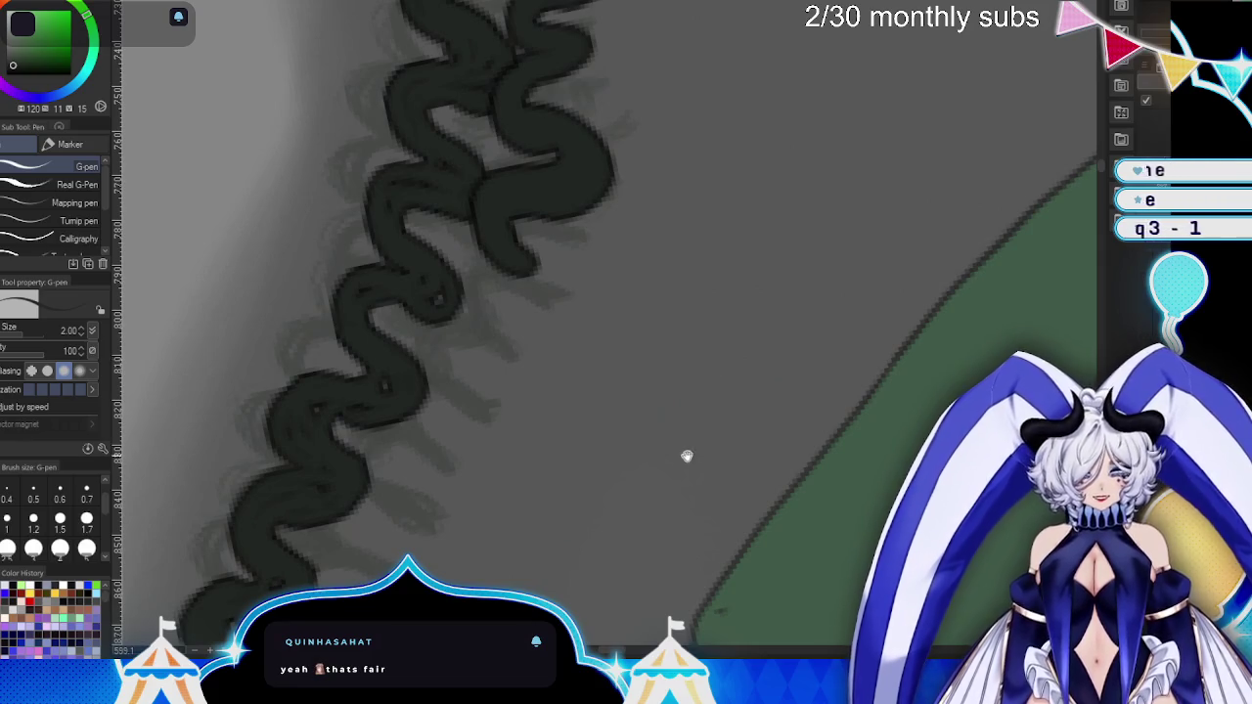
- Ink more loops onto the upper braid outline, one curving below it
drag(687, 454, 707, 395)
drag(534, 135, 539, 198)
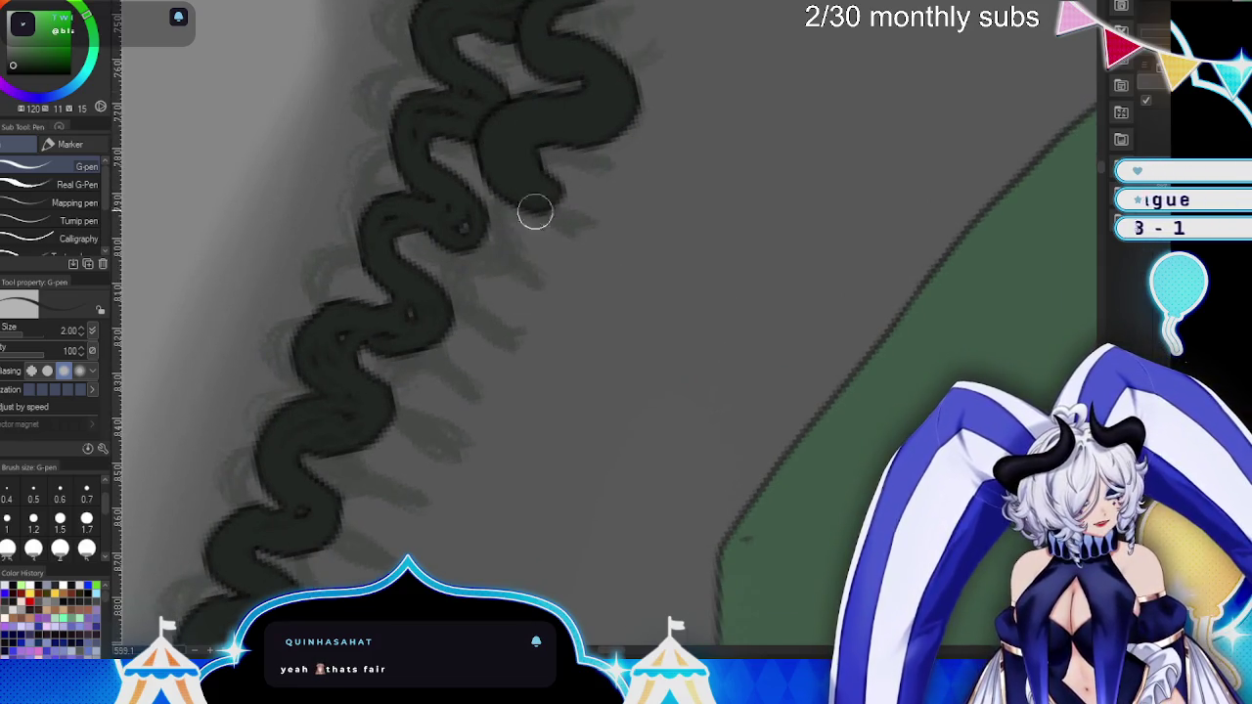
mouse_move(541, 211)
mouse_down()
mouse_move(519, 302)
mouse_move(550, 193)
mouse_up()
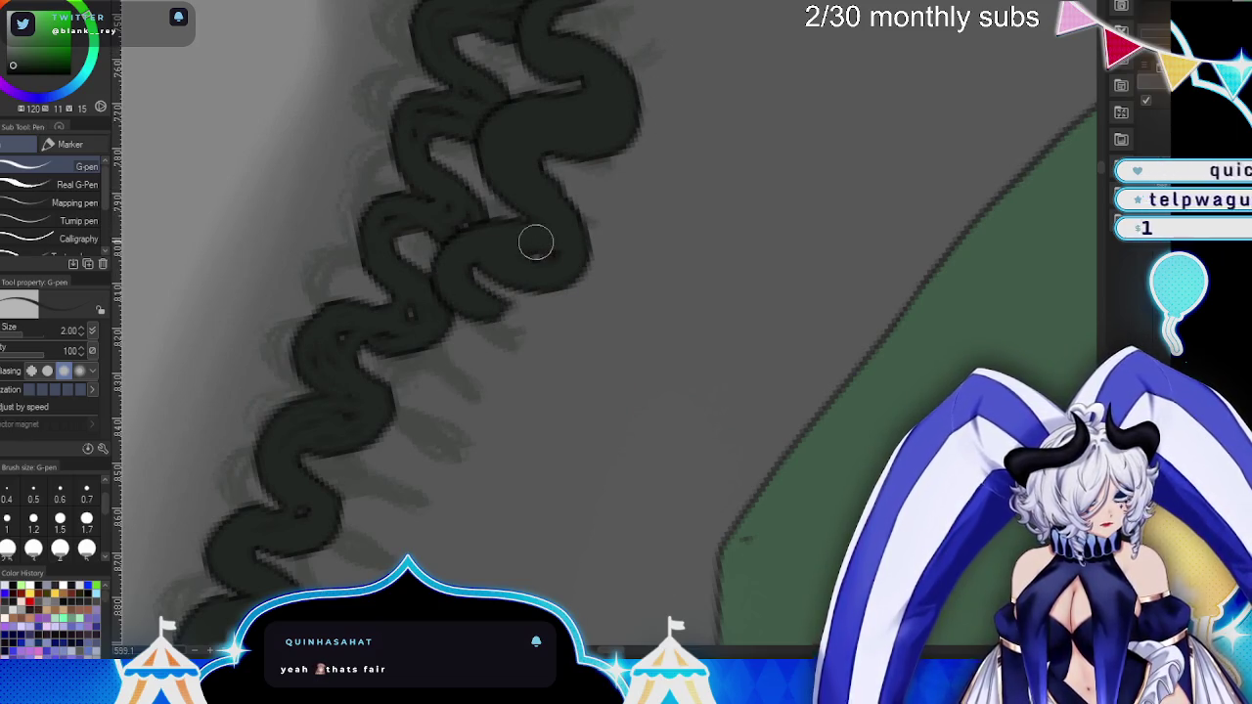
drag(679, 419, 689, 331)
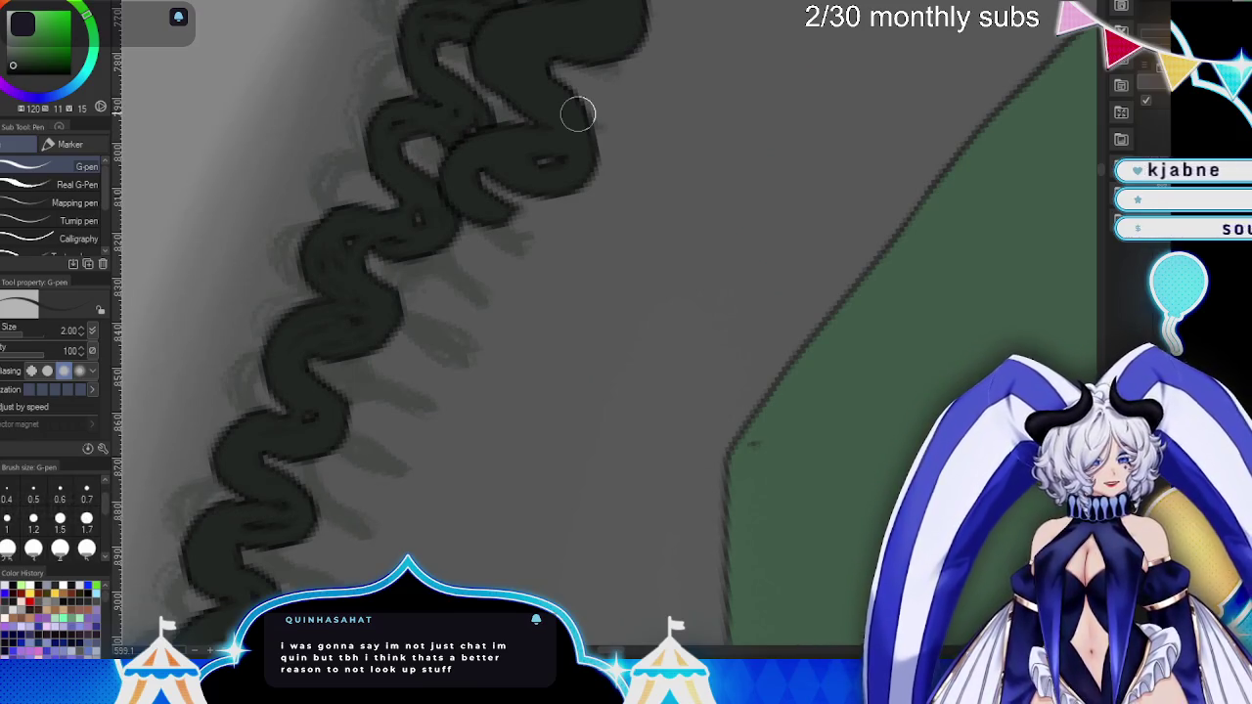
- With the braid vertical, extend the right squiggle down and thicken its middle and upper curves
drag(577, 114, 408, 338)
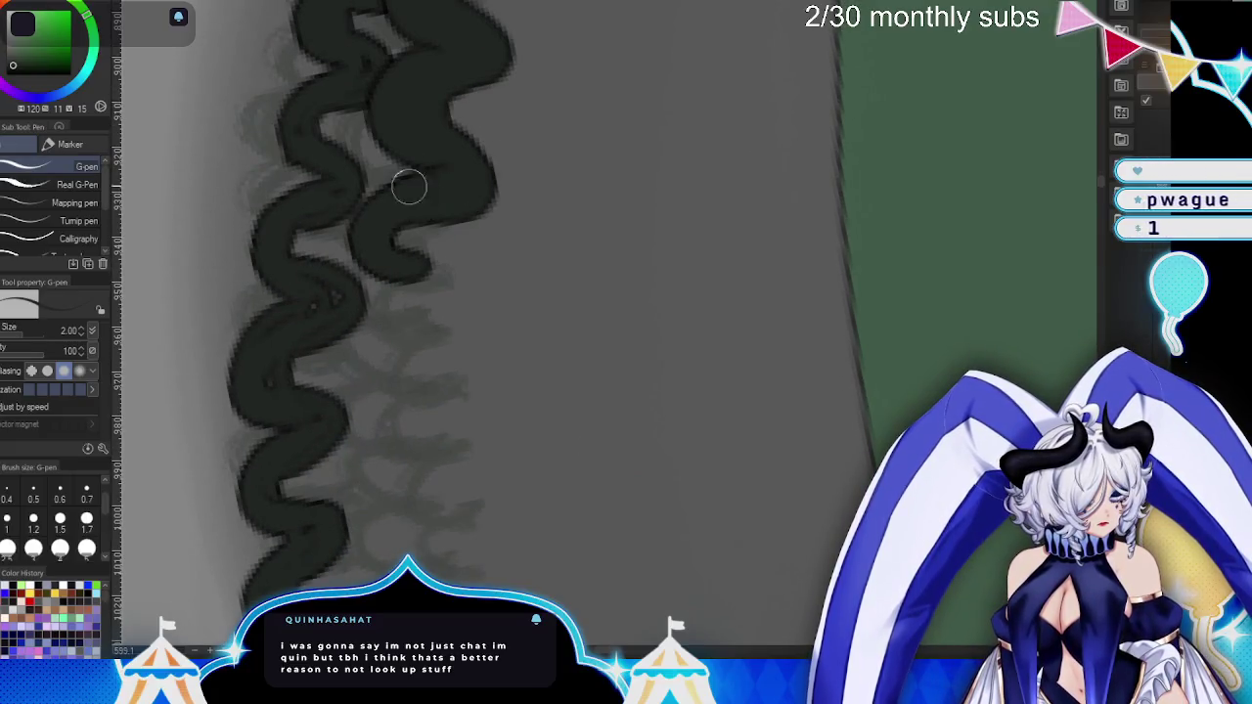
mouse_move(414, 124)
mouse_down()
mouse_move(460, 311)
mouse_move(422, 372)
mouse_up()
mouse_move(419, 432)
mouse_down()
mouse_move(433, 532)
mouse_move(427, 403)
mouse_move(456, 398)
mouse_up()
mouse_move(396, 303)
mouse_down()
mouse_move(433, 238)
mouse_move(399, 323)
mouse_up()
drag(441, 153, 384, 100)
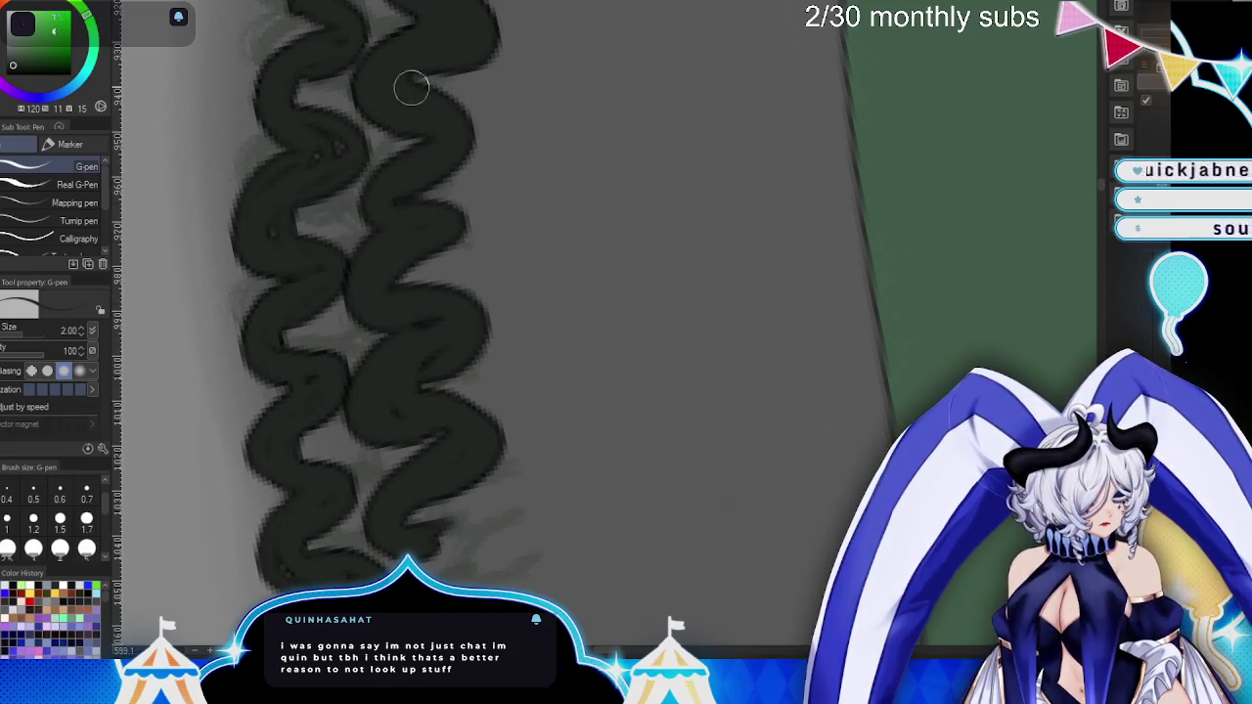
drag(379, 171, 590, 87)
mouse_move(420, 186)
mouse_down()
mouse_move(489, 201)
mouse_move(472, 255)
mouse_move(475, 187)
mouse_move(475, 252)
mouse_move(539, 350)
mouse_up()
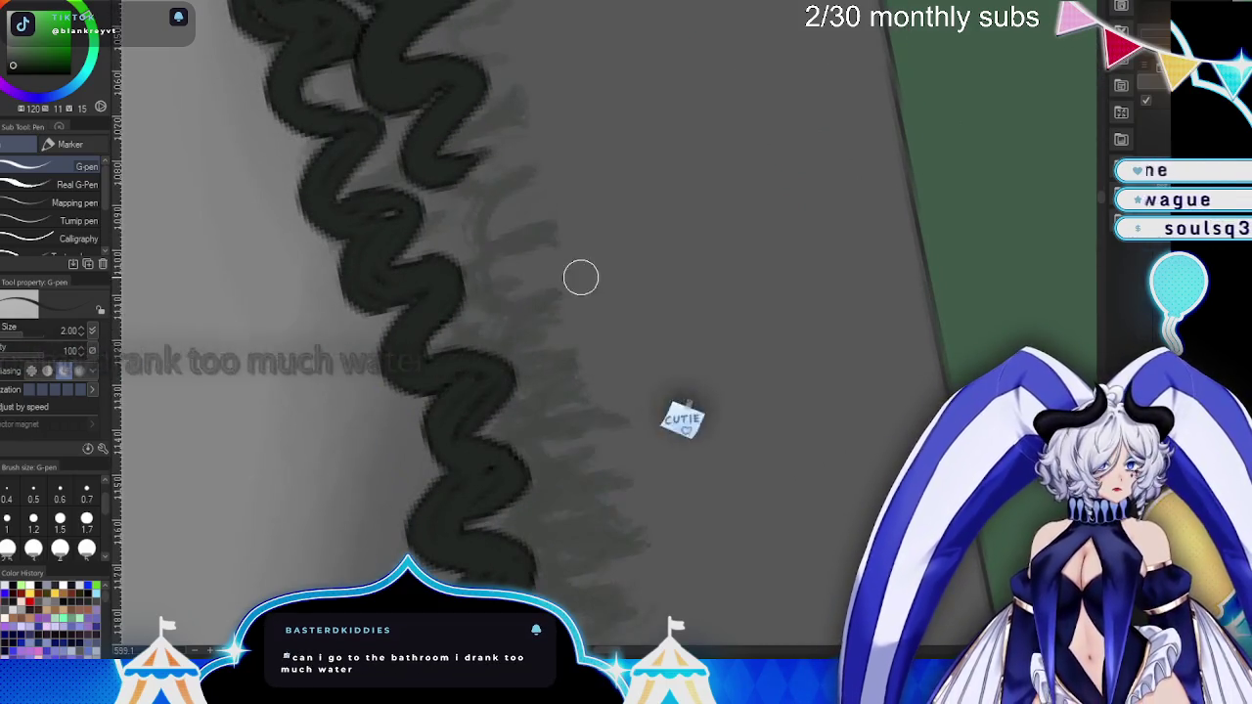
- Thicken the top and right bulges of the squiggle
scroll(587, 353, down, 5)
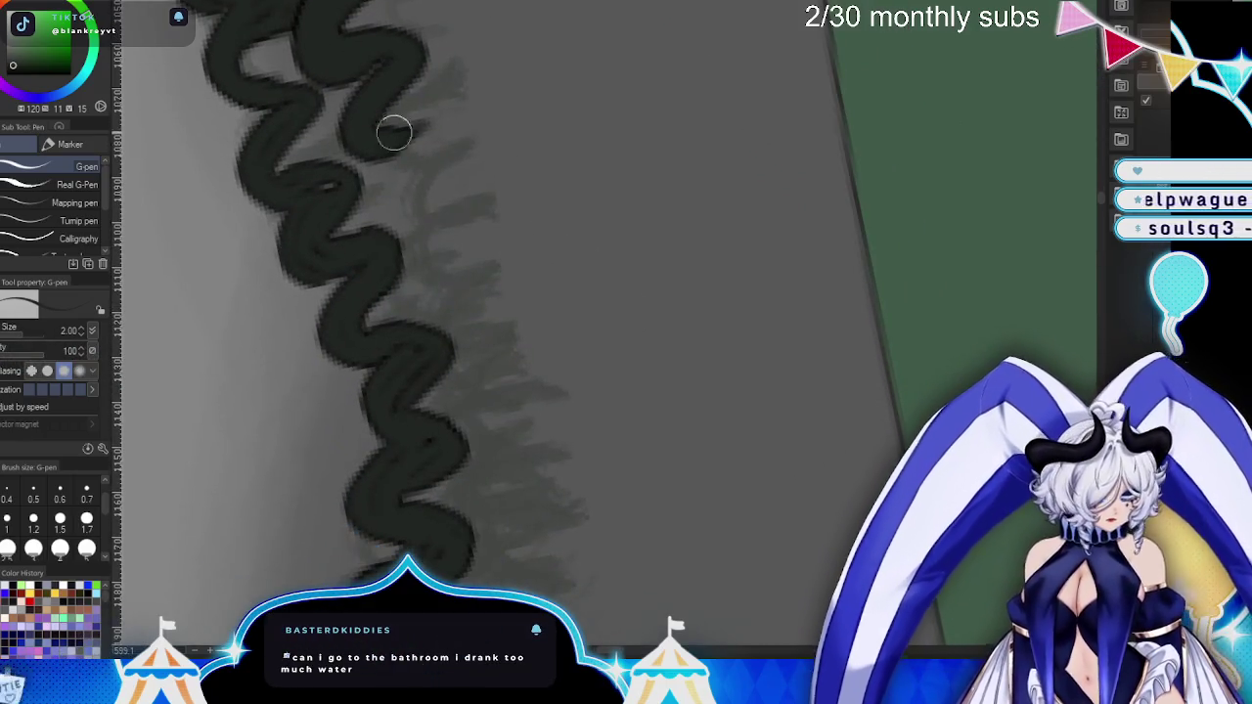
mouse_move(391, 43)
mouse_down()
mouse_move(380, 113)
mouse_move(440, 154)
mouse_move(391, 246)
mouse_move(439, 224)
mouse_move(468, 341)
mouse_up()
drag(443, 284, 386, 250)
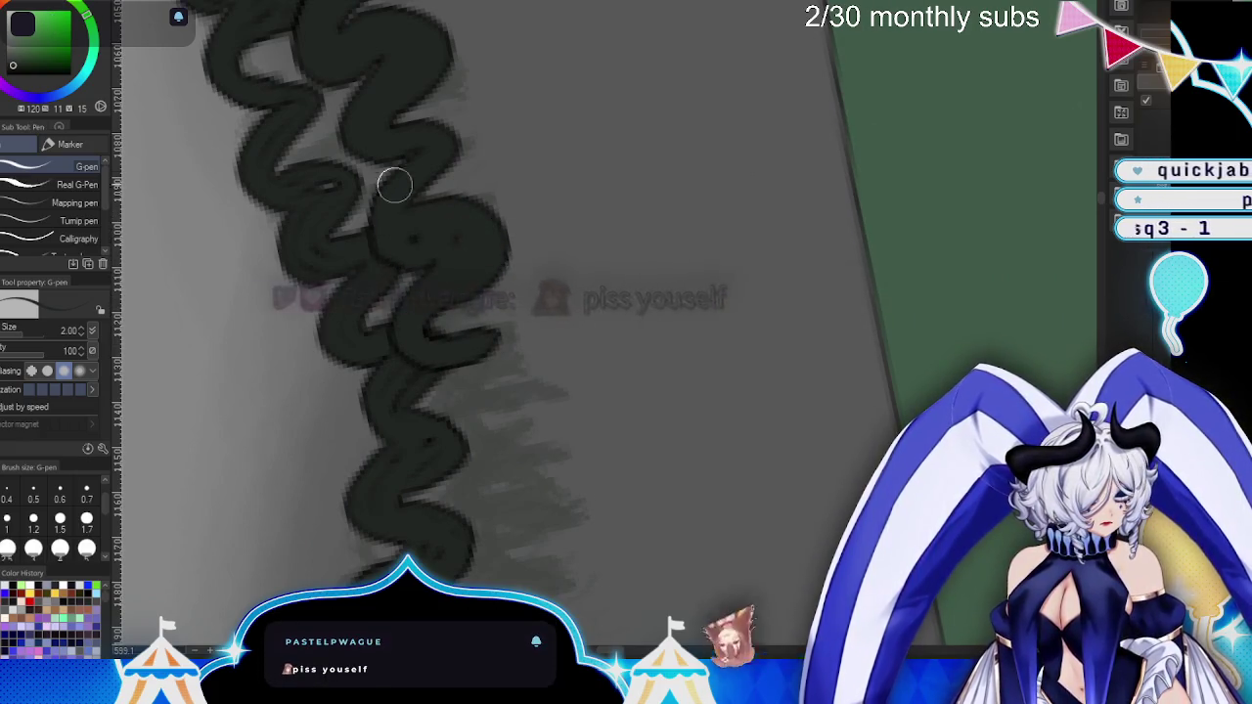
drag(604, 388, 502, 260)
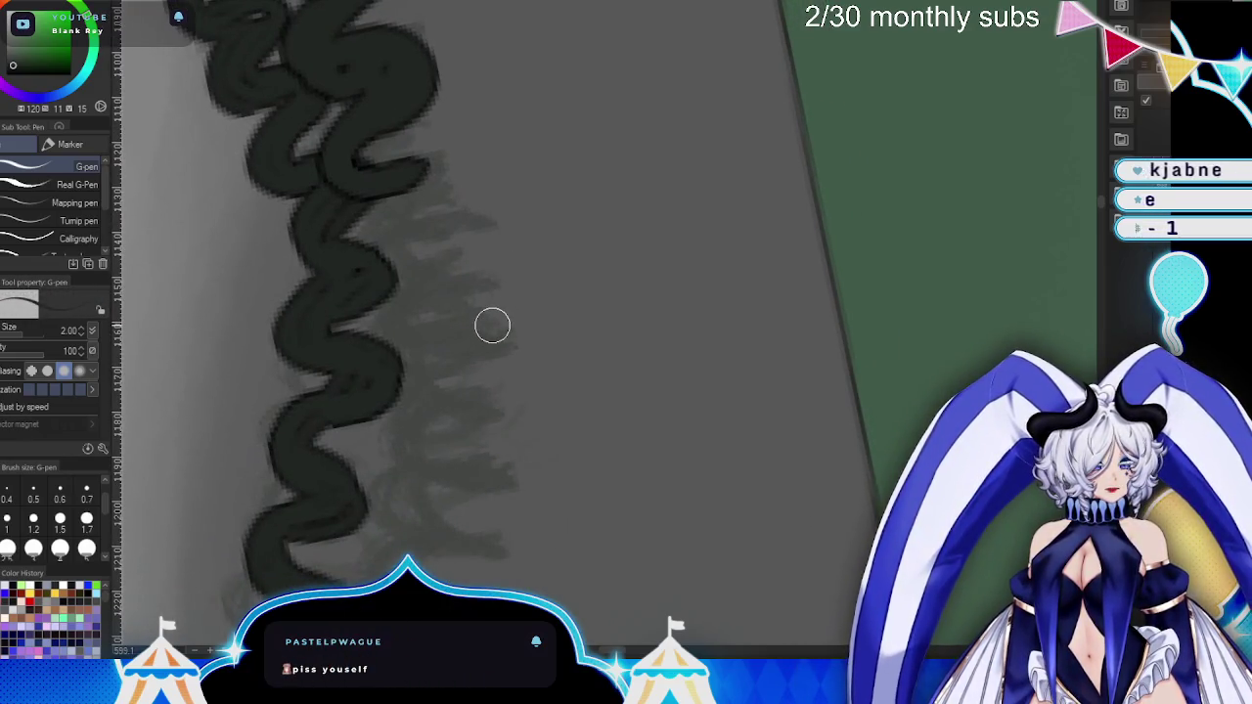
drag(509, 355, 509, 302)
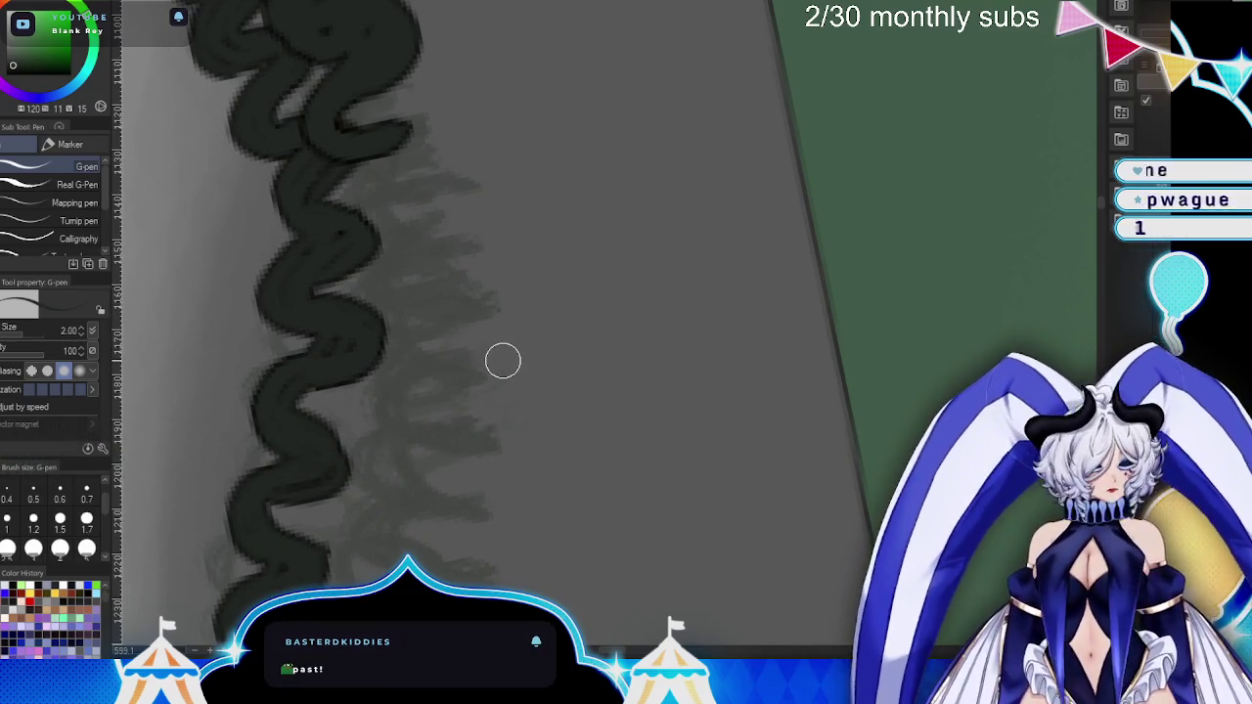
- Extend the upper squiggle downward with another loop and a wavy line
mouse_move(363, 134)
mouse_down()
mouse_move(380, 173)
mouse_move(368, 187)
mouse_move(355, 122)
mouse_up()
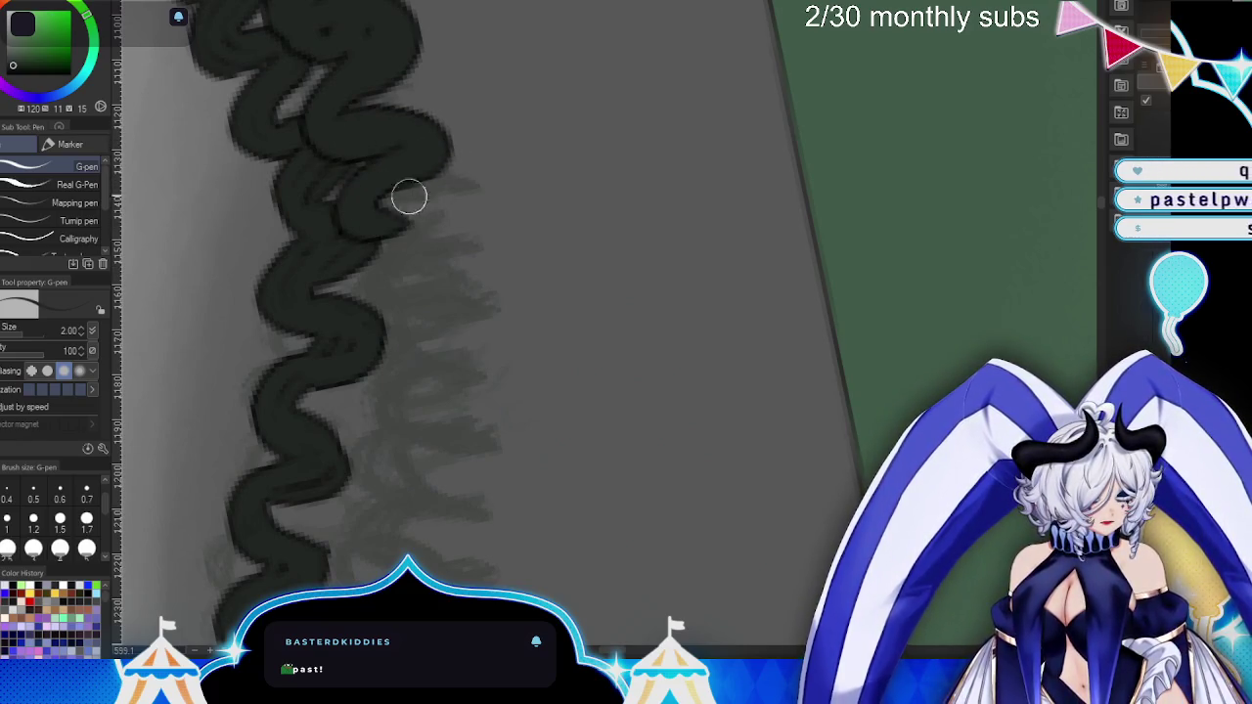
drag(411, 203, 379, 285)
mouse_move(382, 295)
mouse_down()
mouse_move(458, 333)
mouse_move(394, 420)
mouse_move(447, 366)
mouse_move(424, 322)
mouse_up()
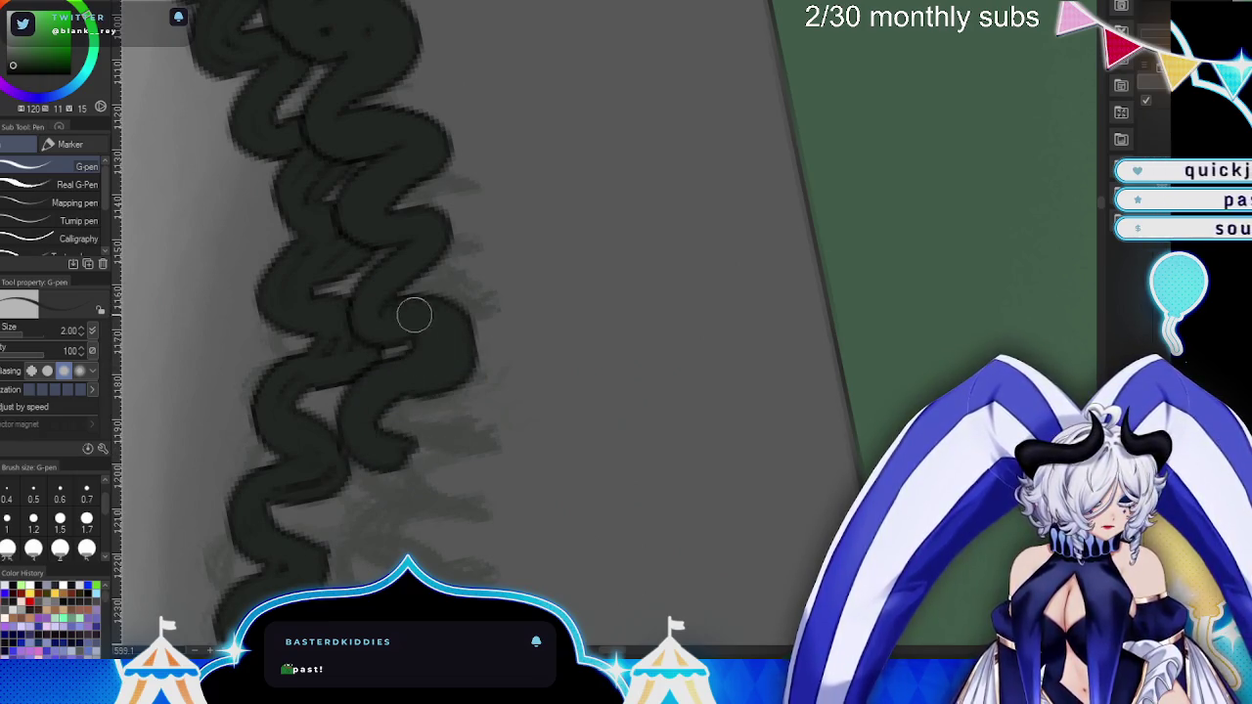
scroll(573, 475, down, 3)
scroll(390, 120, down, 2)
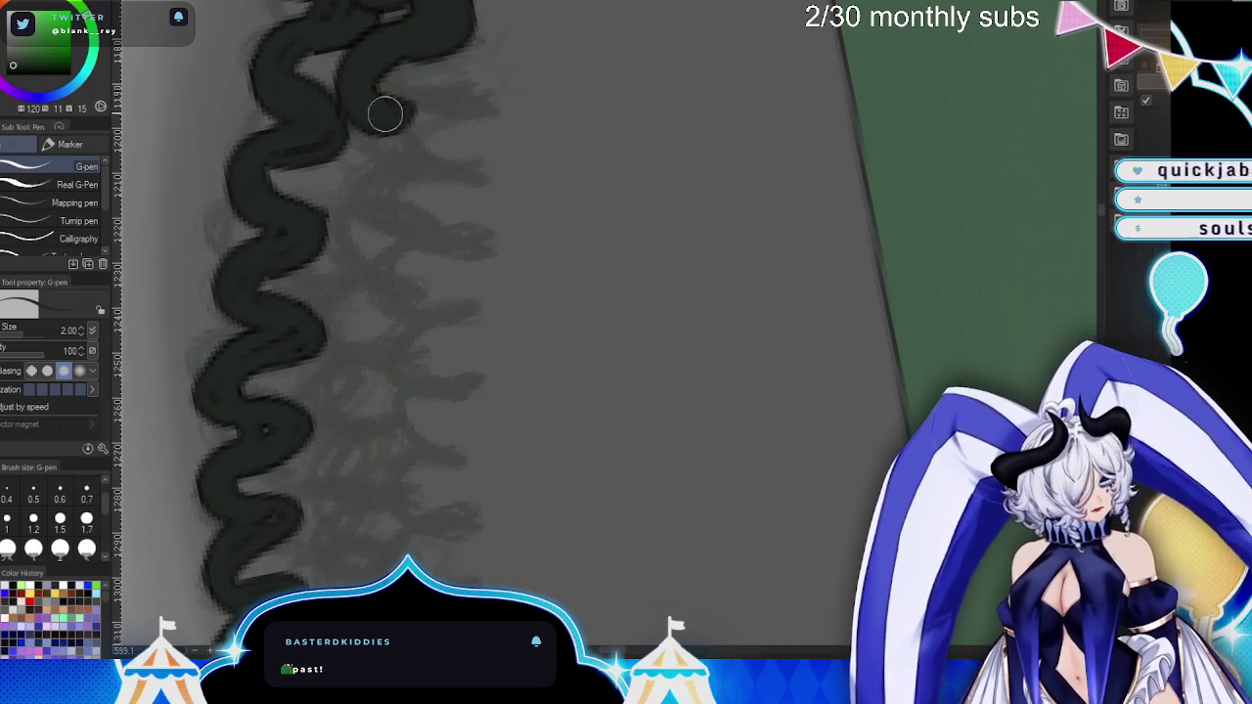
drag(382, 108, 411, 240)
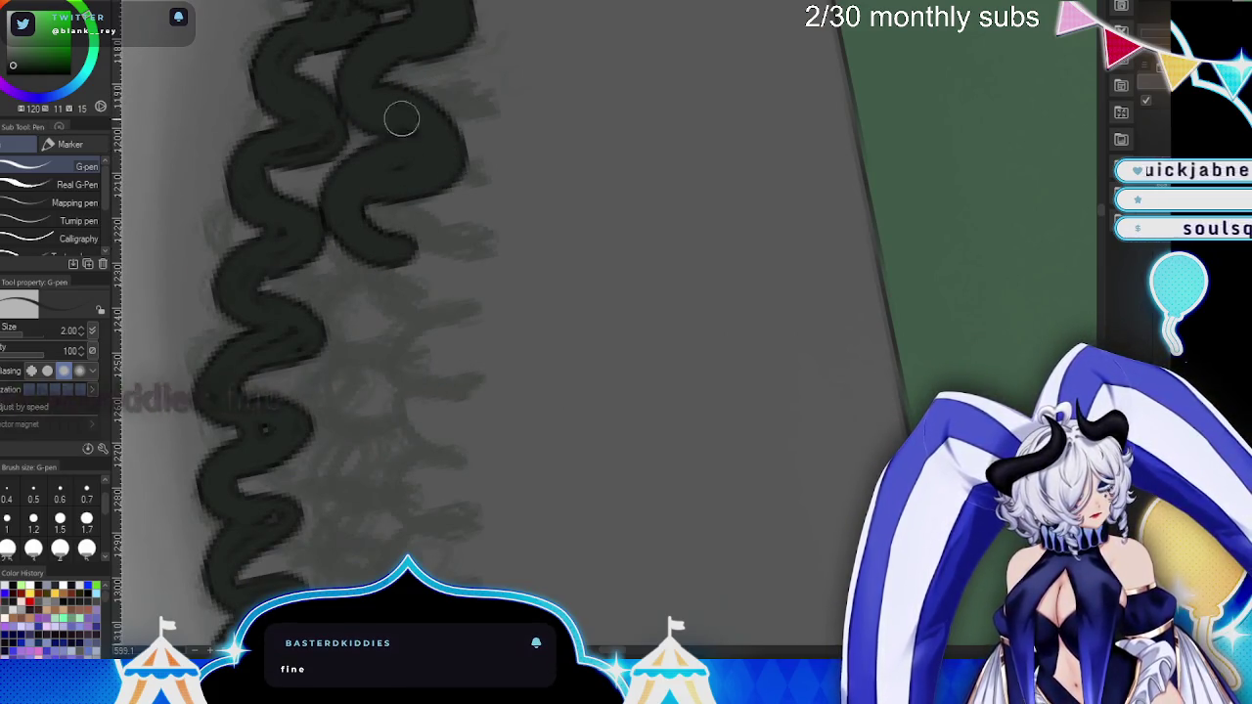
- Continue both wavy outlines further down toward the braid's end, then rotate the view
scroll(475, 103, down, 3)
mouse_move(397, 96)
mouse_down()
mouse_move(316, 173)
mouse_move(394, 69)
mouse_move(336, 131)
mouse_move(359, 93)
mouse_move(405, 209)
mouse_move(361, 232)
mouse_move(303, 304)
mouse_move(368, 247)
mouse_up()
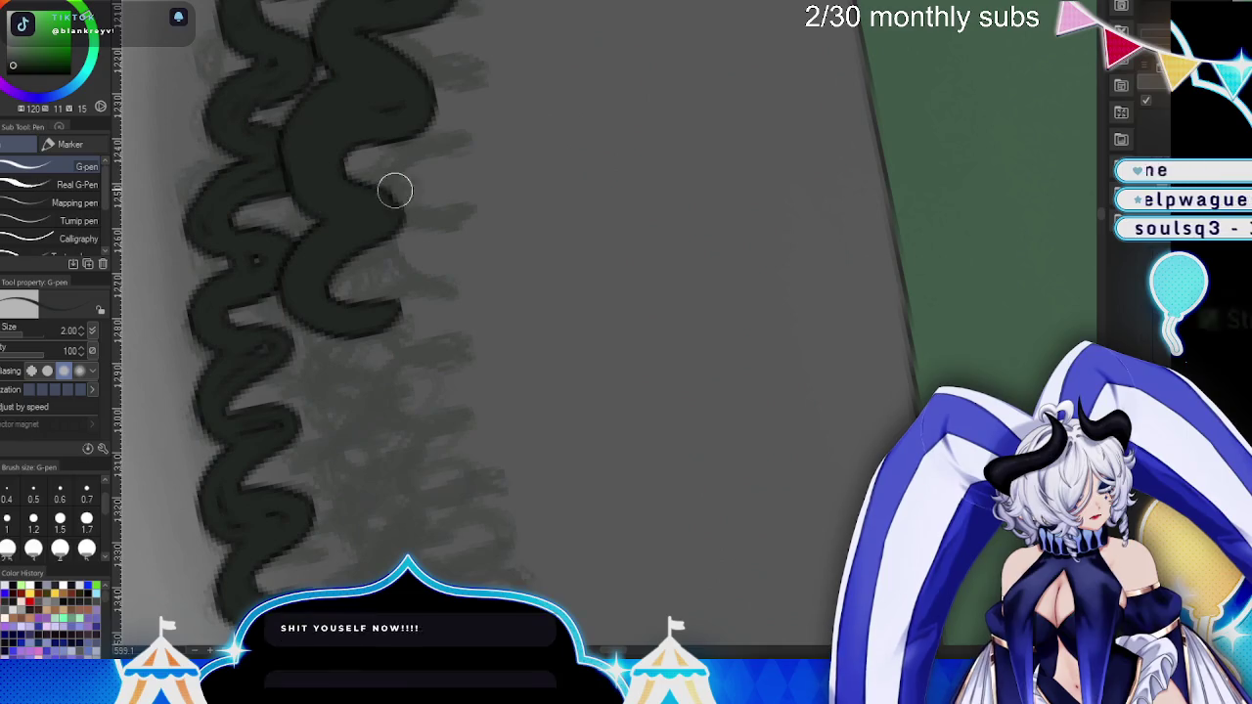
scroll(567, 254, down, 3)
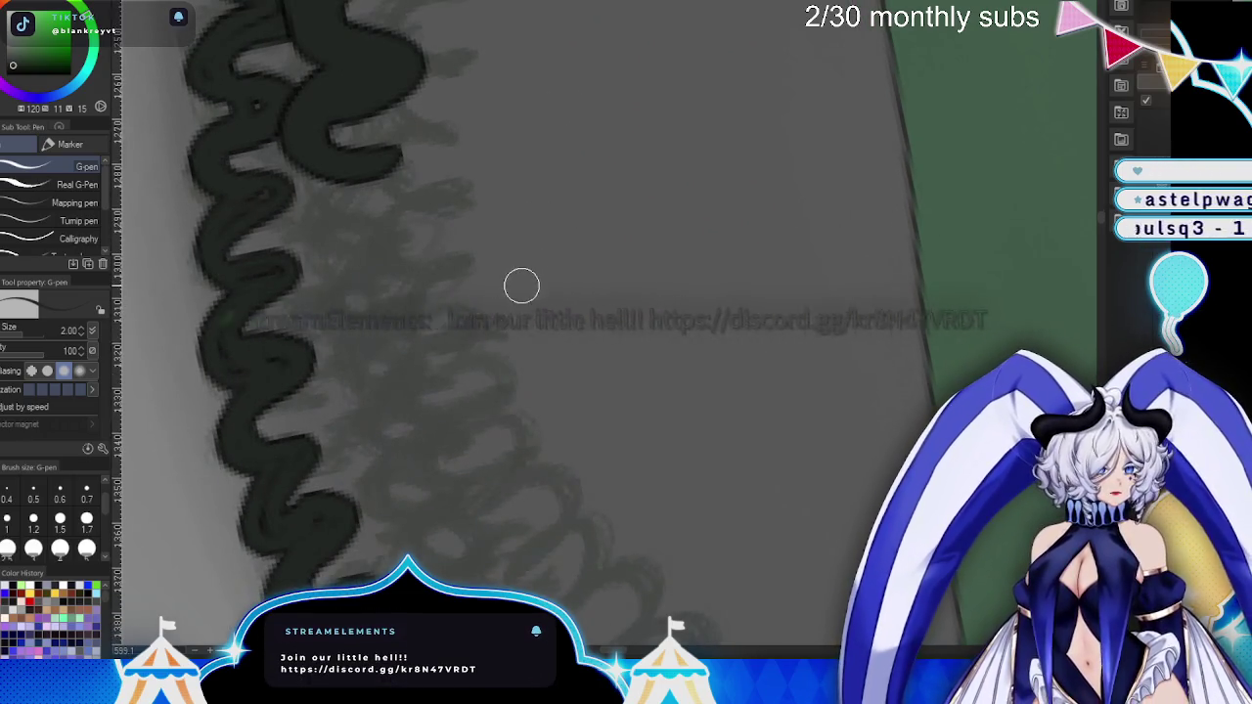
drag(528, 302, 495, 238)
mouse_move(297, 117)
mouse_down()
mouse_move(350, 146)
mouse_move(324, 202)
mouse_move(353, 140)
mouse_move(310, 190)
mouse_move(398, 199)
mouse_up()
drag(265, 139, 329, 210)
mouse_move(302, 159)
mouse_down()
mouse_move(283, 246)
mouse_move(288, 372)
mouse_move(316, 237)
mouse_move(366, 287)
mouse_move(322, 356)
mouse_move(392, 370)
mouse_move(372, 453)
mouse_move(421, 474)
mouse_up()
key(asciicircum)
key(asciicircum)
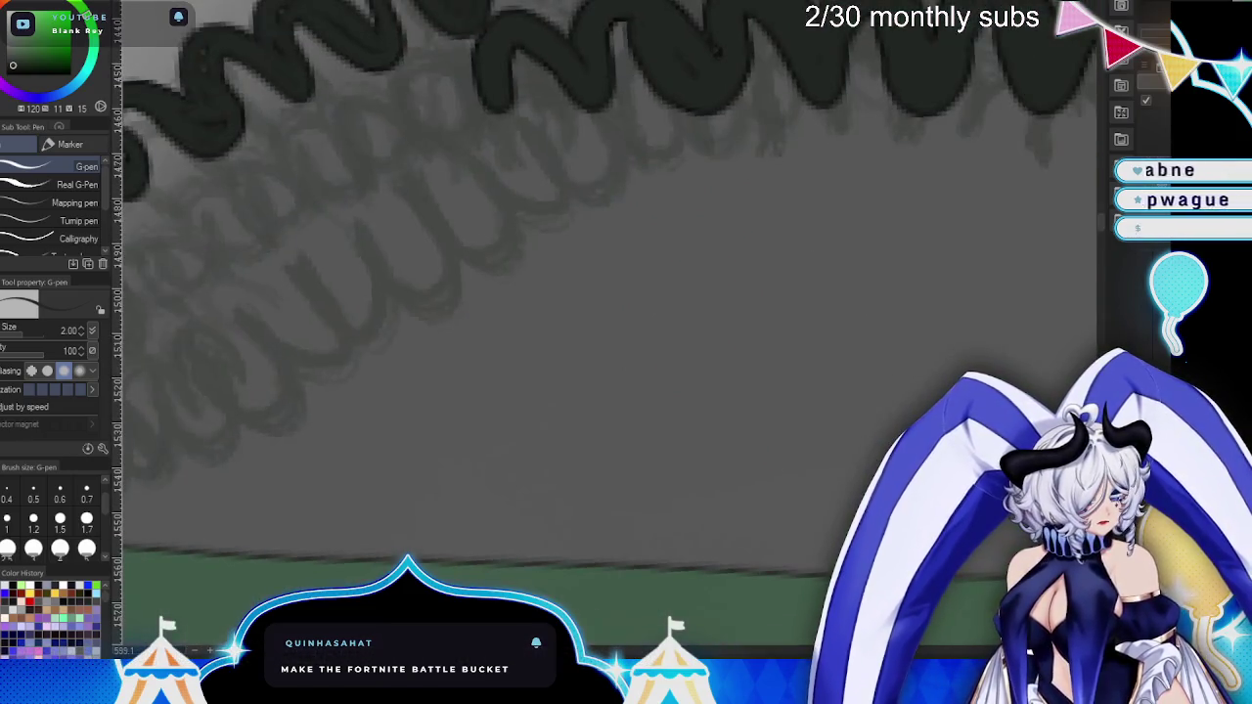
key(asciicircum)
key(asciicircum)
- Ink more S-curve loops along the braid section near the canvas edge
mouse_move(688, 97)
mouse_down()
mouse_move(649, 139)
mouse_move(570, 128)
mouse_move(692, 199)
mouse_up()
mouse_move(554, 145)
mouse_down()
mouse_move(492, 170)
mouse_move(492, 190)
mouse_move(556, 149)
mouse_up()
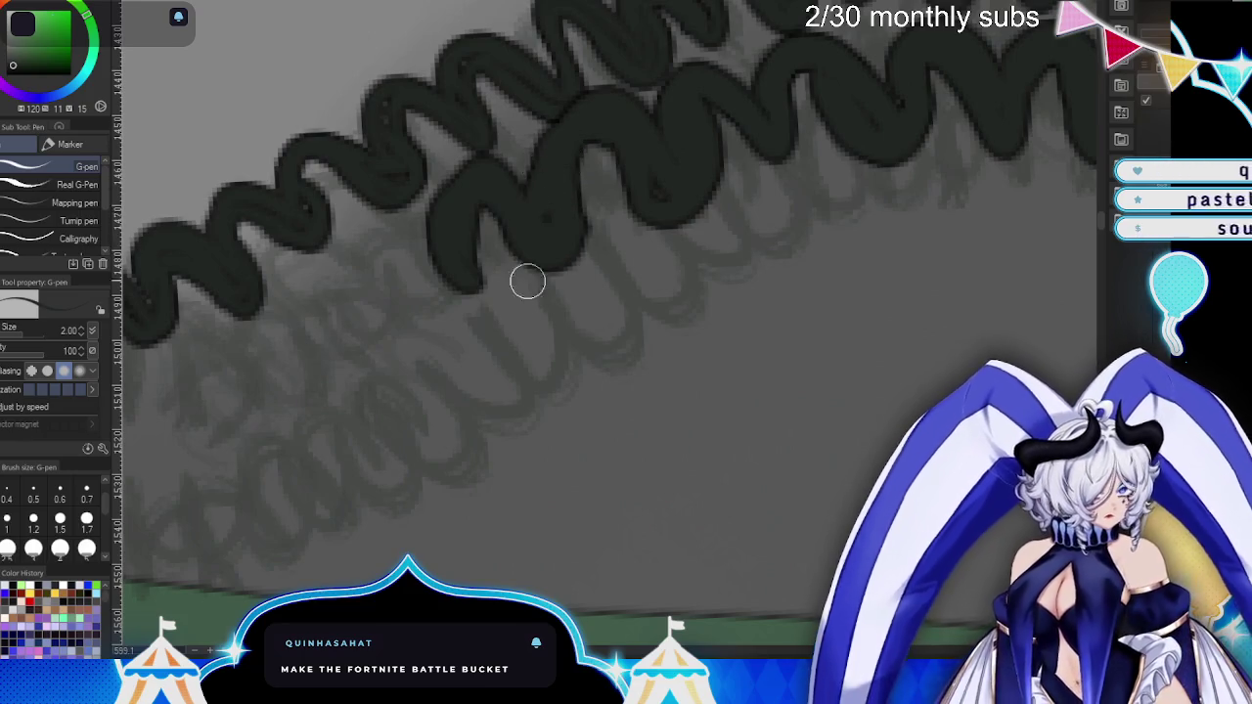
key(asciicircum)
key(asciicircum)
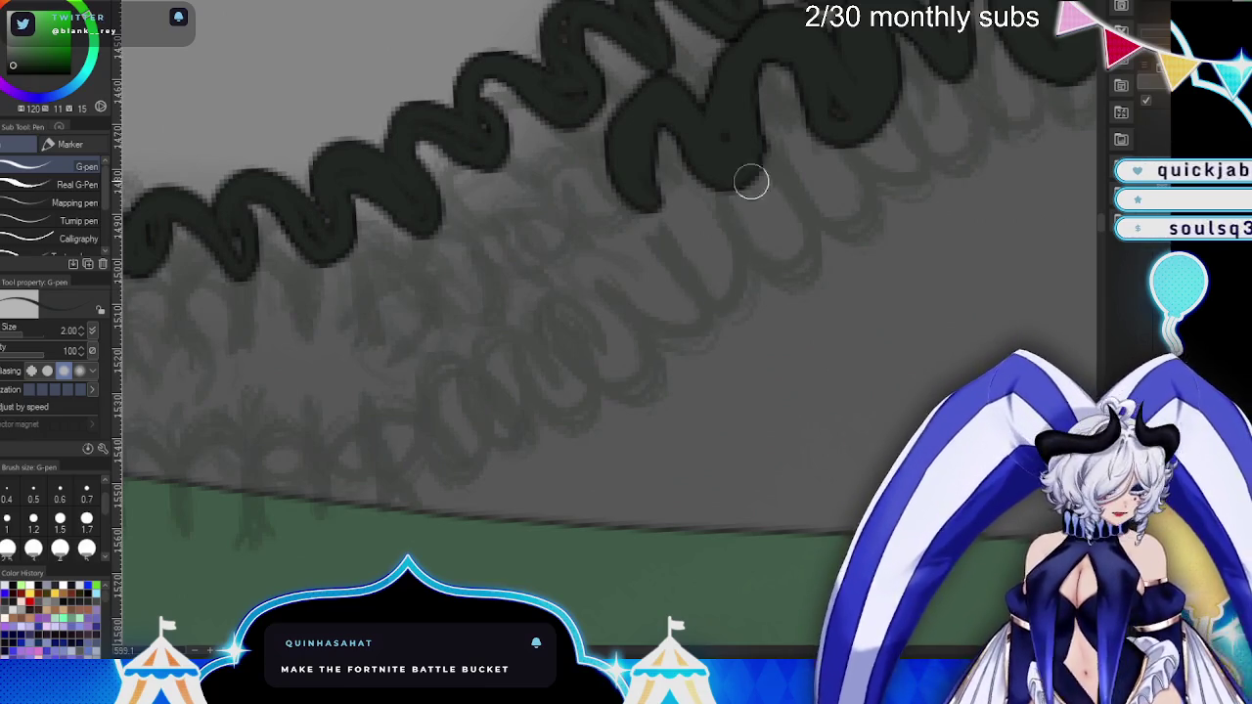
drag(781, 47, 820, 70)
mouse_move(634, 188)
mouse_down()
mouse_move(515, 193)
mouse_move(587, 216)
mouse_move(632, 137)
mouse_up()
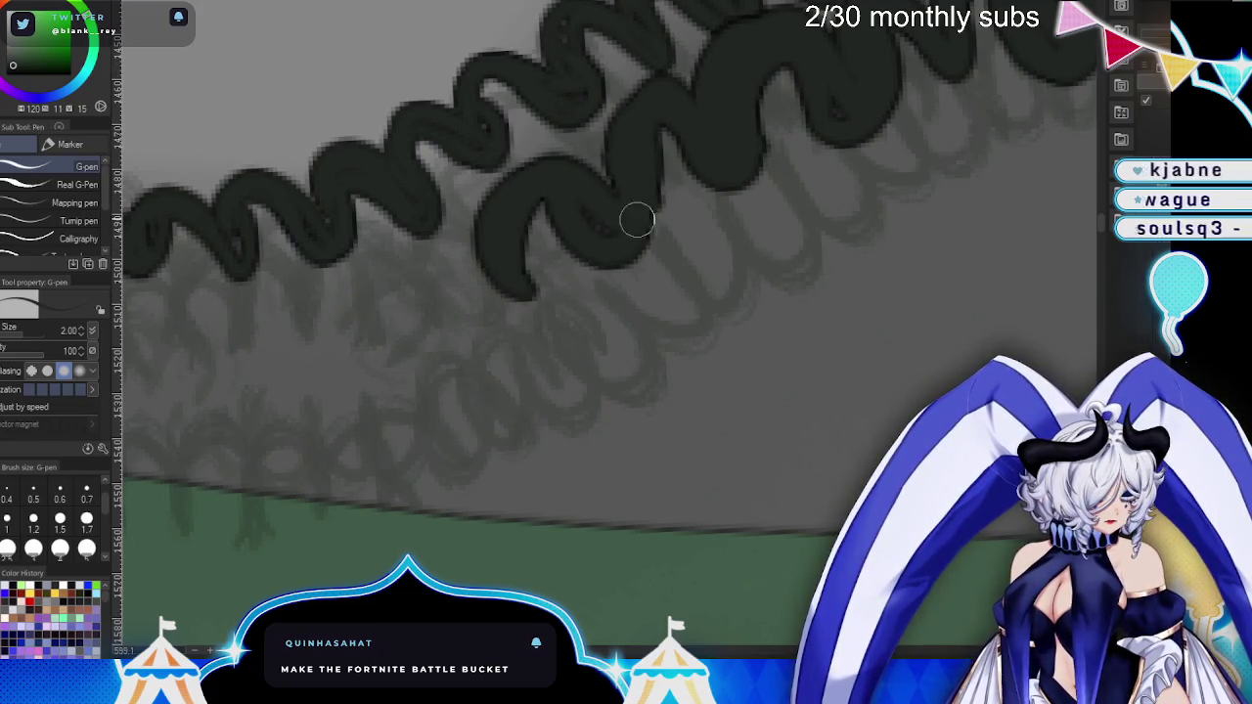
drag(515, 262, 551, 154)
mouse_move(491, 259)
mouse_down()
mouse_move(427, 215)
mouse_move(456, 291)
mouse_move(517, 187)
mouse_move(453, 278)
mouse_up()
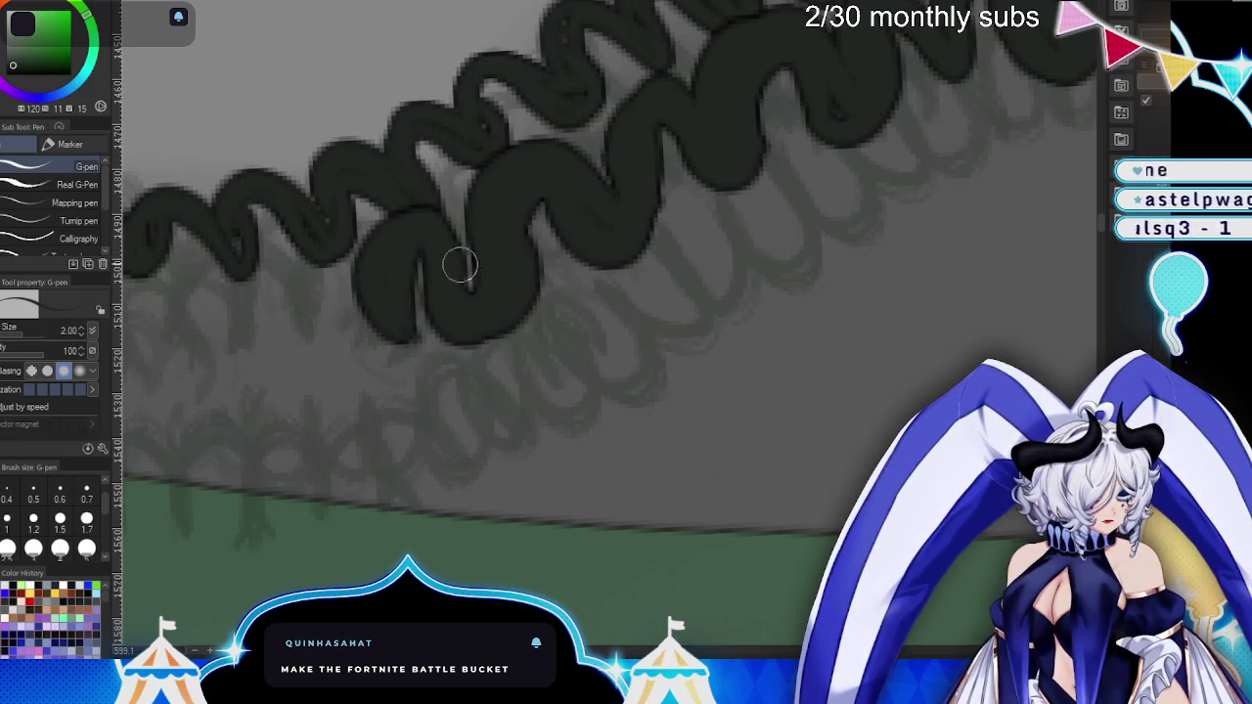
scroll(485, 247, down, 3)
mouse_move(648, 179)
mouse_down()
mouse_move(659, 238)
mouse_move(554, 274)
mouse_move(537, 156)
mouse_move(473, 248)
mouse_move(456, 182)
mouse_move(474, 292)
mouse_move(548, 230)
mouse_up()
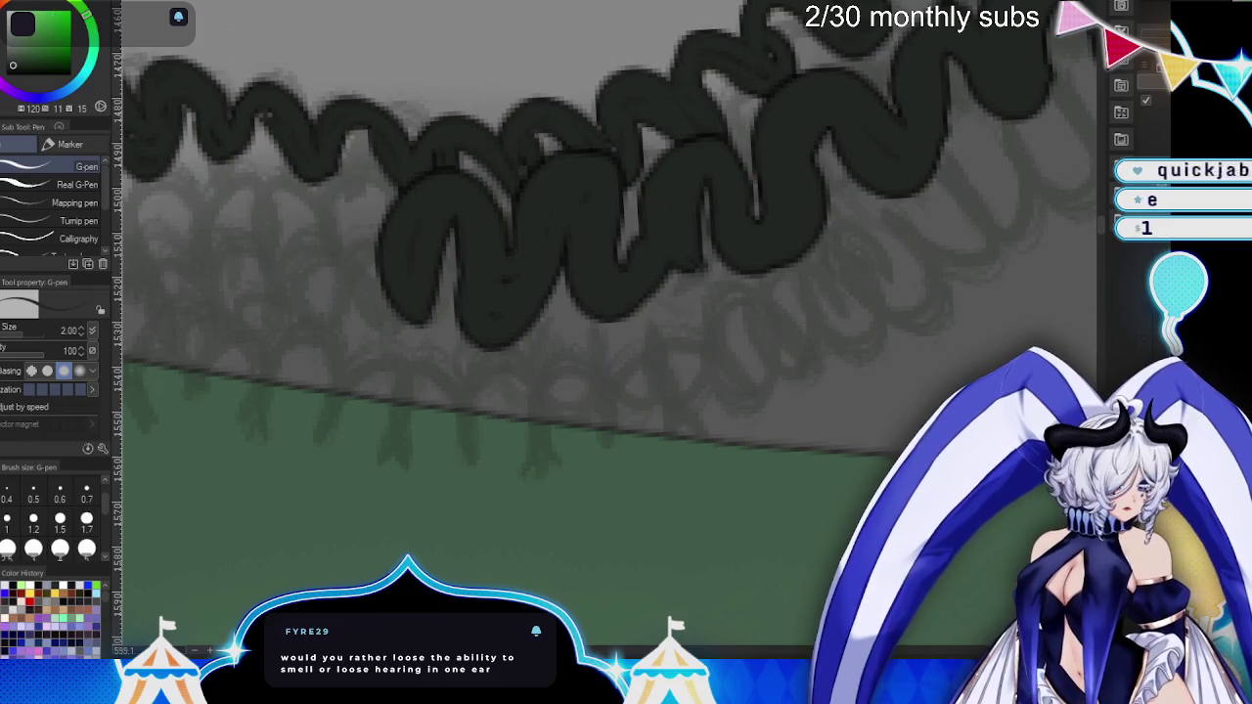
key(-)
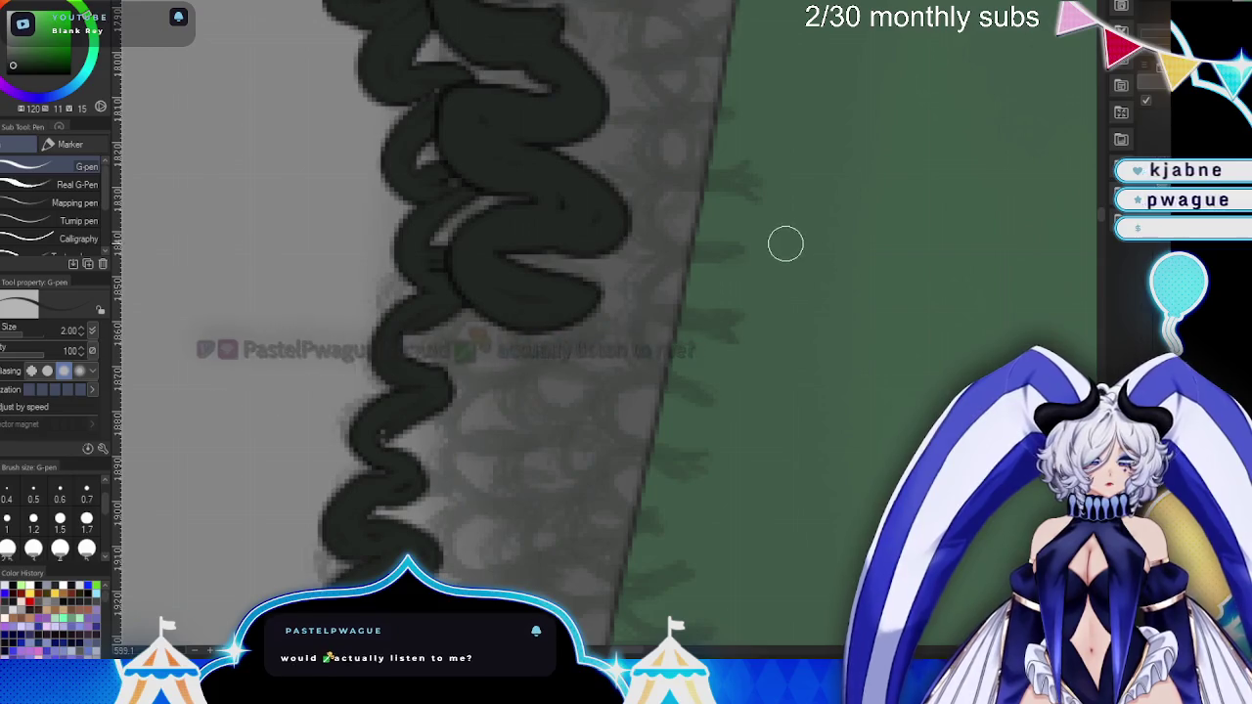
- Extend the braid's zigzag coil downward, undoing a stray short stroke
drag(789, 250, 775, 324)
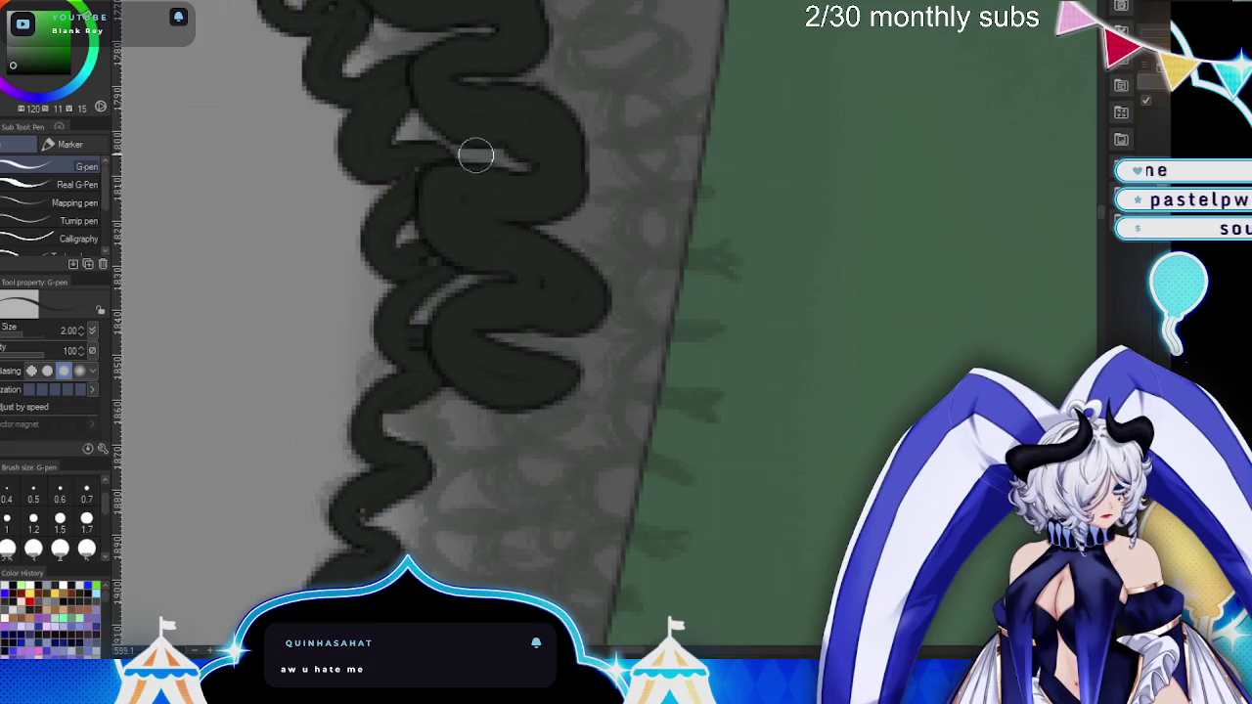
drag(706, 331, 710, 157)
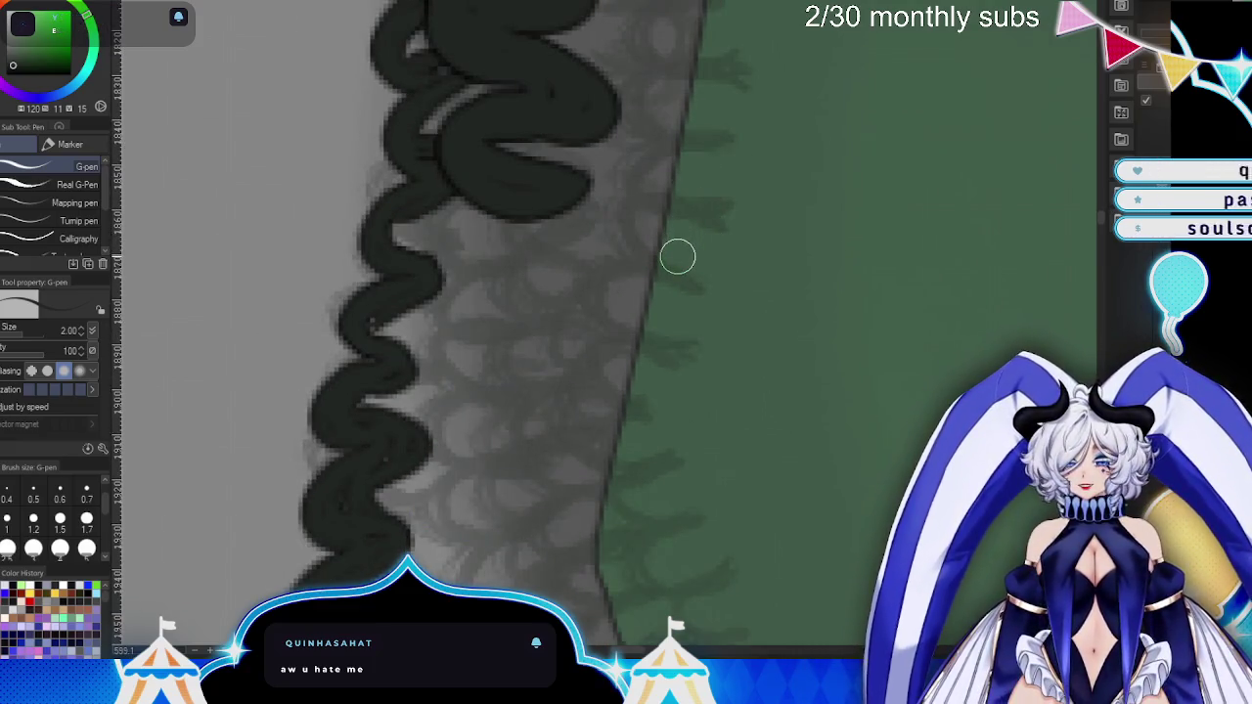
mouse_move(483, 198)
mouse_down()
mouse_move(574, 224)
mouse_move(469, 246)
mouse_move(466, 267)
mouse_move(573, 202)
mouse_move(446, 414)
mouse_move(503, 363)
mouse_move(551, 363)
mouse_move(489, 327)
mouse_up()
drag(709, 220, 729, 170)
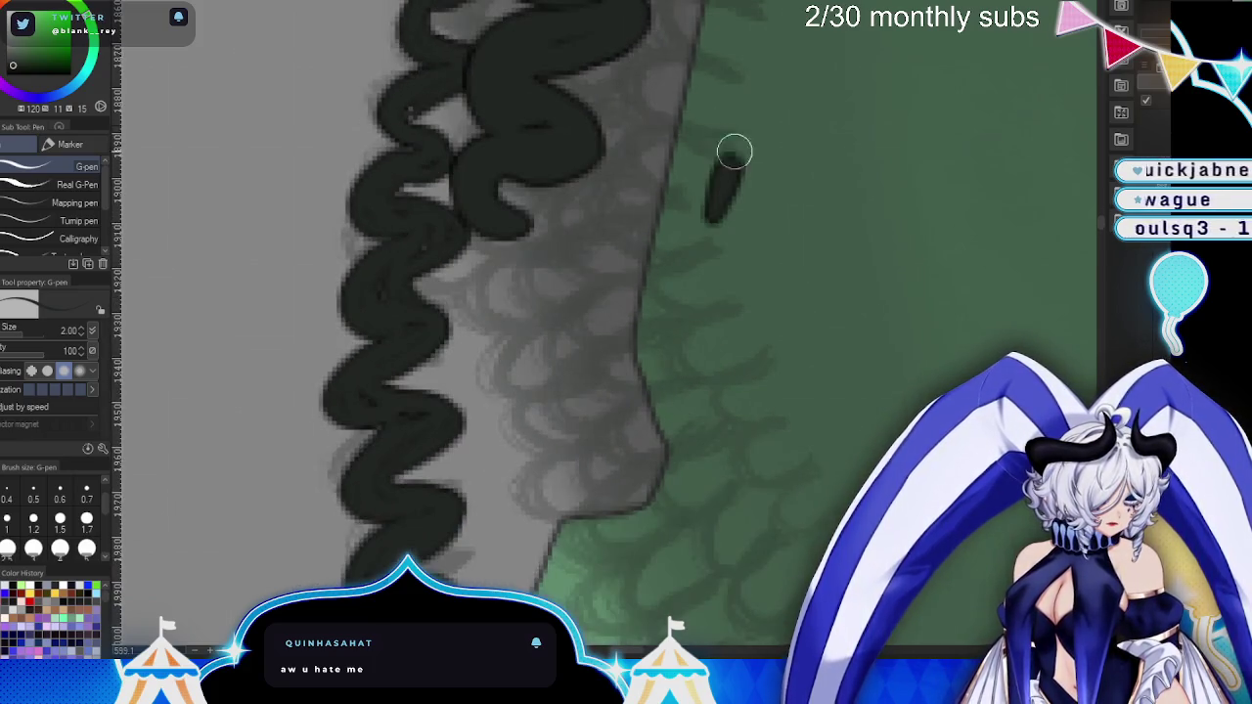
key(ctrl+z)
mouse_move(484, 205)
mouse_down()
mouse_move(519, 244)
mouse_move(519, 355)
mouse_move(505, 272)
mouse_move(562, 277)
mouse_move(545, 246)
mouse_move(672, 244)
mouse_move(628, 239)
mouse_up()
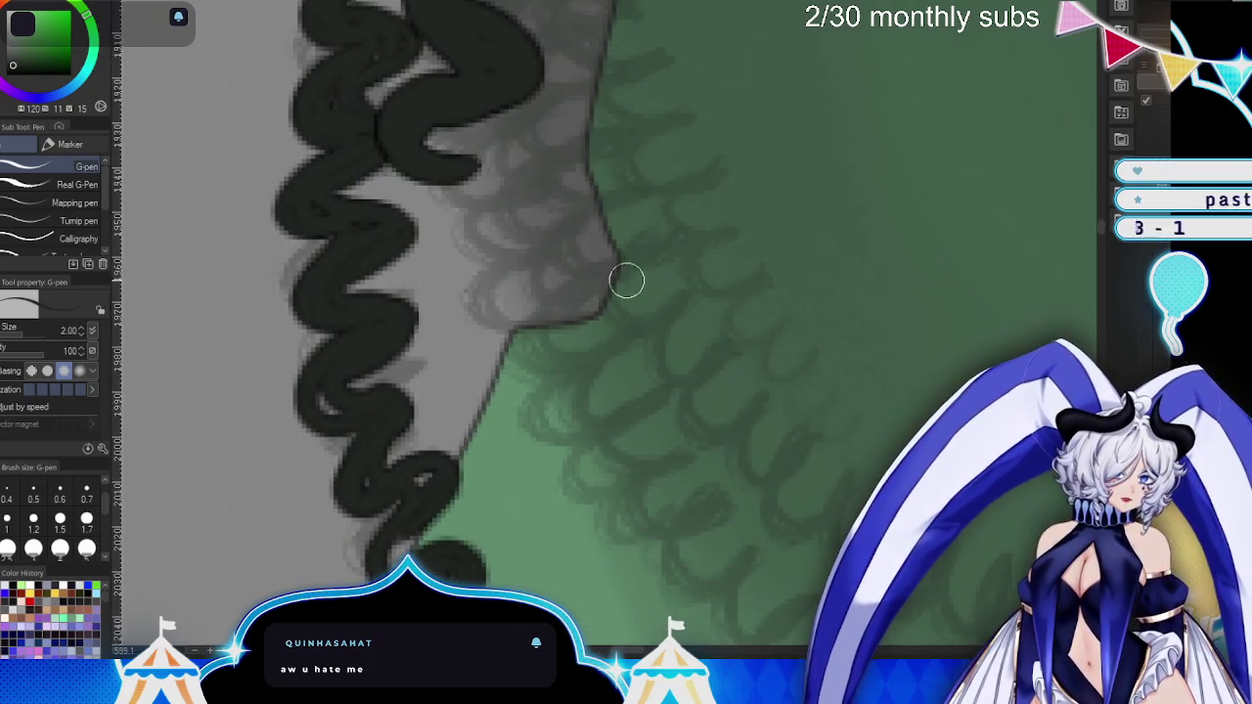
- Add several more coils and curving strokes along the braid outline
mouse_move(451, 144)
mouse_down()
mouse_move(509, 179)
mouse_move(484, 206)
mouse_move(450, 297)
mouse_move(486, 283)
mouse_up()
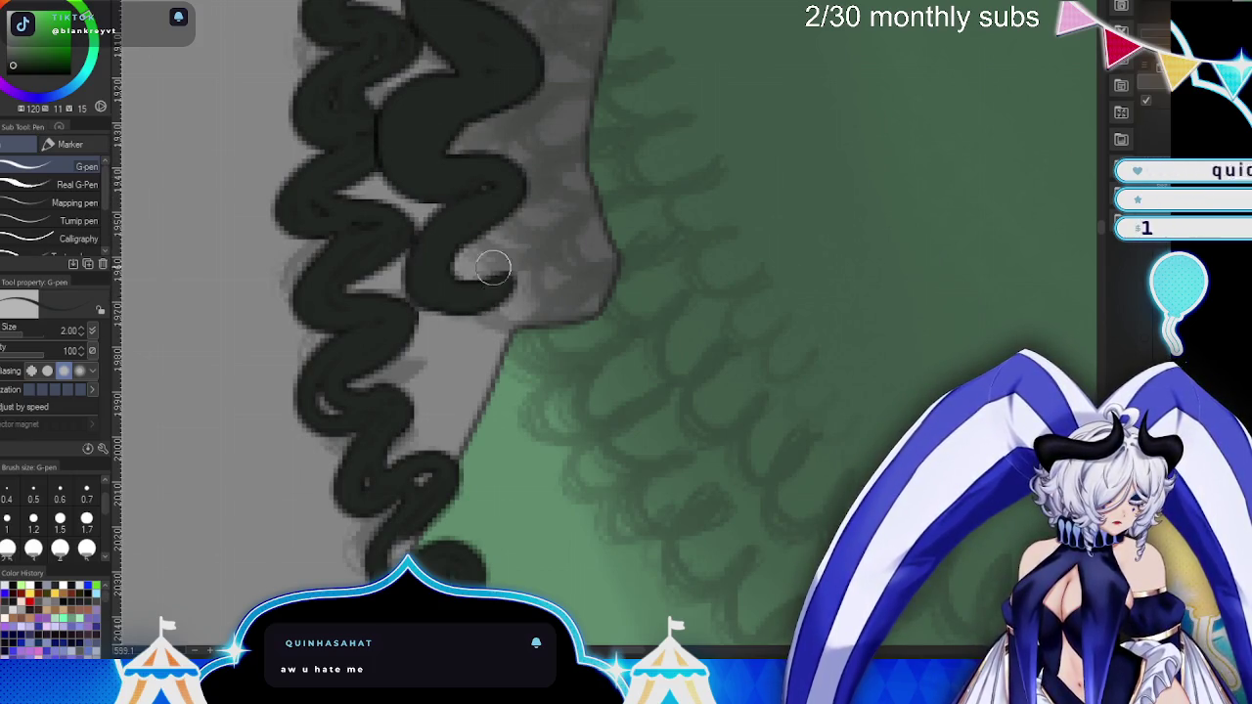
drag(476, 209, 531, 215)
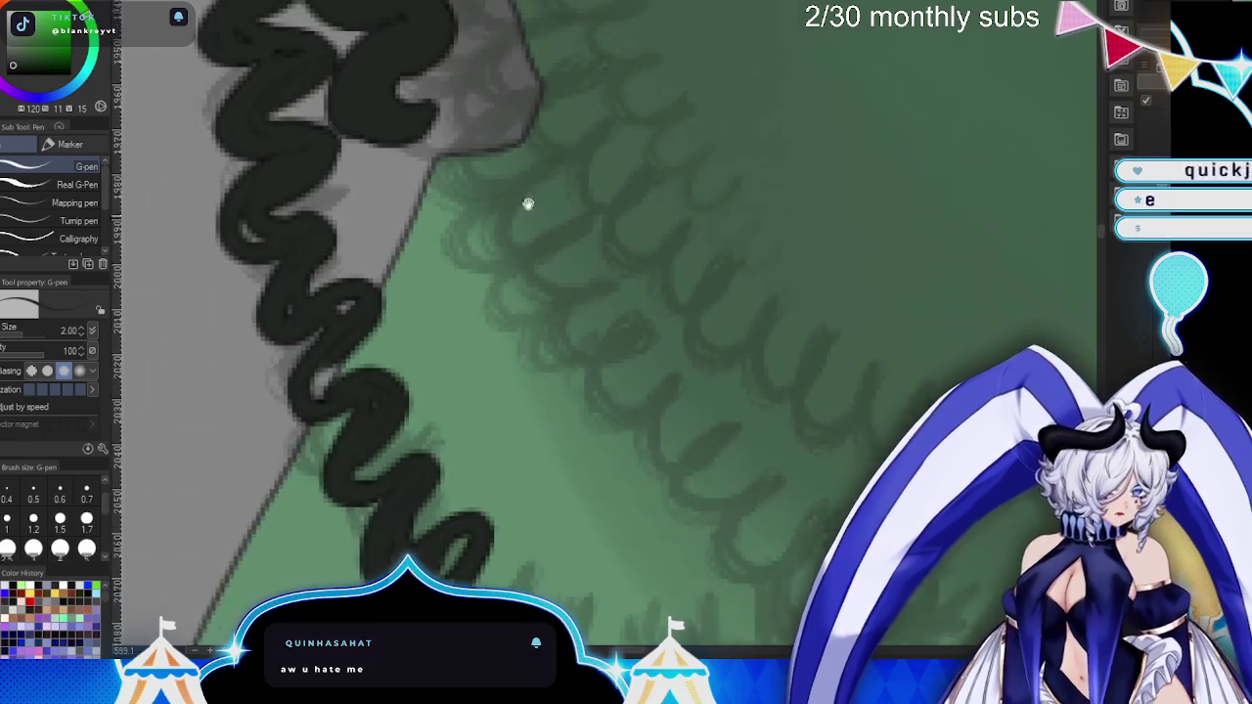
mouse_move(392, 111)
mouse_down()
mouse_move(371, 208)
mouse_move(460, 221)
mouse_up()
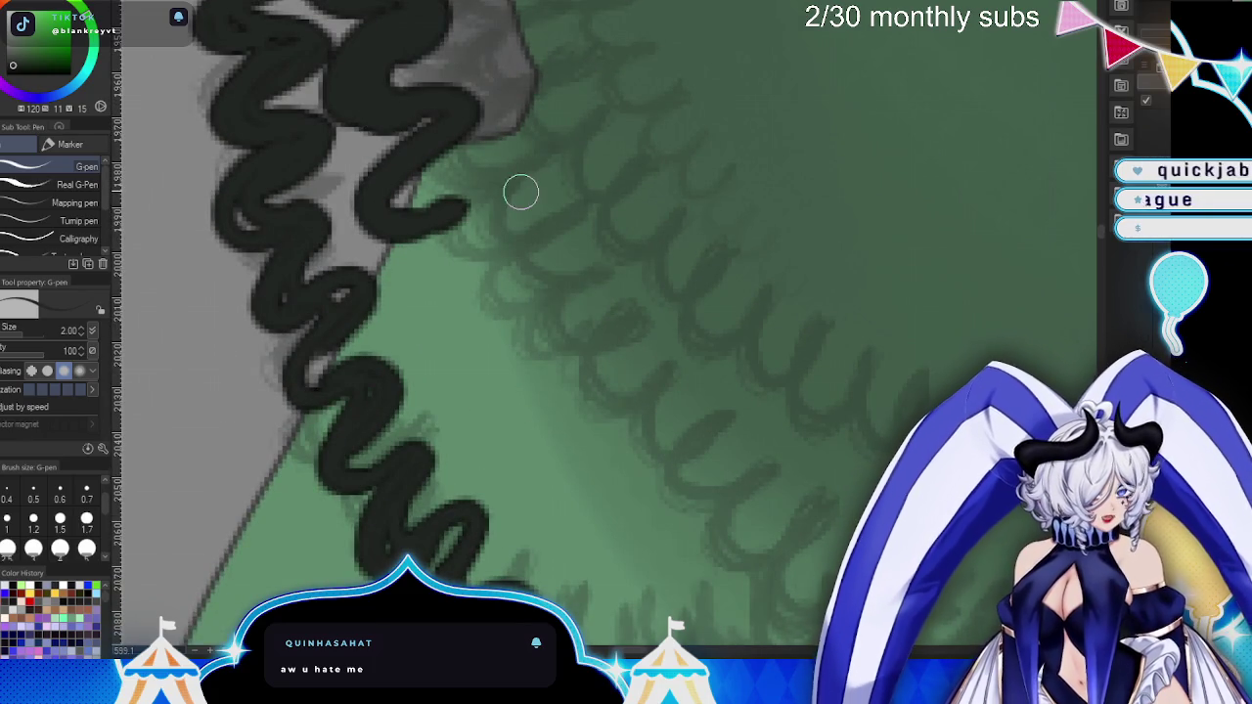
drag(520, 190, 541, 187)
mouse_move(356, 128)
mouse_down()
mouse_move(440, 98)
mouse_move(419, 117)
mouse_move(450, 147)
mouse_move(341, 111)
mouse_up()
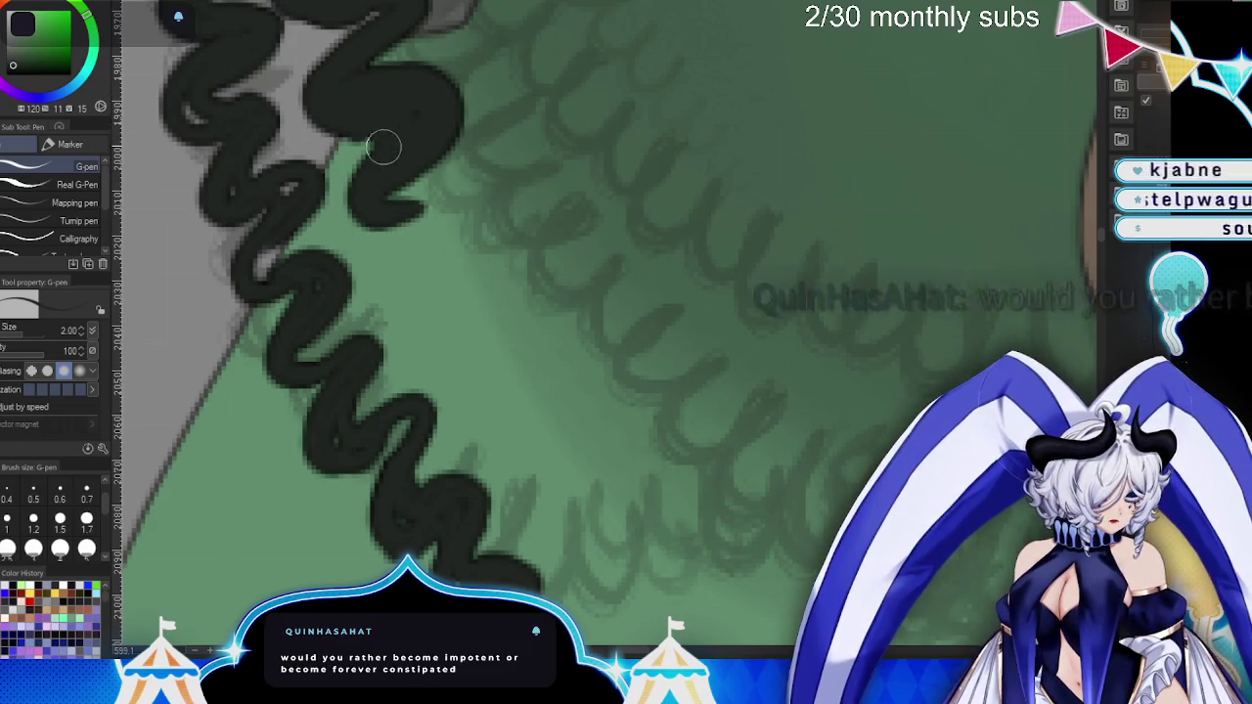
drag(640, 196, 568, 311)
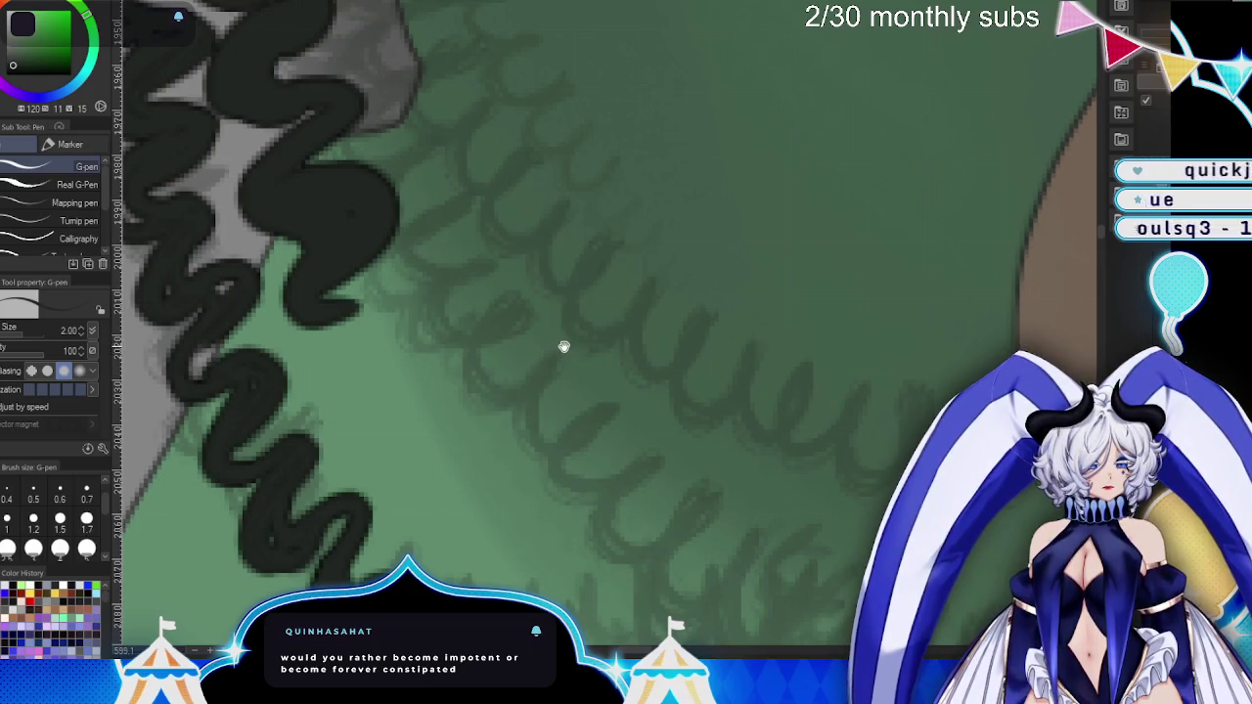
- Ink thick filled squiggle coils down to a curl at the braid's lower tip
drag(564, 346, 585, 264)
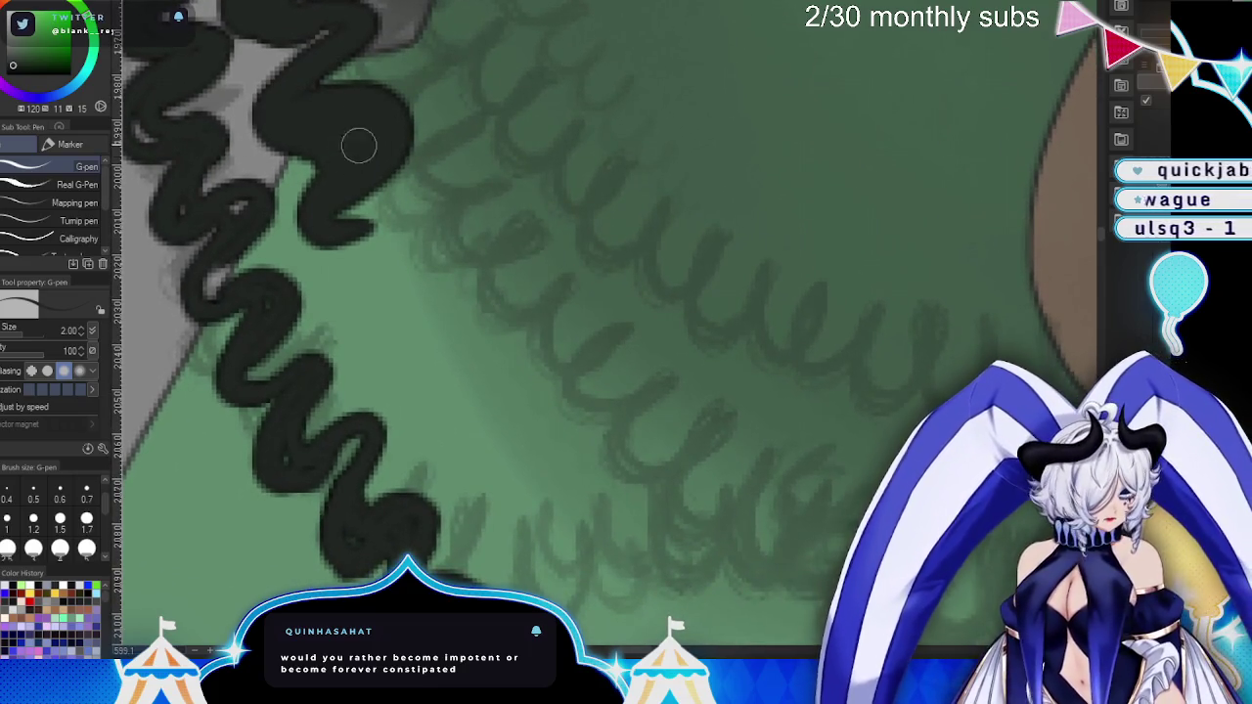
mouse_move(361, 156)
mouse_down()
mouse_move(420, 293)
mouse_move(416, 328)
mouse_move(440, 338)
mouse_move(460, 426)
mouse_up()
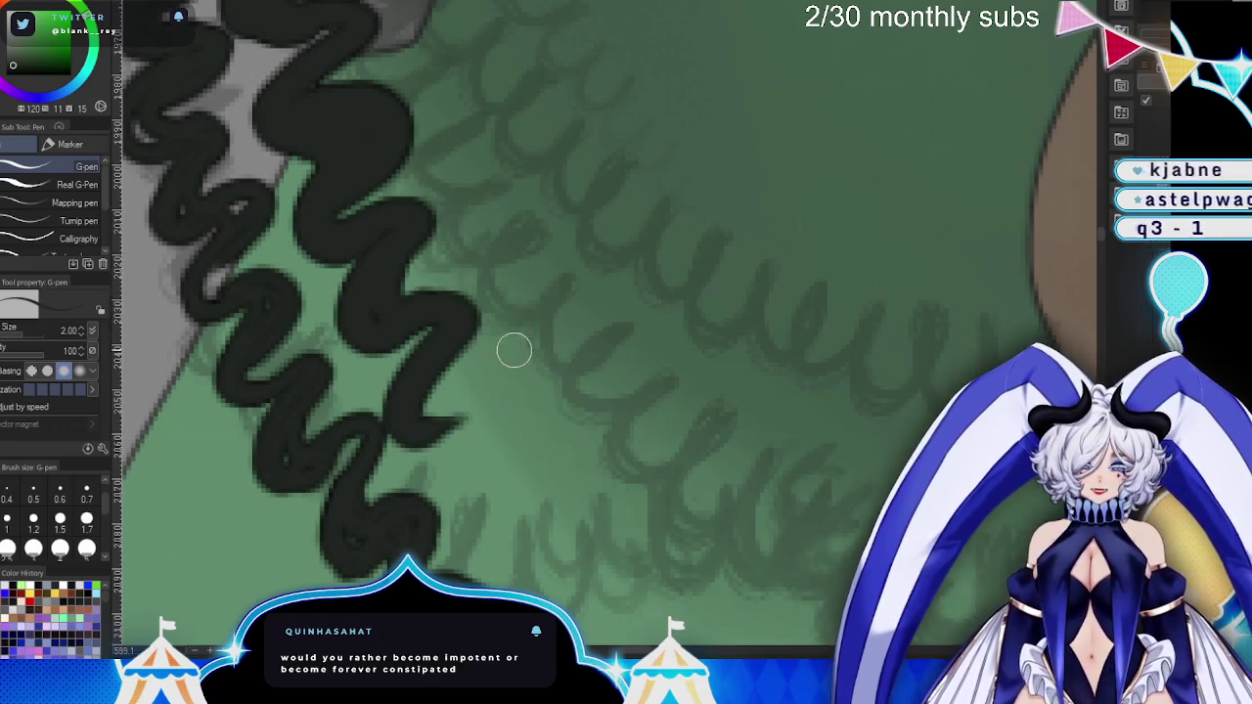
mouse_move(428, 338)
mouse_down()
mouse_move(503, 408)
mouse_move(567, 537)
mouse_up()
scroll(568, 537, down, 3)
mouse_move(411, 225)
mouse_down()
mouse_move(484, 171)
mouse_move(506, 206)
mouse_up()
mouse_move(494, 277)
mouse_down()
mouse_move(524, 362)
mouse_move(568, 333)
mouse_move(629, 351)
mouse_up()
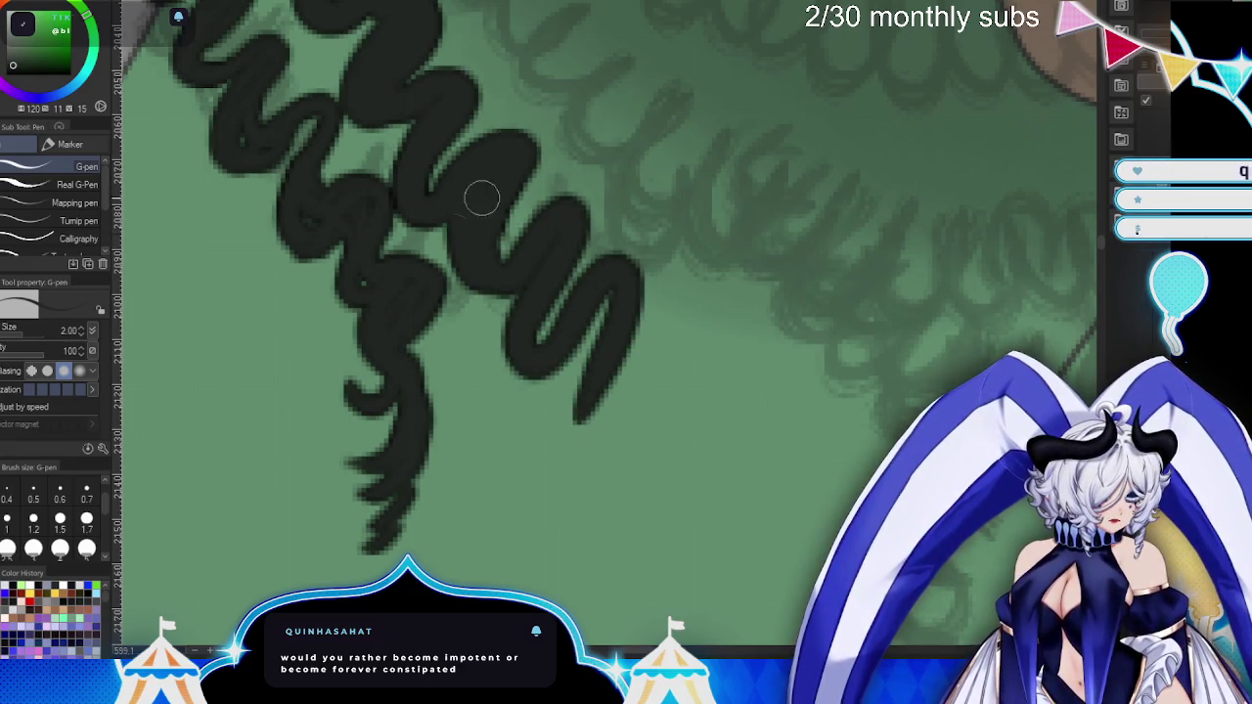
mouse_move(503, 271)
mouse_down()
mouse_move(587, 224)
mouse_move(599, 313)
mouse_up()
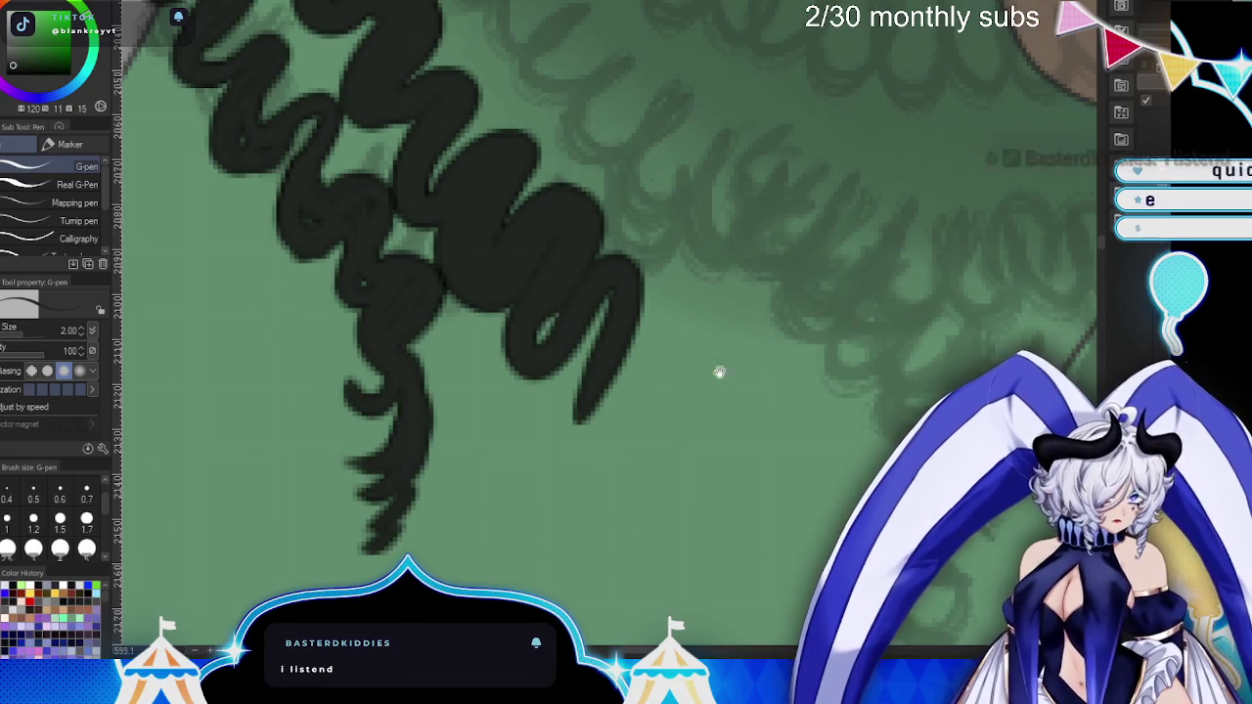
scroll(722, 367, down, 2)
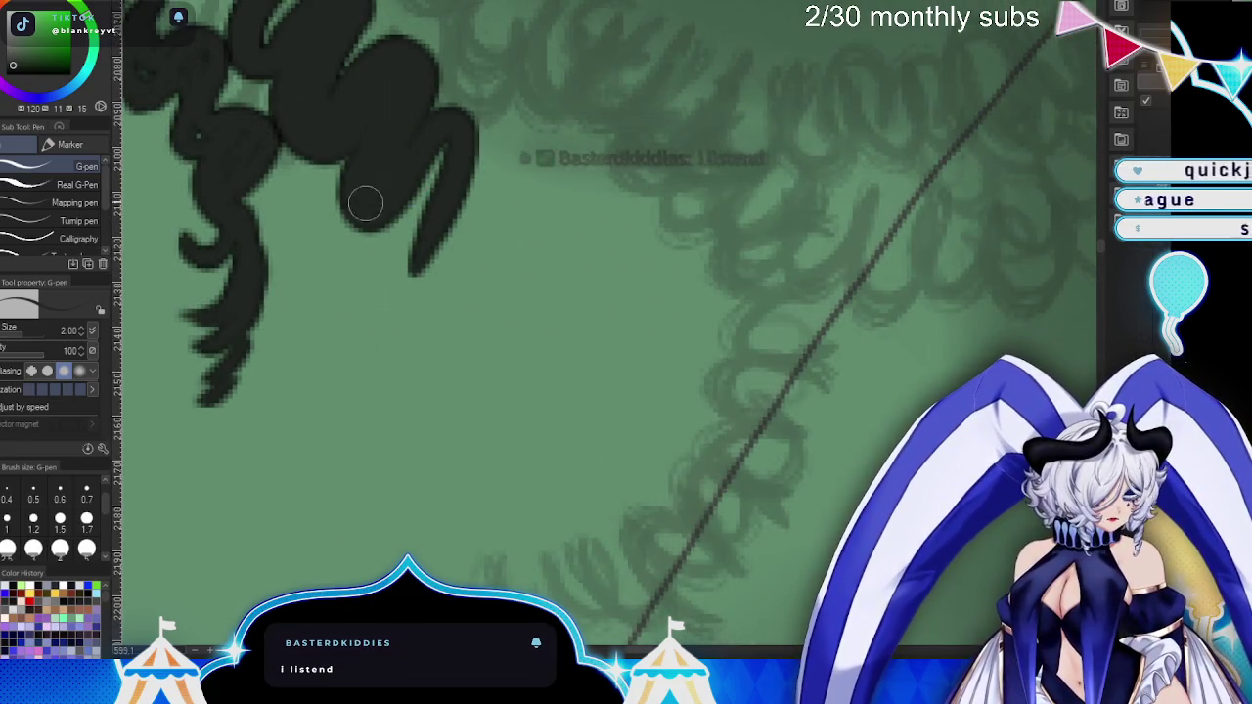
mouse_move(447, 153)
mouse_down()
mouse_move(492, 293)
mouse_move(457, 307)
mouse_move(440, 347)
mouse_move(445, 401)
mouse_move(494, 452)
mouse_up()
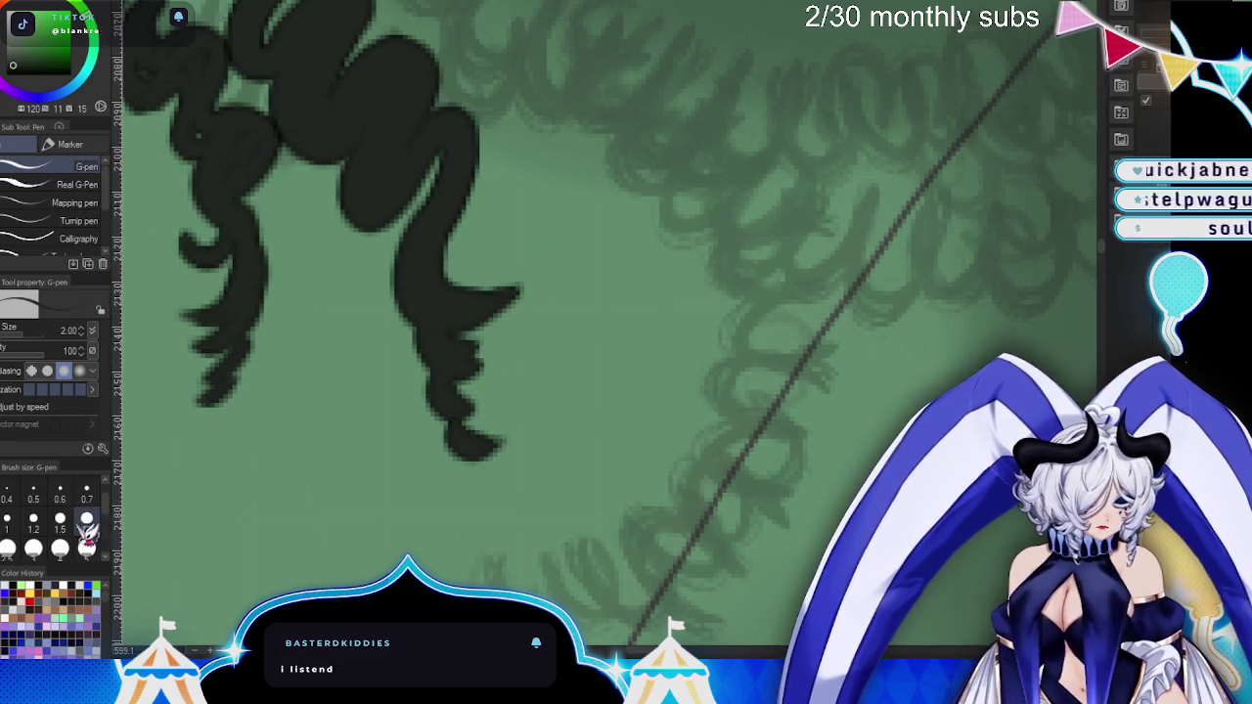
- Fill the braid tip at pen size 1.7, then add an interior curl at 0.8
click(86, 522)
drag(427, 198, 392, 313)
drag(480, 115, 451, 231)
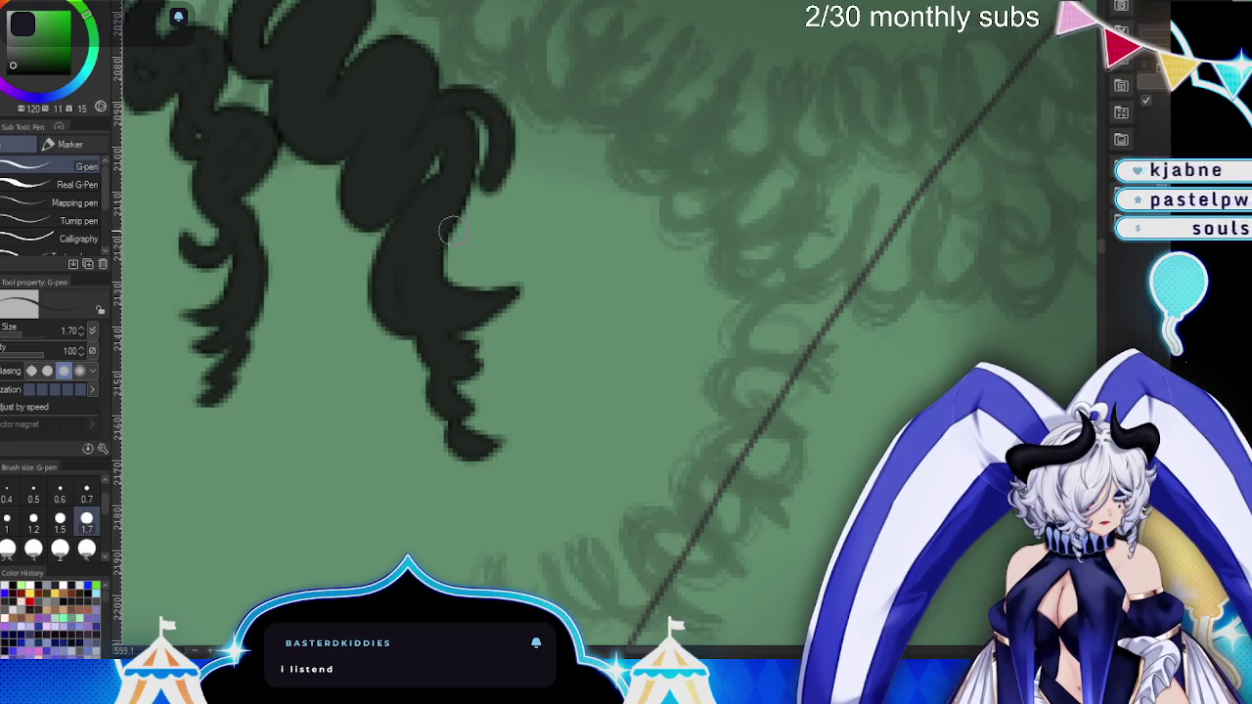
click(33, 488)
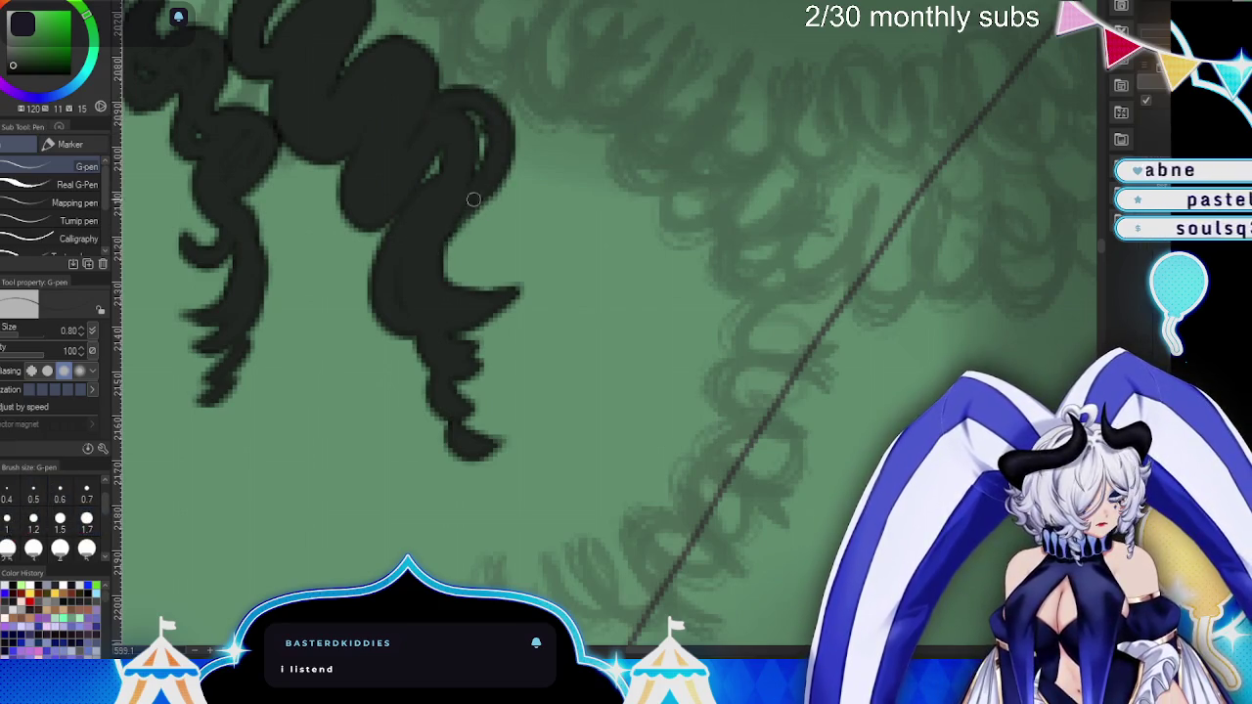
drag(437, 275, 434, 290)
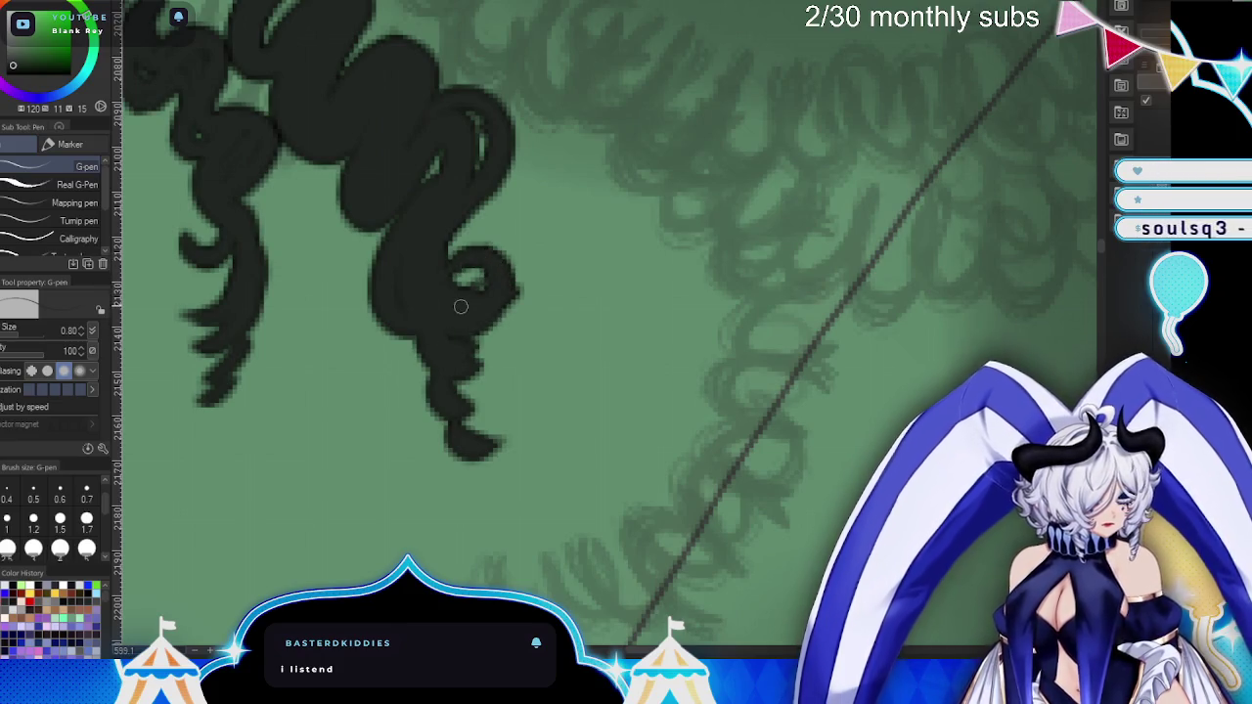
- Fill the light grey gaps inside the braid squiggle with ink
scroll(699, 358, up, 2)
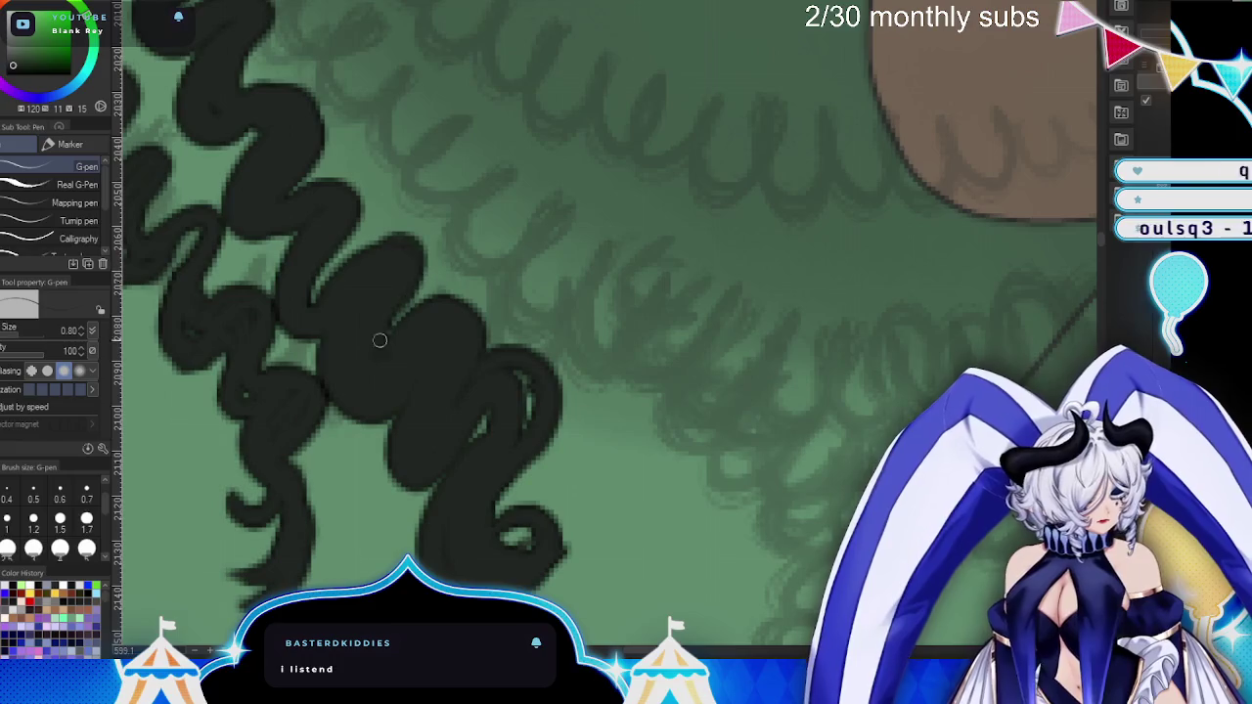
drag(364, 183, 318, 259)
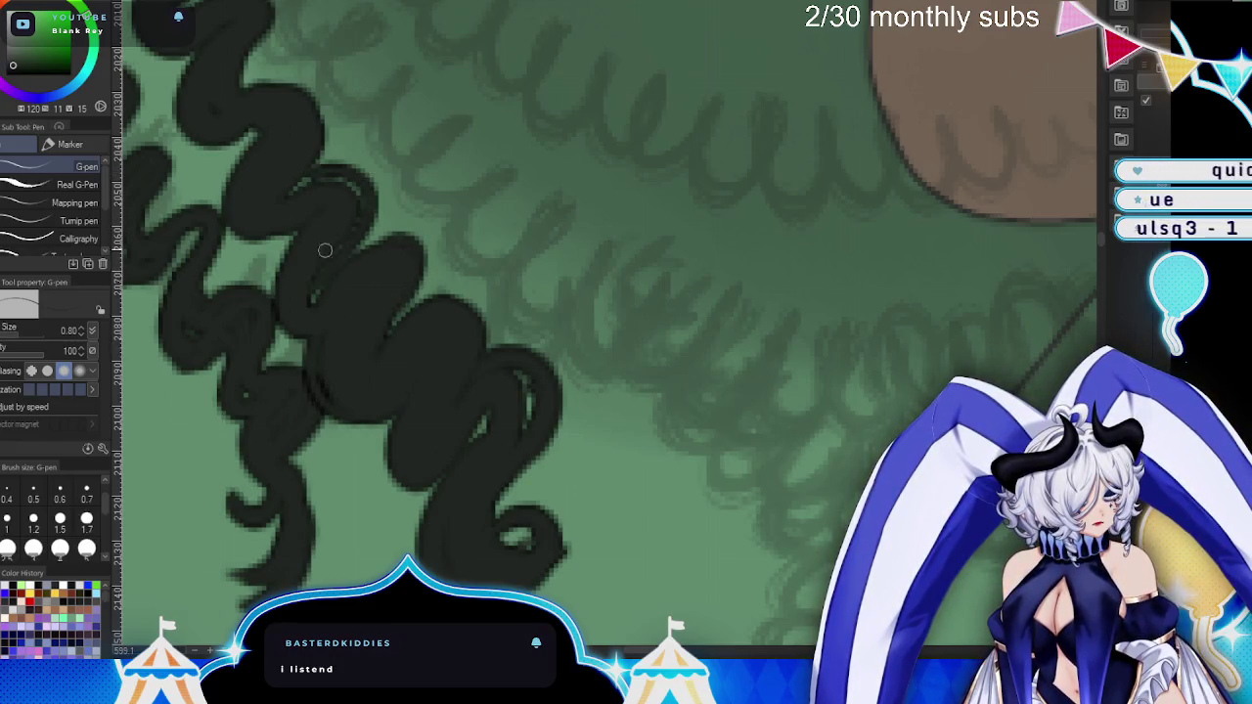
drag(260, 161, 279, 234)
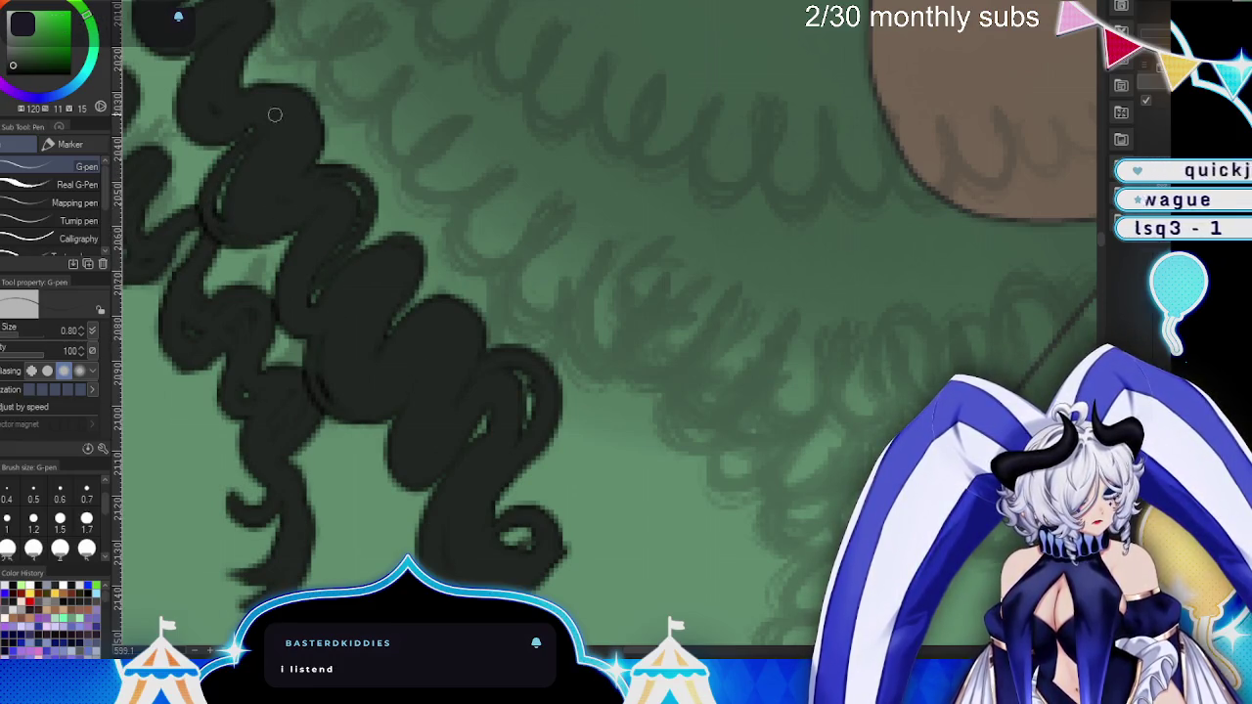
scroll(559, 330, up, 2)
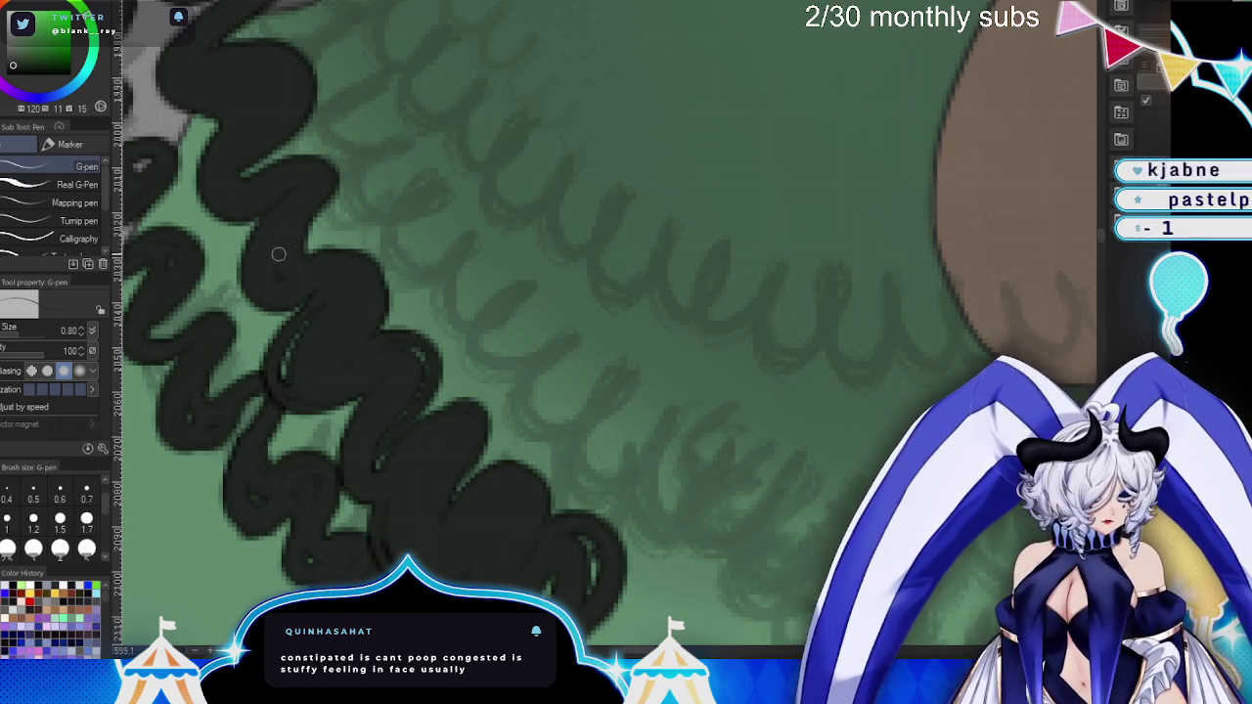
drag(328, 155, 338, 186)
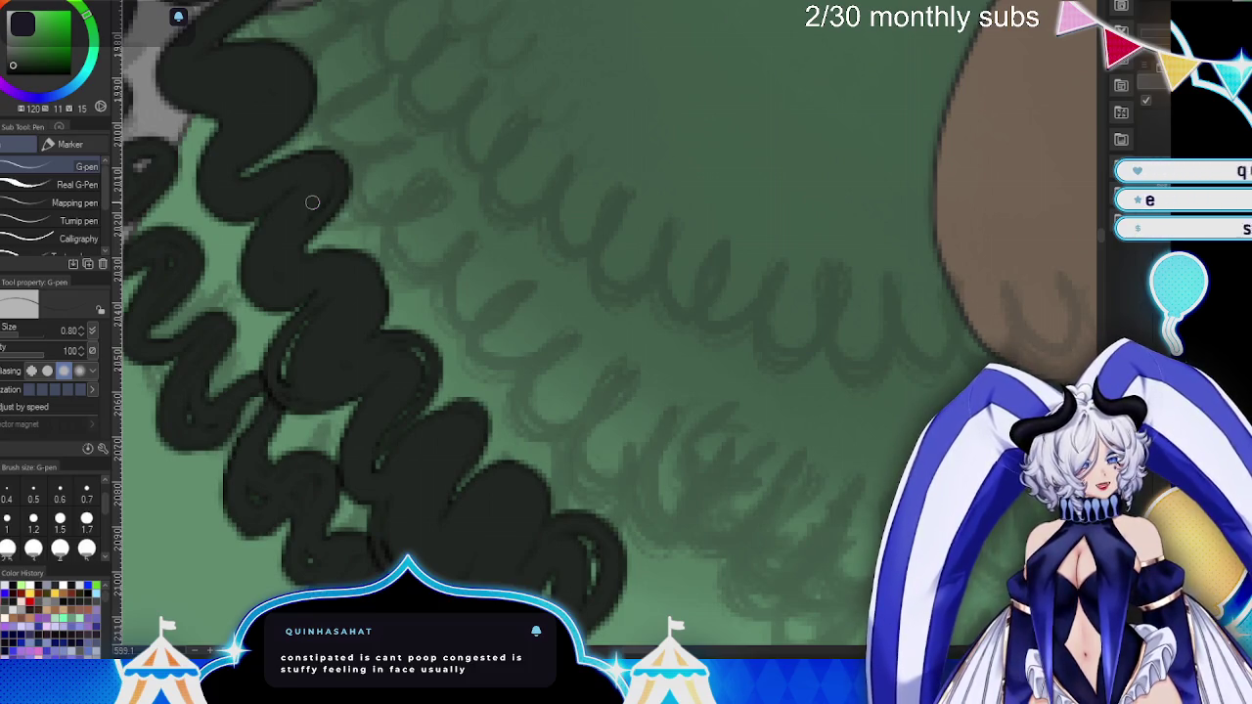
drag(312, 203, 472, 322)
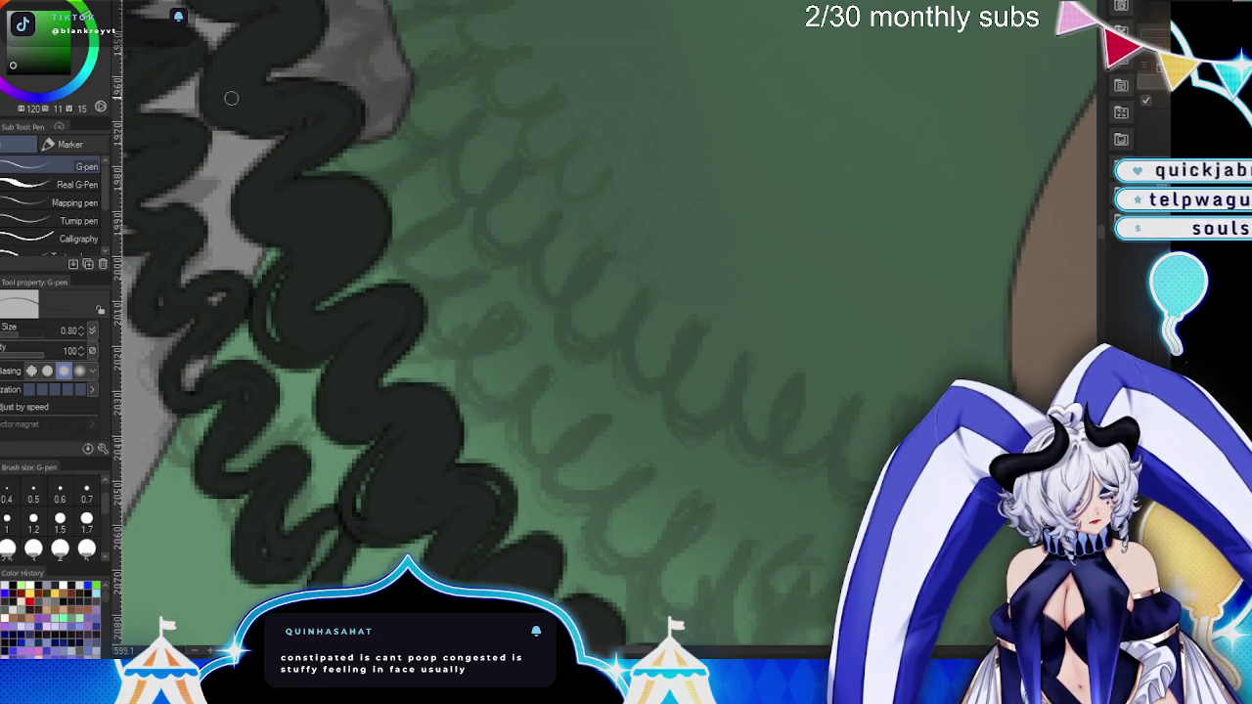
drag(240, 100, 265, 127)
mouse_move(252, 61)
mouse_down()
mouse_move(383, 204)
mouse_move(326, 229)
mouse_up()
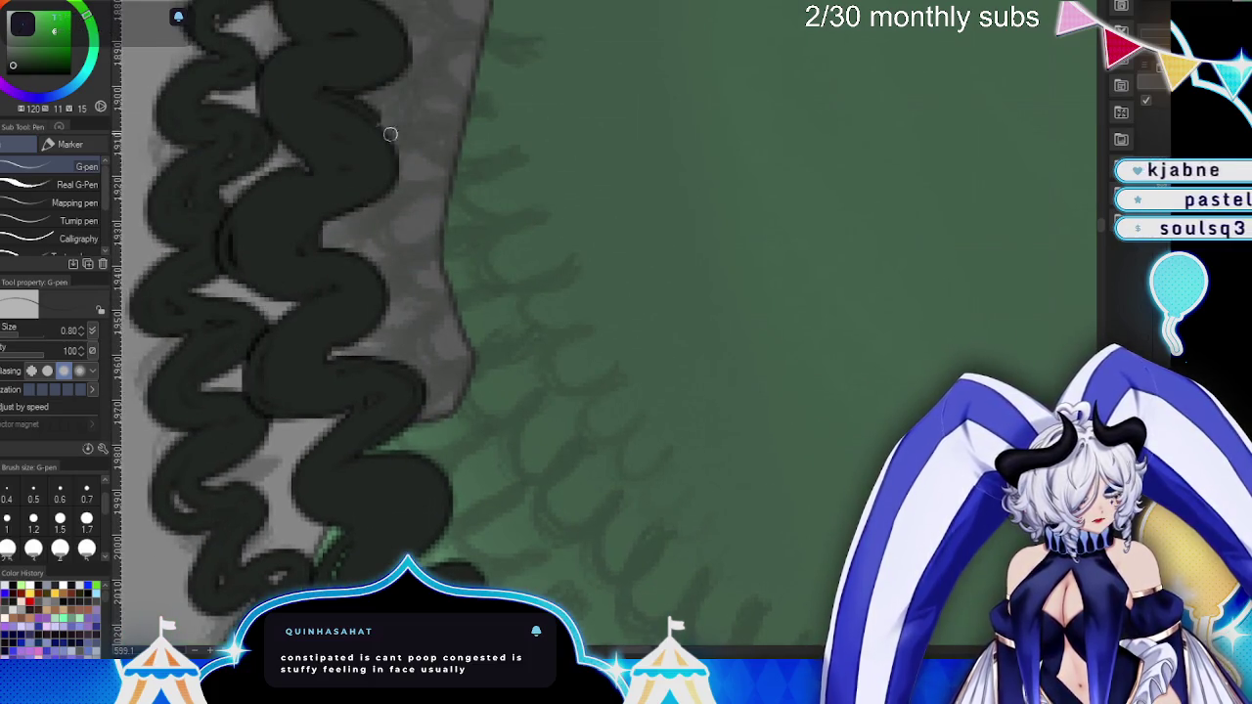
- Thicken the upper coil's right edge and fill its light gap, moving up the left braid
drag(336, 187, 385, 460)
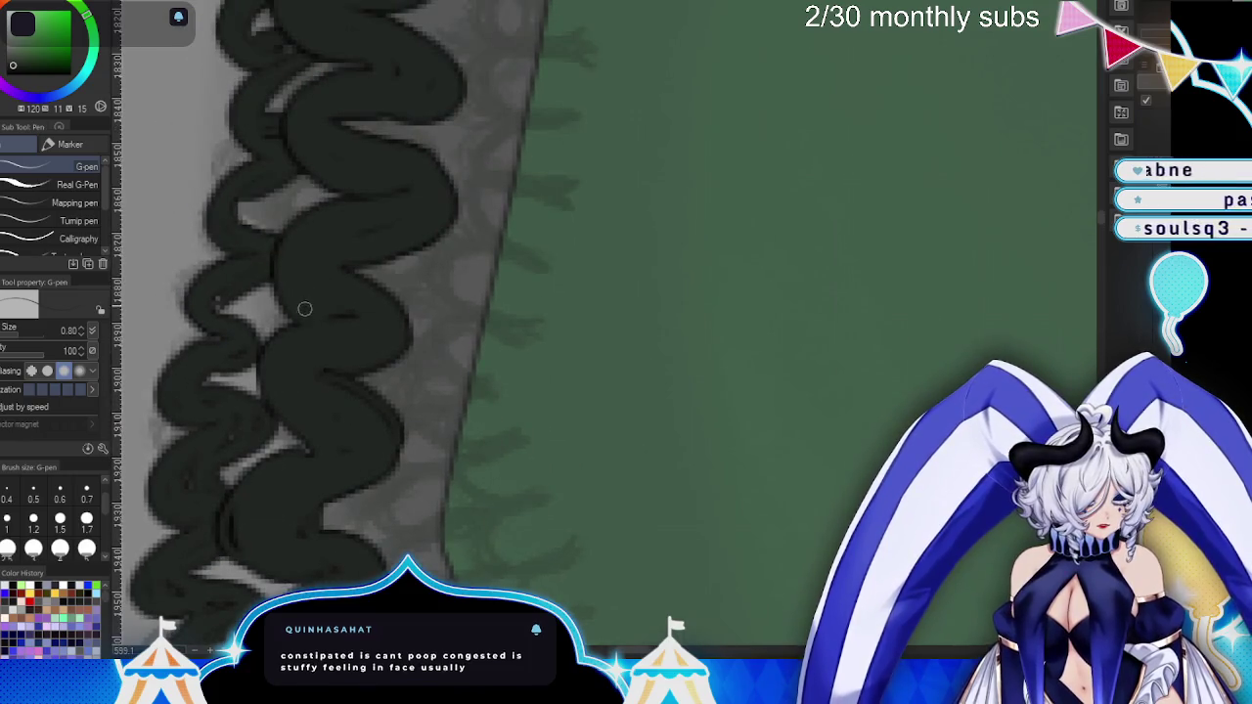
drag(405, 153, 363, 252)
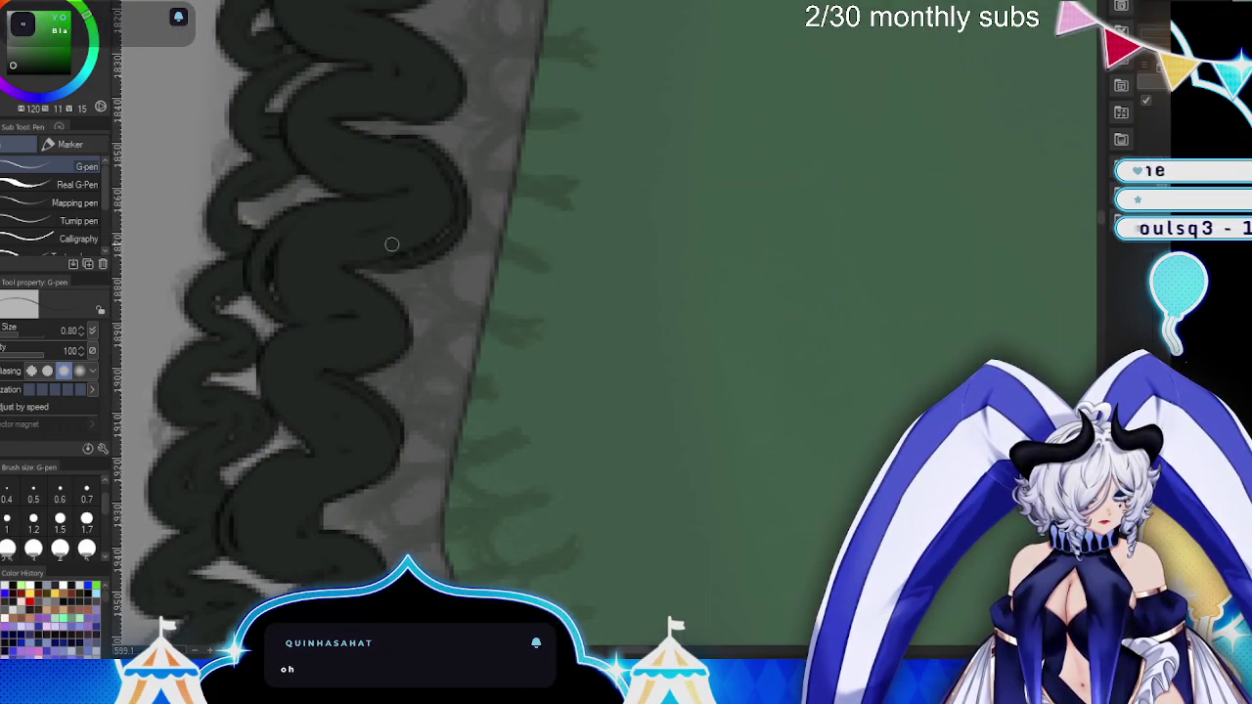
drag(368, 131, 506, 490)
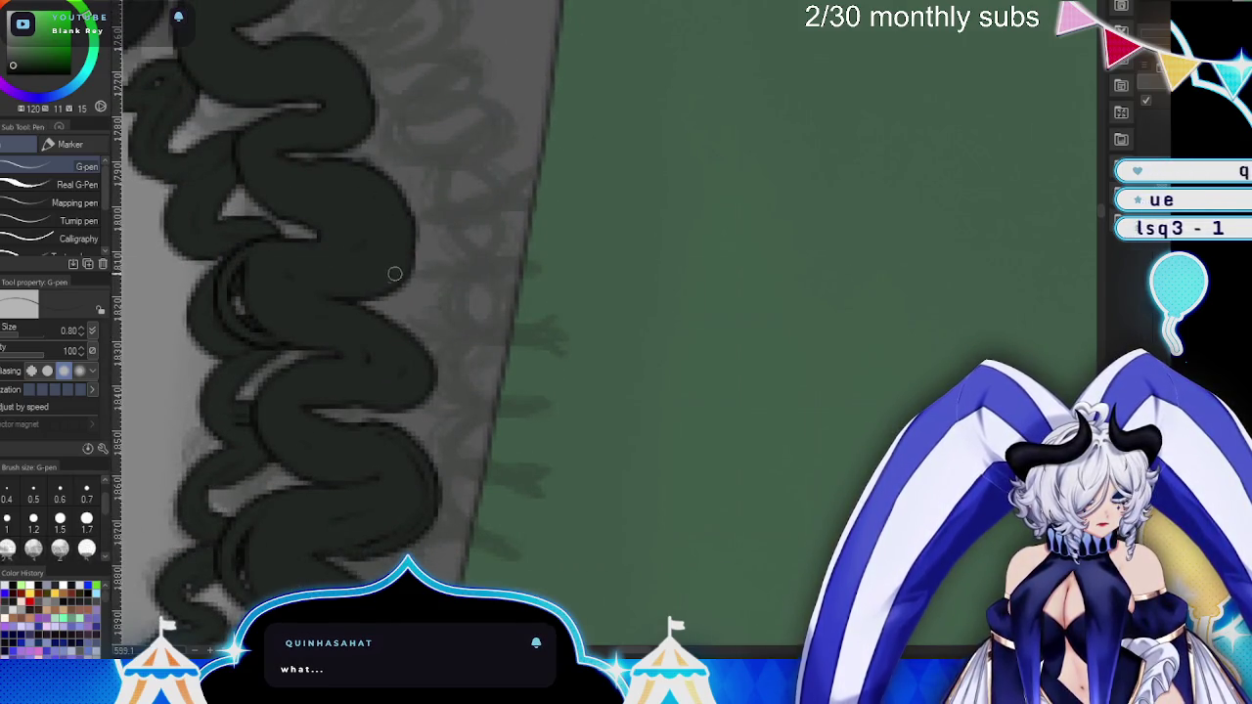
drag(262, 126, 277, 214)
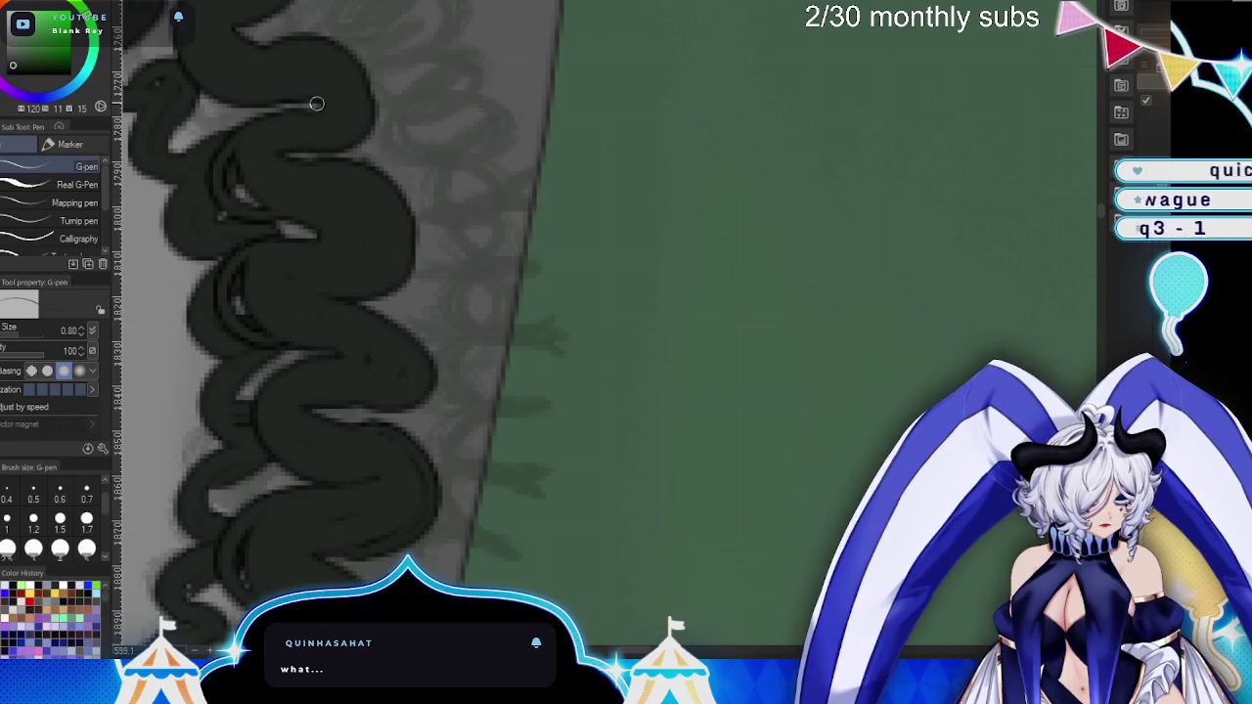
drag(316, 103, 471, 464)
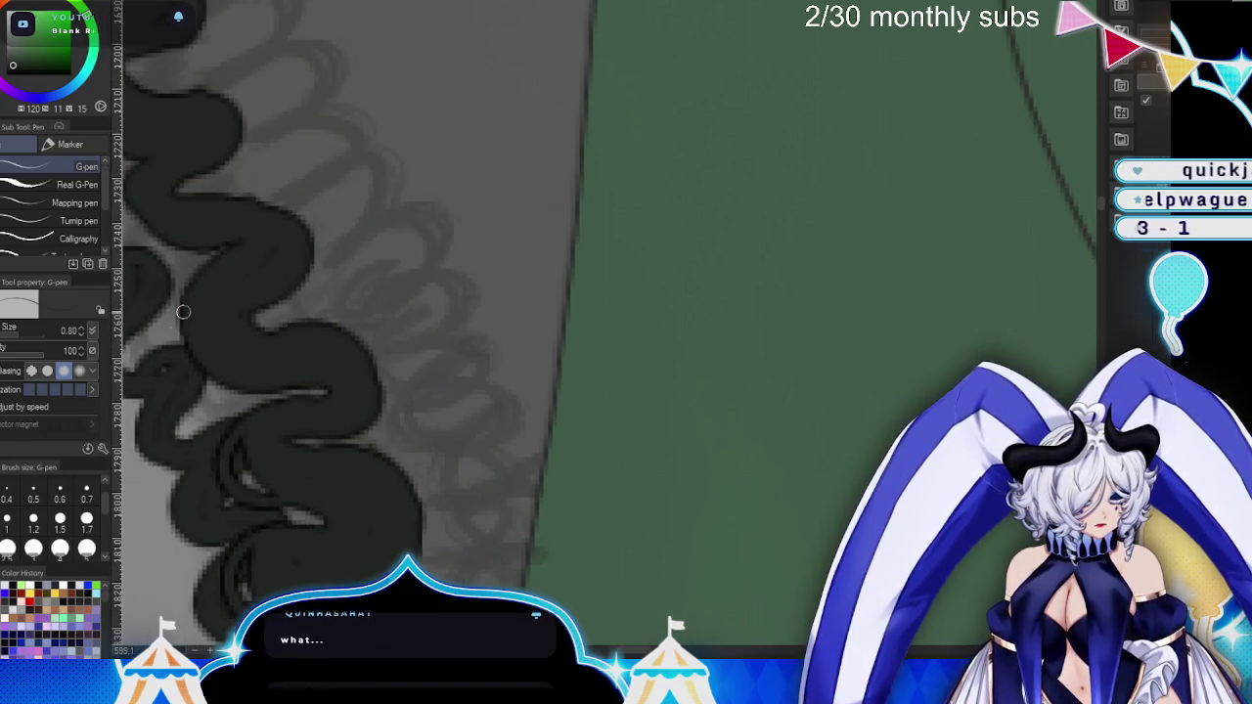
mouse_move(456, 238)
mouse_down()
mouse_move(728, 303)
mouse_move(713, 333)
mouse_up()
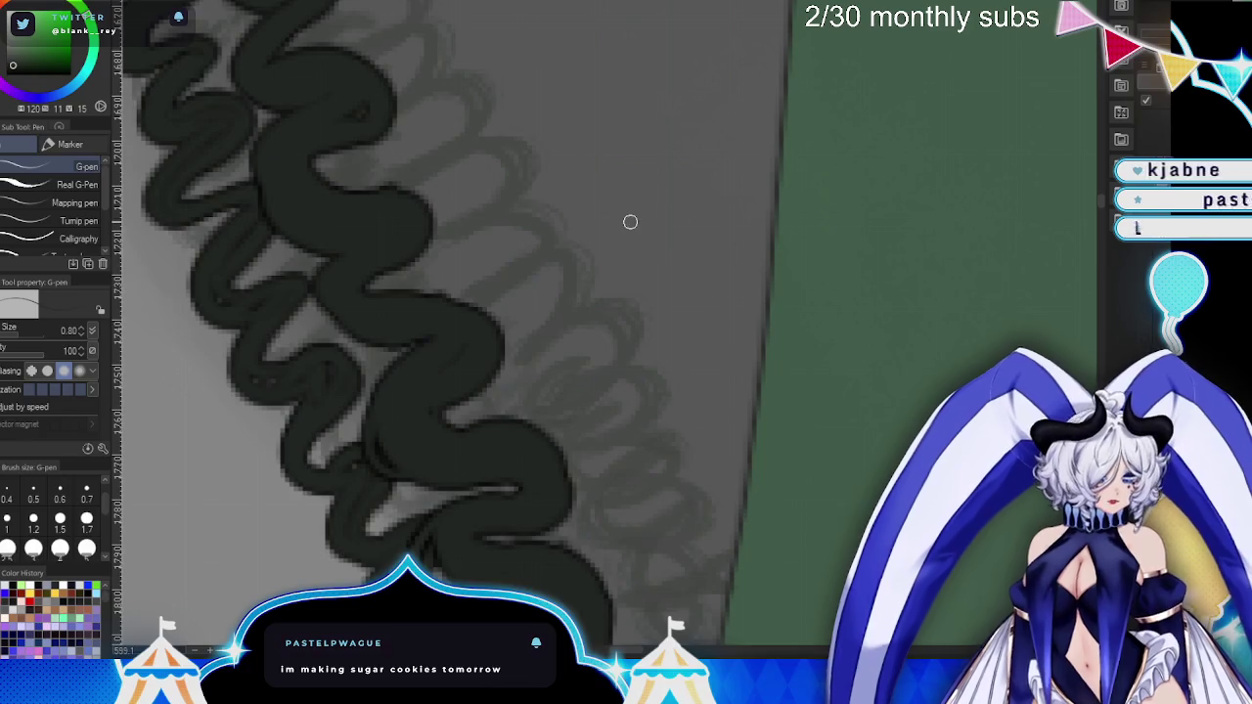
- Ink the strand's upper edge and outer outline, adding a thin line to the upper-left strand
drag(322, 159, 358, 283)
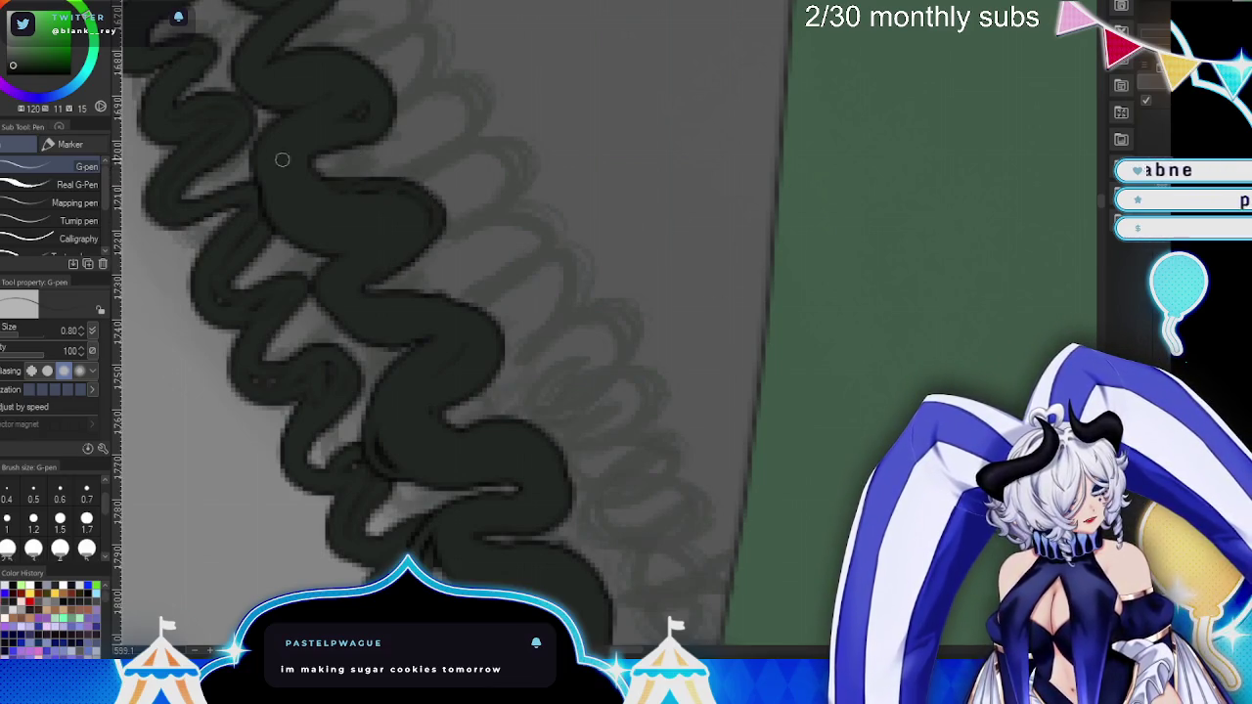
drag(423, 95, 533, 394)
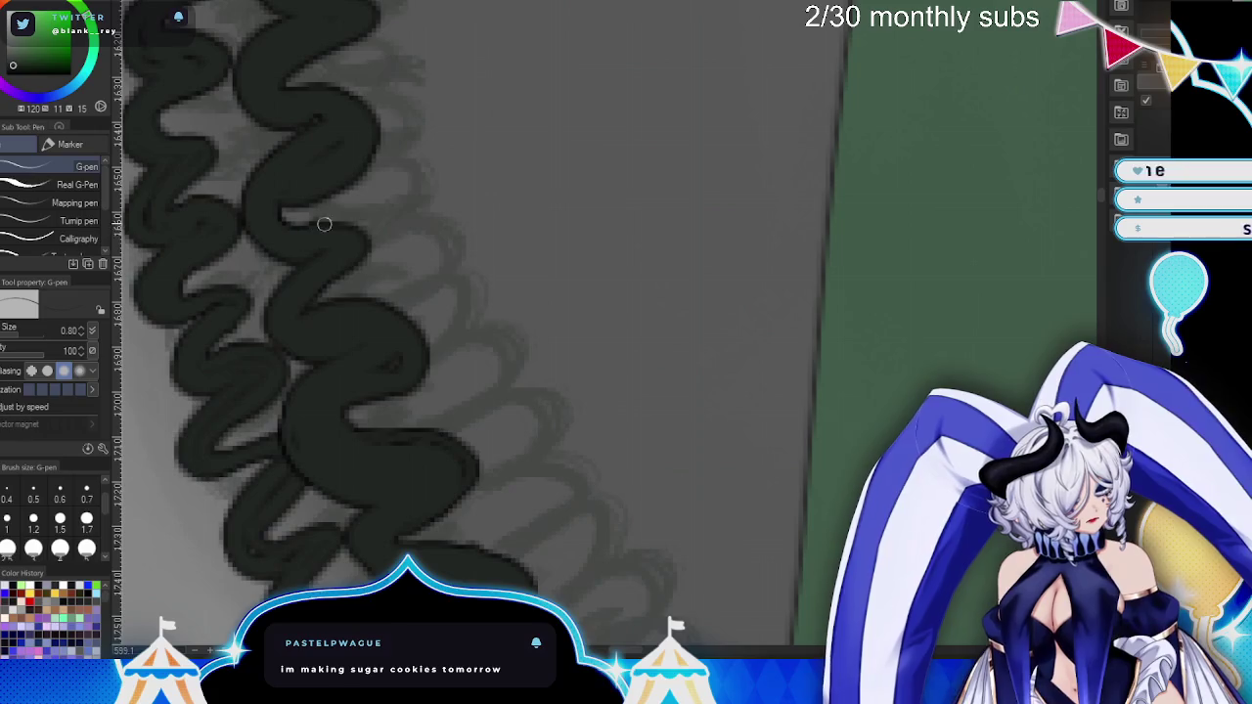
drag(318, 225, 366, 271)
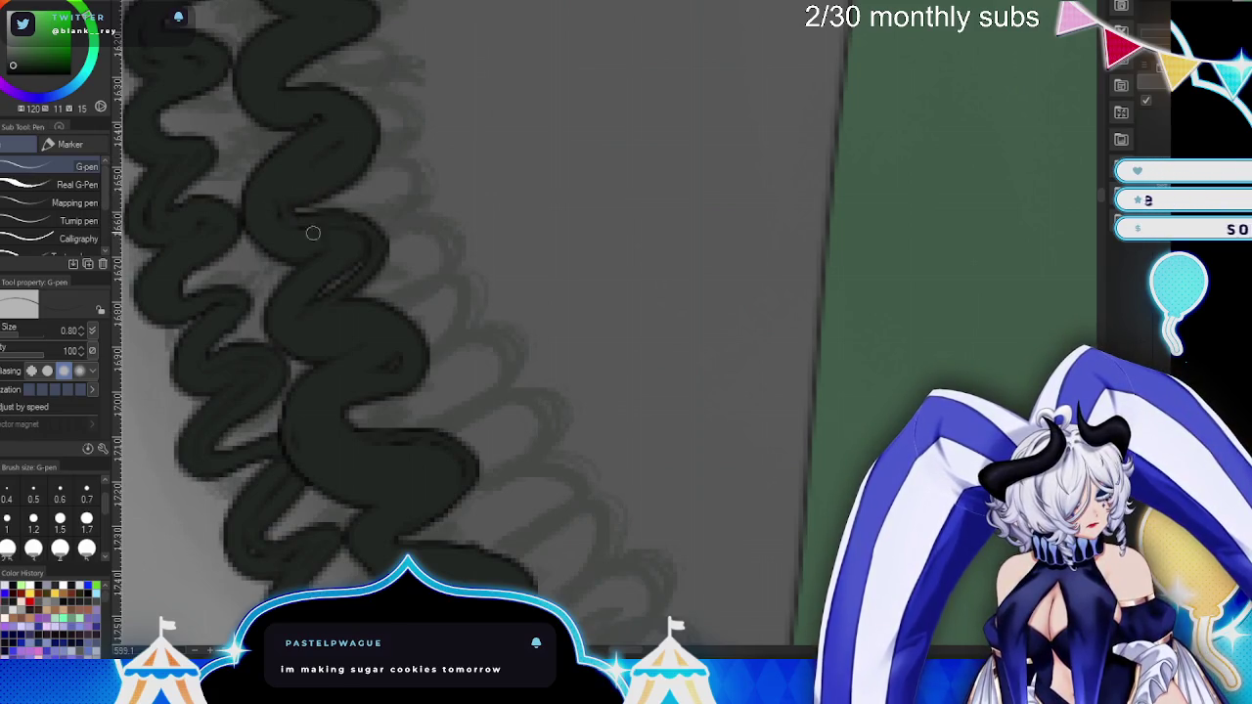
drag(235, 29, 262, 125)
mouse_move(333, 17)
mouse_down()
mouse_move(551, 363)
mouse_move(548, 383)
mouse_up()
drag(452, 262, 362, 295)
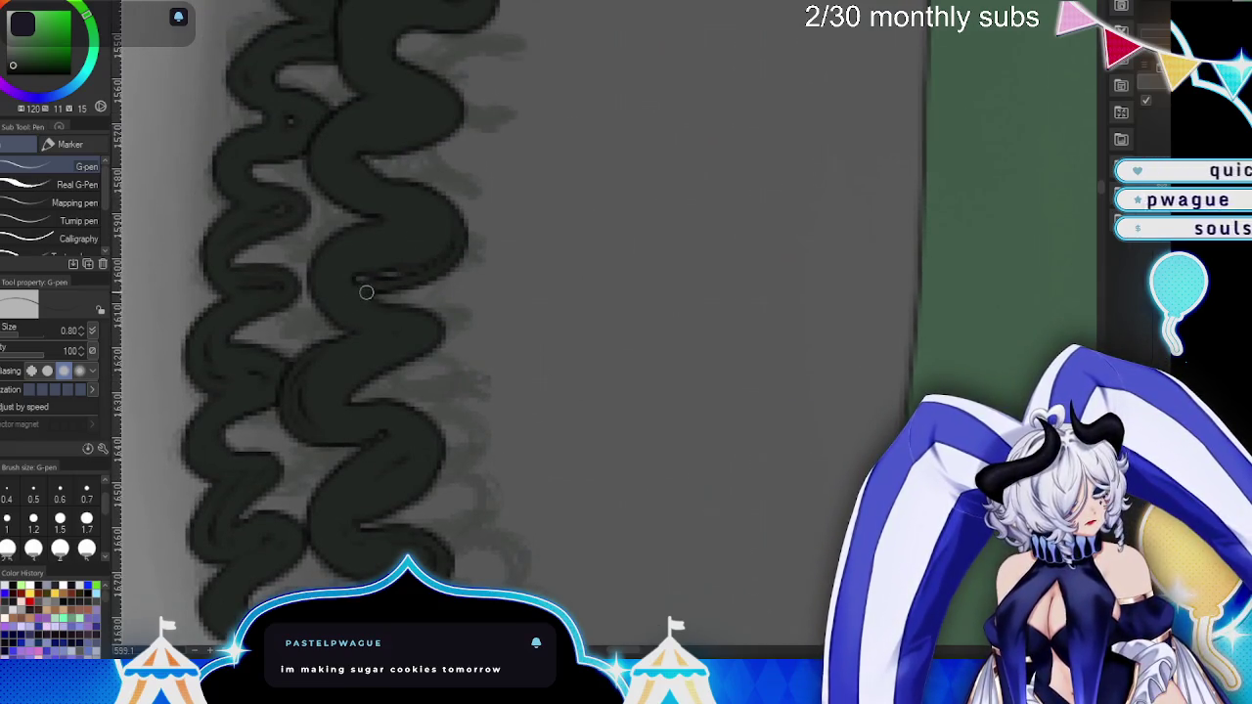
scroll(309, 189, up, 3)
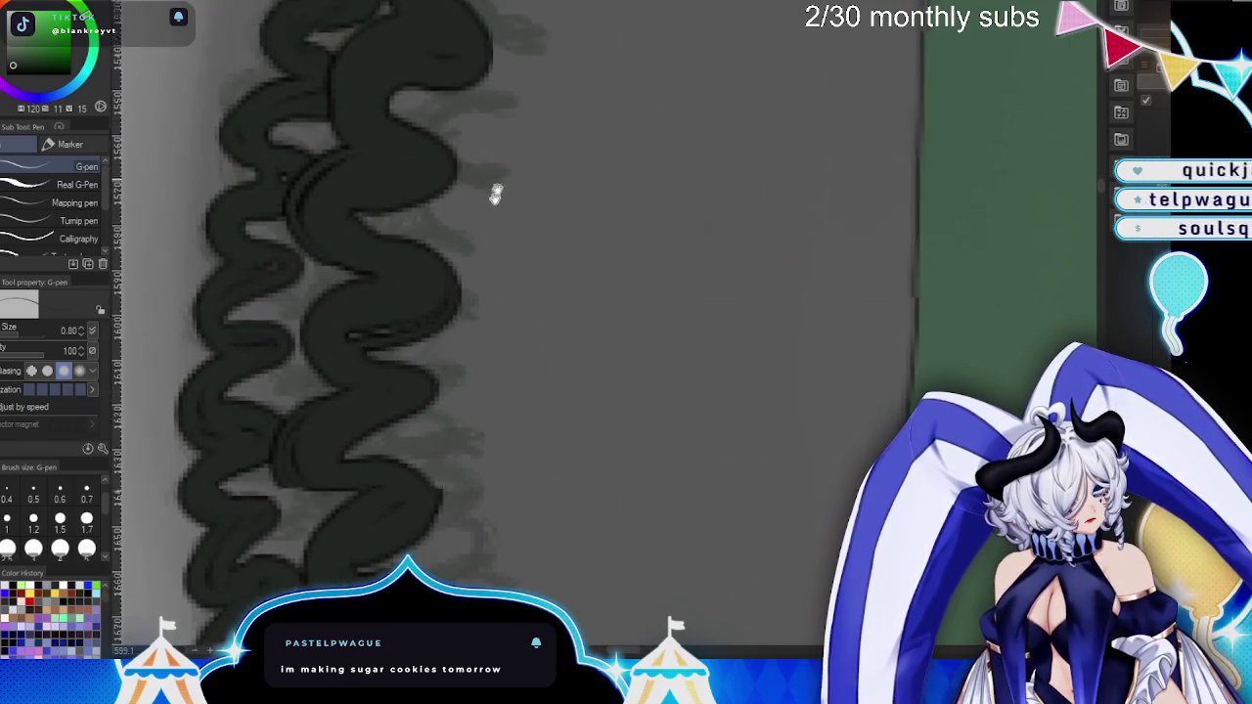
drag(410, 186, 358, 274)
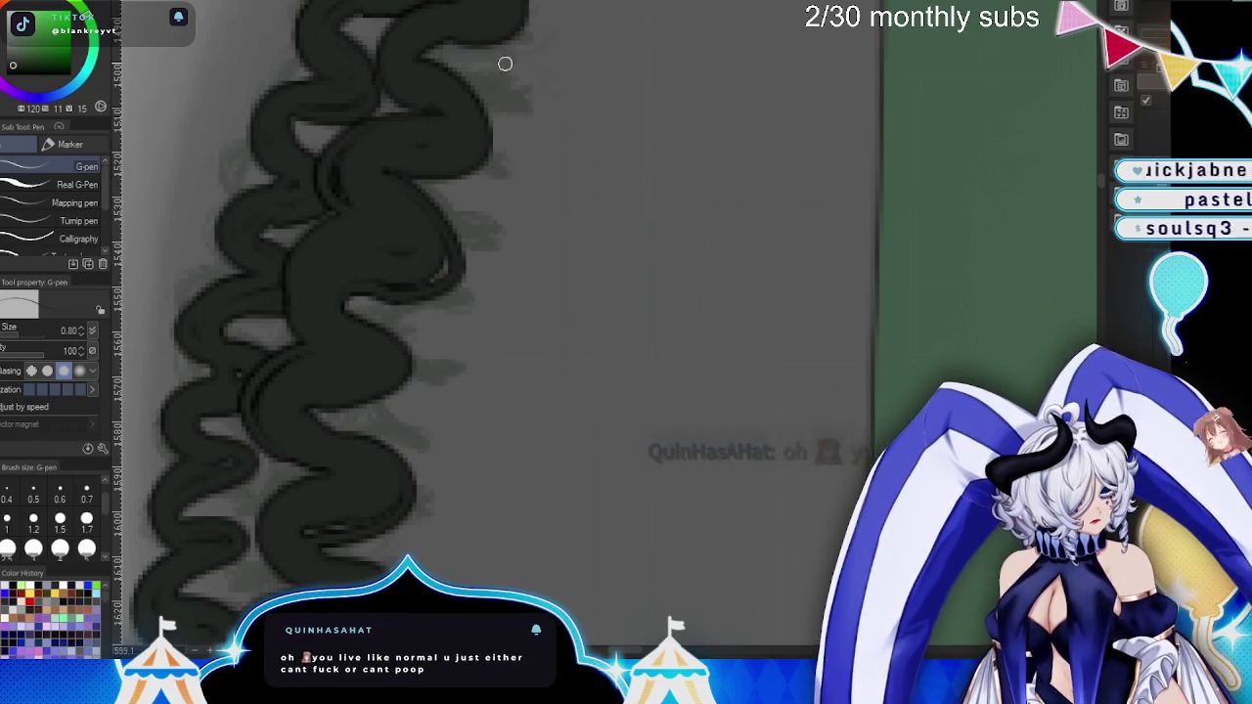
- Widen and thicken the braid's right curl with more ink
drag(509, 75, 414, 353)
drag(355, 247, 388, 323)
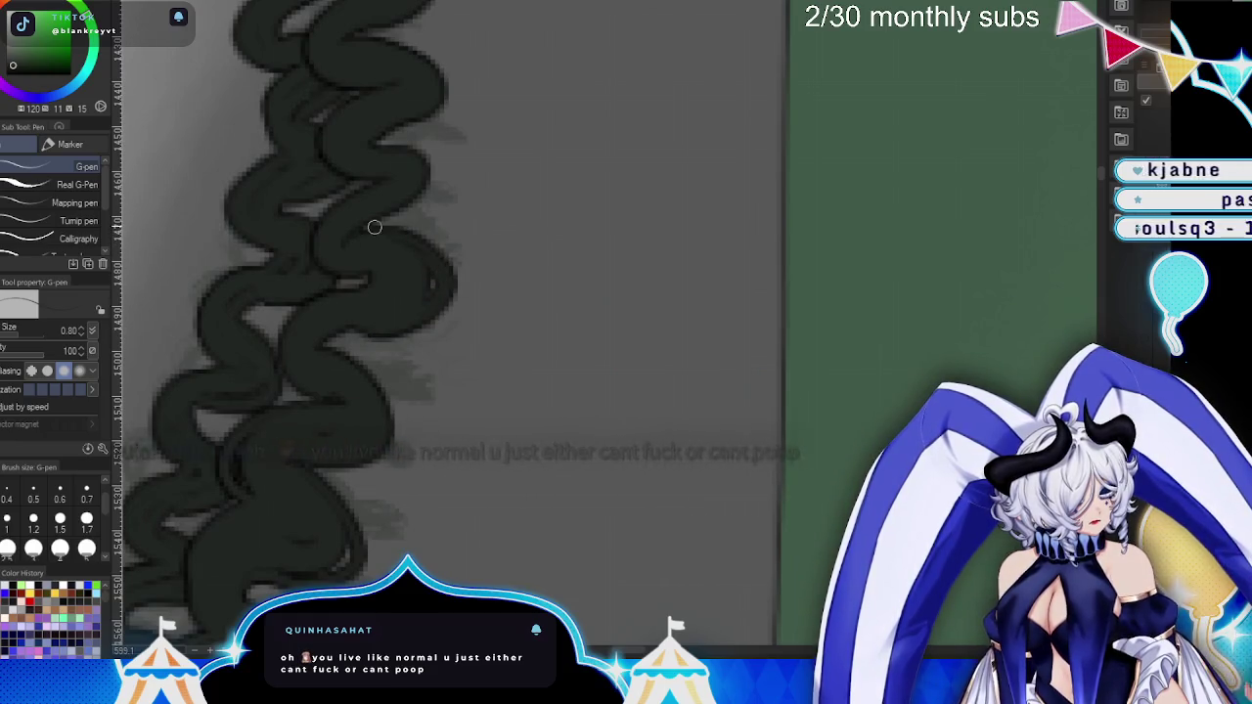
drag(358, 84, 374, 184)
drag(436, 56, 411, 282)
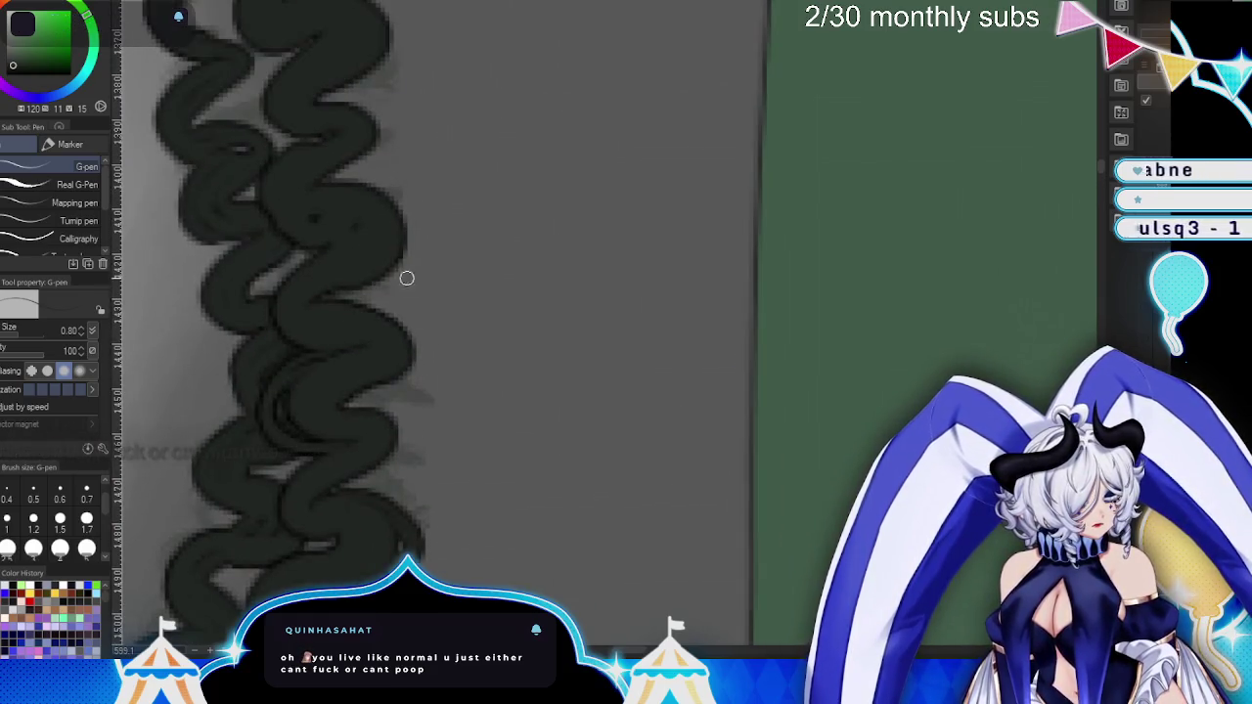
drag(329, 293, 397, 204)
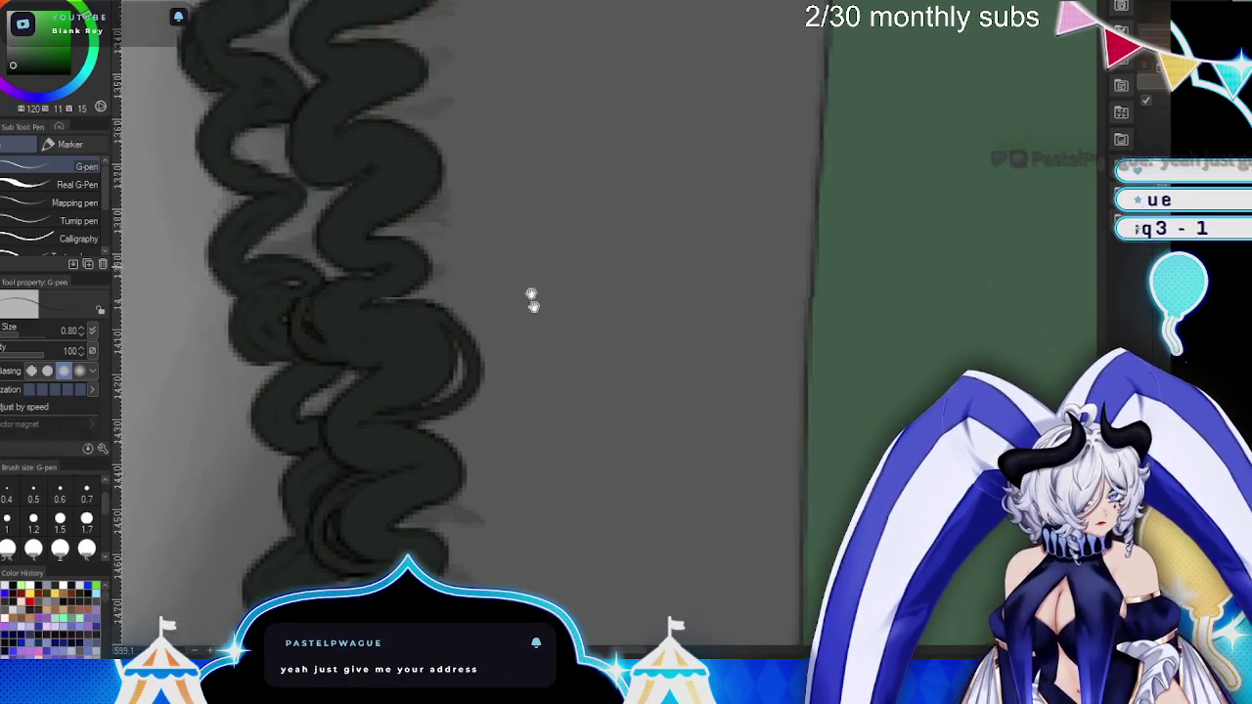
drag(523, 257, 567, 422)
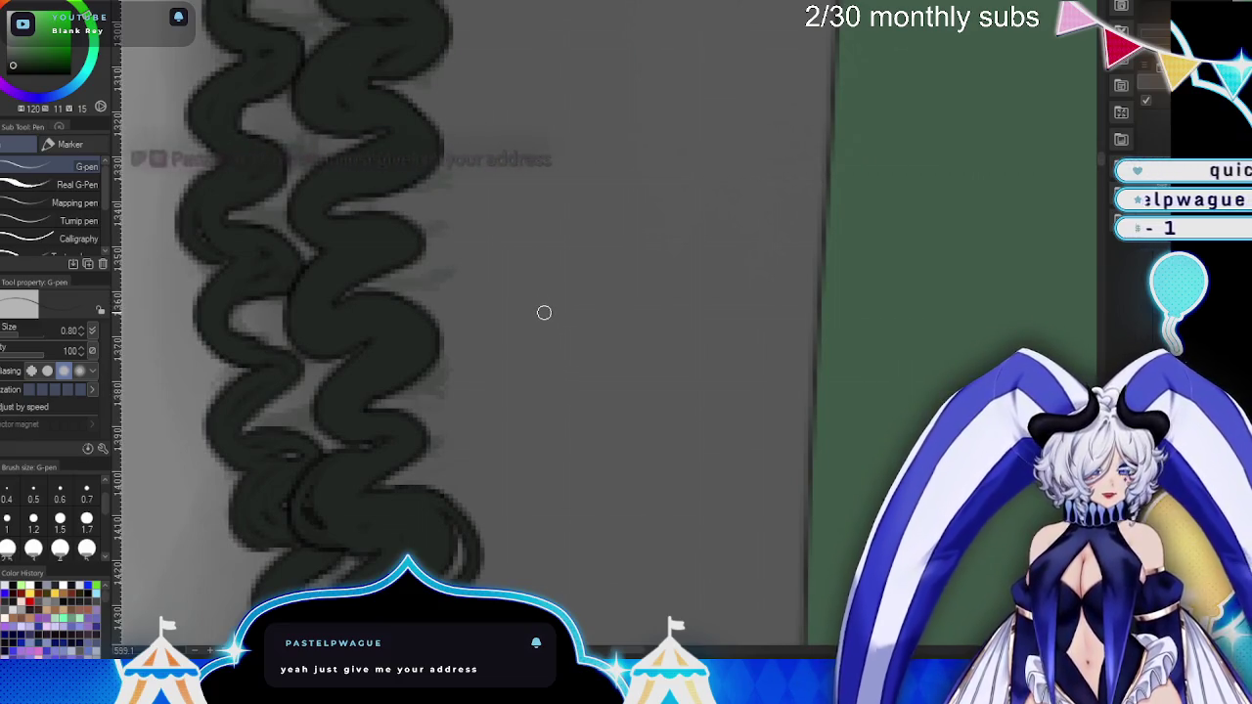
- Draw thin interior lines along the braid strand, undoing one stray stroke
mouse_move(355, 210)
mouse_down()
mouse_move(327, 297)
mouse_move(288, 235)
mouse_up()
drag(476, 154, 441, 278)
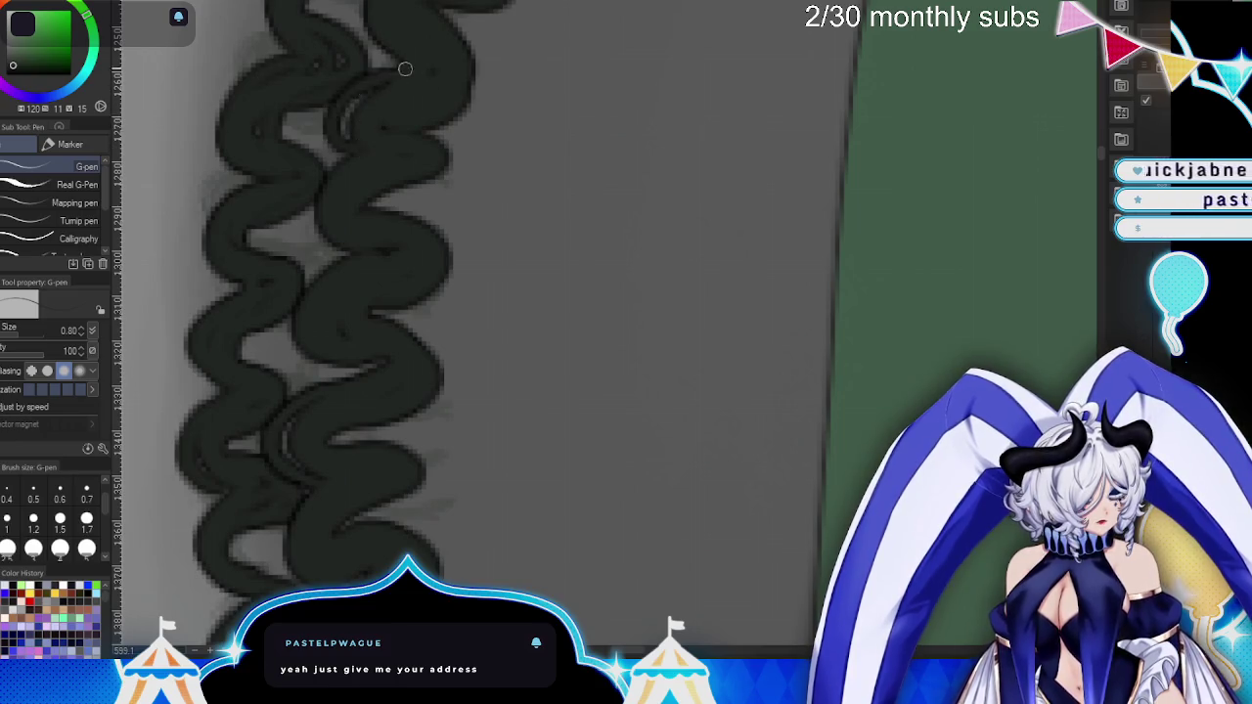
drag(391, 147, 481, 408)
mouse_move(386, 201)
mouse_down()
mouse_move(342, 154)
mouse_move(338, 103)
mouse_up()
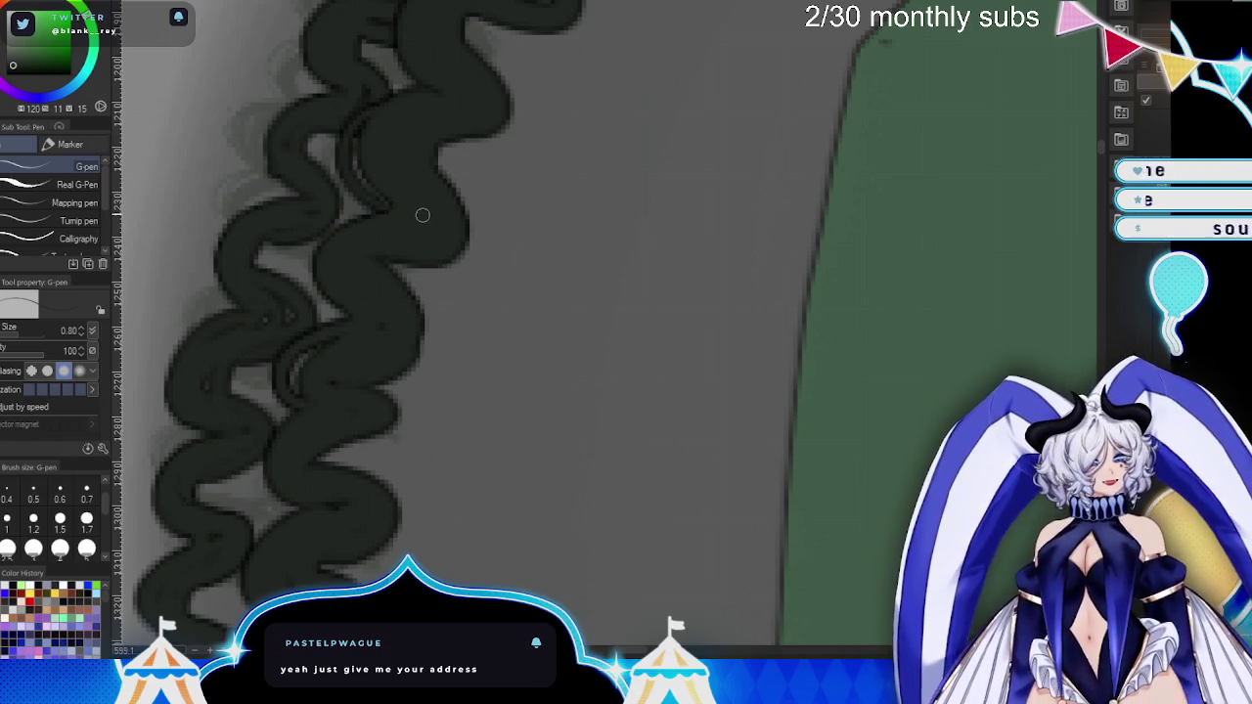
key(ctrl+z)
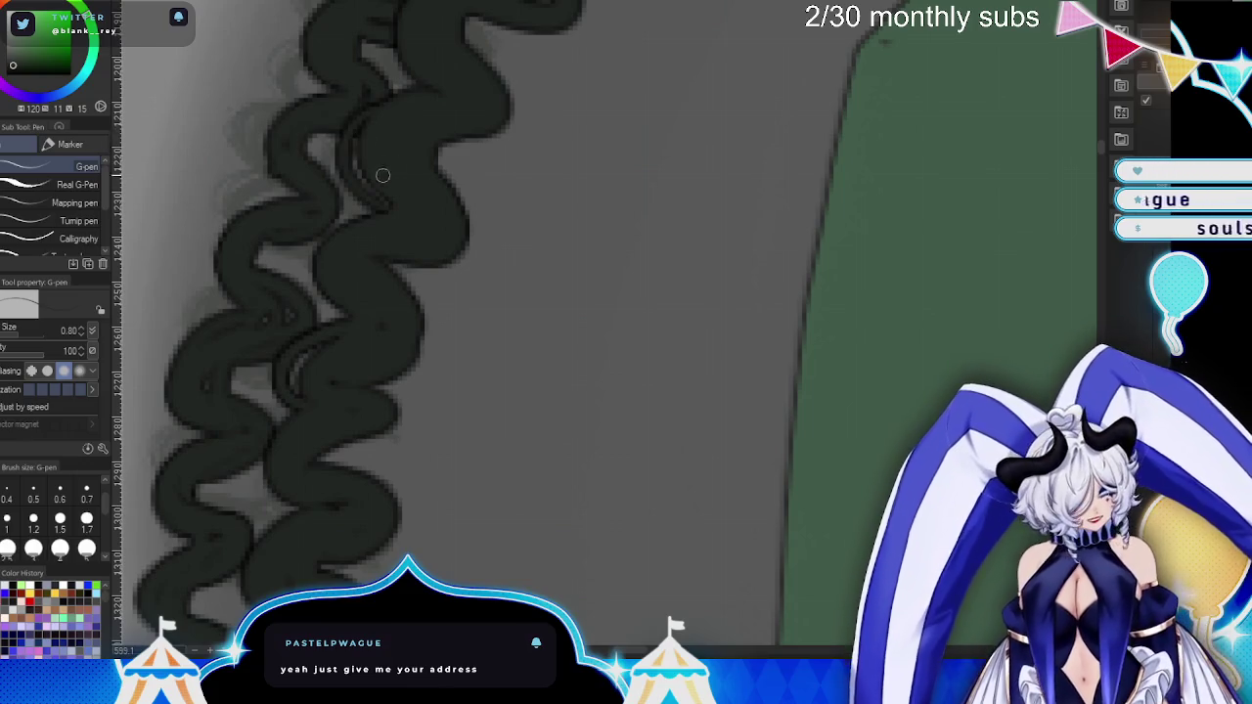
drag(533, 132, 440, 152)
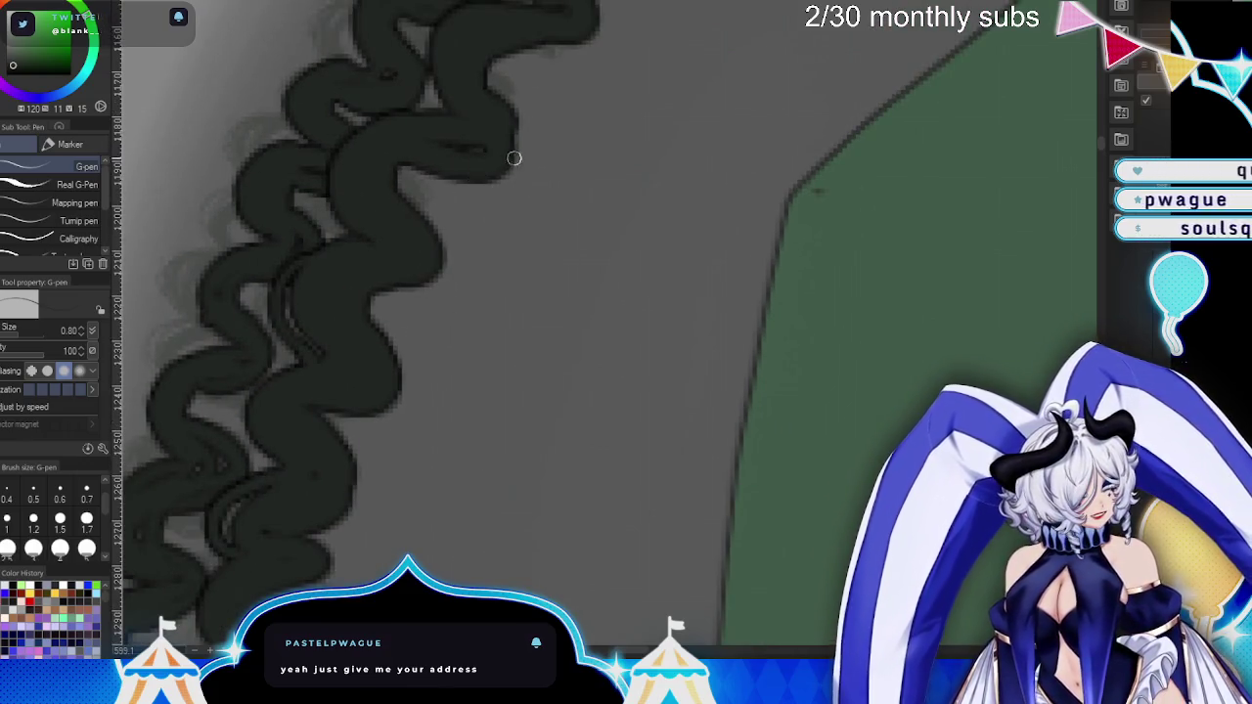
drag(450, 91, 407, 195)
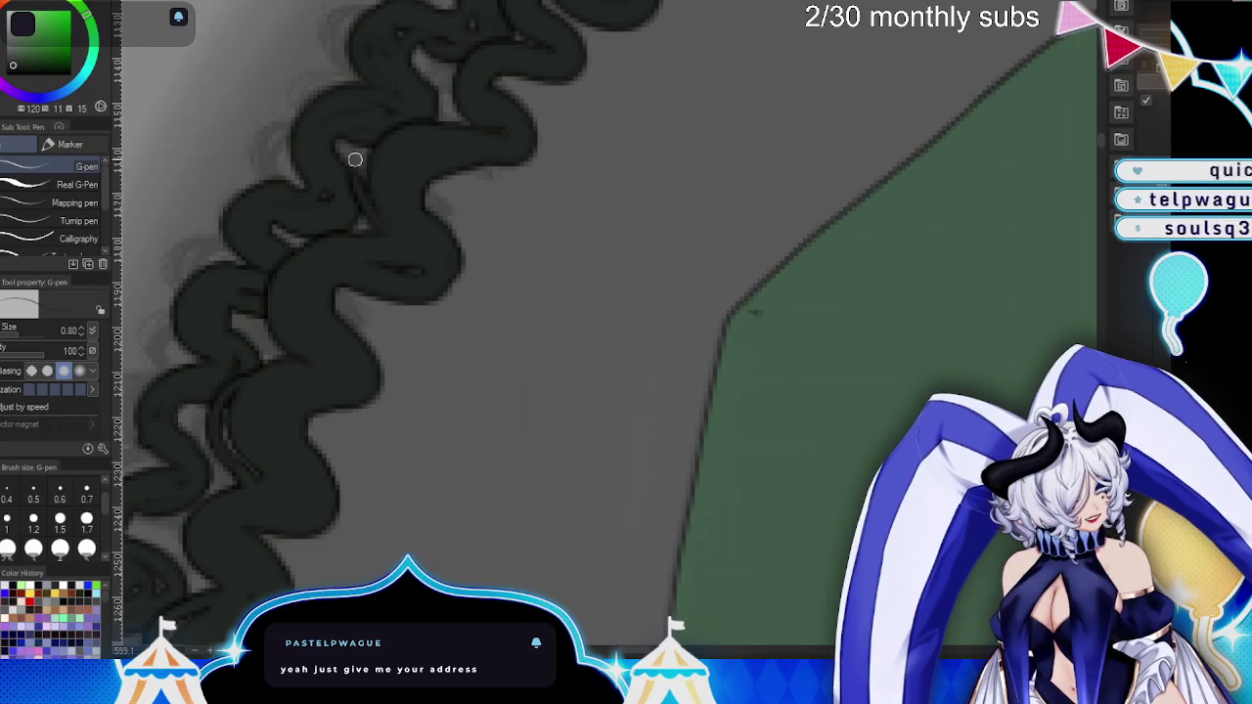
drag(455, 140, 521, 229)
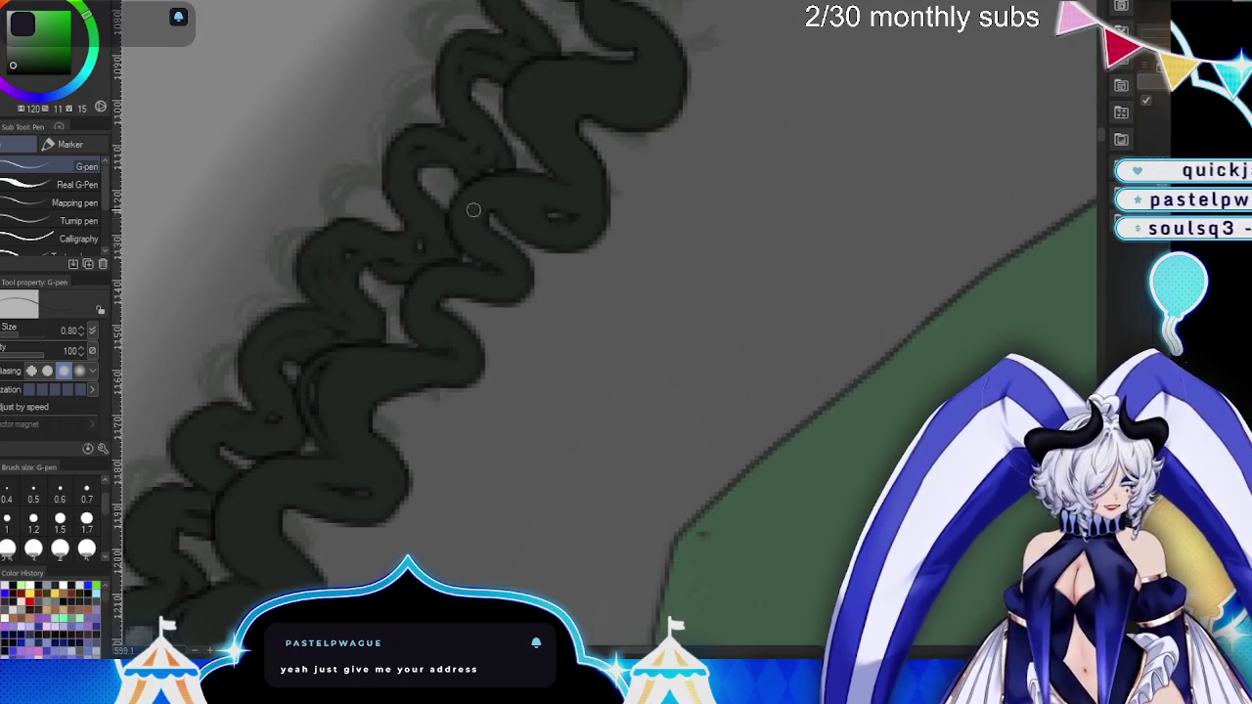
mouse_move(531, 111)
mouse_down()
mouse_move(512, 164)
mouse_move(497, 167)
mouse_up()
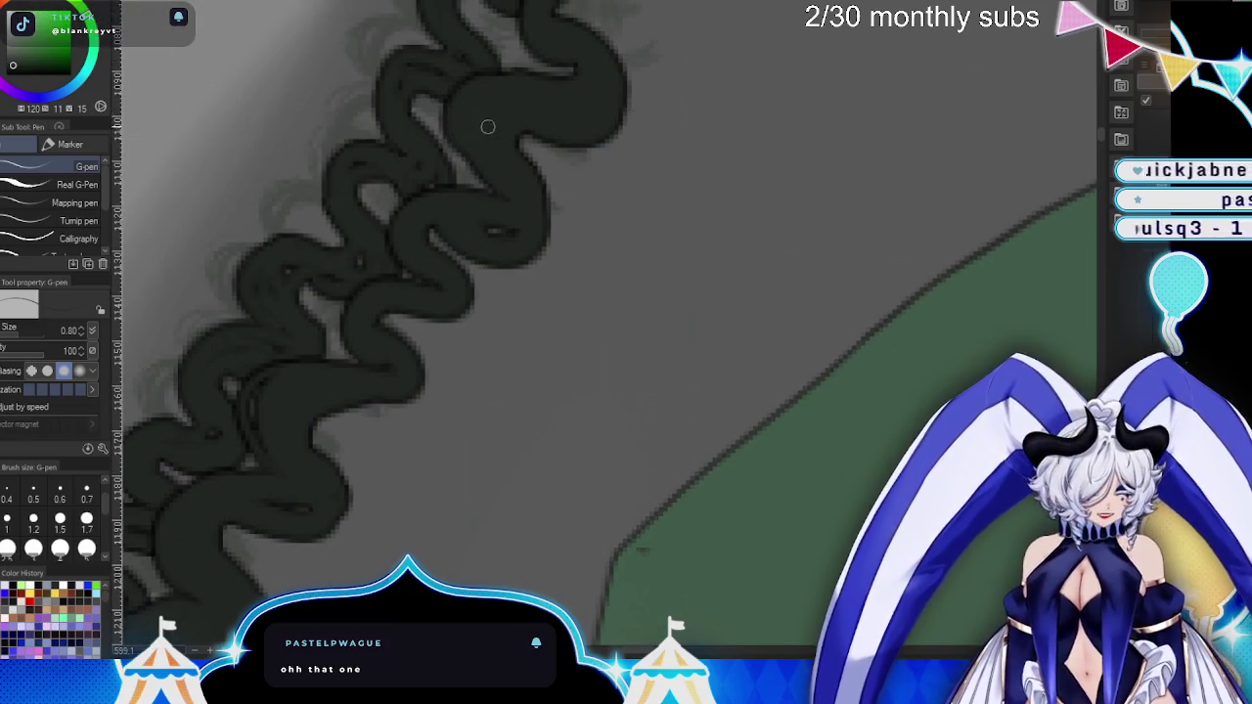
- Add dark interior strokes inside the strand and fill and extend the top braid lobe
drag(461, 78, 434, 126)
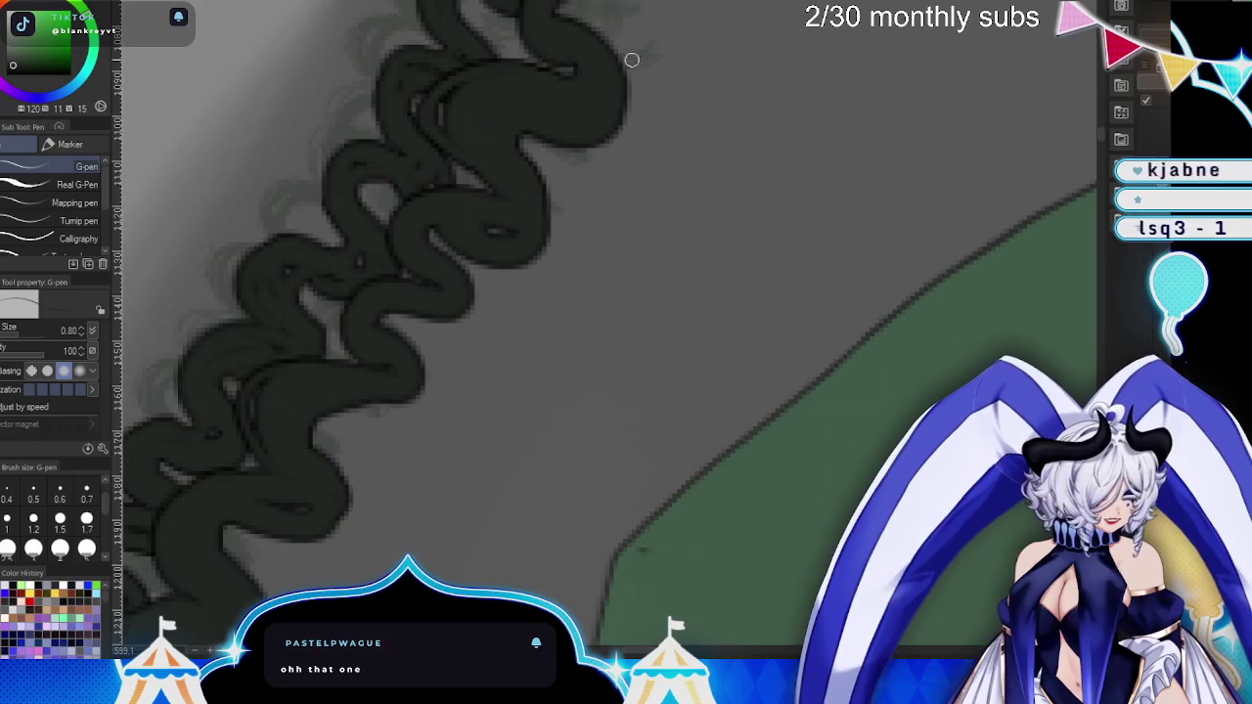
drag(626, 61, 488, 287)
mouse_move(483, 159)
mouse_down()
mouse_move(550, 128)
mouse_move(430, 195)
mouse_up()
mouse_move(598, 130)
mouse_down()
mouse_move(537, 190)
mouse_move(531, 358)
mouse_up()
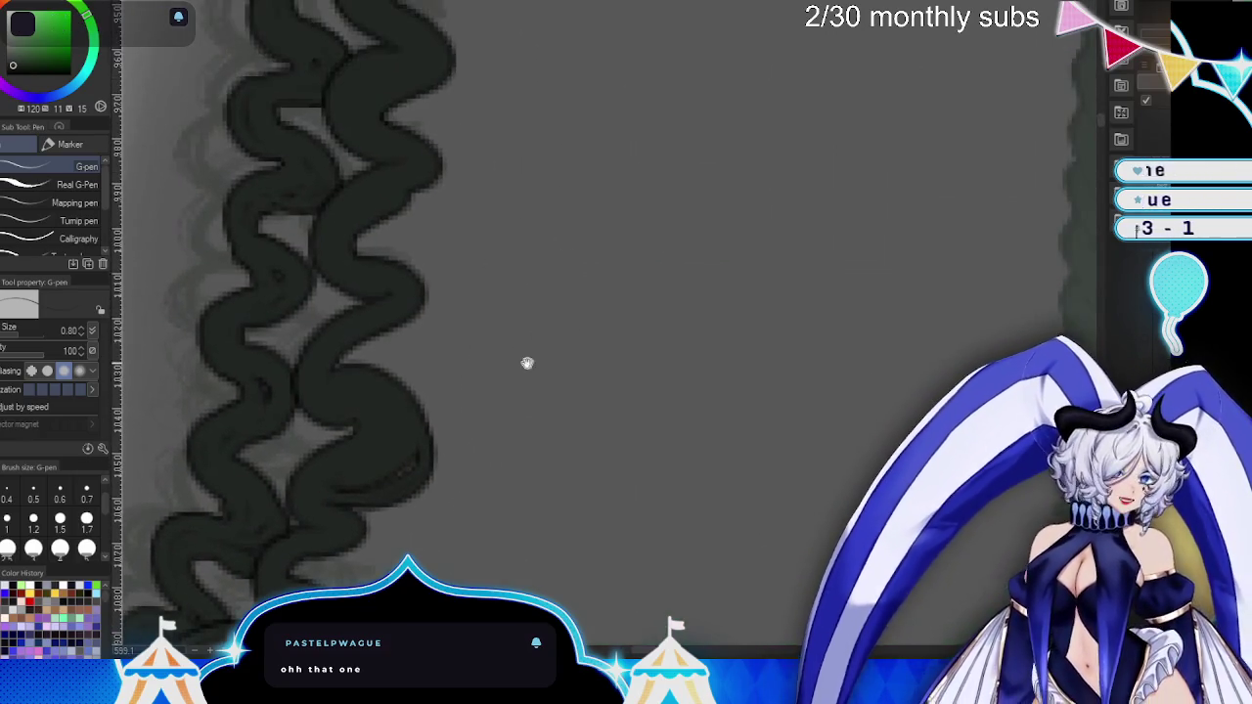
mouse_move(346, 185)
mouse_down()
mouse_move(368, 292)
mouse_move(296, 223)
mouse_up()
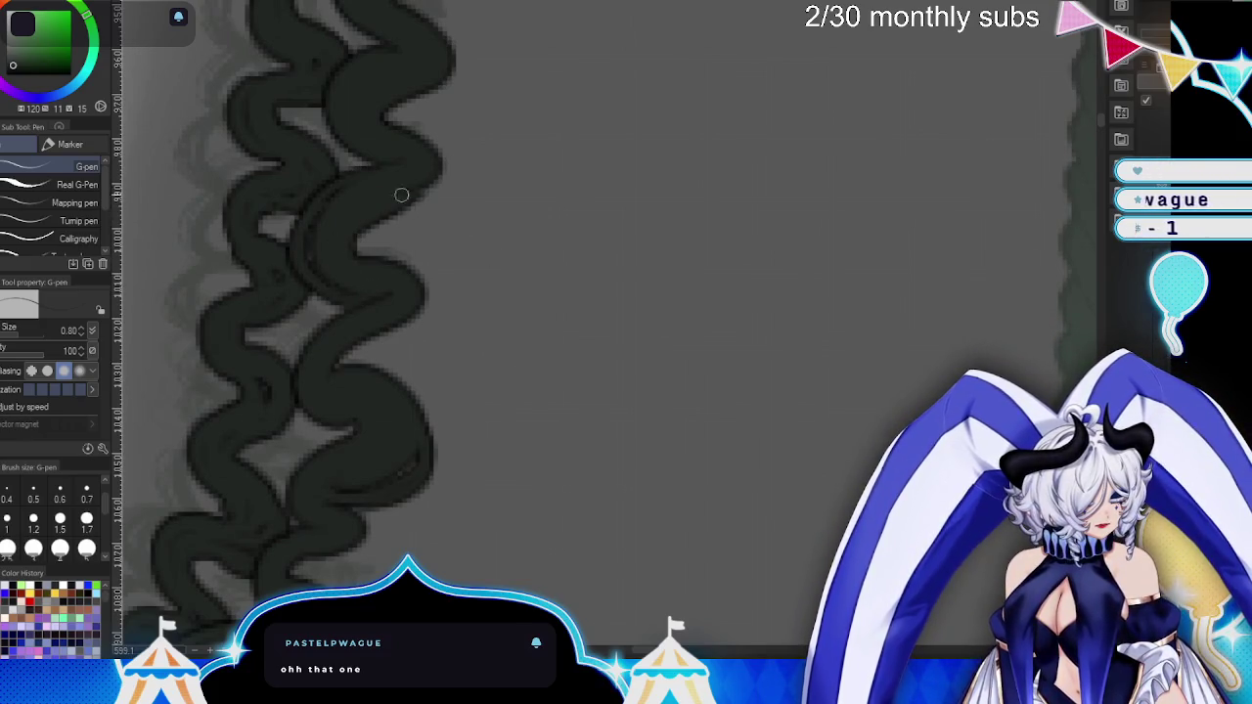
drag(420, 29, 368, 104)
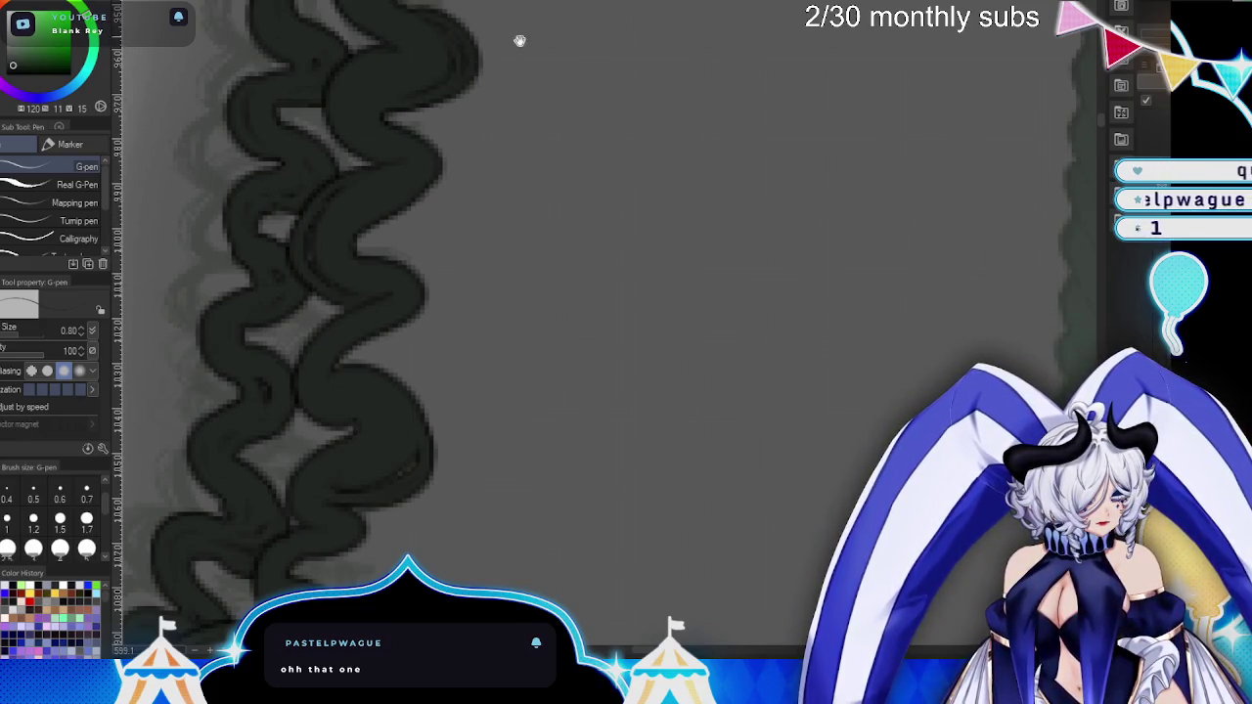
drag(507, 33, 496, 293)
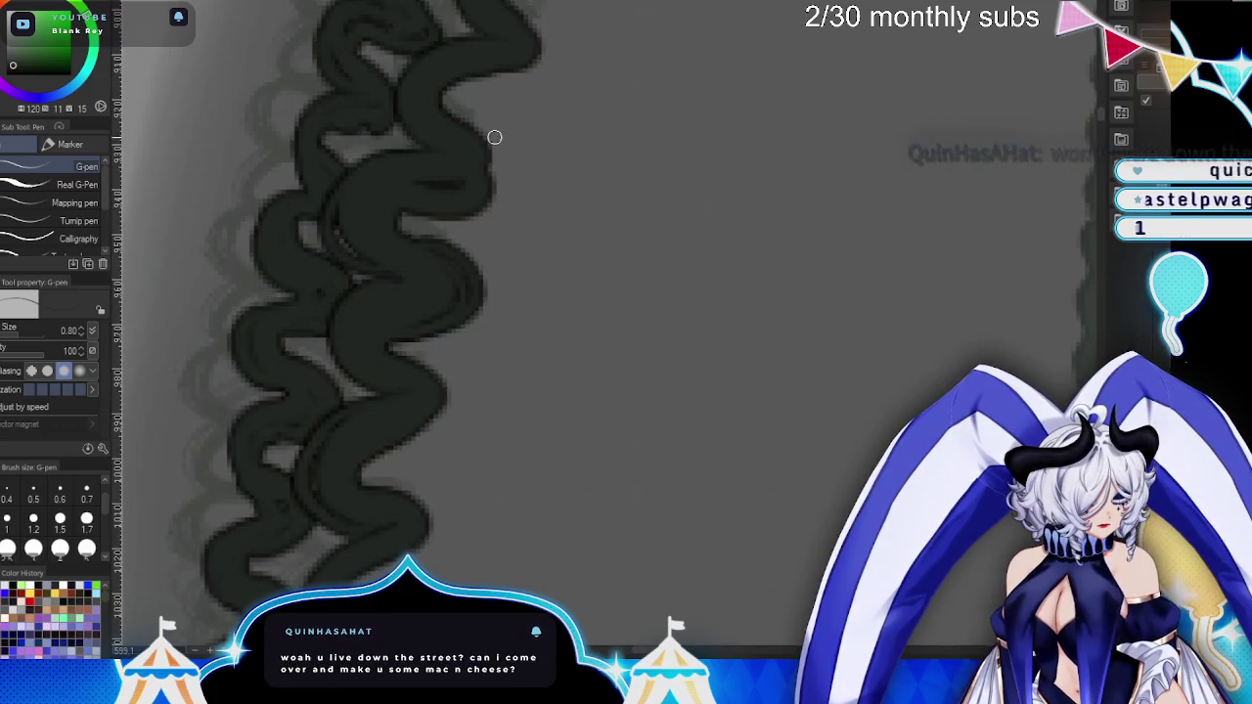
drag(495, 135, 482, 376)
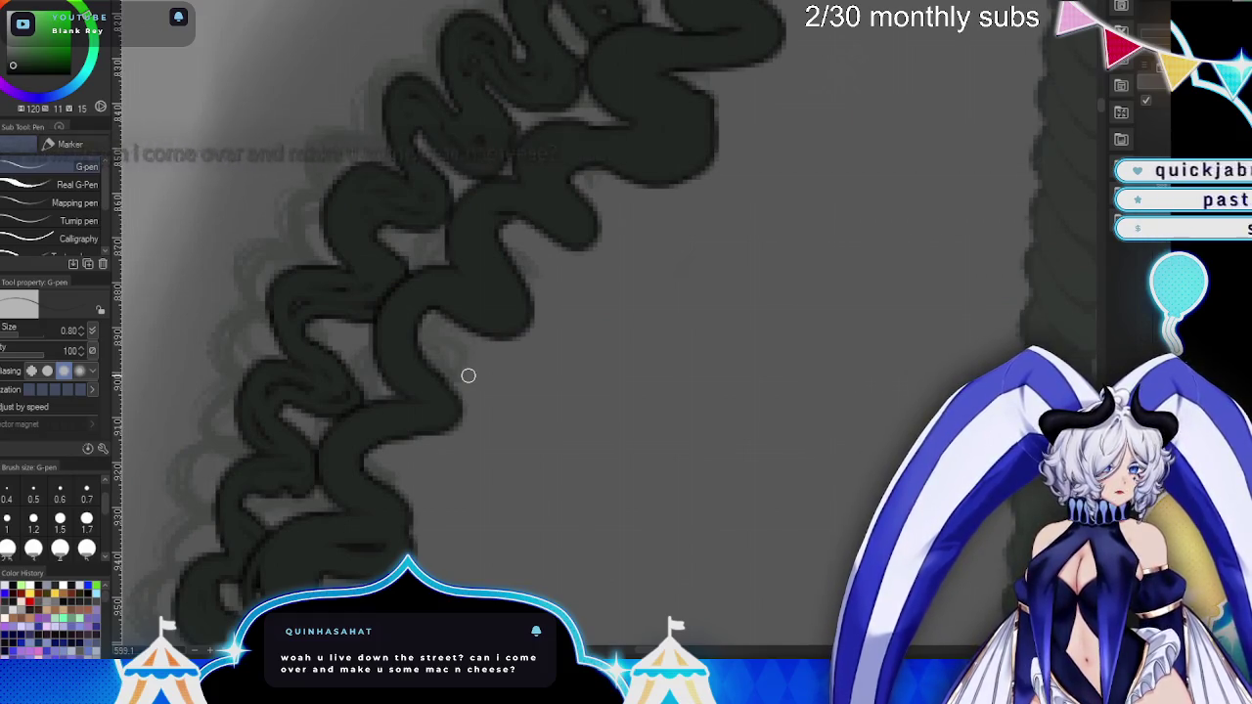
- Fill the light gaps between braid strands and draw a curved line from the upper strand
drag(519, 184, 449, 237)
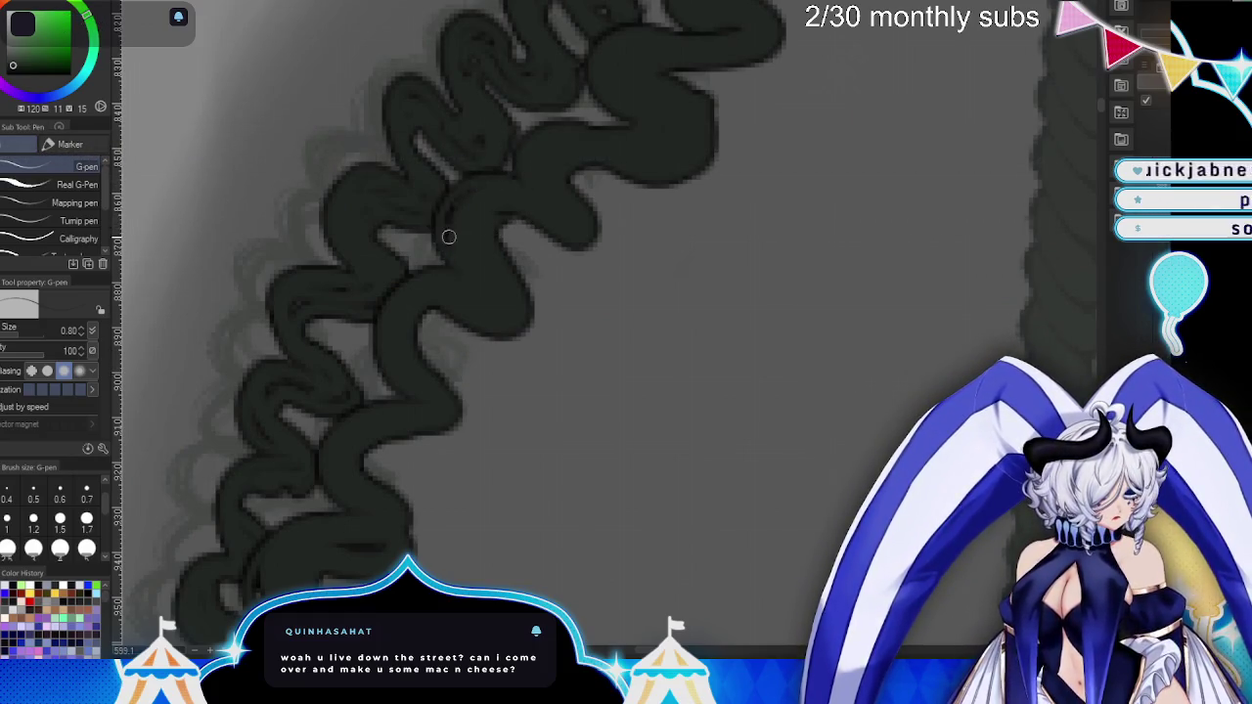
mouse_move(708, 245)
mouse_down()
mouse_move(536, 160)
mouse_move(500, 379)
mouse_up()
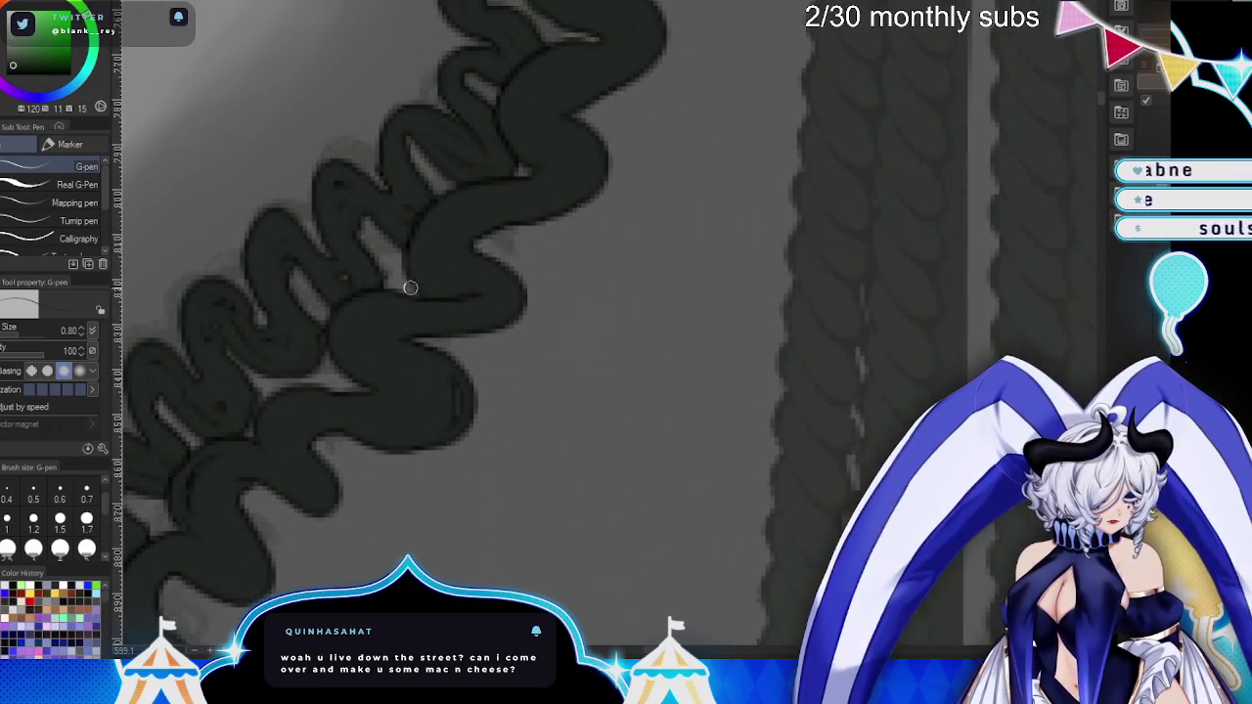
drag(418, 291, 387, 232)
drag(549, 54, 513, 170)
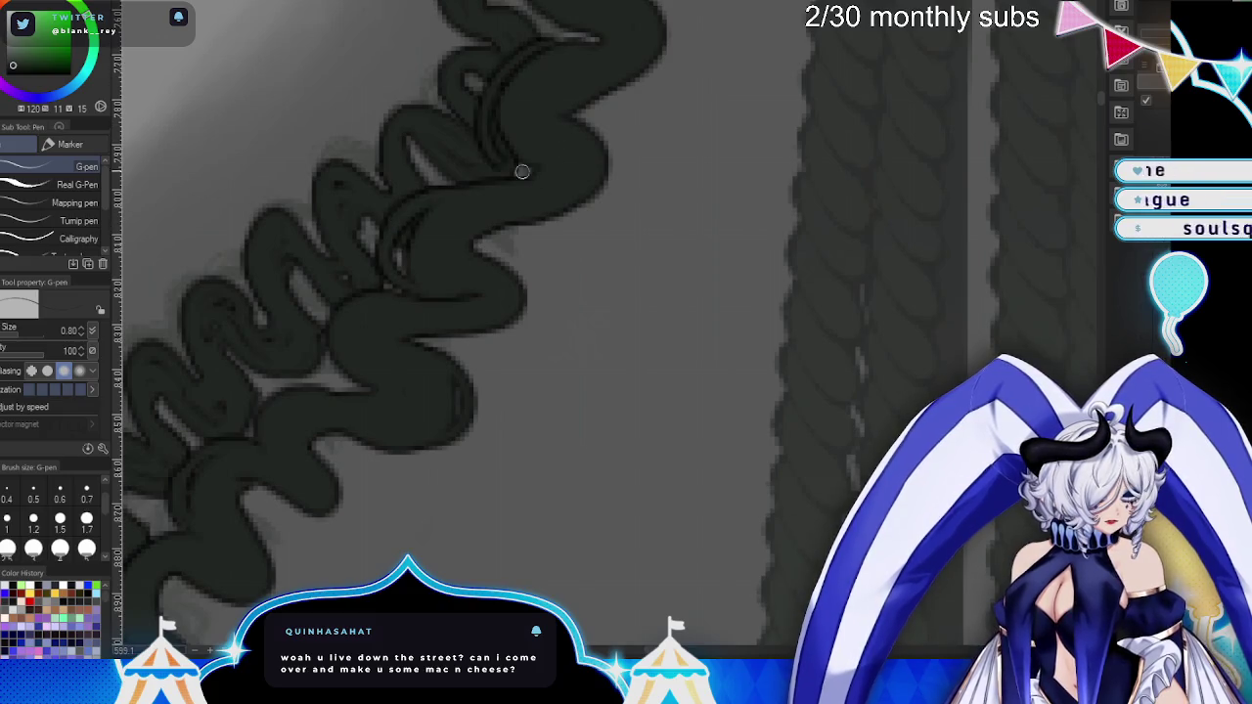
drag(654, 65, 538, 325)
drag(400, 198, 463, 154)
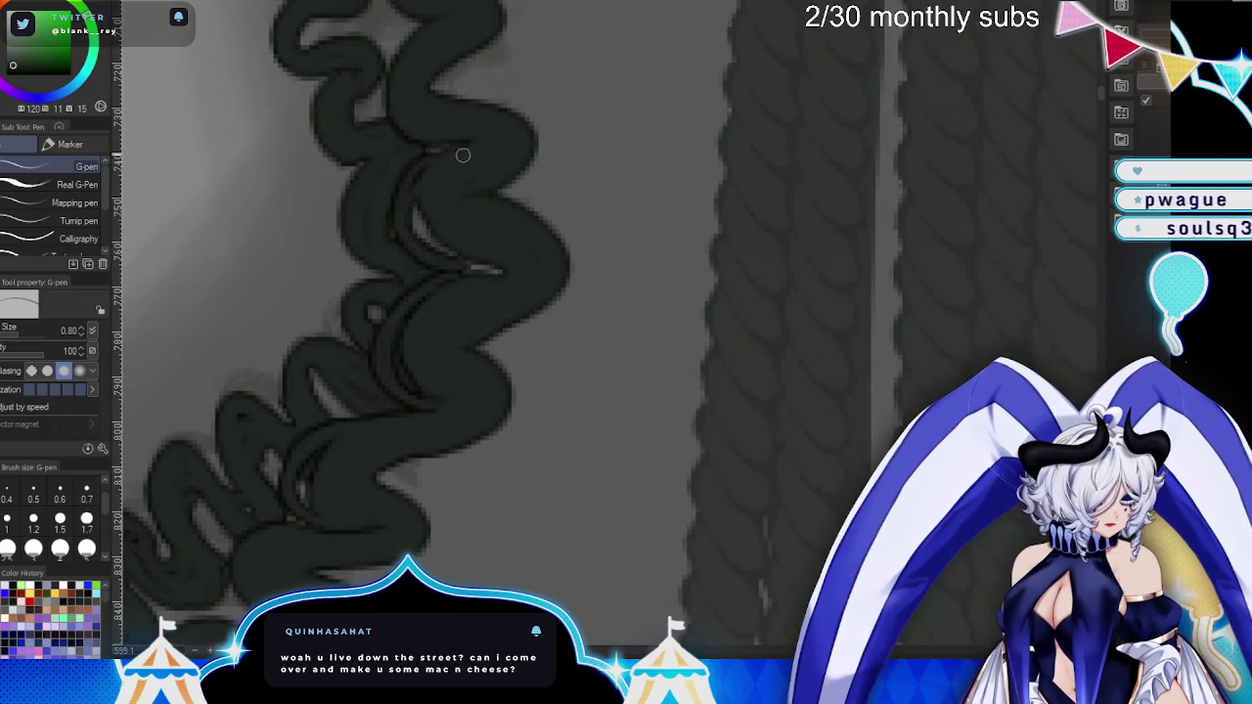
mouse_move(522, 284)
mouse_down()
mouse_move(394, 185)
mouse_move(417, 276)
mouse_up()
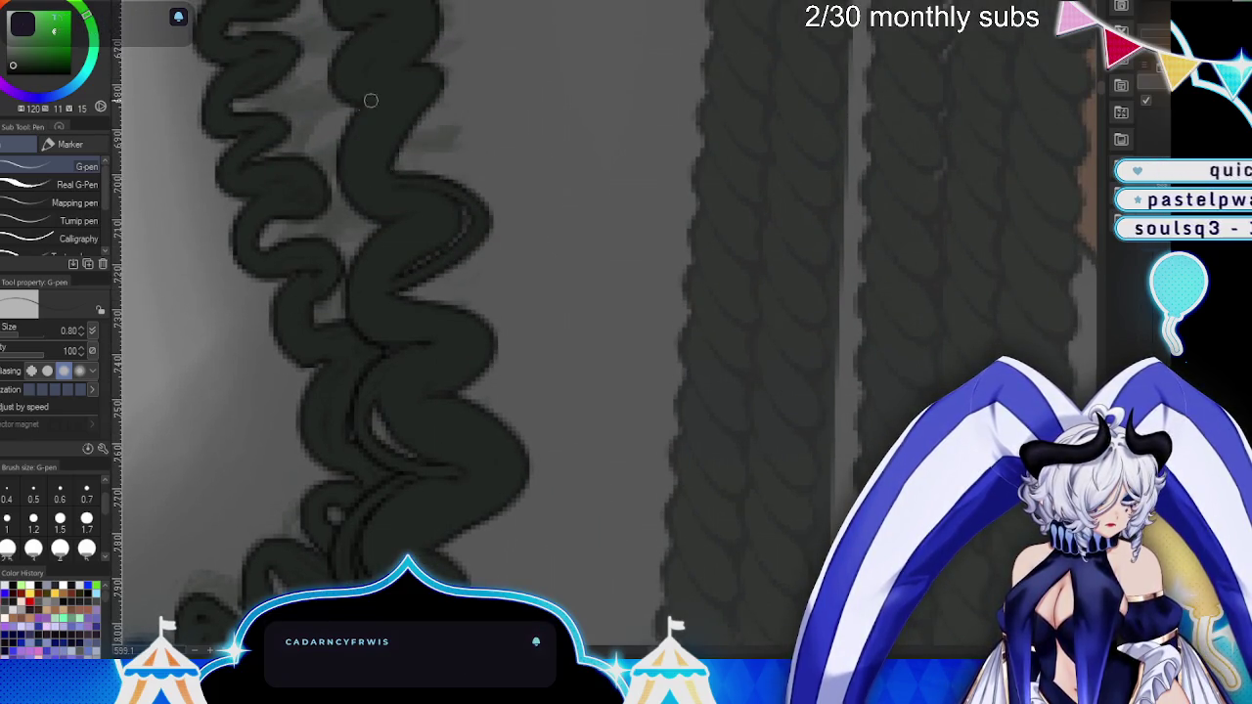
drag(460, 70, 573, 367)
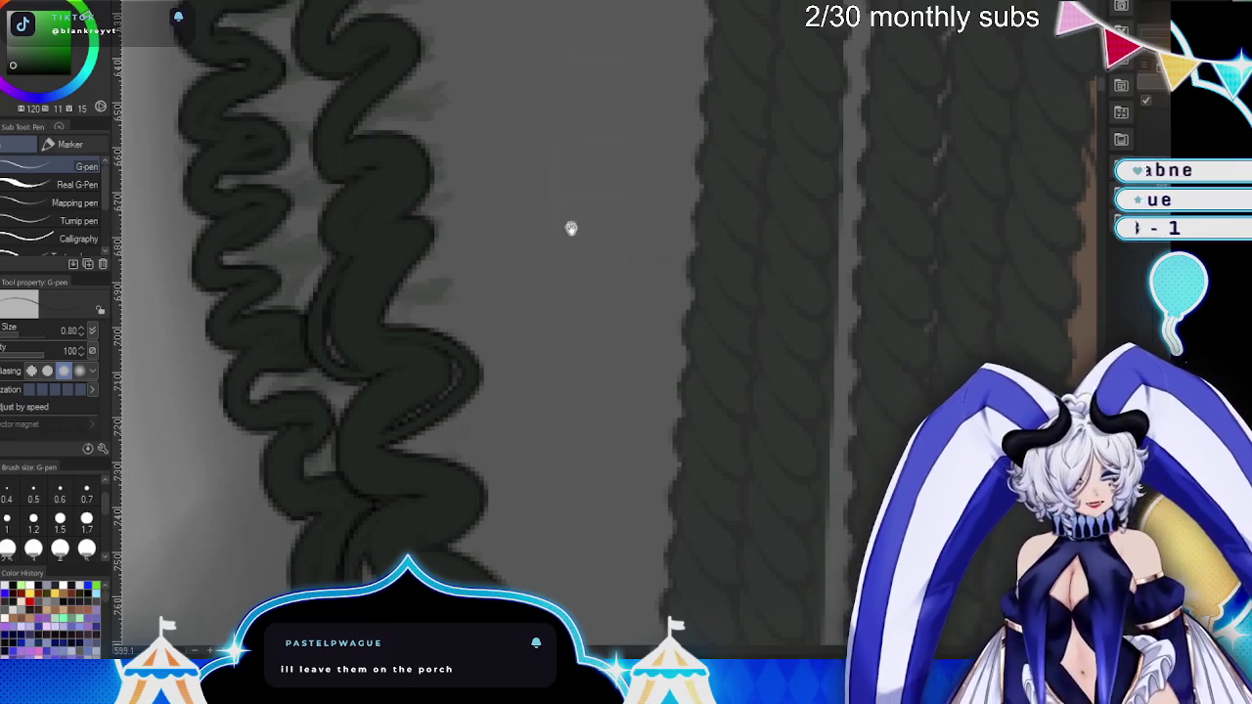
- Add dark detail lines inside the wavy loops of the upper and right braids
drag(570, 218, 646, 383)
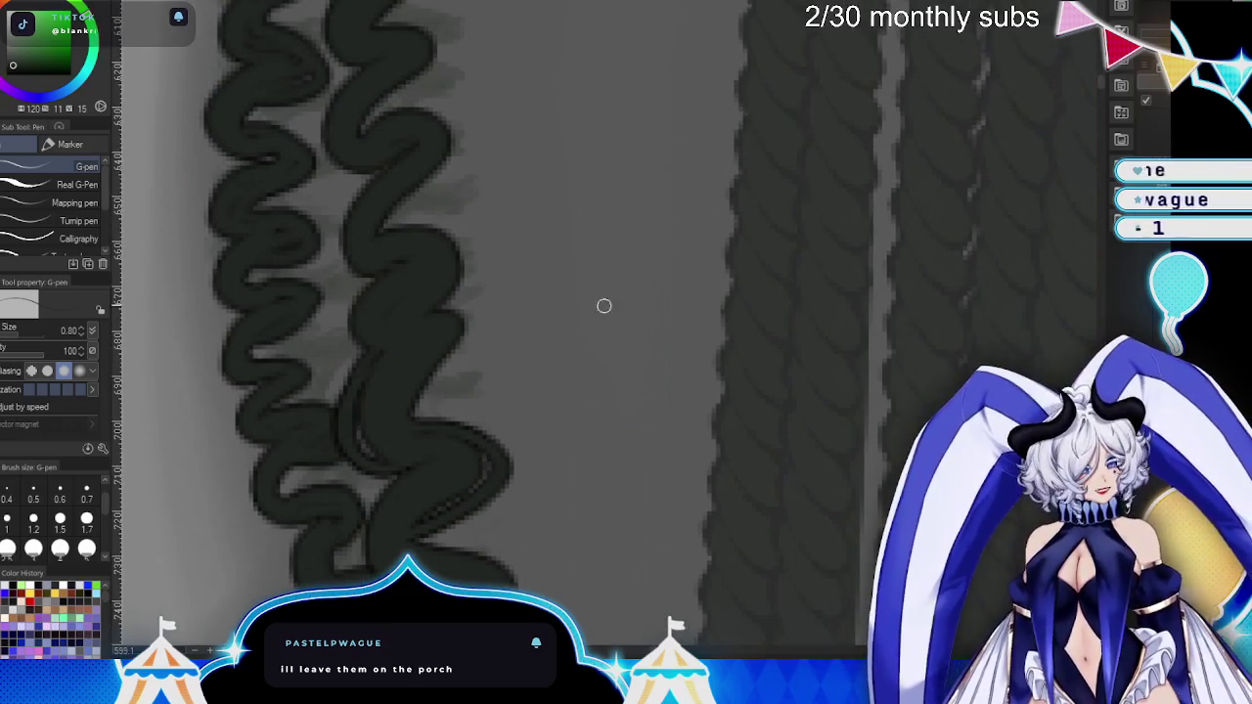
drag(399, 234, 387, 217)
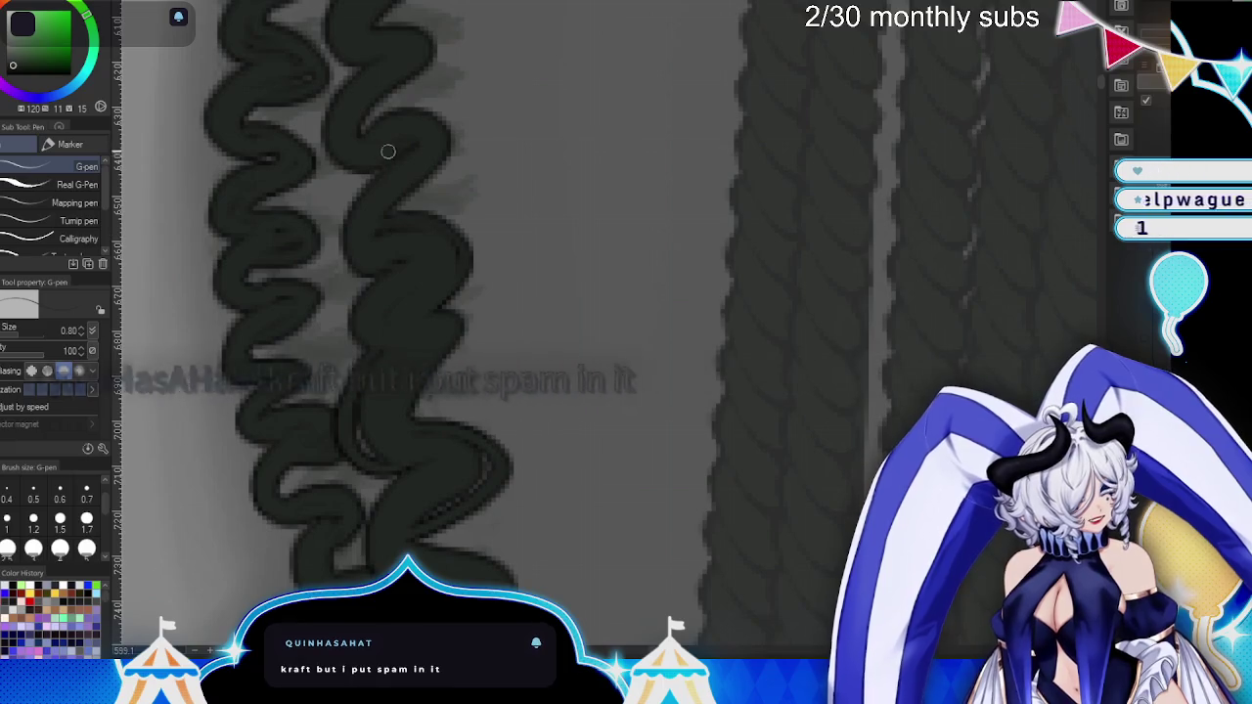
mouse_move(377, 140)
mouse_down()
mouse_move(392, 159)
mouse_move(305, 107)
mouse_up()
drag(441, 57, 453, 372)
mouse_move(338, 181)
mouse_down()
mouse_move(302, 224)
mouse_move(293, 284)
mouse_up()
drag(373, 58, 335, 179)
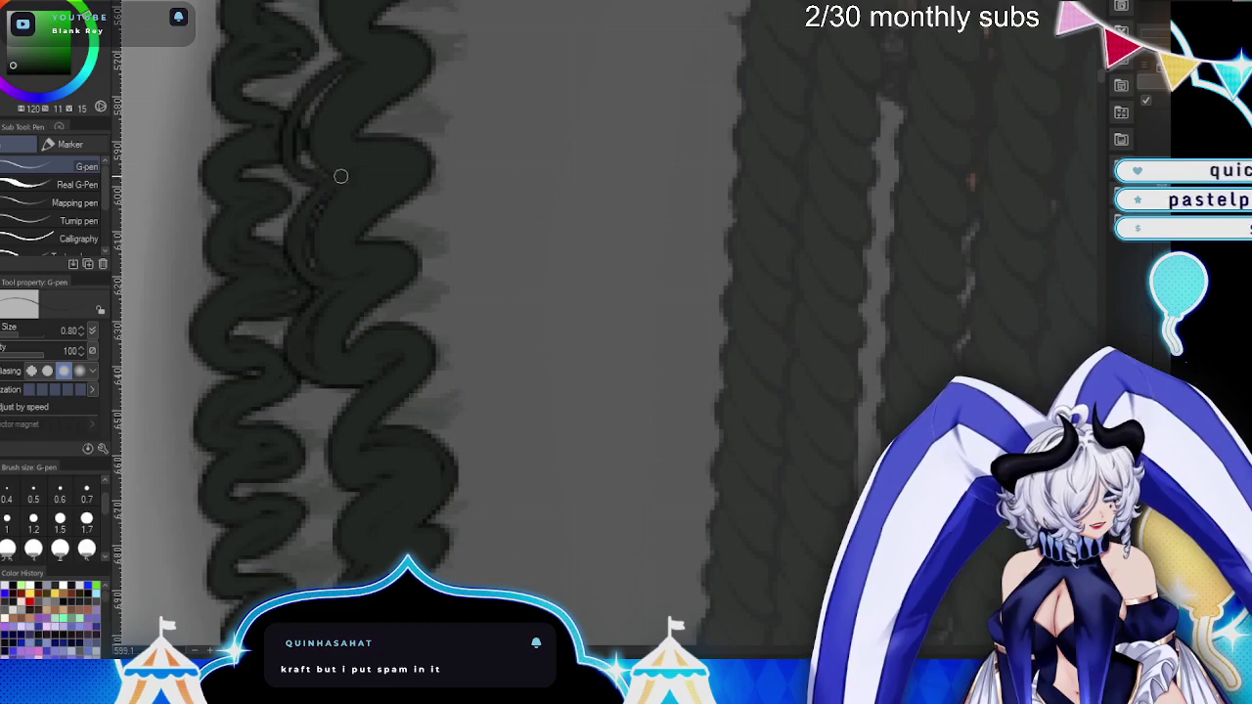
- Add curved detail lines inside the higher braid loops
drag(441, 110, 477, 458)
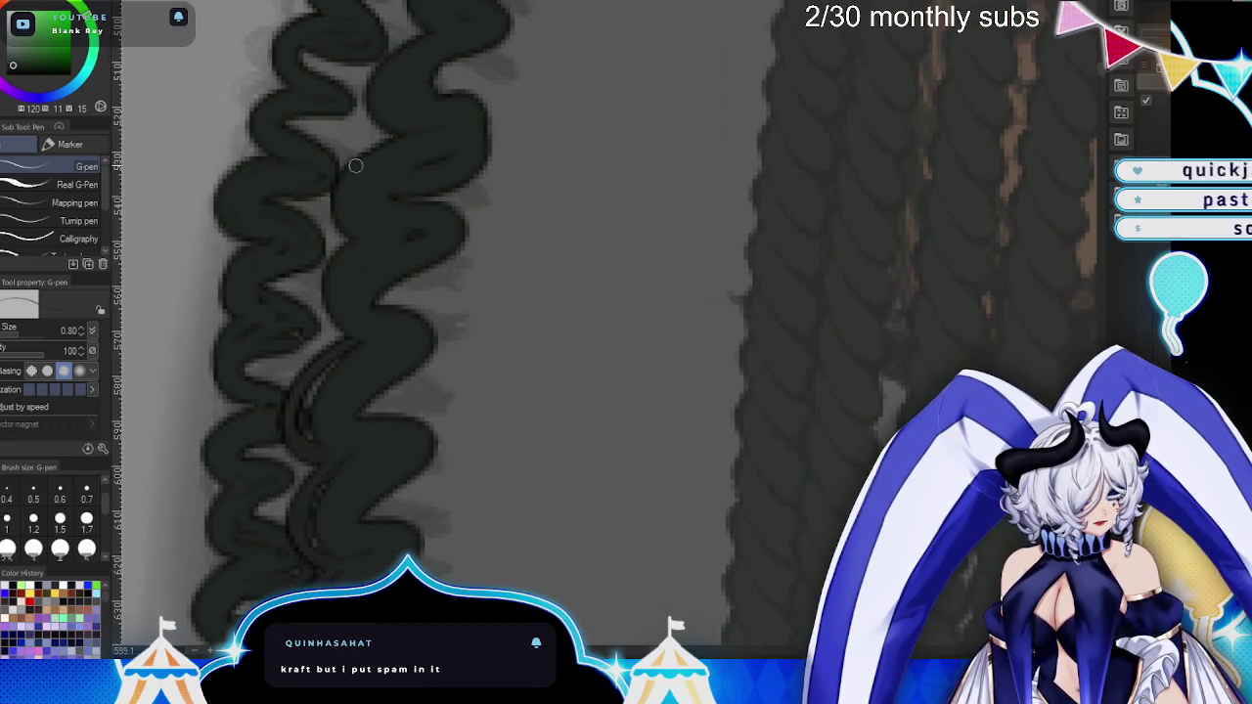
drag(311, 234, 366, 149)
drag(524, 137, 524, 347)
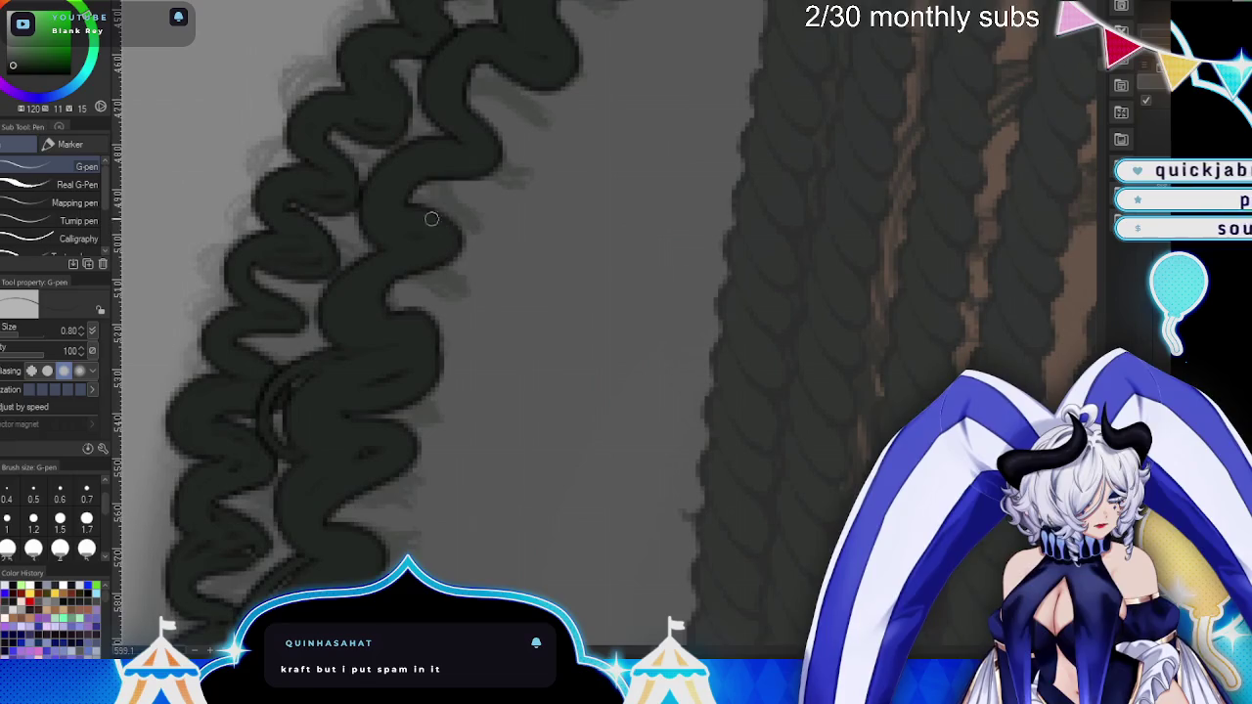
drag(421, 201, 455, 298)
mouse_move(439, 137)
mouse_down()
mouse_move(401, 98)
mouse_move(417, 46)
mouse_up()
drag(578, 159, 413, 232)
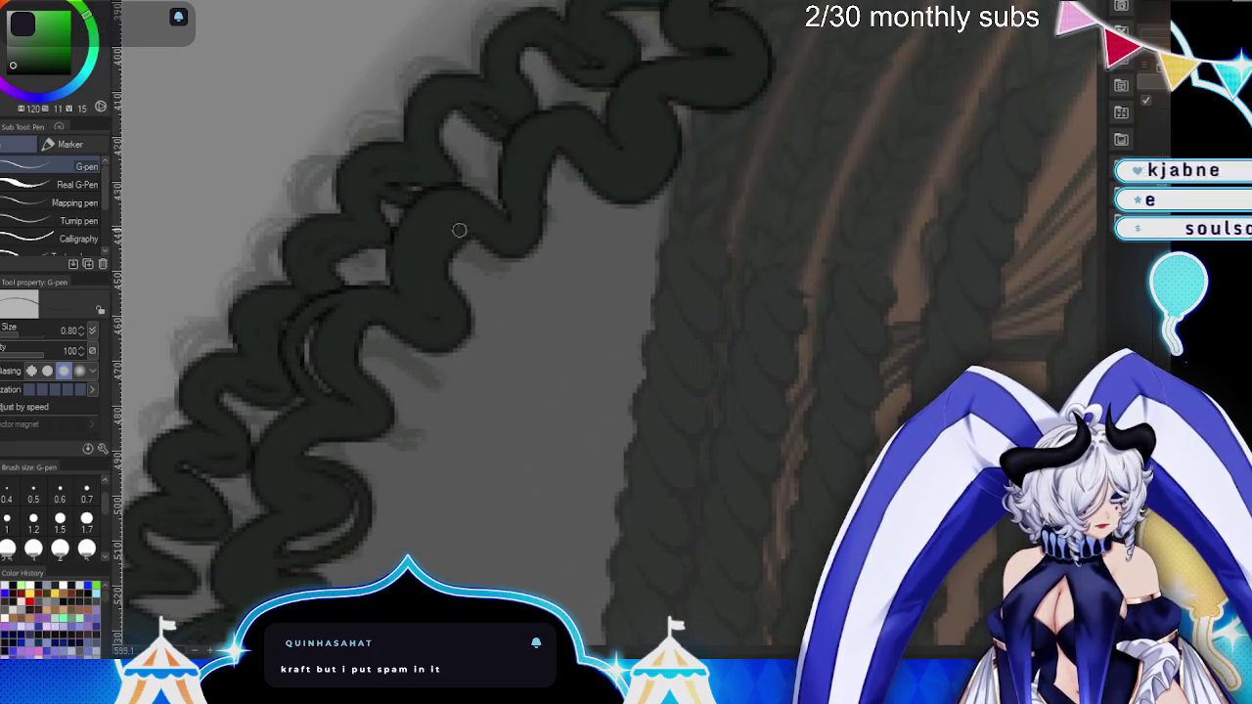
- Draw detail lines along the braid's upper-left edge and inside its loops, rotating to follow it
drag(372, 292, 395, 215)
mouse_move(513, 225)
mouse_down()
mouse_move(544, 119)
mouse_move(640, 69)
mouse_up()
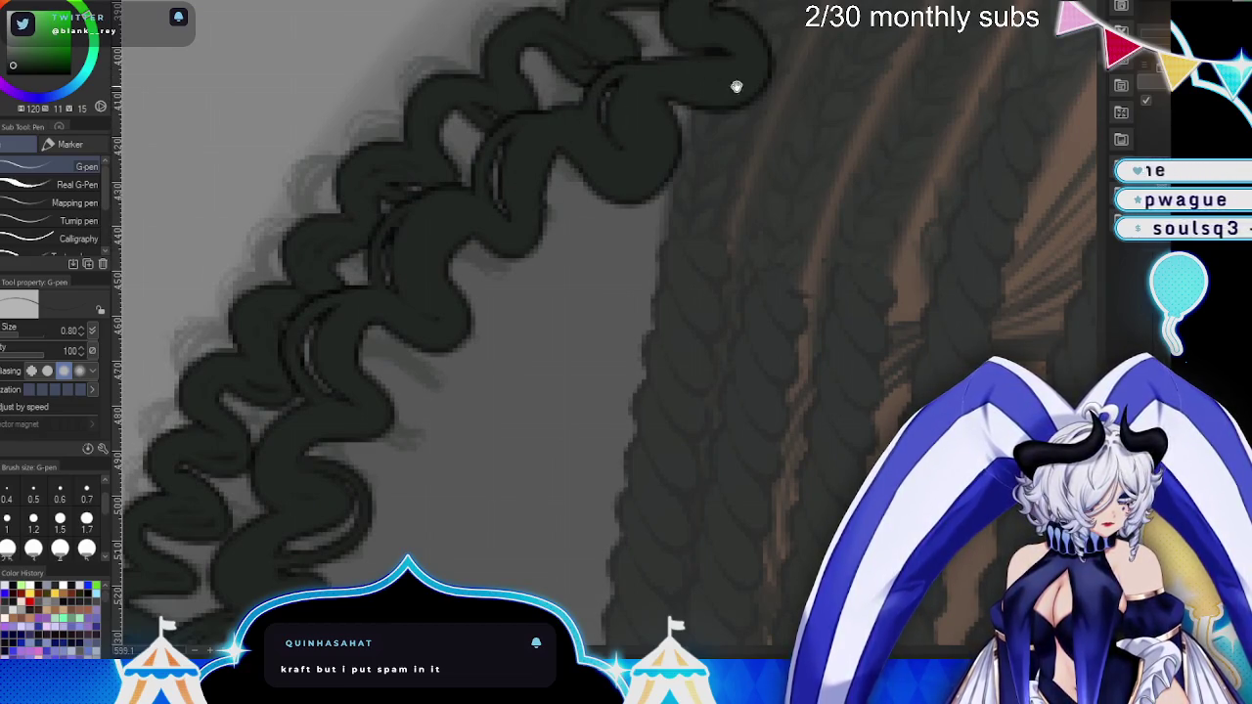
drag(737, 86, 519, 421)
drag(563, 181, 500, 287)
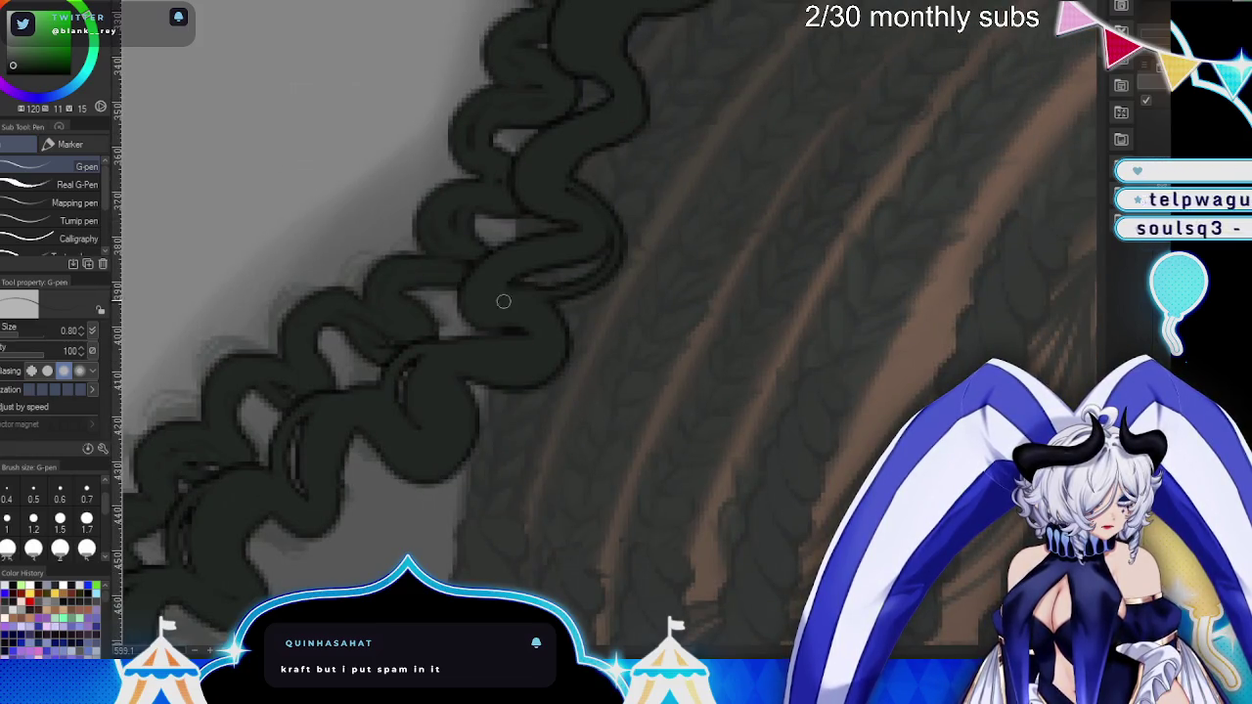
drag(613, 232, 652, 356)
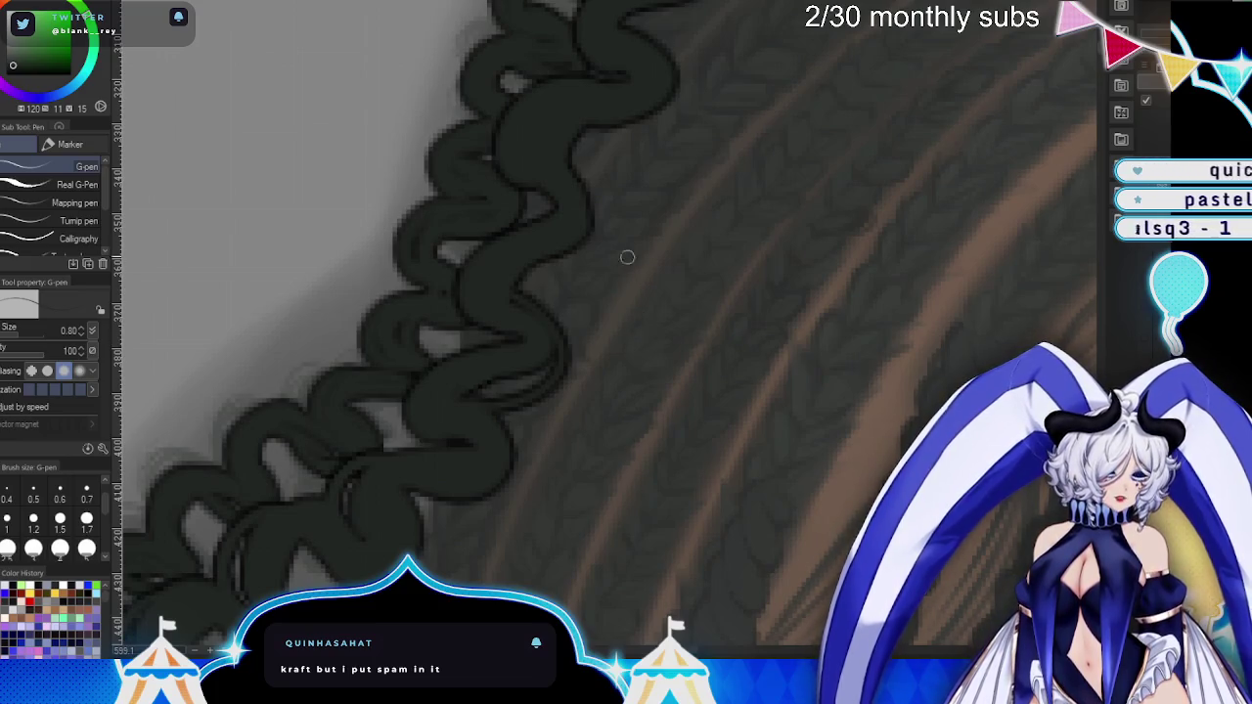
drag(528, 190, 475, 127)
drag(543, 83, 476, 121)
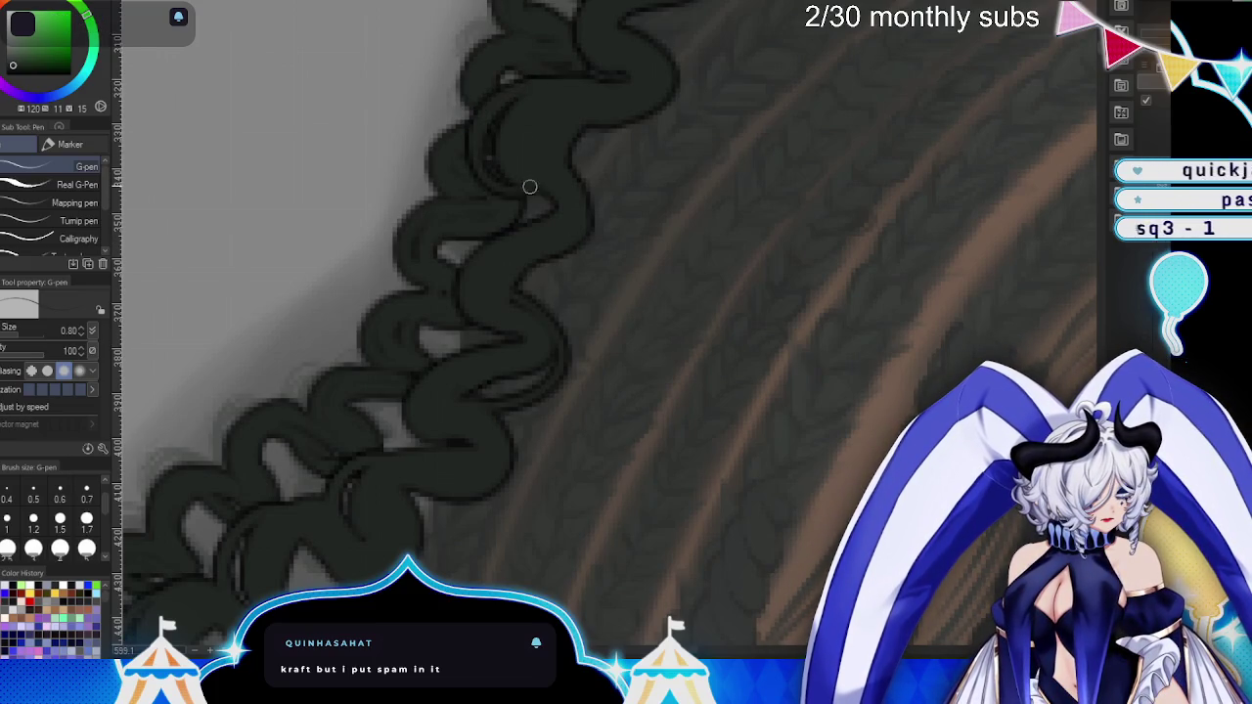
drag(613, 159, 535, 293)
drag(477, 188, 524, 149)
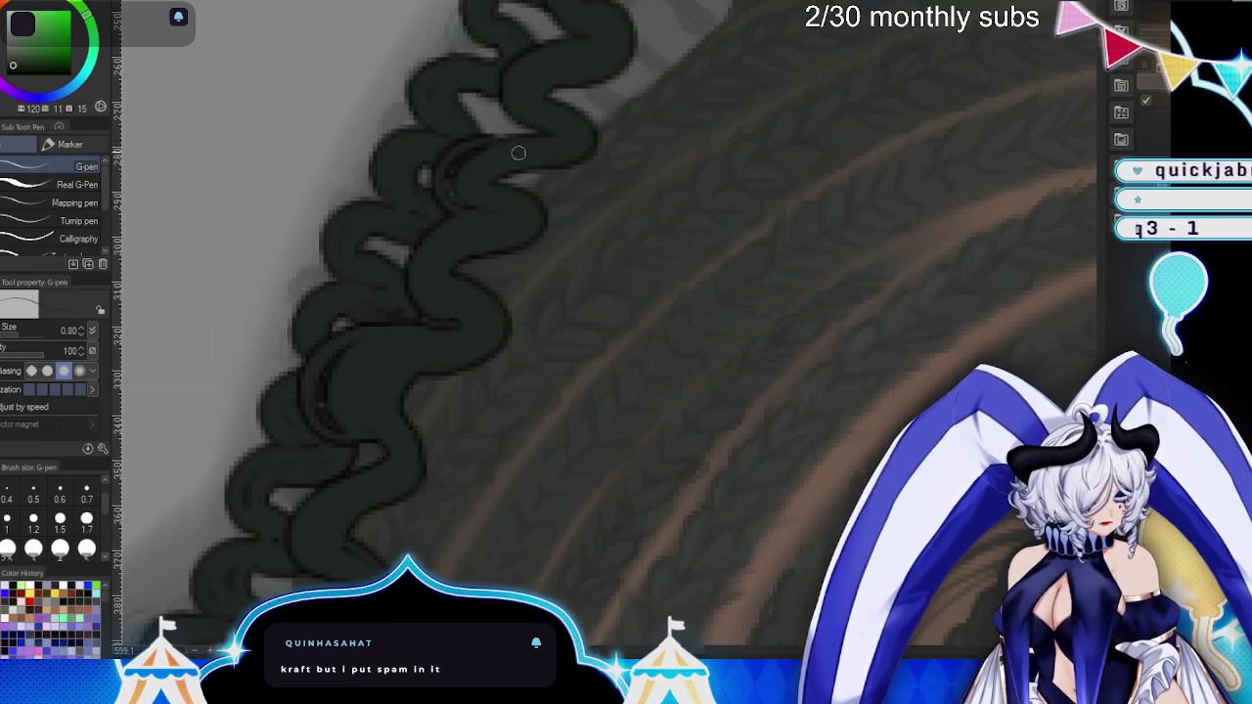
- Add detail lines inside the braid loops arching across the top of the head
drag(637, 173, 475, 210)
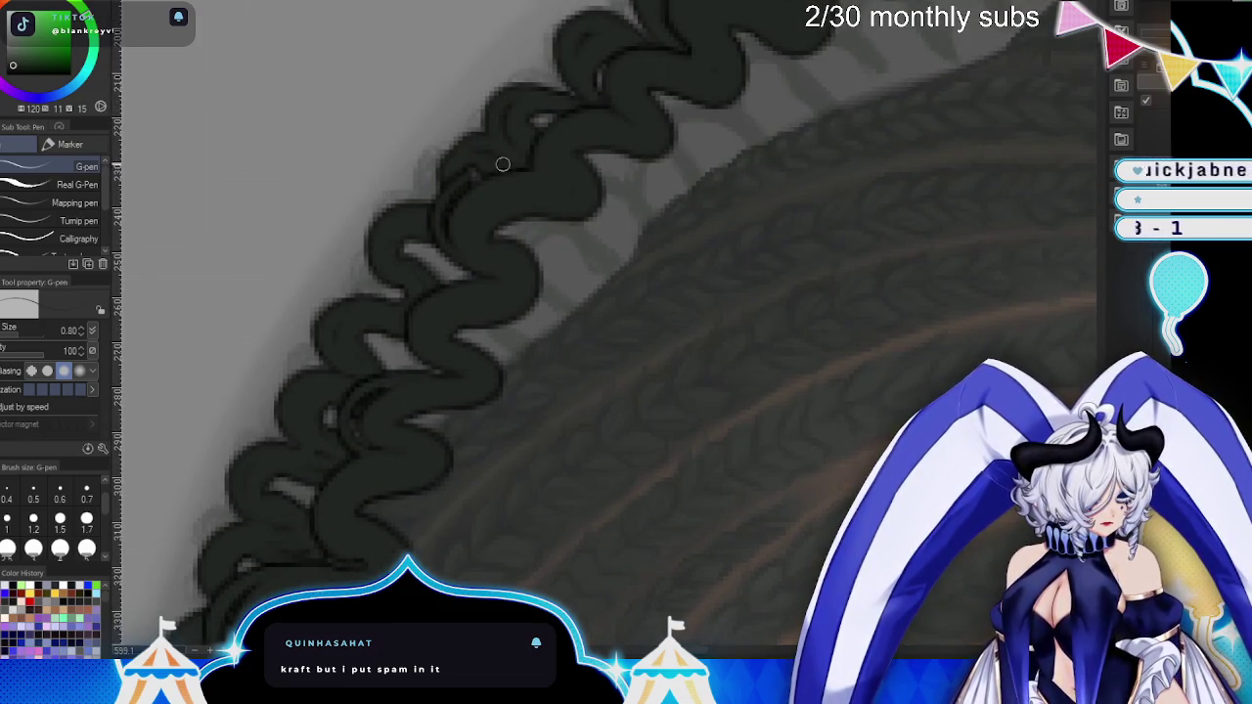
mouse_move(662, 151)
mouse_down()
mouse_move(474, 278)
mouse_move(478, 193)
mouse_up()
drag(602, 253, 539, 193)
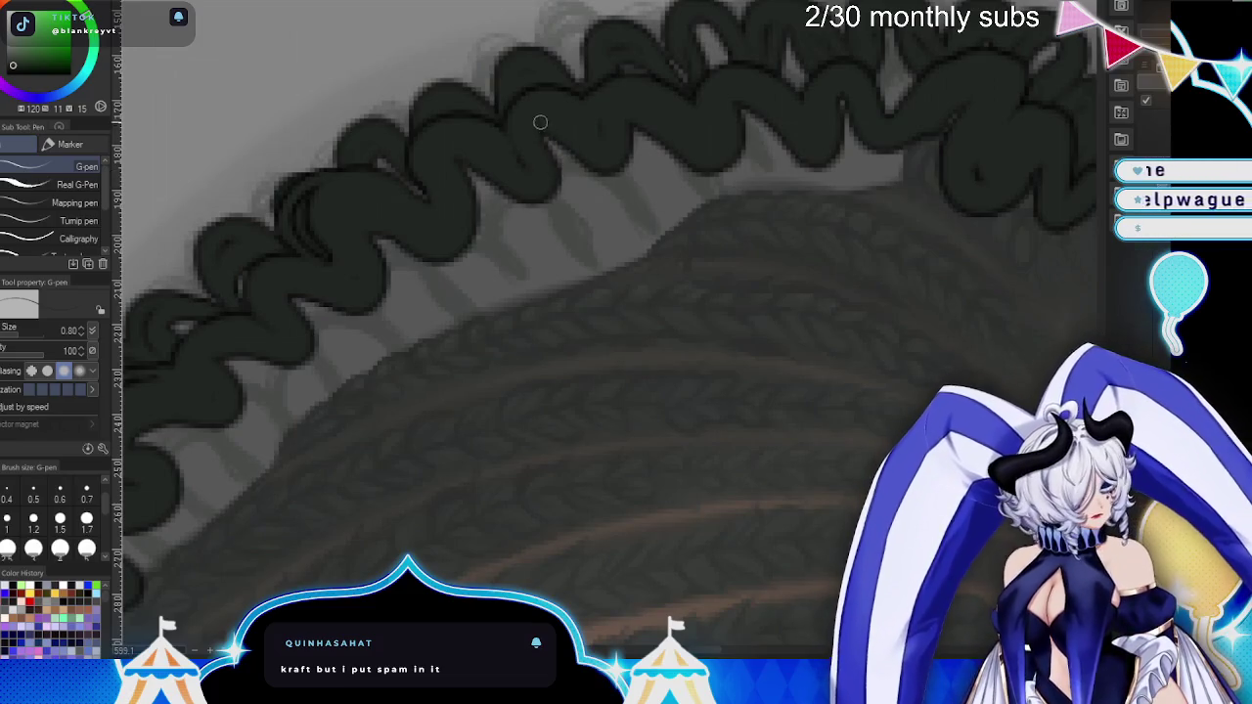
drag(552, 147, 623, 121)
drag(819, 136, 595, 117)
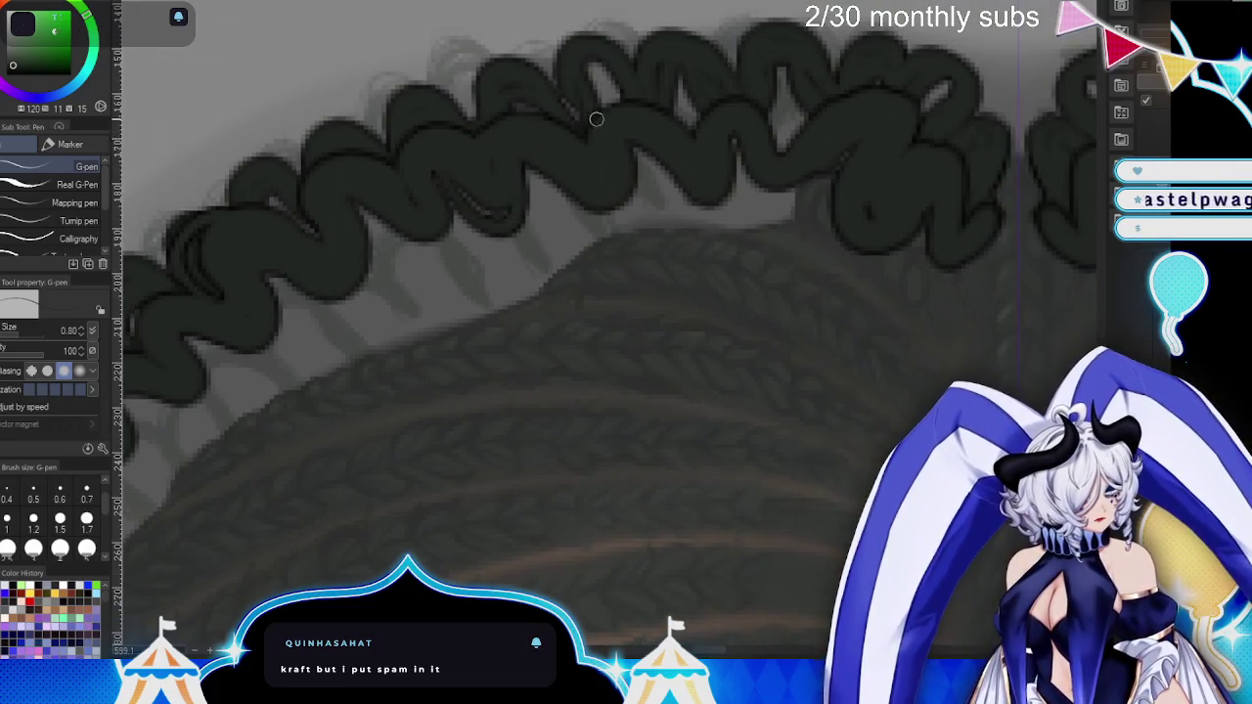
mouse_move(743, 139)
mouse_down()
mouse_move(750, 160)
mouse_move(817, 194)
mouse_up()
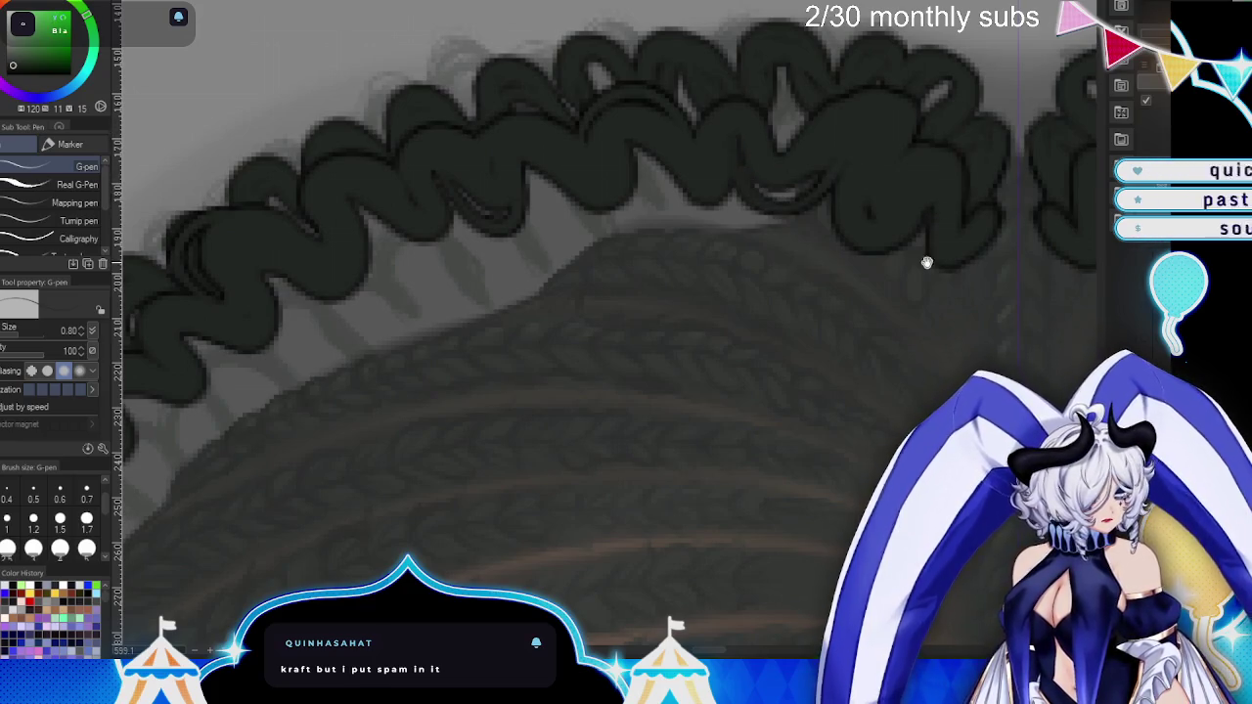
- Pan and zoom the view across the braided scalp
drag(930, 222, 760, 117)
mouse_move(774, 202)
mouse_down()
mouse_move(722, 205)
mouse_move(837, 253)
mouse_up()
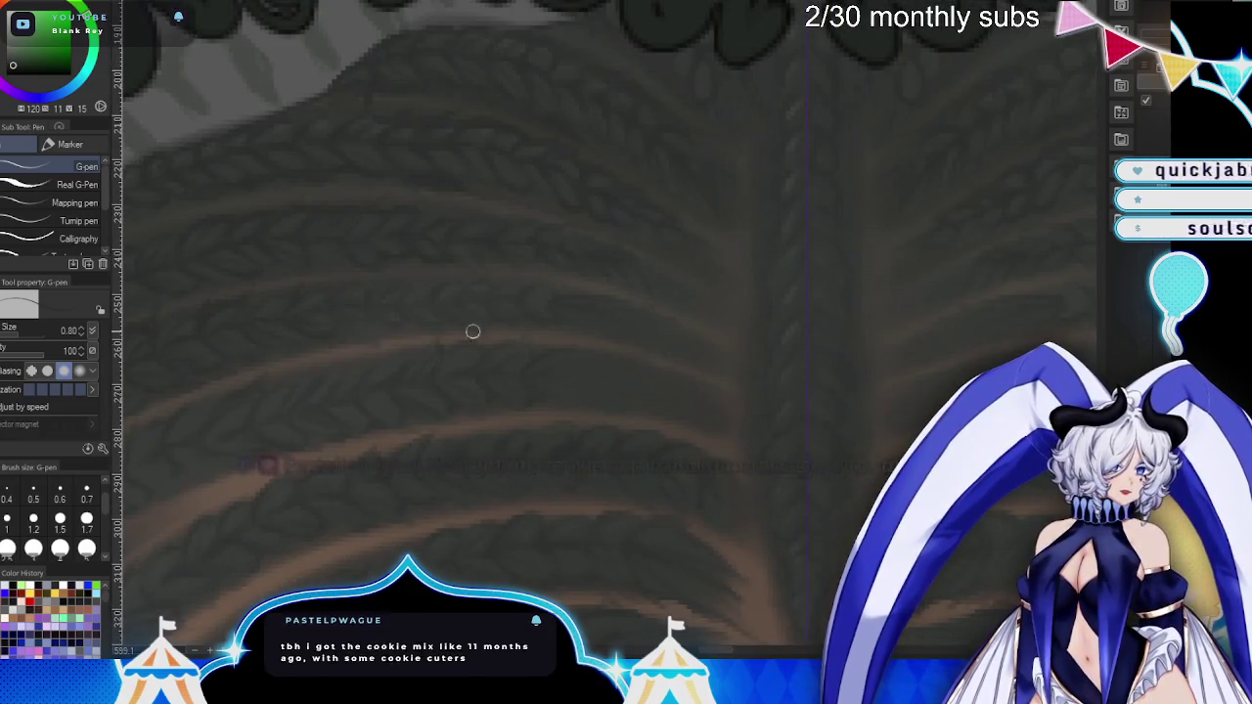
drag(484, 400, 545, 371)
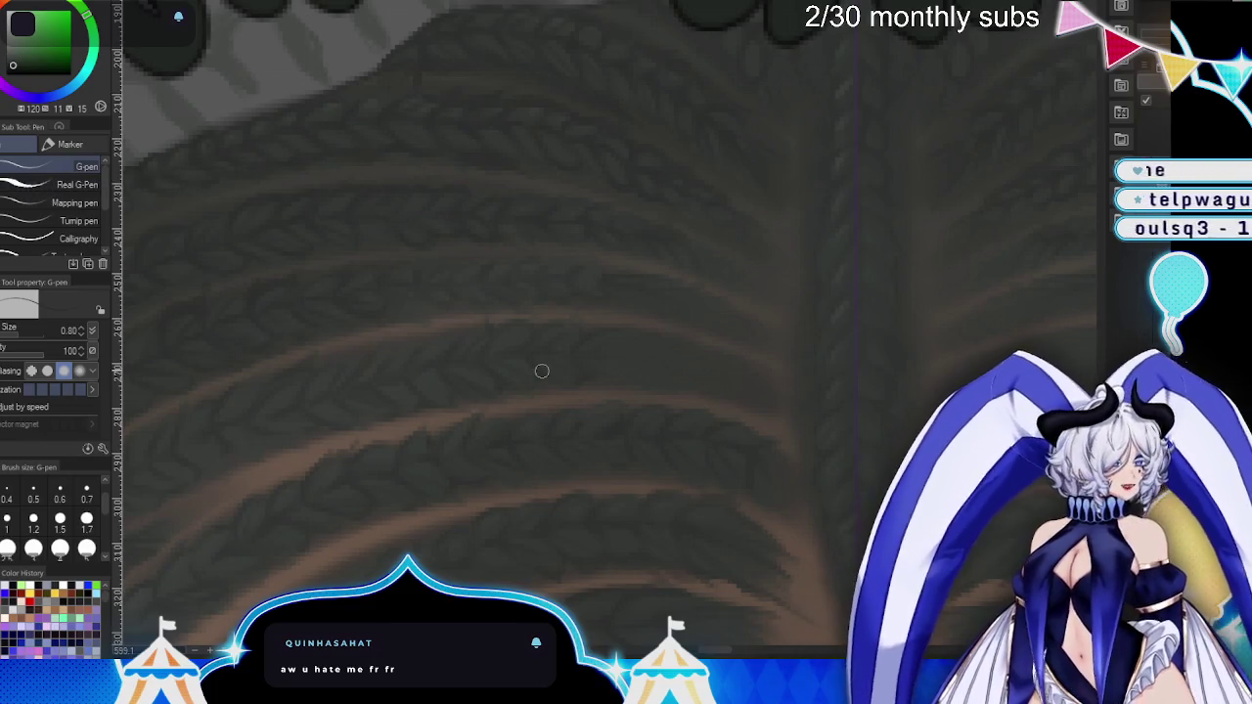
drag(573, 397, 845, 326)
scroll(845, 326, down, 2)
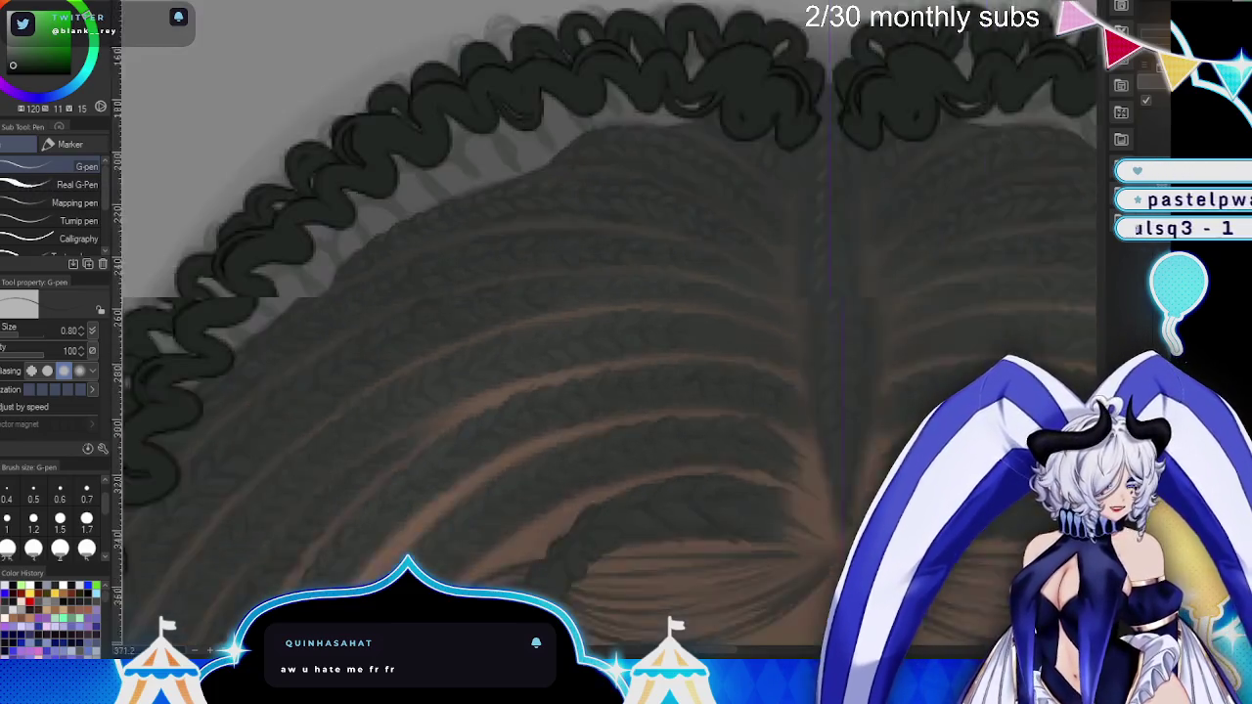
scroll(744, 372, down, 1)
scroll(643, 408, up, 3)
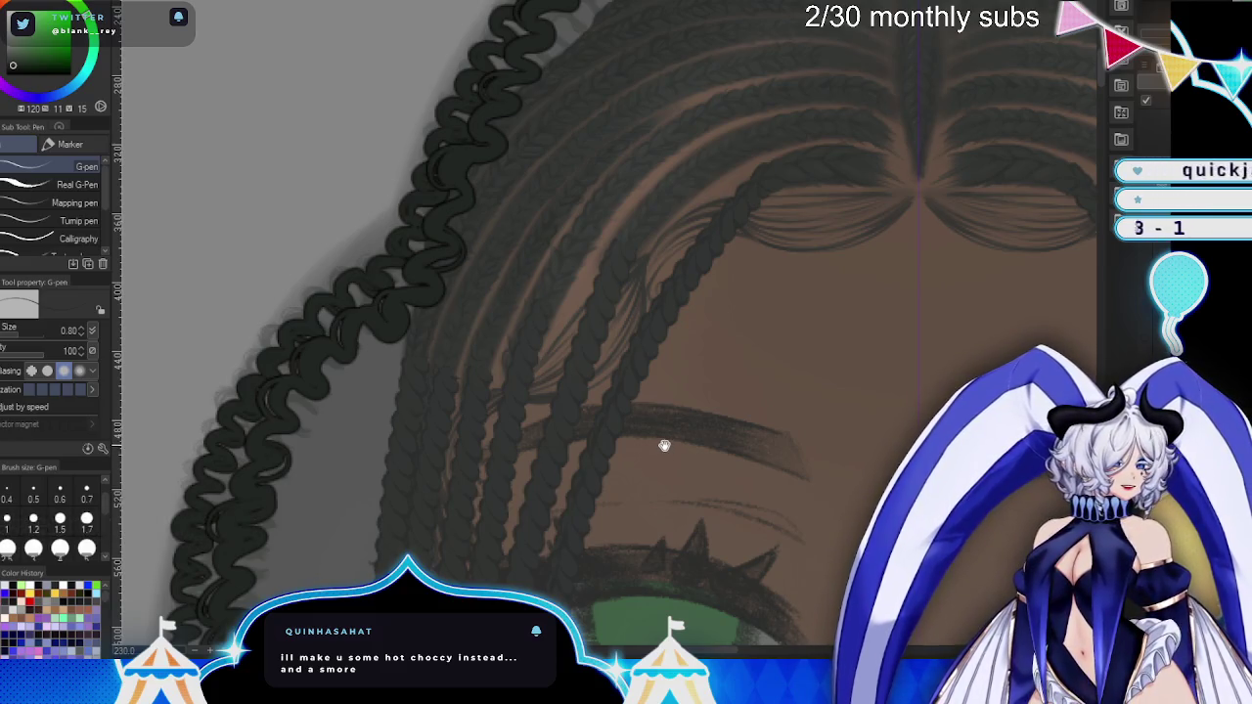
drag(667, 384, 621, 444)
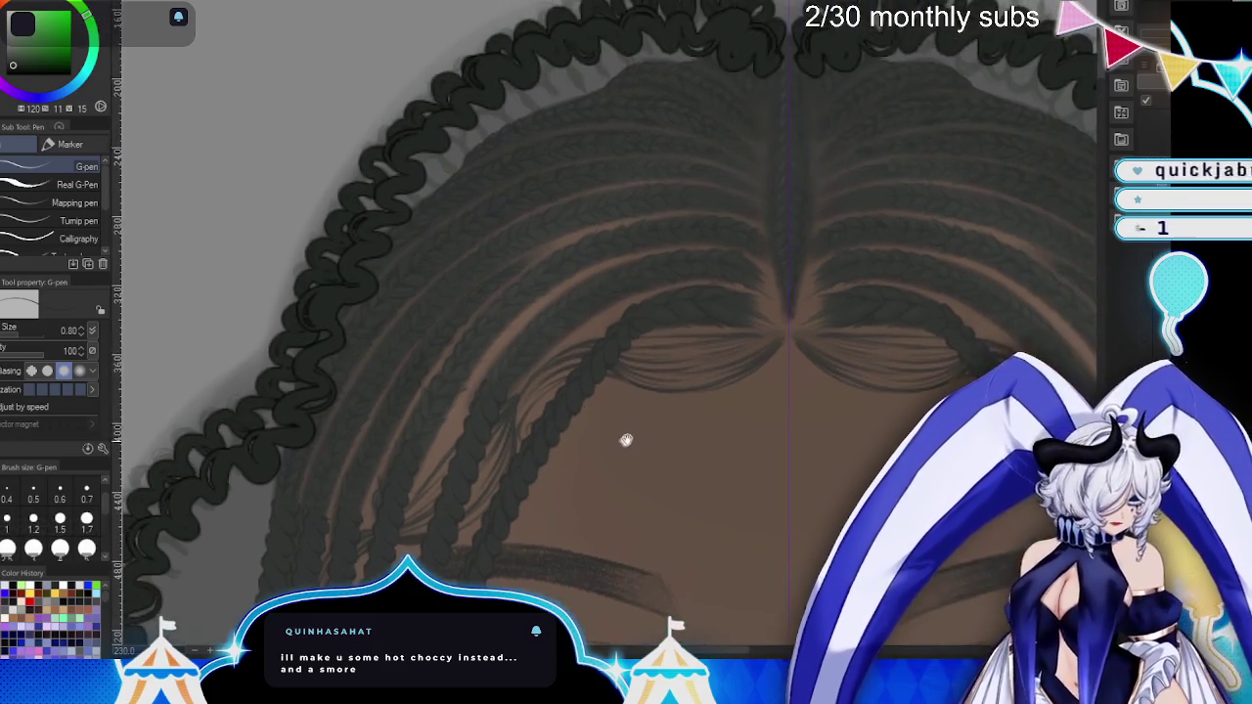
scroll(837, 345, down, 3)
scroll(837, 345, down, 3)
drag(837, 345, 837, 204)
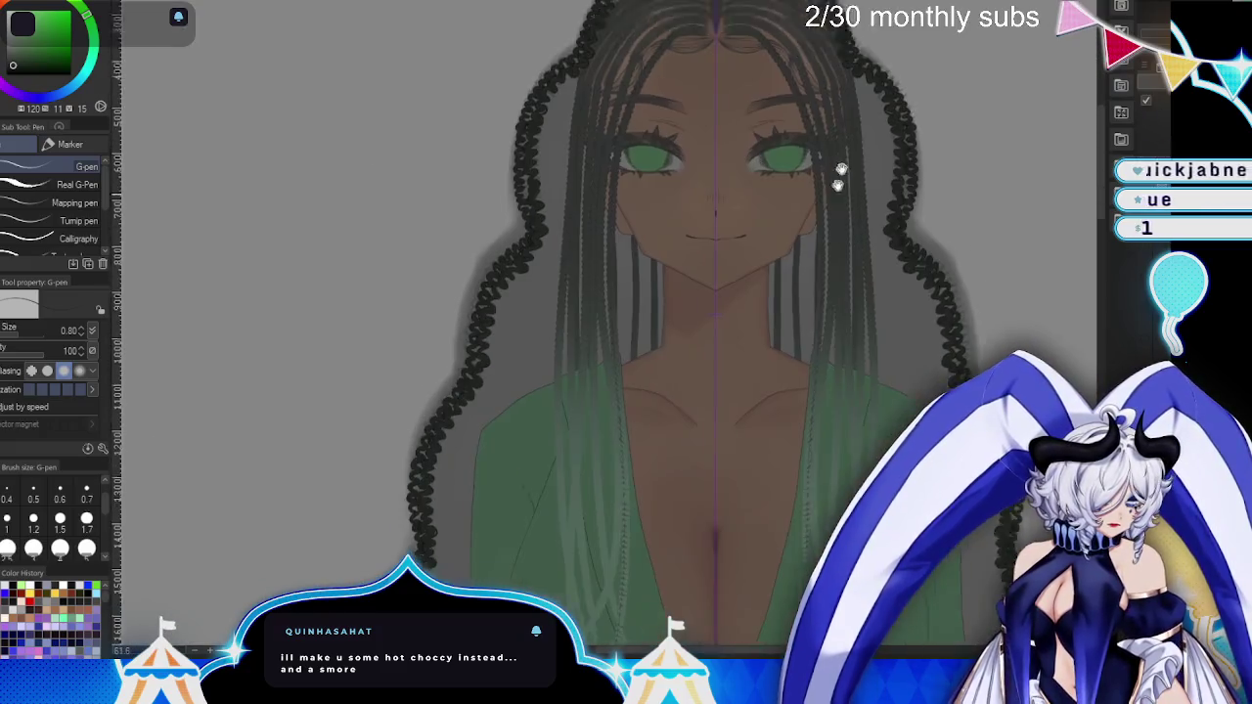
scroll(836, 205, up, 4)
scroll(836, 204, up, 2)
scroll(824, 366, up, 1)
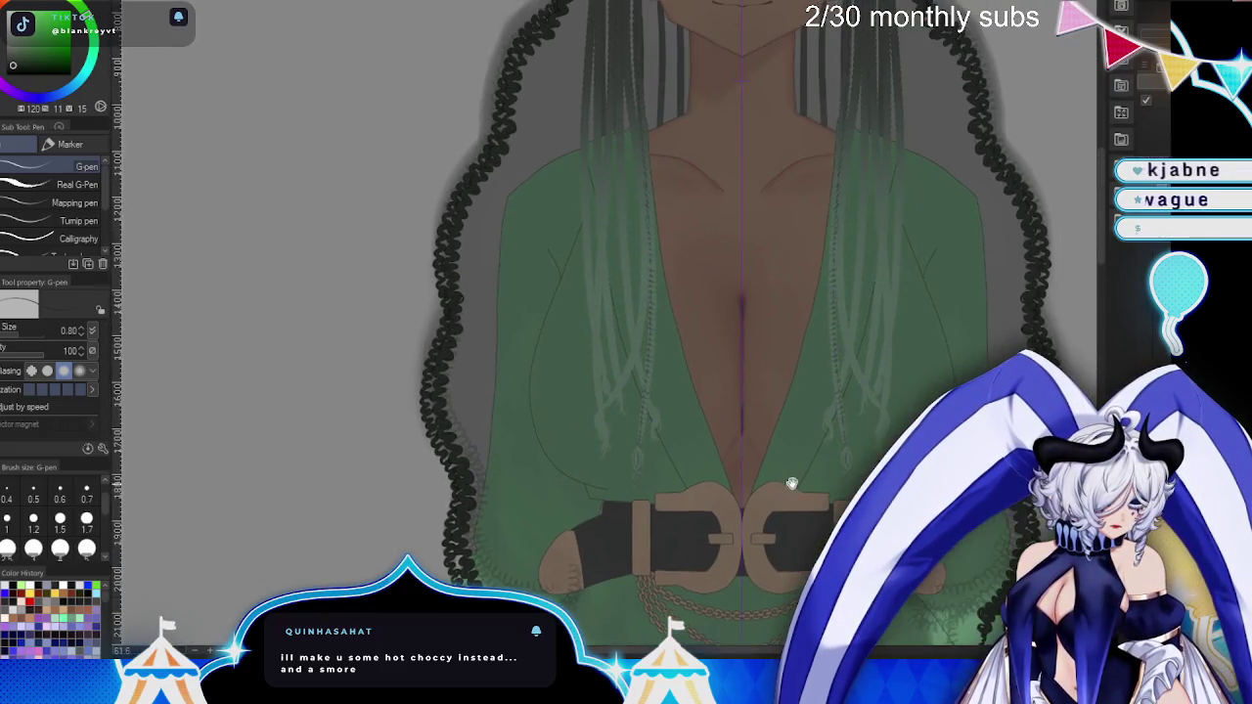
scroll(791, 489, down, 2)
scroll(802, 450, down, 2)
scroll(839, 372, up, 2)
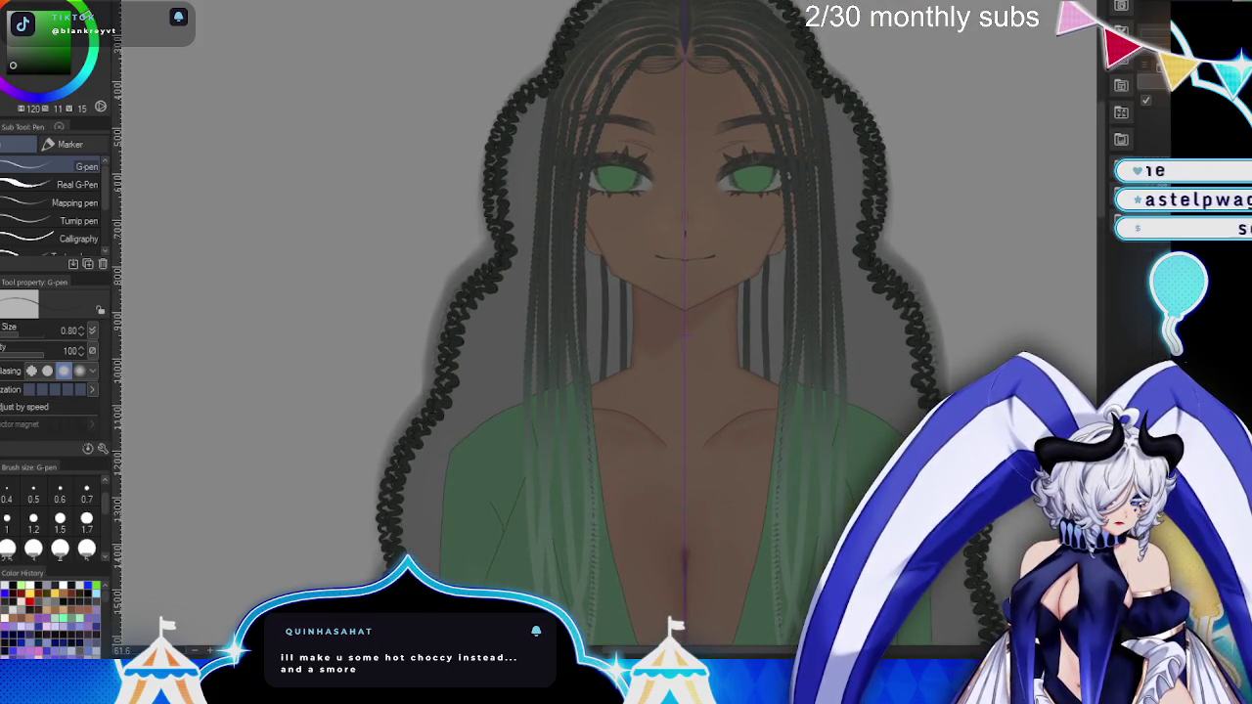
scroll(953, 193, down, 2)
scroll(953, 193, up, 2)
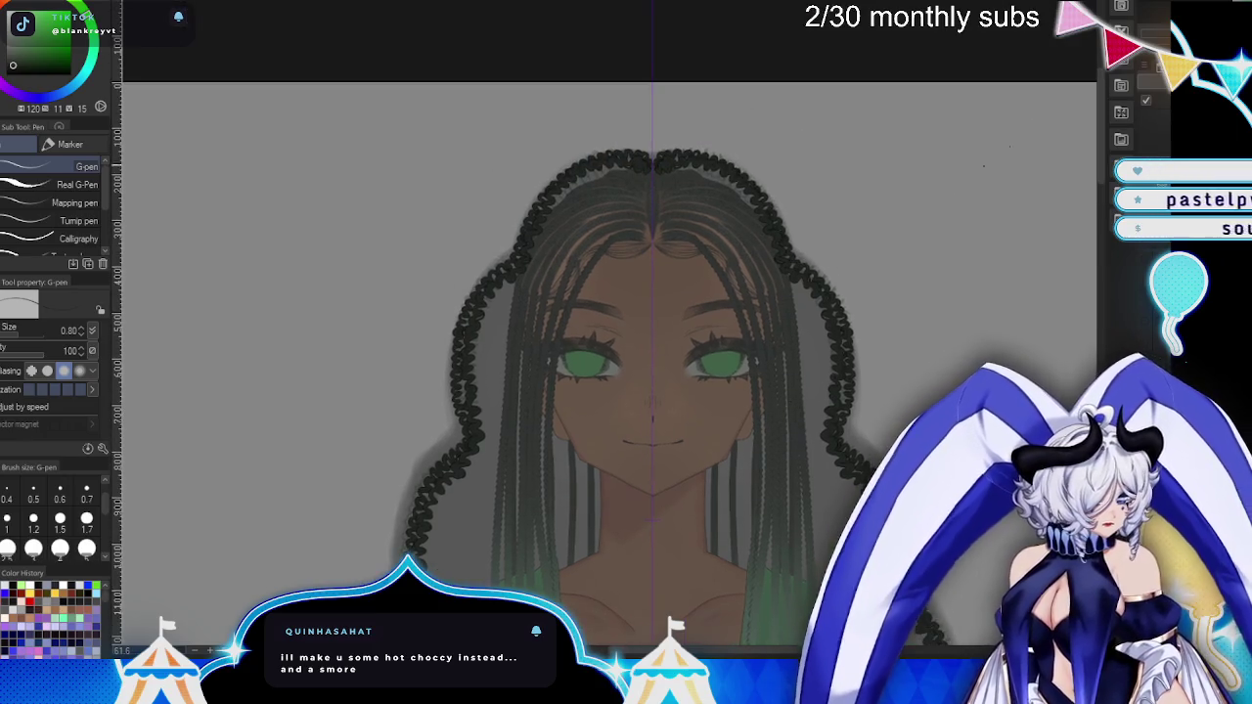
scroll(629, 318, up, 3)
scroll(610, 408, down, 1)
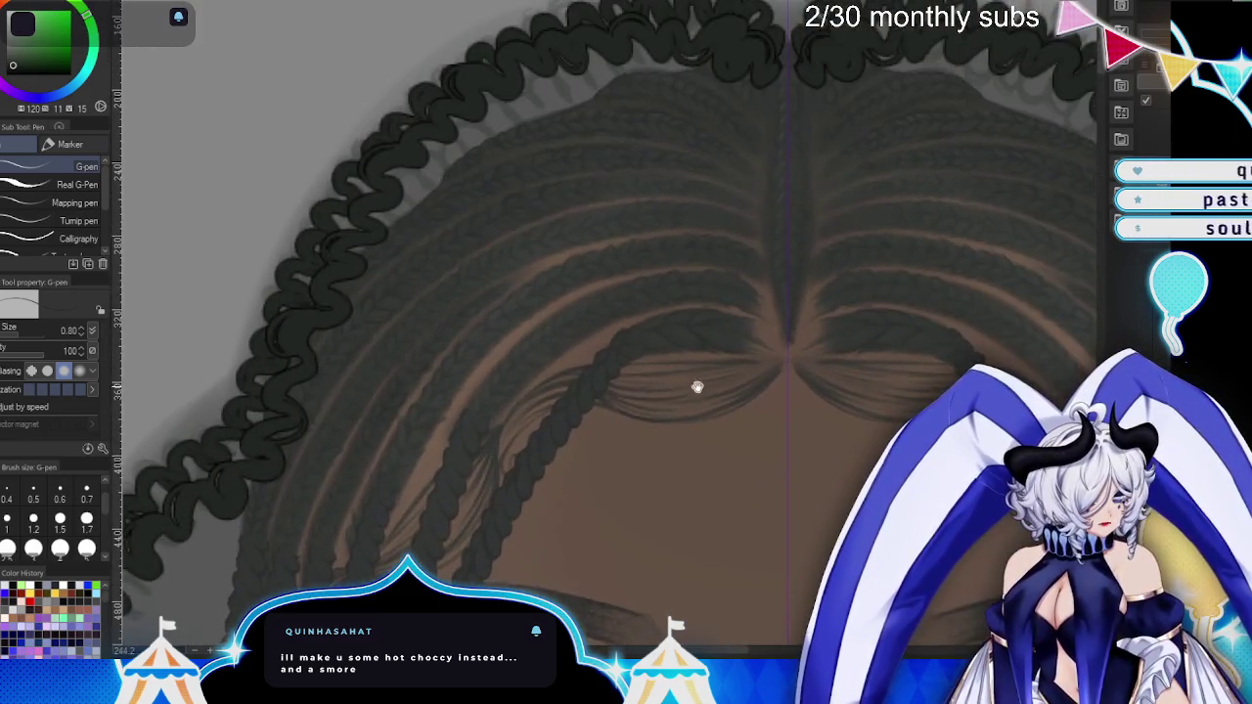
- Set the pen size to 1.70, then remove two trial strokes beside the braids
drag(610, 408, 688, 444)
click(86, 519)
drag(539, 122, 464, 383)
drag(1027, 123, 1096, 313)
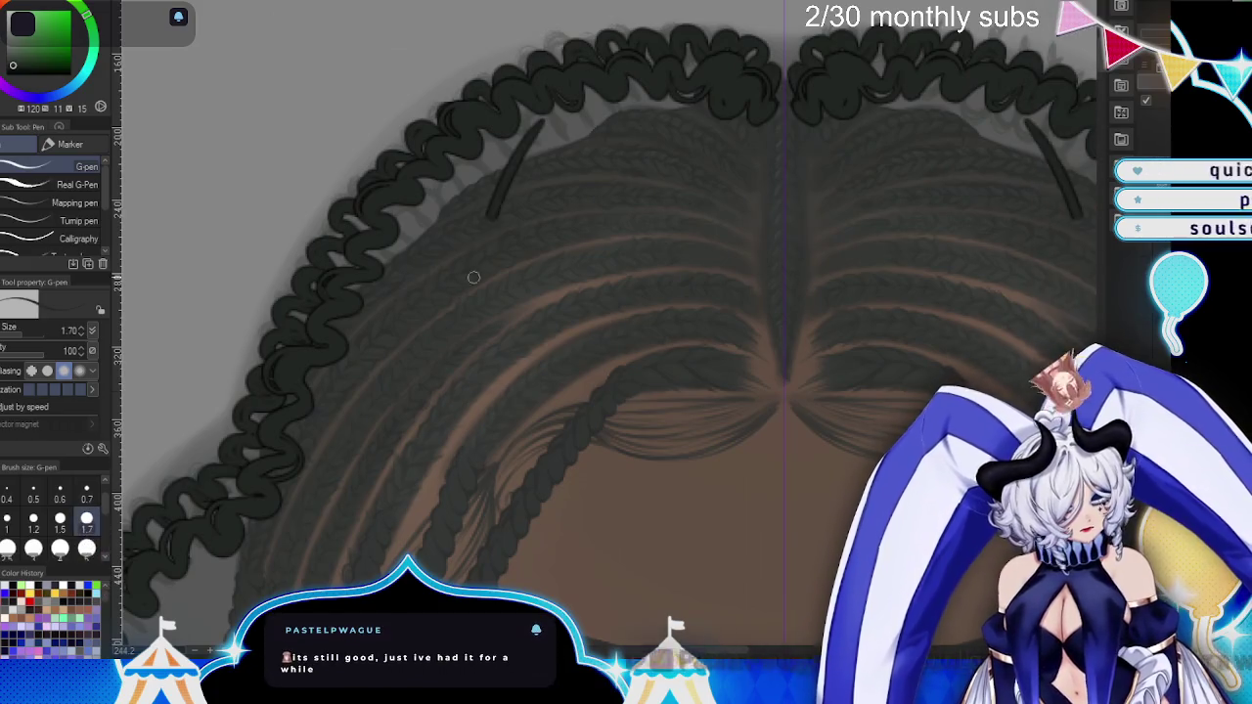
key(ctrl+z)
key(ctrl+z)
- Rotate and shift the canvas toward the centre part line
drag(782, 256, 755, 320)
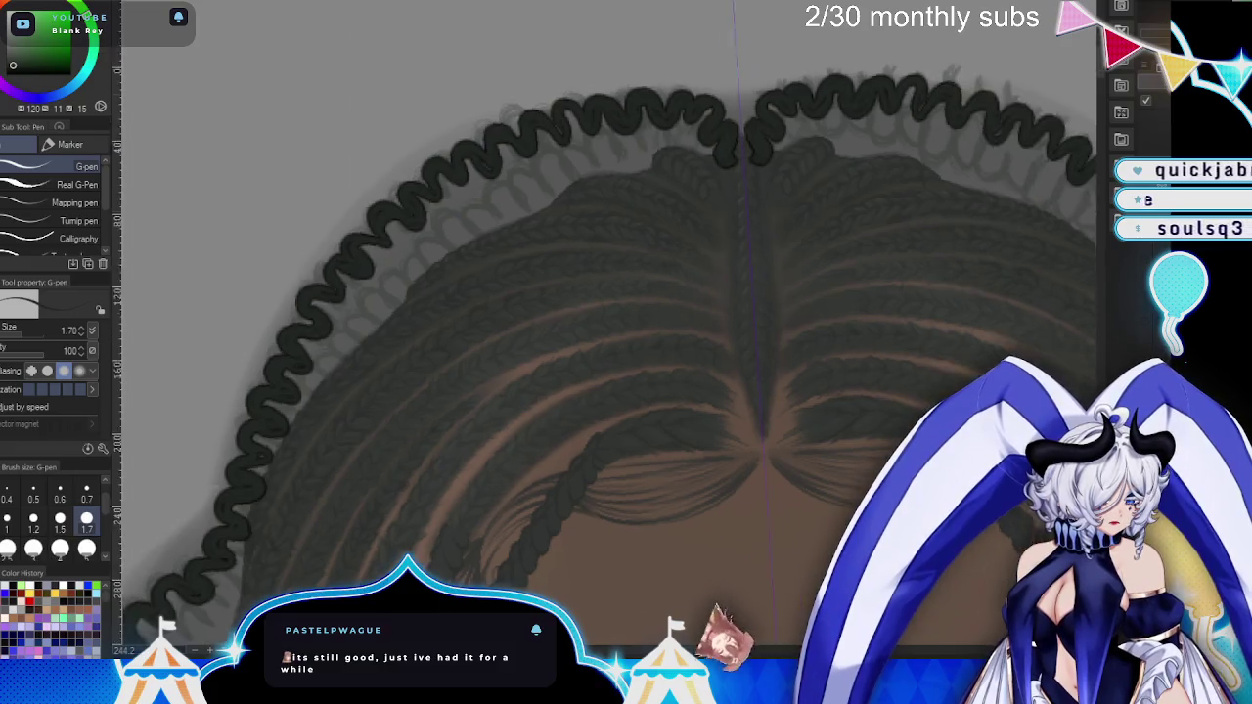
drag(626, 352, 744, 293)
drag(831, 241, 700, 344)
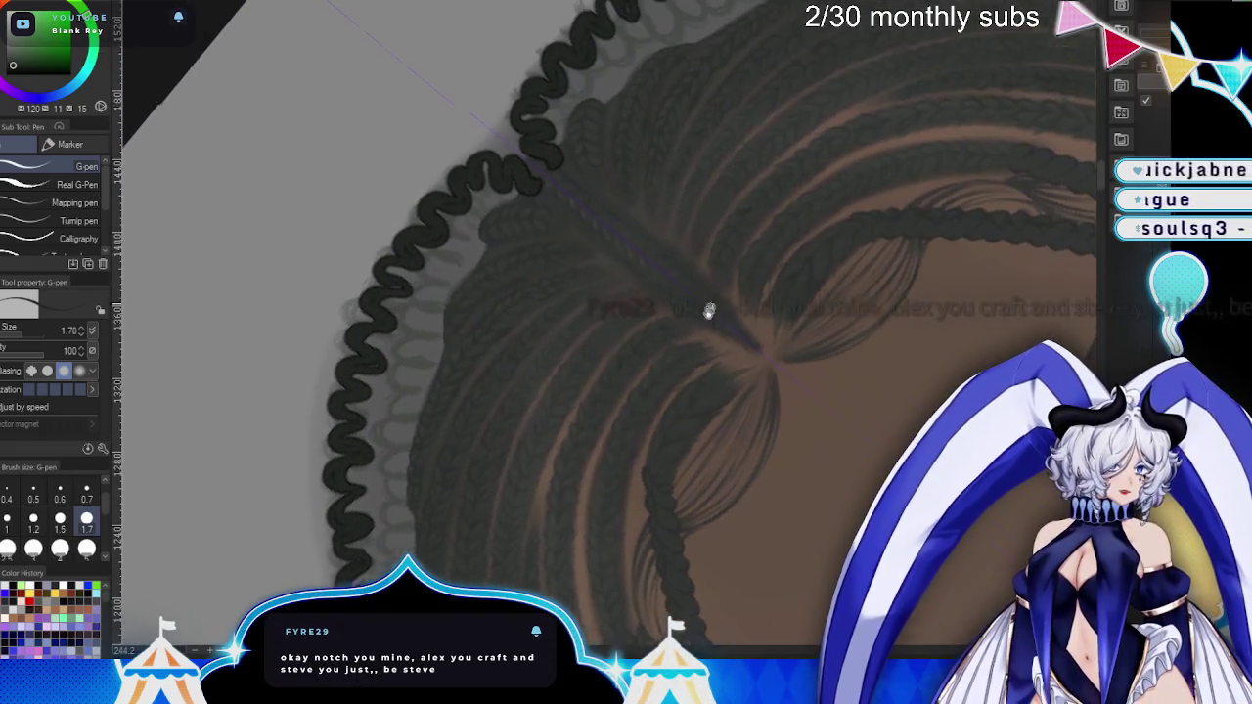
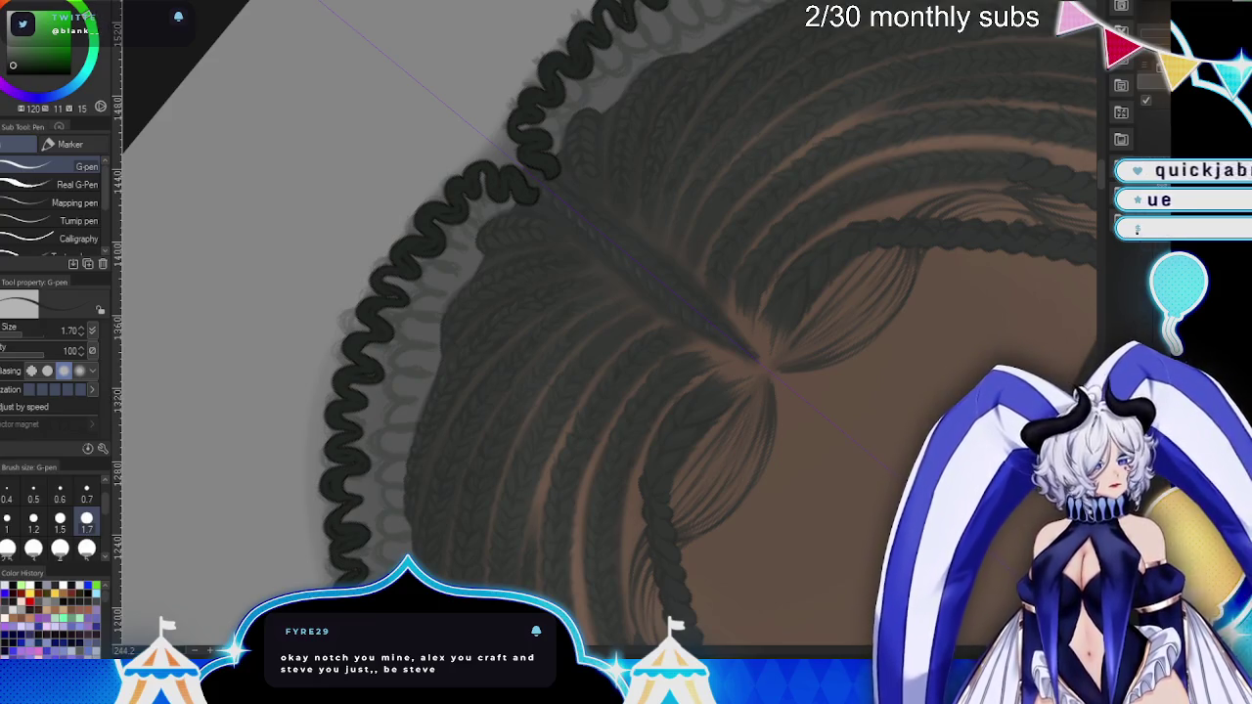
- Ink a dark wavy curl strand over the left braids and start a second one beside it
scroll(423, 145, up, 2)
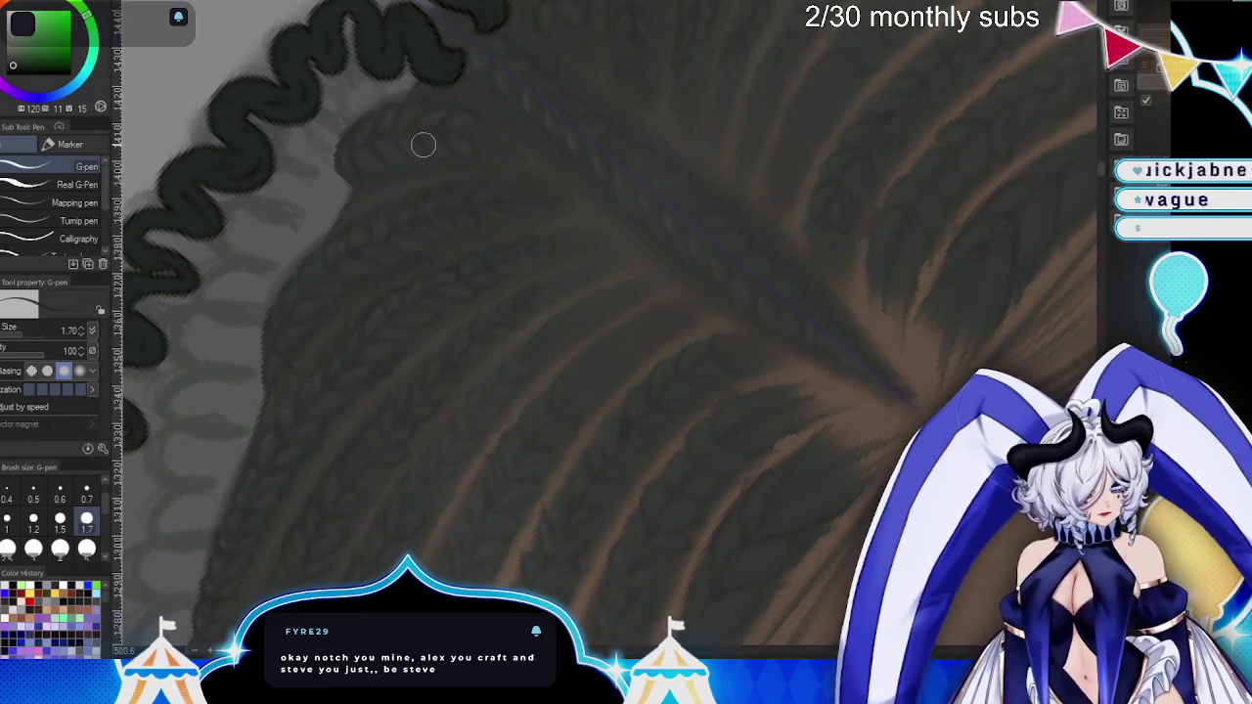
mouse_move(401, 162)
mouse_down()
mouse_move(475, 93)
mouse_move(473, 124)
mouse_move(419, 147)
mouse_move(358, 200)
mouse_move(416, 185)
mouse_move(342, 196)
mouse_move(313, 268)
mouse_move(285, 232)
mouse_move(265, 327)
mouse_move(294, 306)
mouse_up()
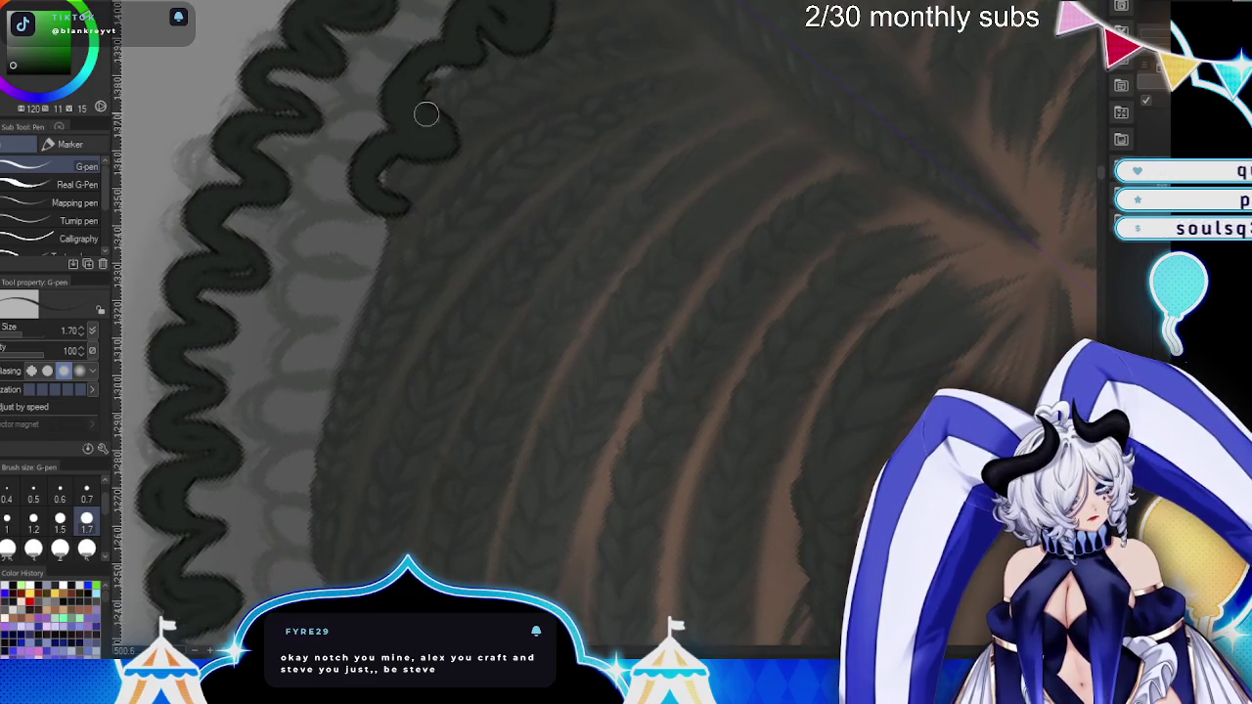
drag(427, 113, 451, 145)
mouse_move(407, 216)
mouse_down()
mouse_move(346, 303)
mouse_move(339, 363)
mouse_move(372, 332)
mouse_move(355, 401)
mouse_up()
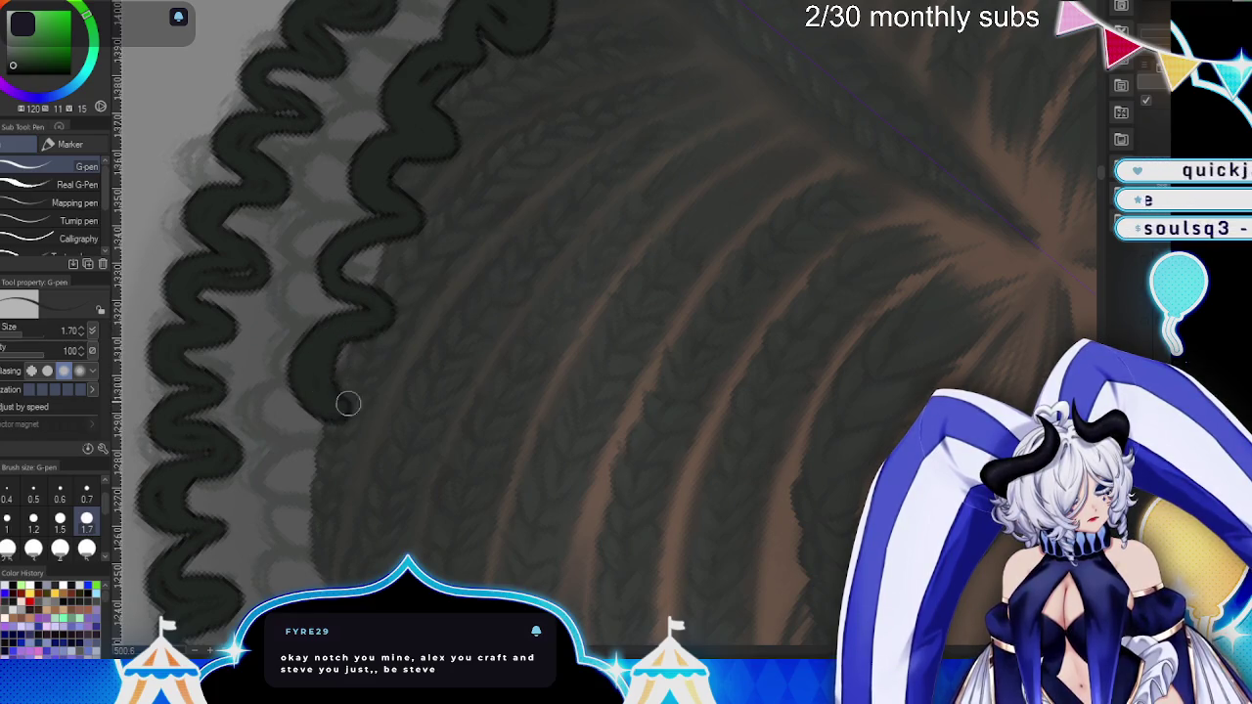
drag(345, 266, 323, 342)
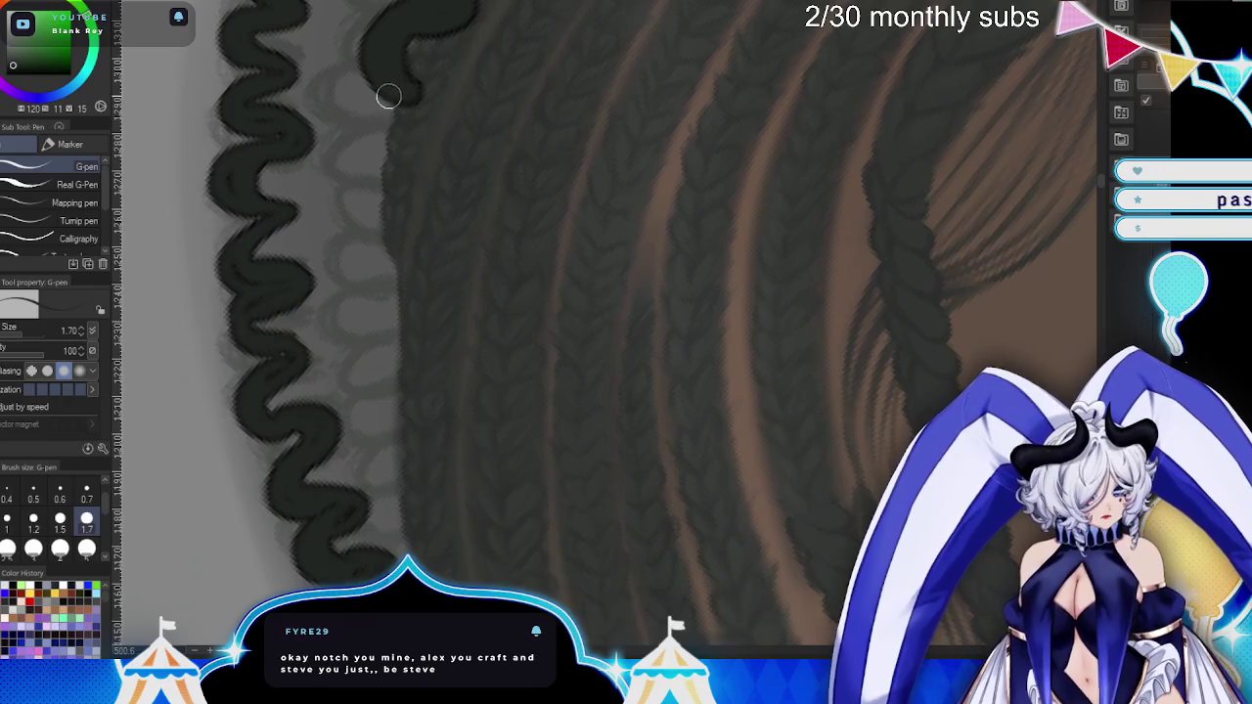
- Redraw the second wavy strand down the braids, ending in a zigzag loop, with the view rotated
mouse_move(392, 92)
mouse_down()
mouse_move(414, 203)
mouse_move(385, 118)
mouse_move(364, 153)
mouse_up()
mouse_move(394, 113)
mouse_down()
mouse_move(354, 198)
mouse_move(434, 304)
mouse_move(411, 369)
mouse_move(368, 300)
mouse_up()
key(minus)
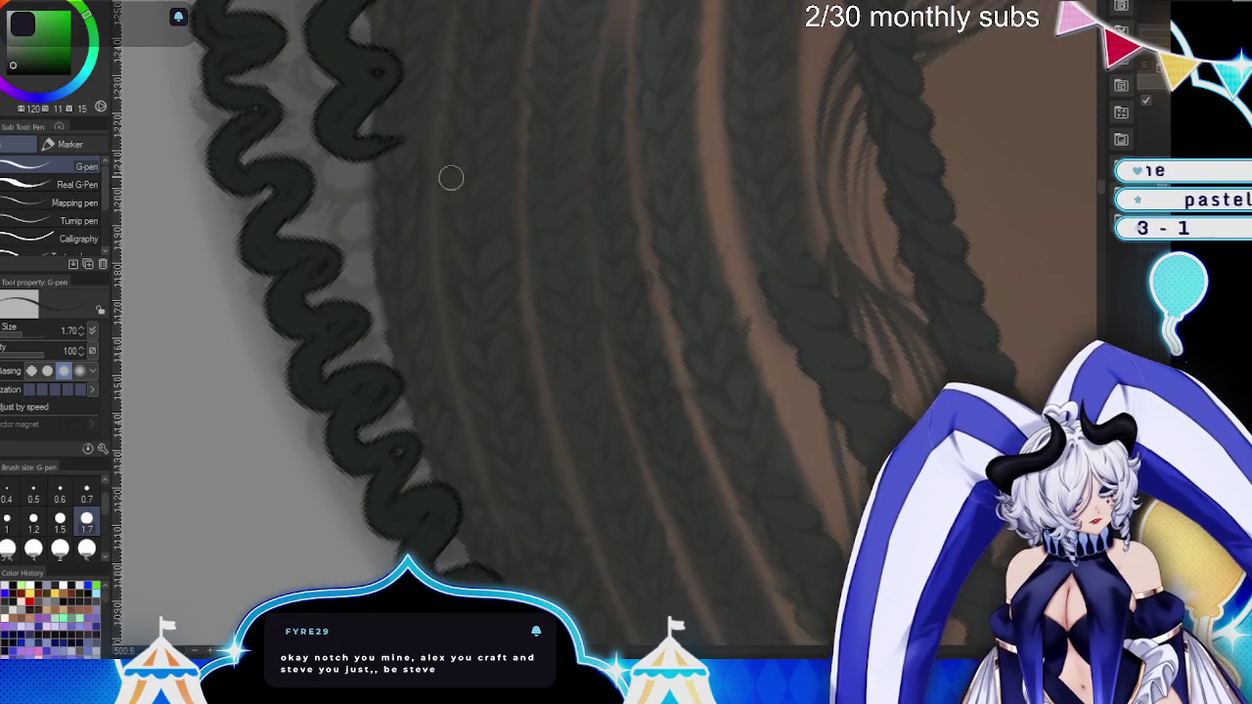
mouse_move(397, 141)
mouse_down()
mouse_move(400, 193)
mouse_move(426, 227)
mouse_move(439, 441)
mouse_move(499, 440)
mouse_up()
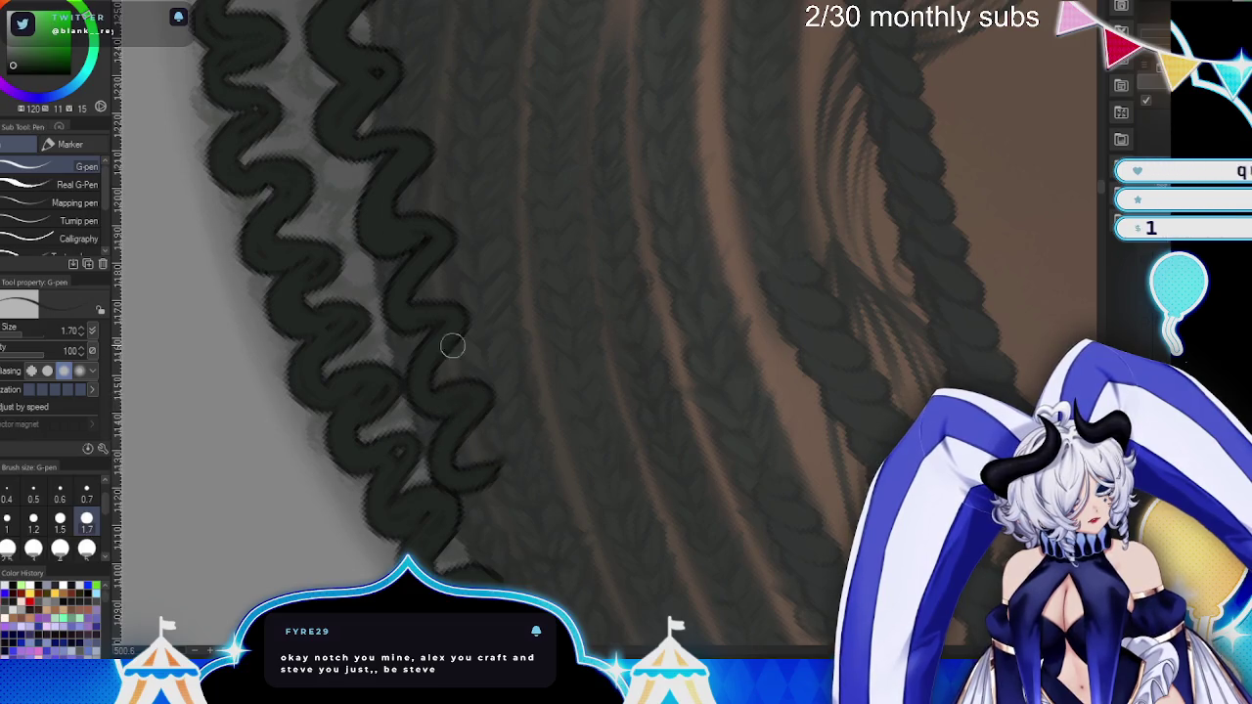
drag(411, 219, 462, 417)
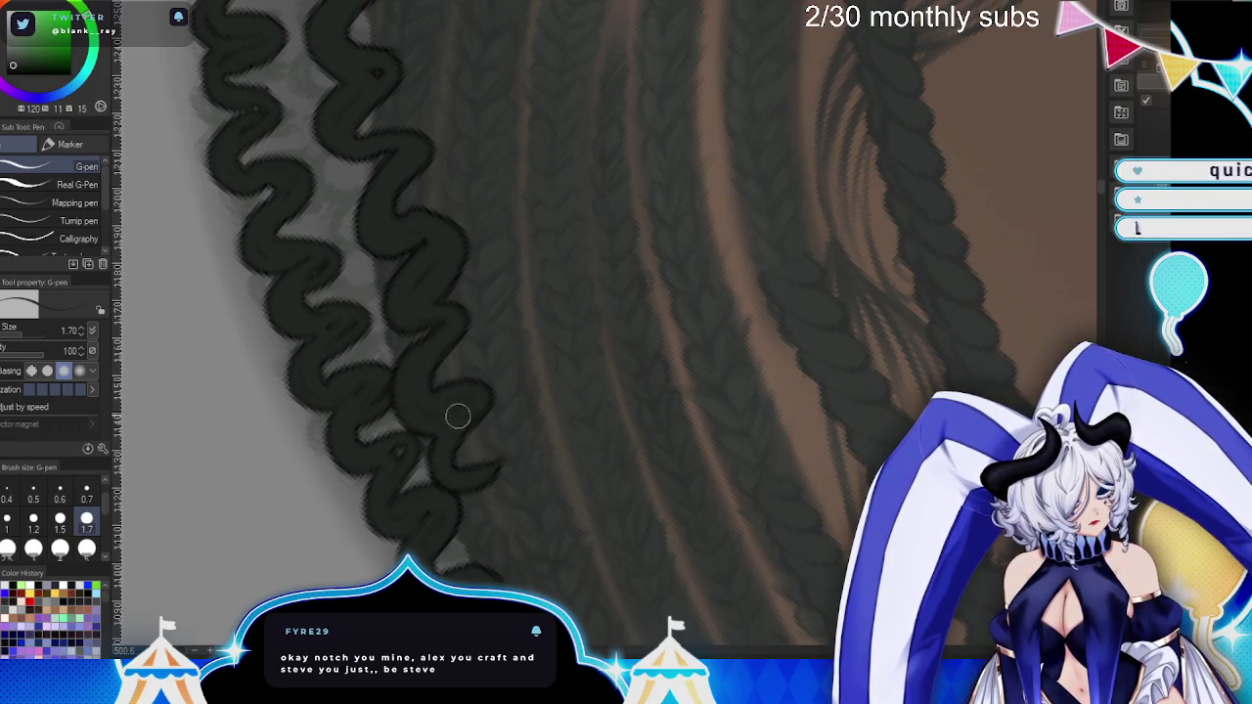
mouse_move(456, 253)
mouse_down()
mouse_move(648, 456)
mouse_move(637, 179)
mouse_up()
mouse_move(409, 40)
mouse_down()
mouse_move(406, 92)
mouse_move(425, 117)
mouse_move(431, 60)
mouse_move(467, 148)
mouse_move(506, 190)
mouse_move(494, 216)
mouse_up()
mouse_move(498, 259)
mouse_down()
mouse_move(501, 322)
mouse_move(548, 276)
mouse_up()
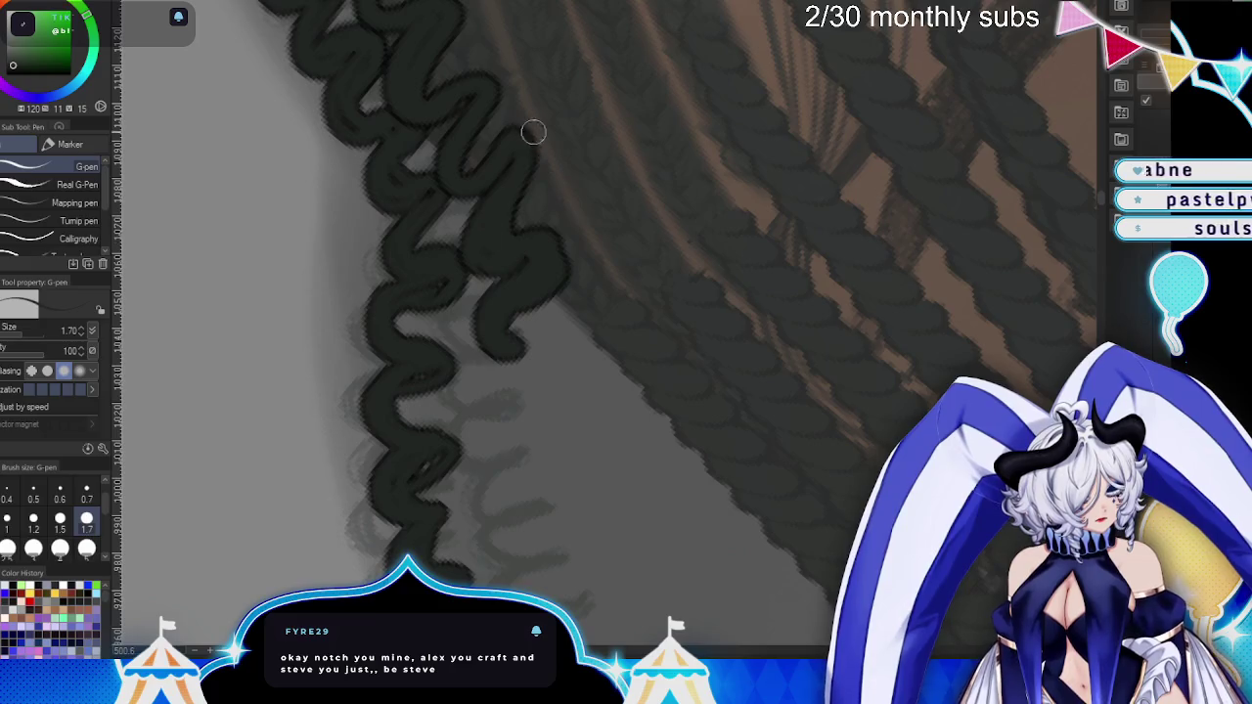
- Lengthen the right wavy strand down beside the braids and curve its end into a hook
drag(516, 135, 494, 247)
drag(468, 111, 542, 182)
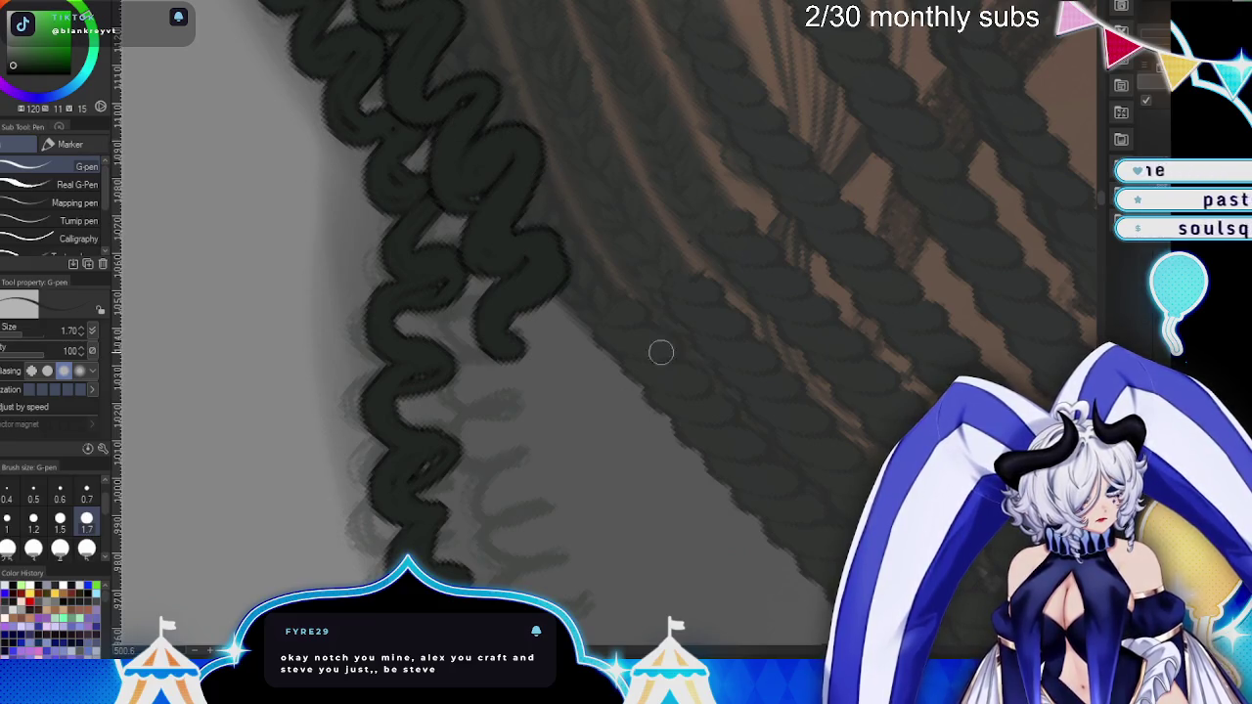
scroll(671, 340, down, 5)
mouse_move(520, 128)
mouse_down()
mouse_move(517, 104)
mouse_move(558, 183)
mouse_up()
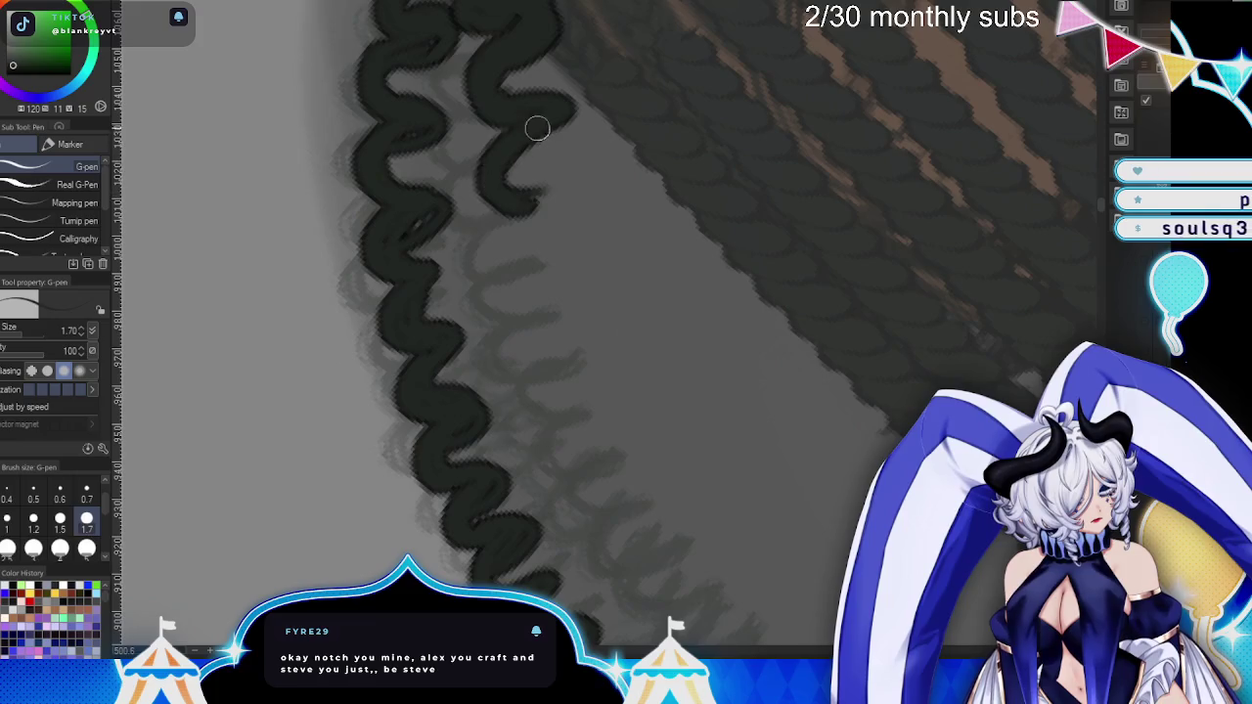
mouse_move(488, 89)
mouse_down()
mouse_move(574, 120)
mouse_move(509, 202)
mouse_move(572, 241)
mouse_up()
mouse_move(532, 280)
mouse_down()
mouse_move(609, 284)
mouse_move(571, 434)
mouse_move(579, 397)
mouse_move(620, 417)
mouse_move(616, 270)
mouse_move(503, 72)
mouse_move(503, 92)
mouse_move(540, 112)
mouse_move(578, 189)
mouse_move(569, 186)
mouse_up()
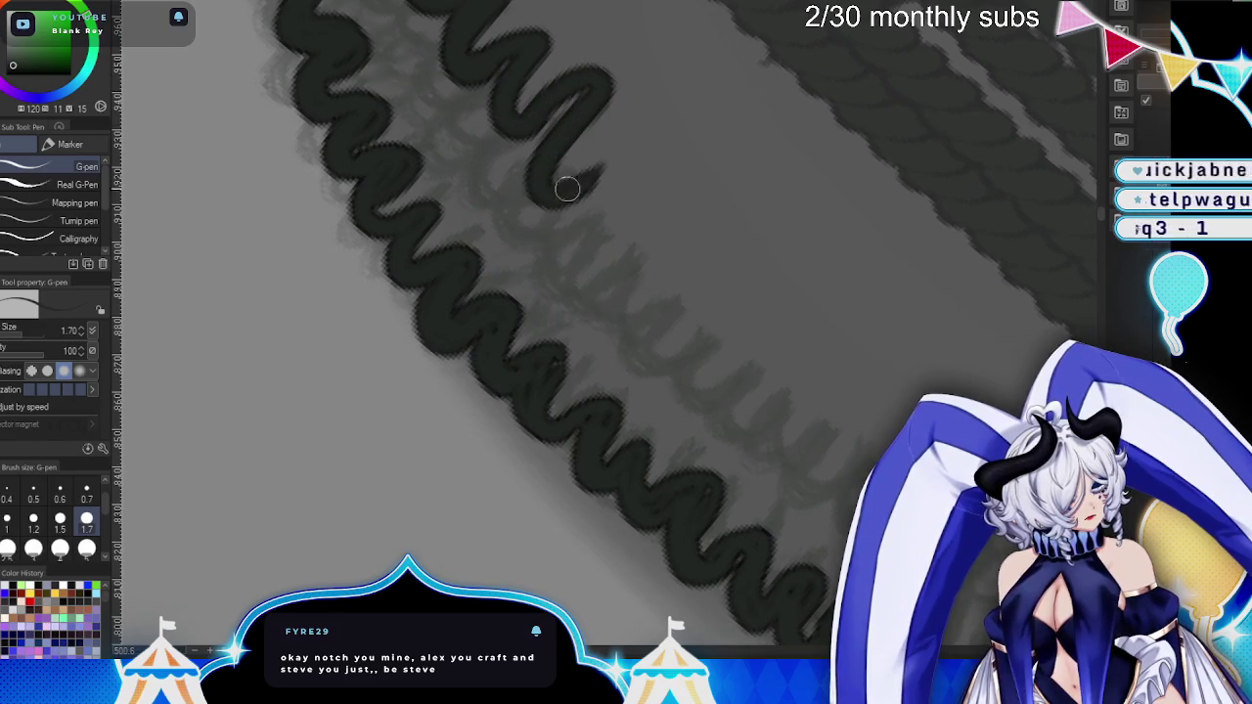
drag(583, 86, 553, 141)
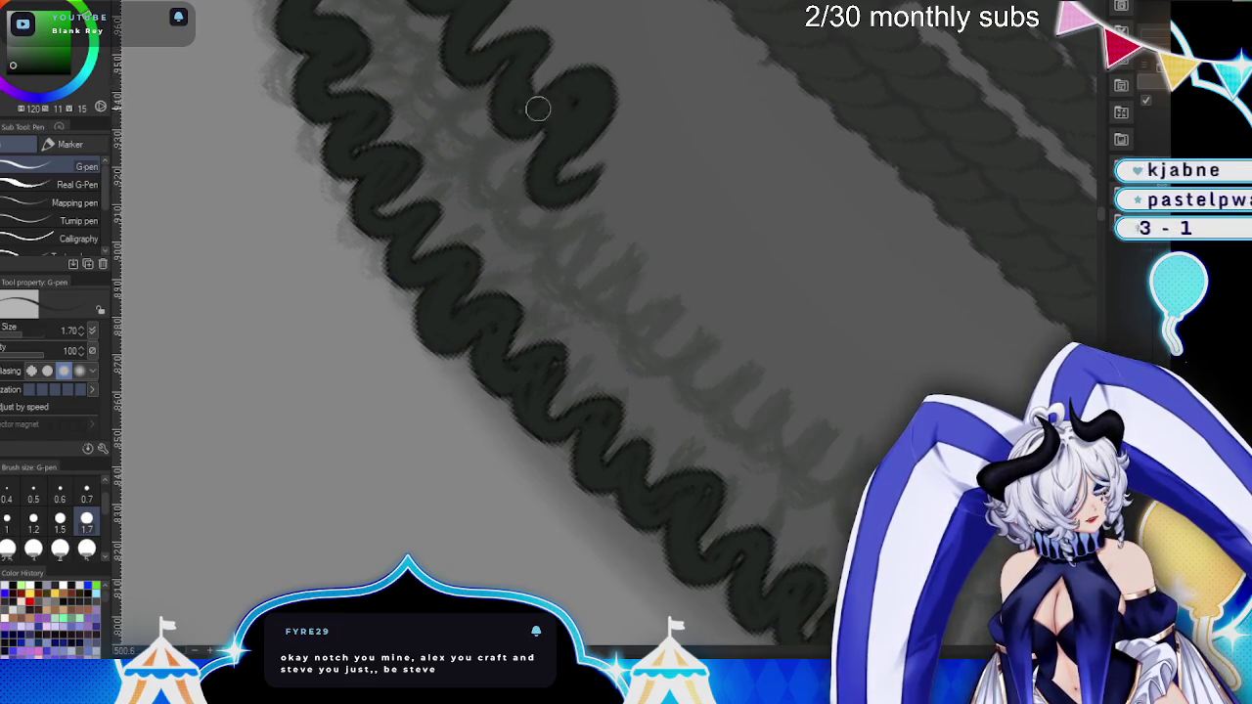
scroll(741, 418, down, 3)
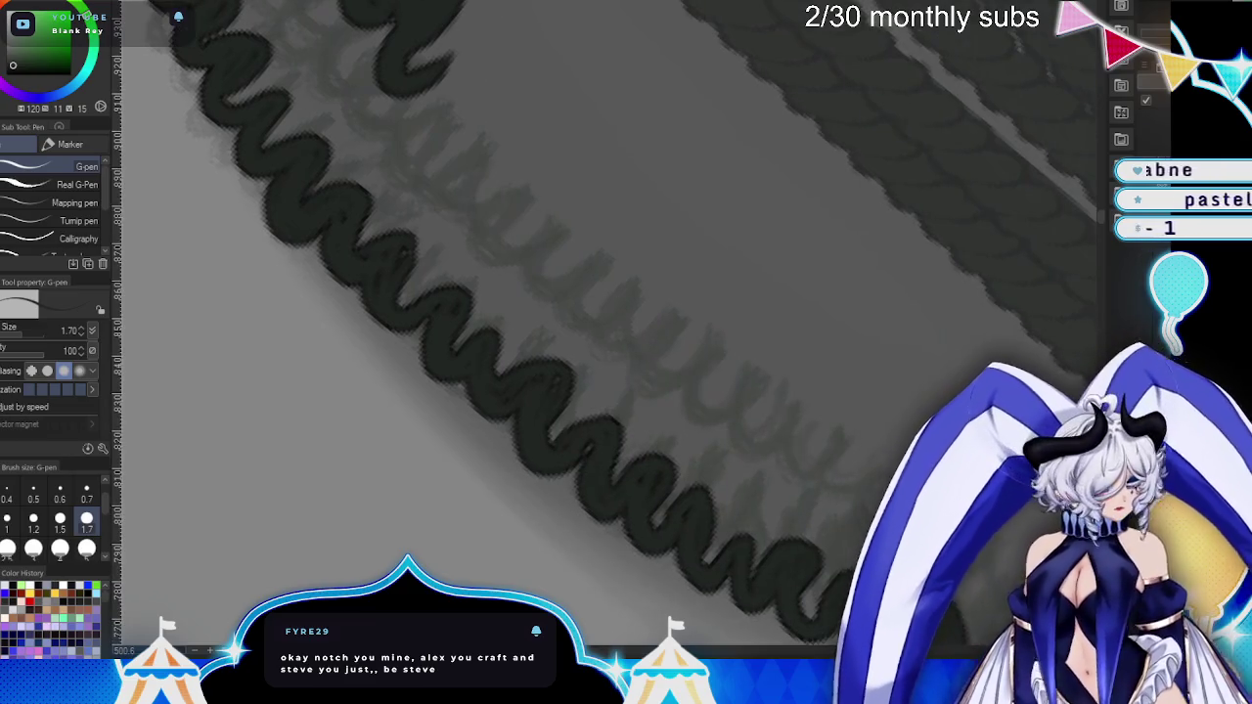
scroll(545, 210, up, 3)
drag(892, 277, 725, 248)
mouse_move(643, 87)
mouse_down()
mouse_move(617, 211)
mouse_move(632, 147)
mouse_move(674, 167)
mouse_up()
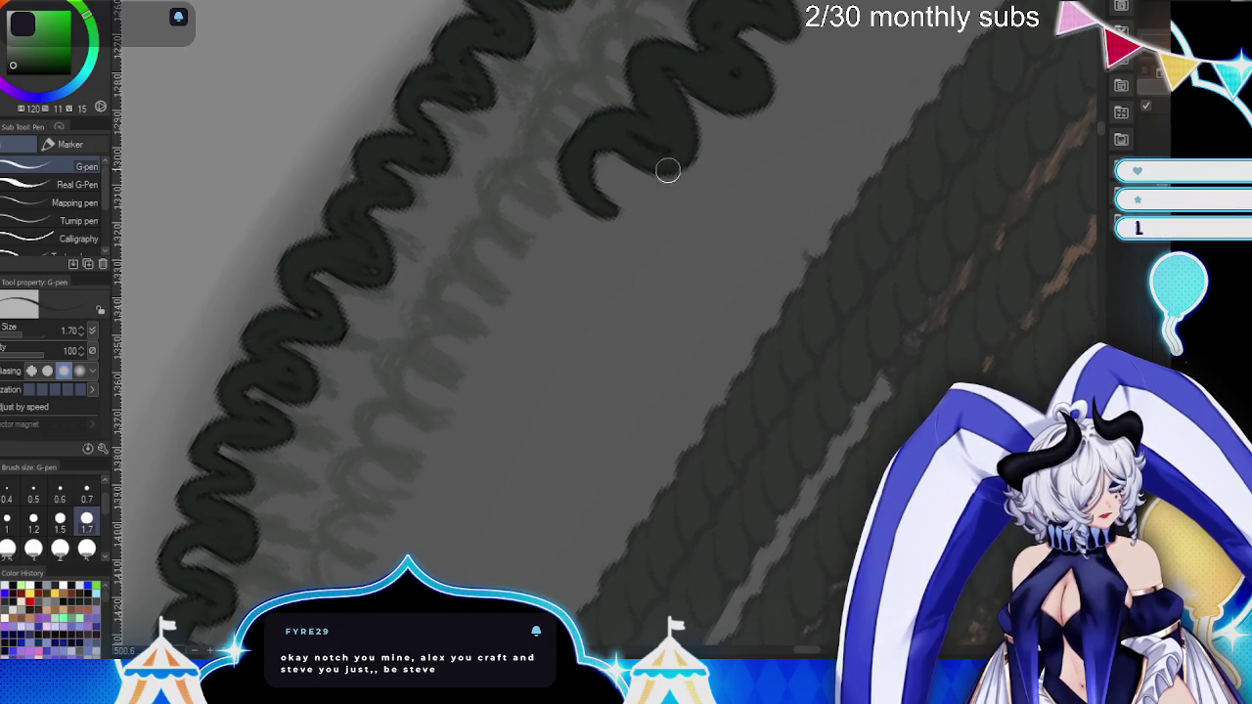
- Draw the right strand's lower hook, undoing and redrawing a misplaced stroke
scroll(666, 246, down, 2)
scroll(715, 332, up, 2)
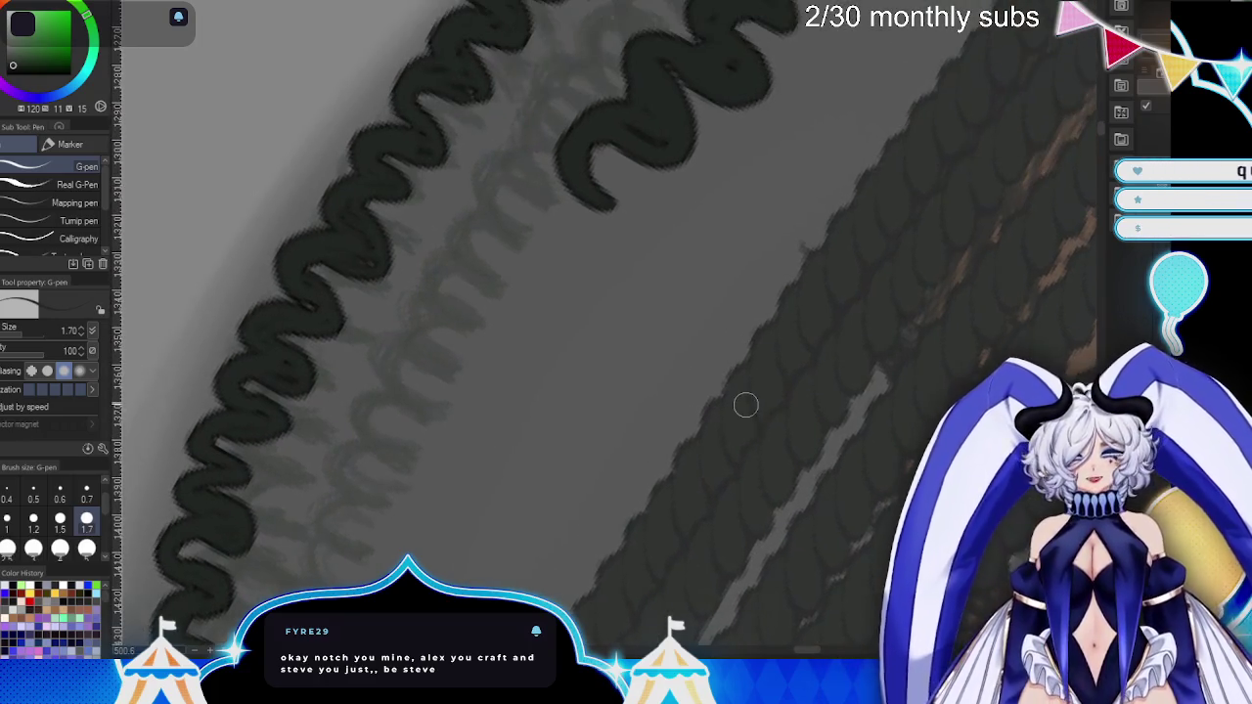
drag(599, 203, 561, 140)
mouse_move(564, 188)
mouse_down()
mouse_move(564, 285)
mouse_move(565, 246)
mouse_move(587, 252)
mouse_up()
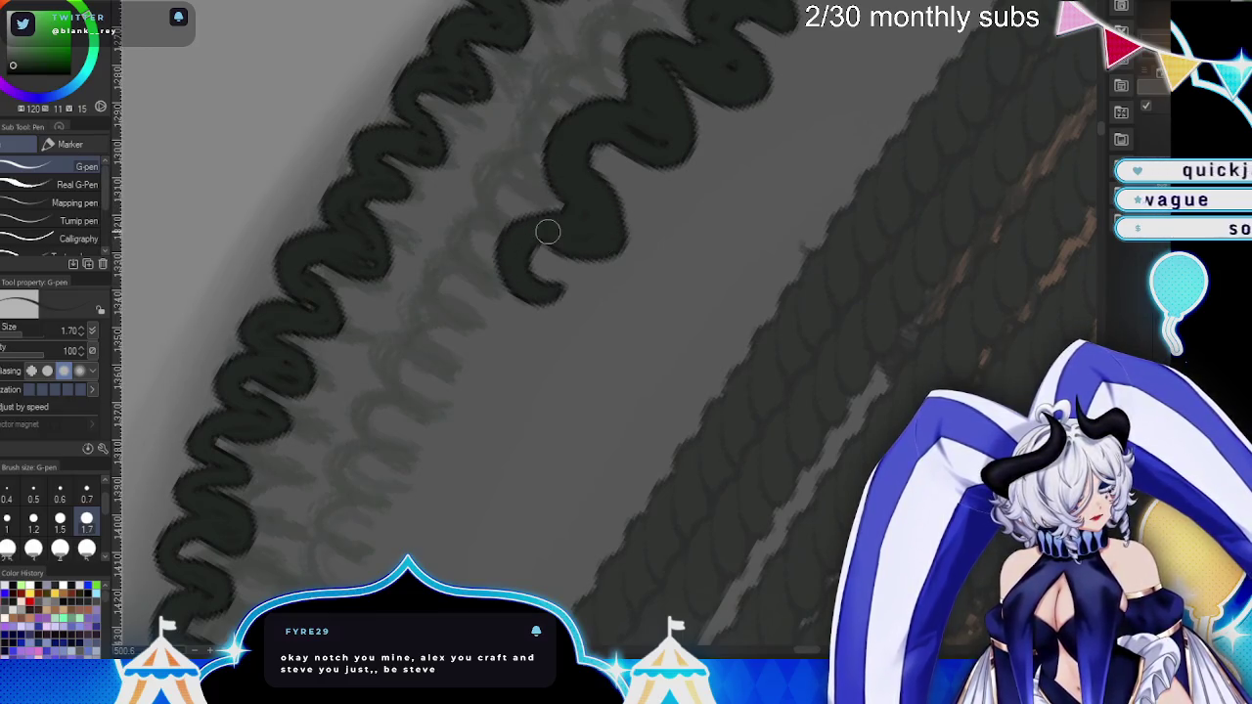
scroll(650, 91, down, 3)
mouse_move(507, 136)
mouse_down()
mouse_move(495, 219)
mouse_move(503, 167)
mouse_move(530, 174)
mouse_up()
key(ctrl+z)
mouse_move(522, 101)
mouse_down()
mouse_move(497, 215)
mouse_move(526, 92)
mouse_up()
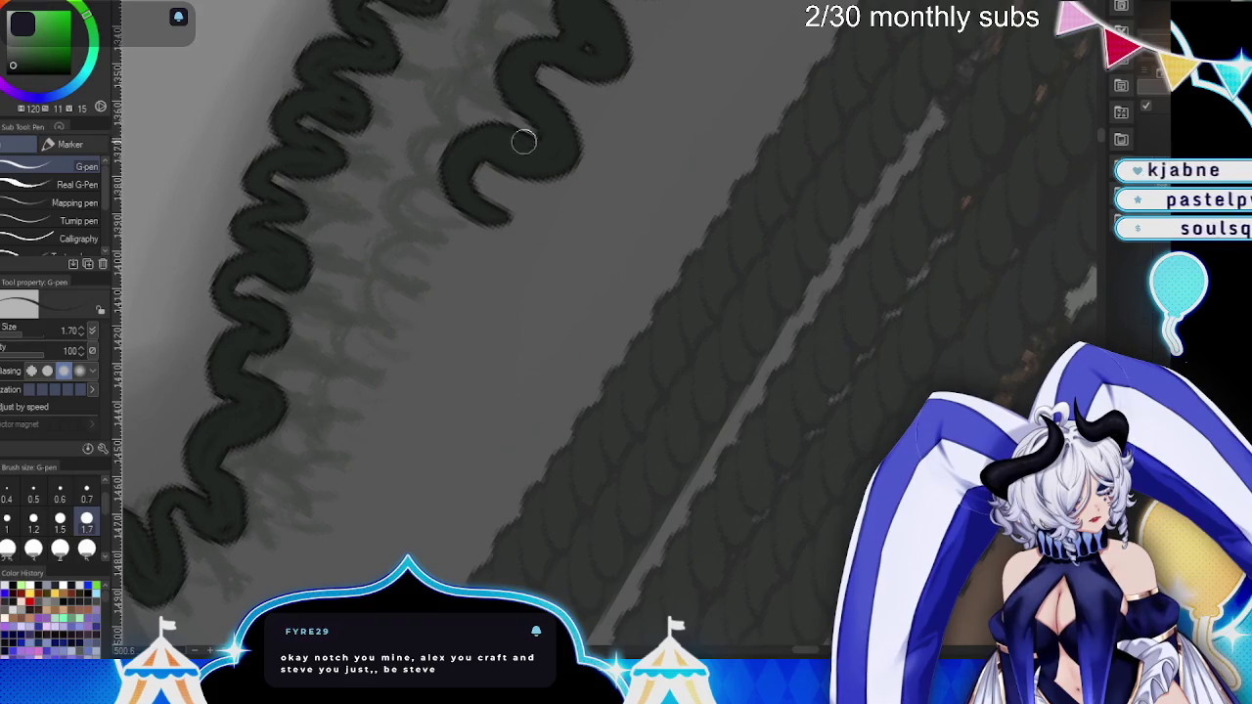
drag(756, 296, 730, 215)
mouse_move(517, 70)
mouse_down()
mouse_move(517, 185)
mouse_move(491, 180)
mouse_move(492, 123)
mouse_move(559, 112)
mouse_up()
- Extend and thicken the hook into a heavy S-shaped curl below the braids
mouse_move(600, 284)
mouse_down()
mouse_move(545, 86)
mouse_move(554, 195)
mouse_move(571, 145)
mouse_move(558, 126)
mouse_up()
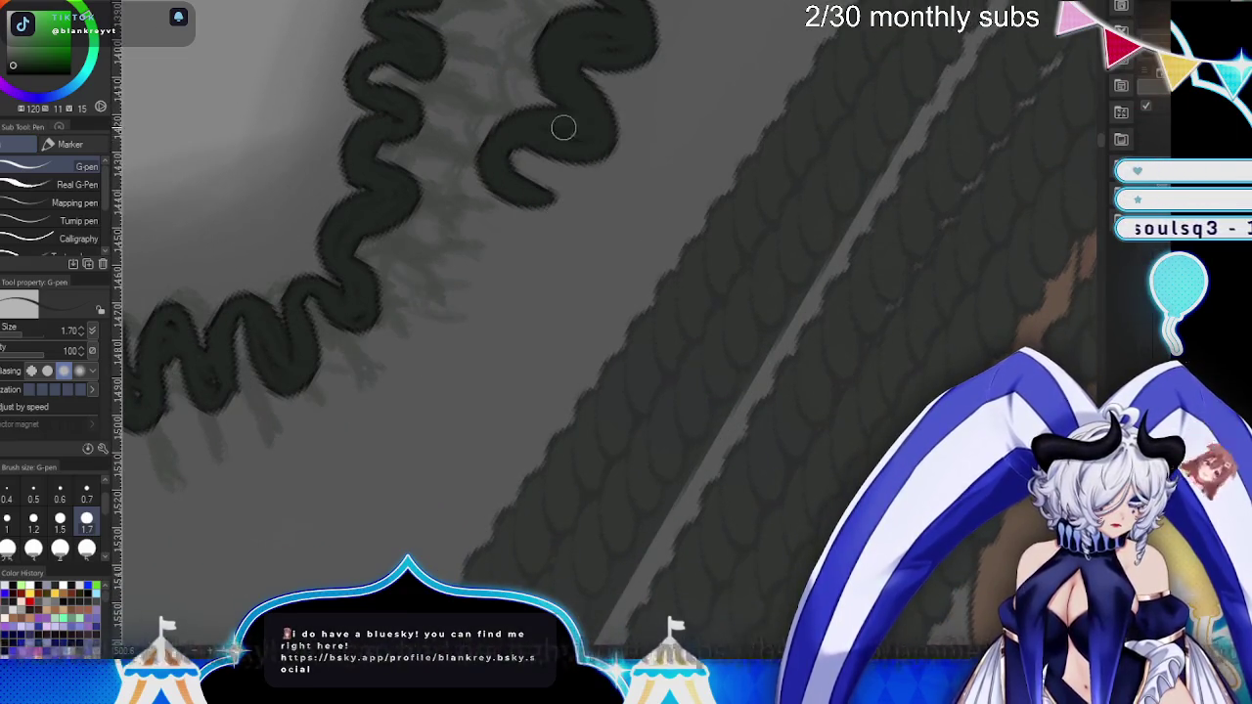
mouse_move(683, 267)
mouse_down()
mouse_move(595, 61)
mouse_move(562, 179)
mouse_move(595, 128)
mouse_move(567, 131)
mouse_up()
mouse_move(695, 220)
mouse_down()
mouse_move(669, 123)
mouse_move(615, 226)
mouse_move(666, 186)
mouse_move(691, 116)
mouse_up()
mouse_move(744, 238)
mouse_down()
mouse_move(707, 212)
mouse_move(707, 229)
mouse_move(738, 185)
mouse_move(685, 127)
mouse_up()
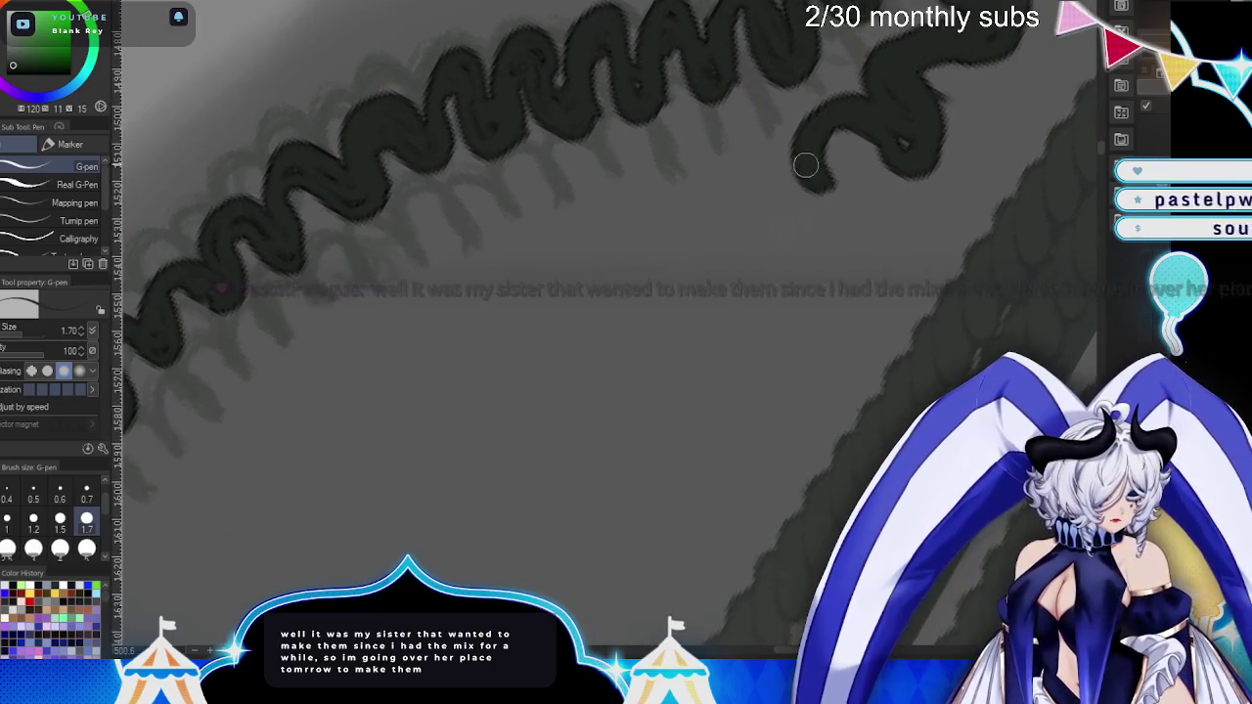
mouse_move(808, 166)
mouse_down()
mouse_move(727, 157)
mouse_move(793, 202)
mouse_move(837, 130)
mouse_up()
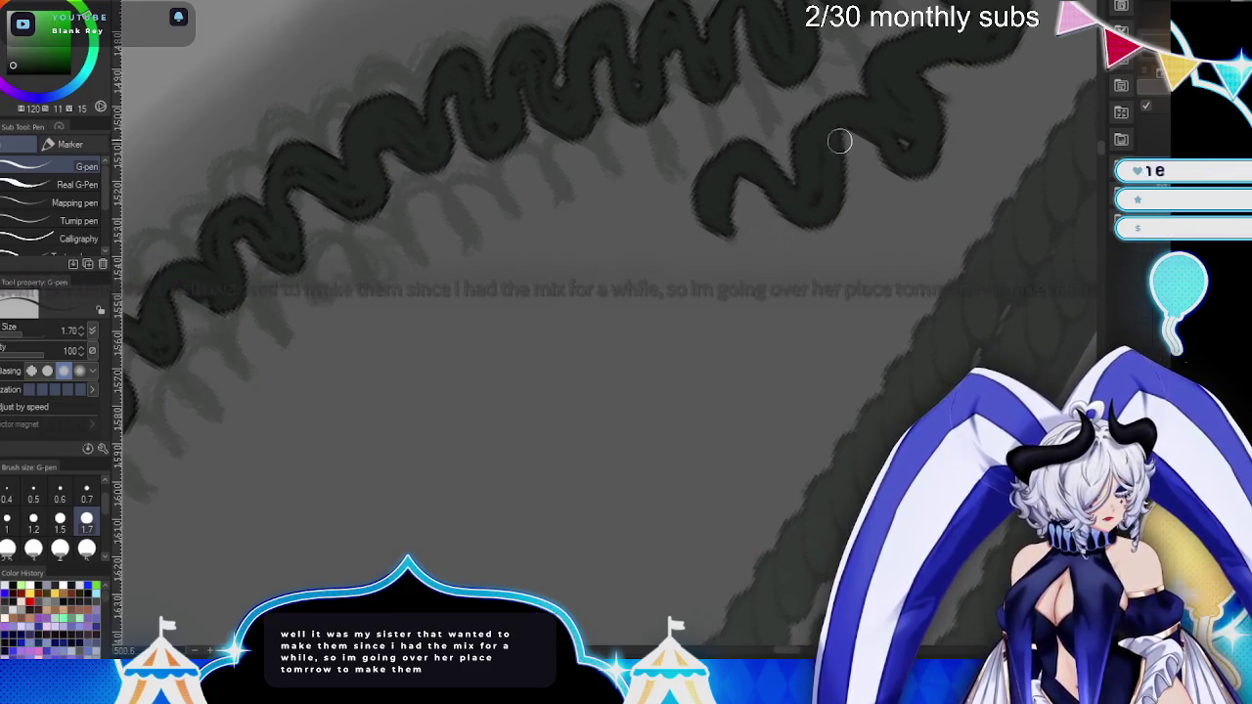
mouse_move(722, 196)
mouse_down()
mouse_move(676, 218)
mouse_move(652, 192)
mouse_move(666, 246)
mouse_move(680, 249)
mouse_up()
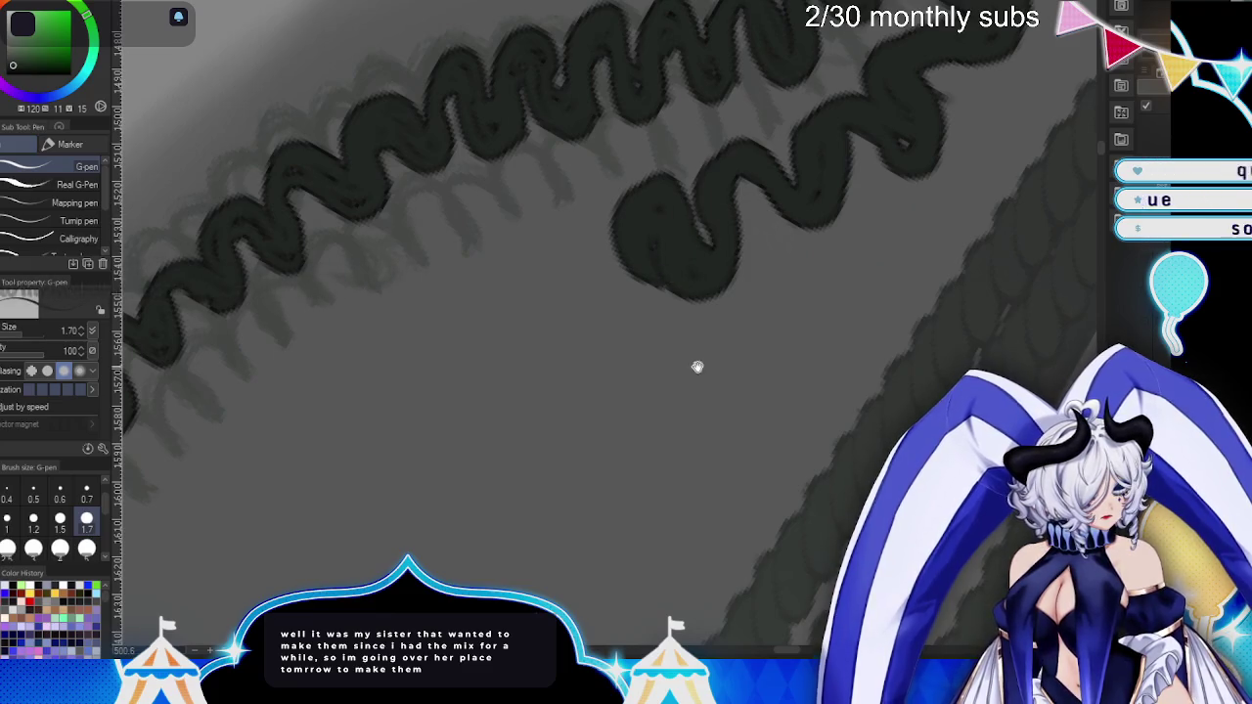
drag(697, 367, 719, 327)
mouse_move(711, 176)
mouse_down()
mouse_move(662, 260)
mouse_move(663, 182)
mouse_move(722, 193)
mouse_up()
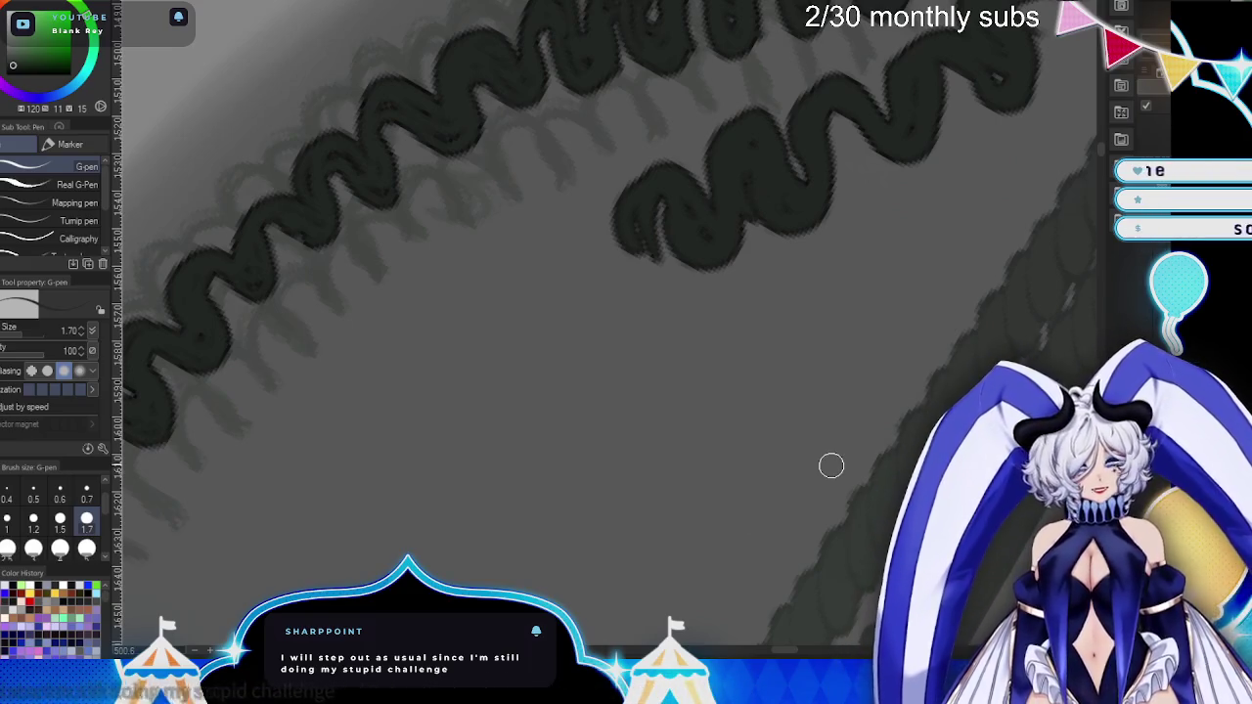
mouse_move(636, 214)
mouse_down()
mouse_move(598, 332)
mouse_move(578, 257)
mouse_move(659, 230)
mouse_up()
- Add another down-left hook to the right strand, redoing one stroke, and thicken its upper bend
mouse_move(597, 254)
mouse_down()
mouse_move(679, 425)
mouse_move(759, 282)
mouse_up()
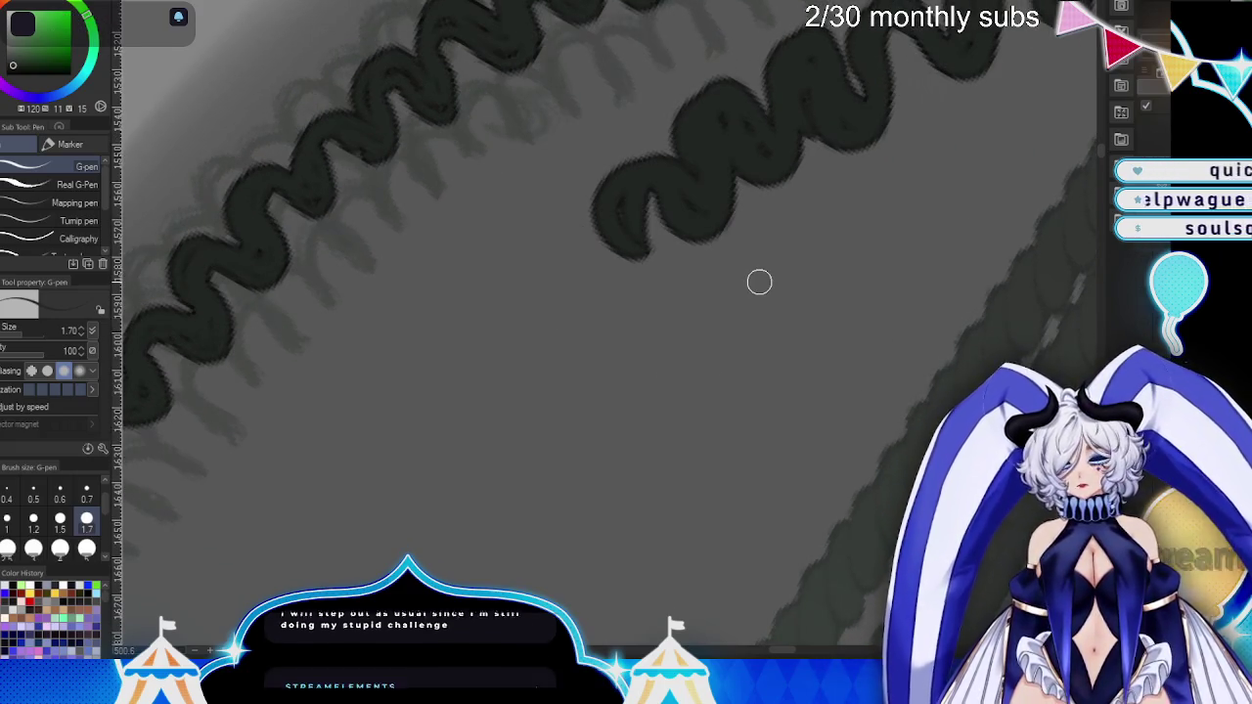
mouse_move(621, 239)
mouse_down()
mouse_move(558, 327)
mouse_move(554, 246)
mouse_move(630, 202)
mouse_move(608, 293)
mouse_move(623, 245)
mouse_move(659, 241)
mouse_up()
key(ctrl+z)
key(ctrl+z)
scroll(635, 291, down, 2)
mouse_move(685, 146)
mouse_down()
mouse_move(558, 232)
mouse_move(715, 209)
mouse_move(667, 202)
mouse_up()
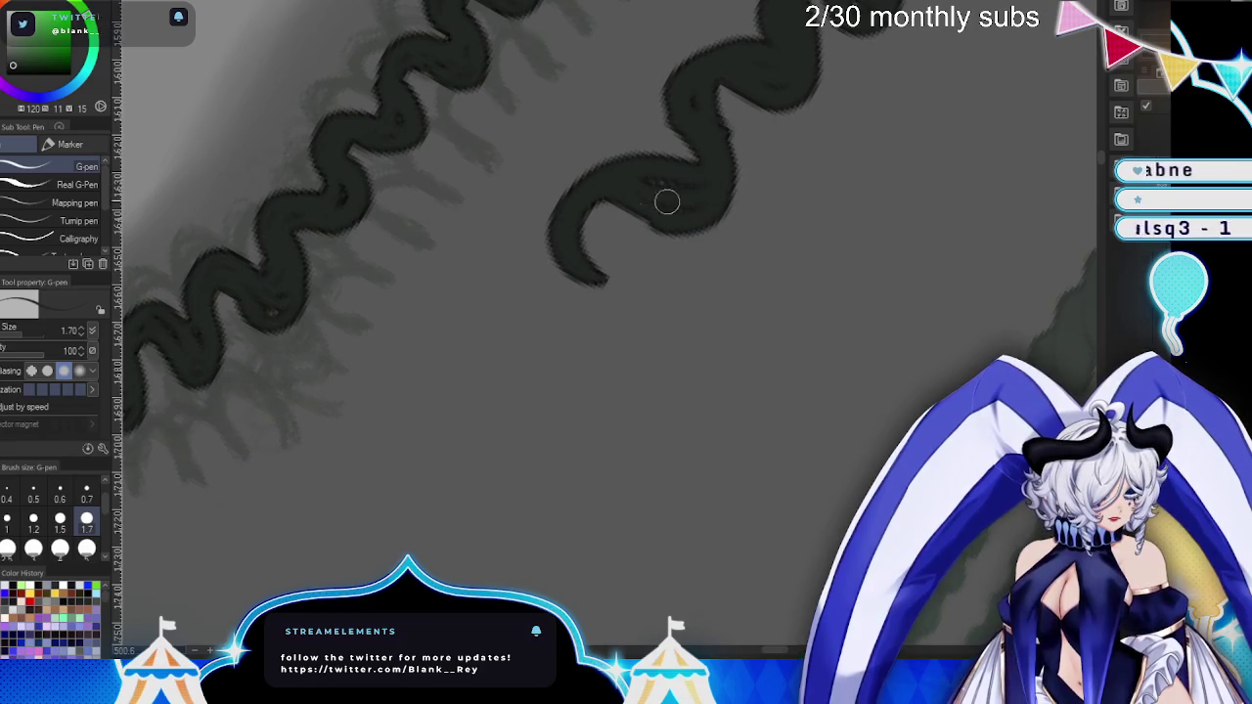
drag(684, 120, 804, 101)
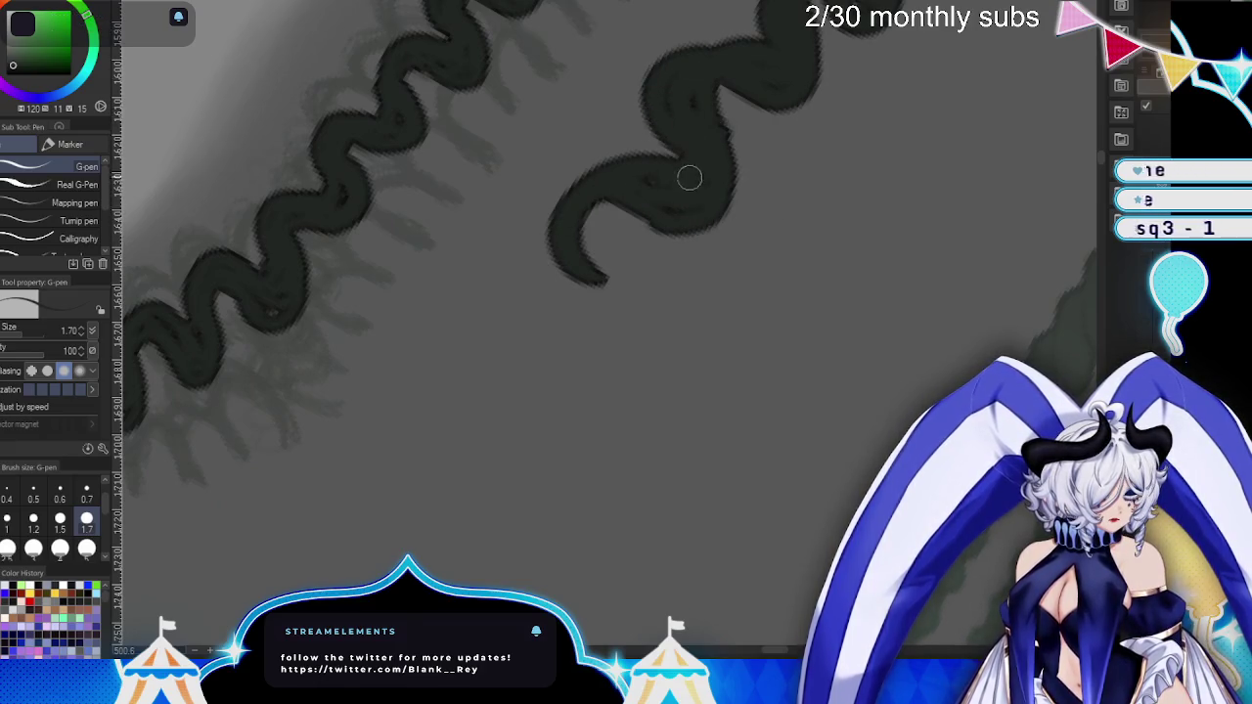
mouse_move(608, 298)
mouse_down()
mouse_move(509, 296)
mouse_move(574, 238)
mouse_up()
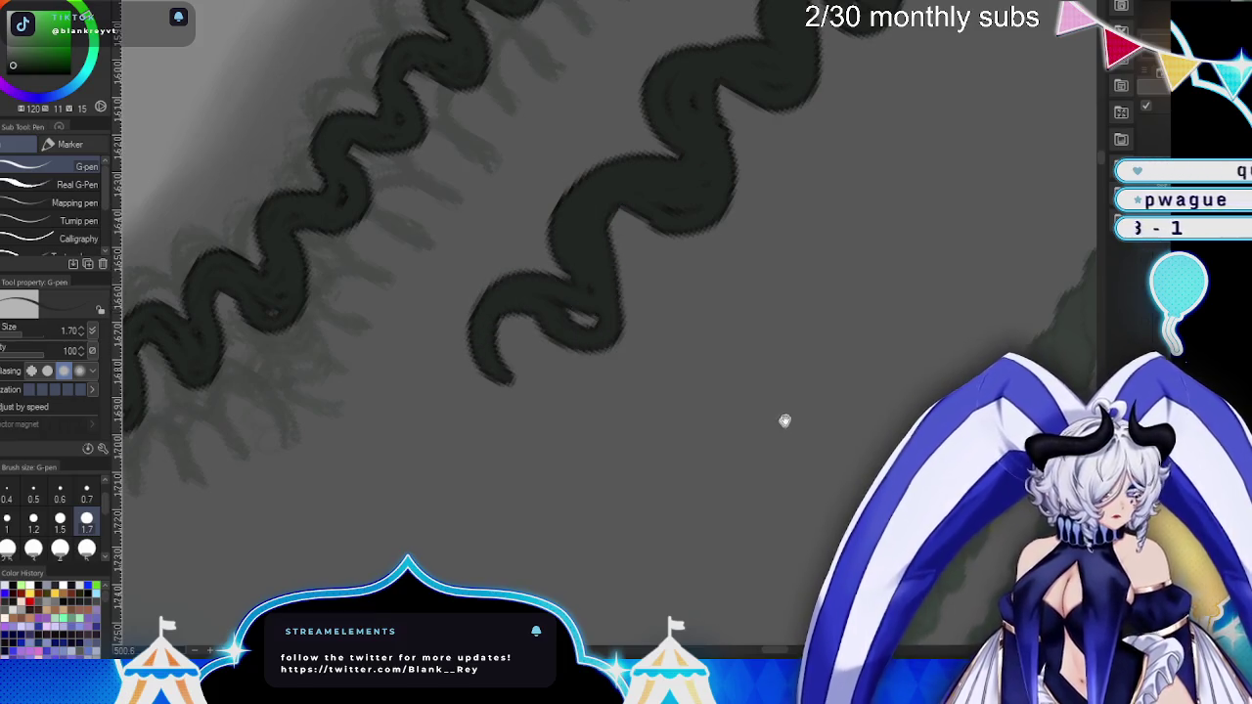
drag(784, 425, 797, 330)
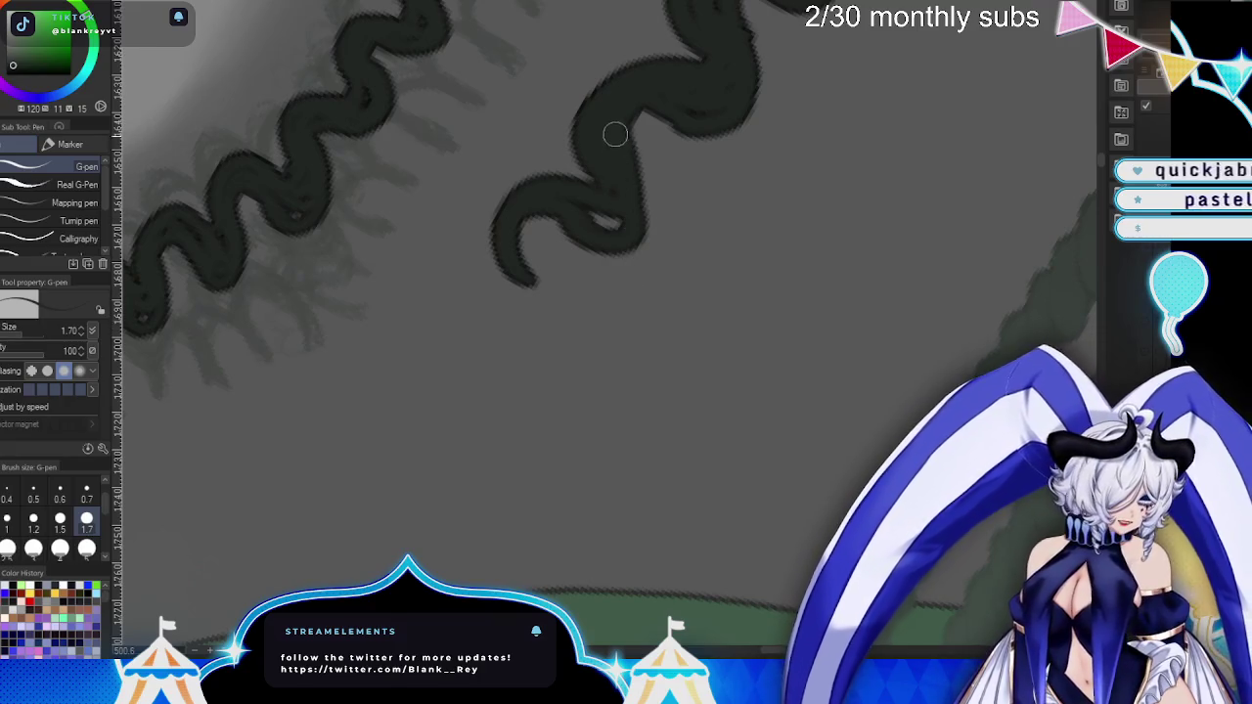
- Thicken and extend the right strand's lower hook, filling its inner curve
drag(729, 136, 861, 204)
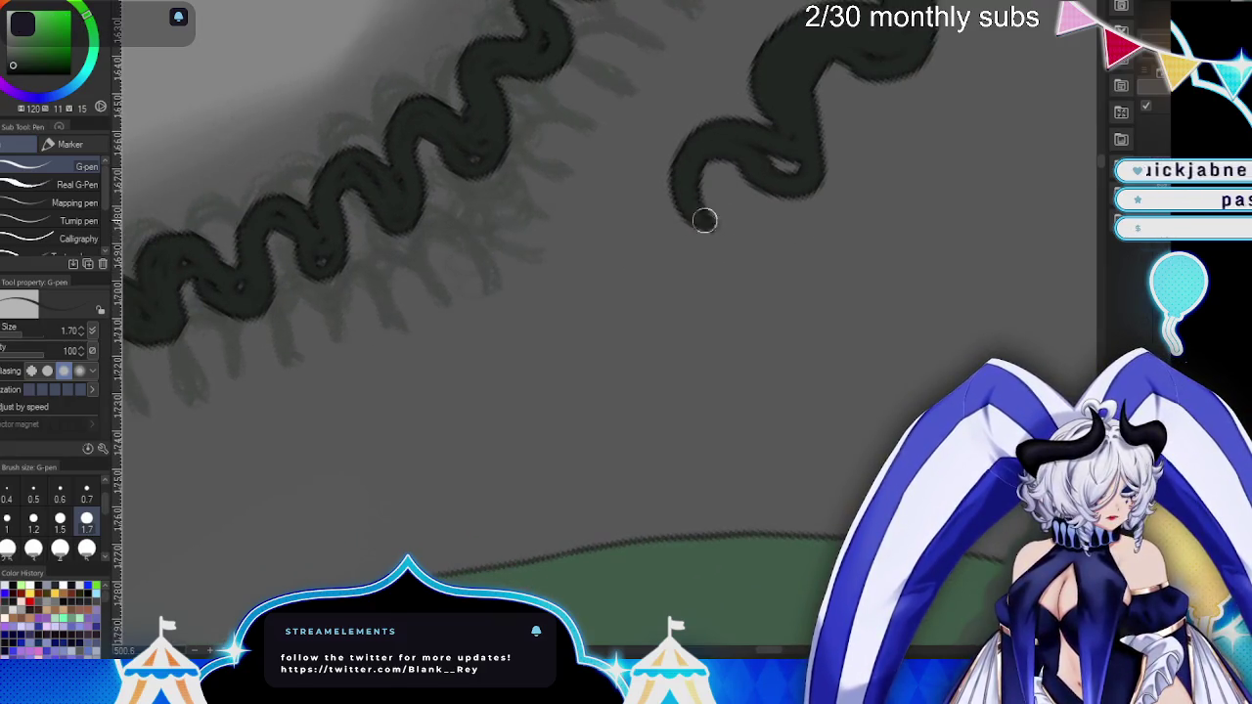
drag(690, 214, 666, 175)
mouse_move(693, 219)
mouse_down()
mouse_move(565, 274)
mouse_move(704, 244)
mouse_up()
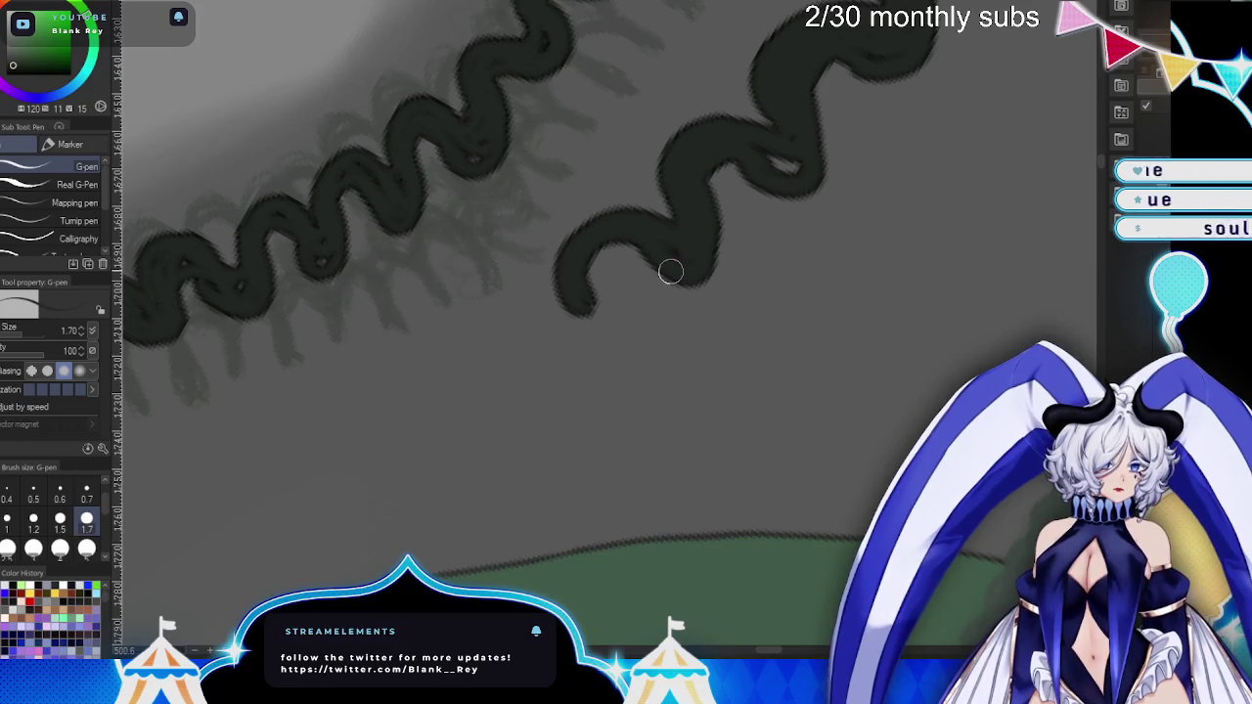
mouse_move(652, 291)
mouse_down()
mouse_move(652, 209)
mouse_move(636, 255)
mouse_up()
mouse_move(704, 190)
mouse_down()
mouse_move(606, 293)
mouse_move(674, 260)
mouse_move(678, 241)
mouse_move(695, 276)
mouse_up()
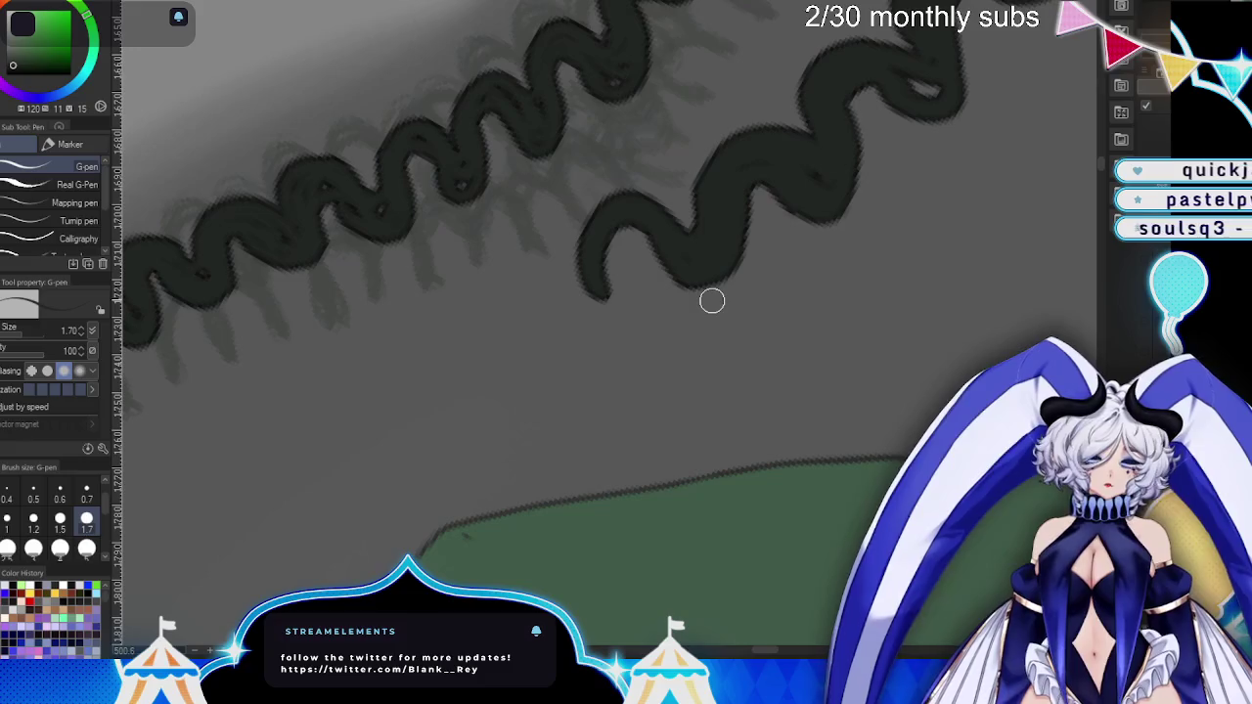
mouse_move(702, 232)
mouse_down()
mouse_move(620, 305)
mouse_move(542, 284)
mouse_up()
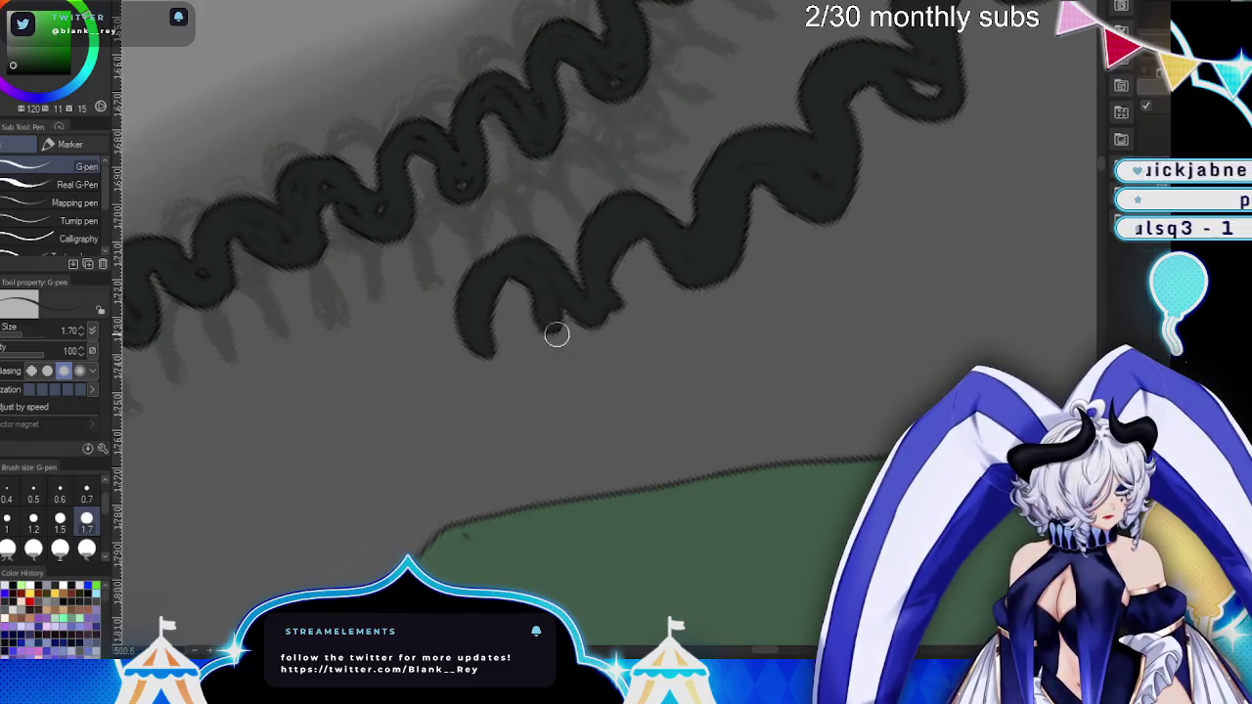
drag(551, 327, 575, 328)
- Add more wave loops, extending the right strand further down-left
drag(656, 389, 774, 330)
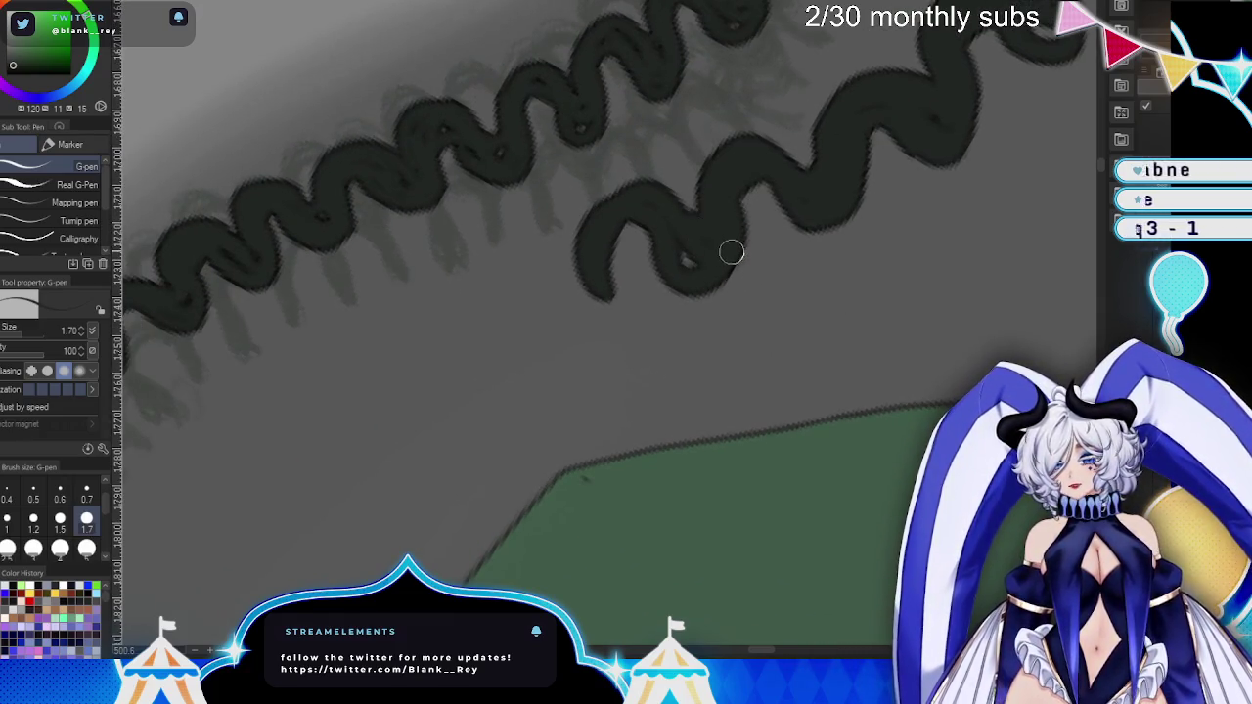
drag(721, 271, 833, 260)
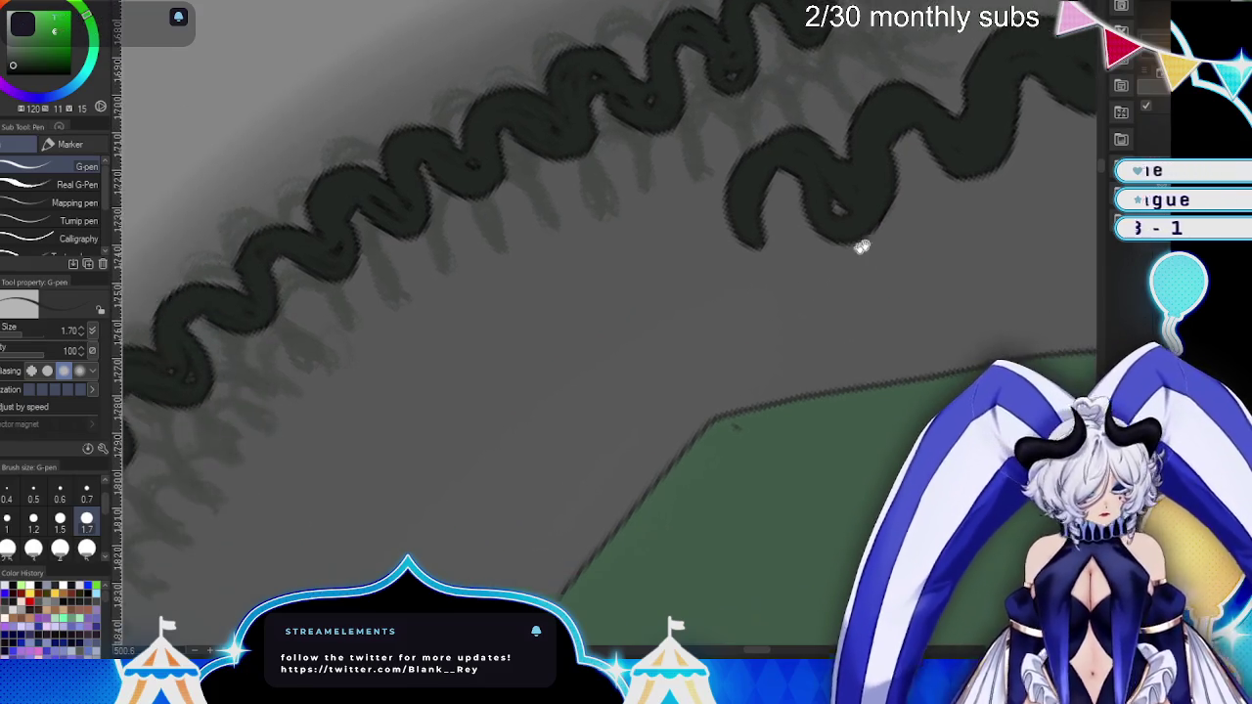
mouse_move(744, 251)
mouse_down()
mouse_move(648, 288)
mouse_move(730, 272)
mouse_move(721, 259)
mouse_up()
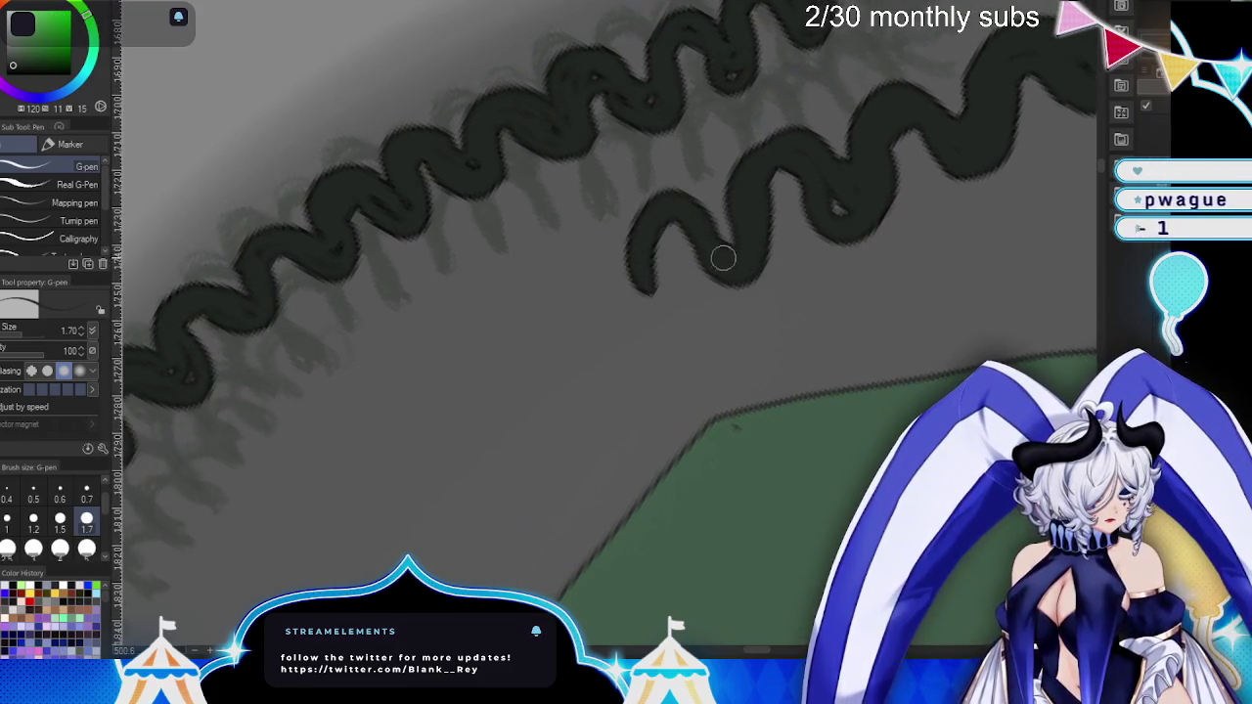
mouse_move(652, 239)
mouse_down()
mouse_move(612, 249)
mouse_move(610, 316)
mouse_move(679, 260)
mouse_up()
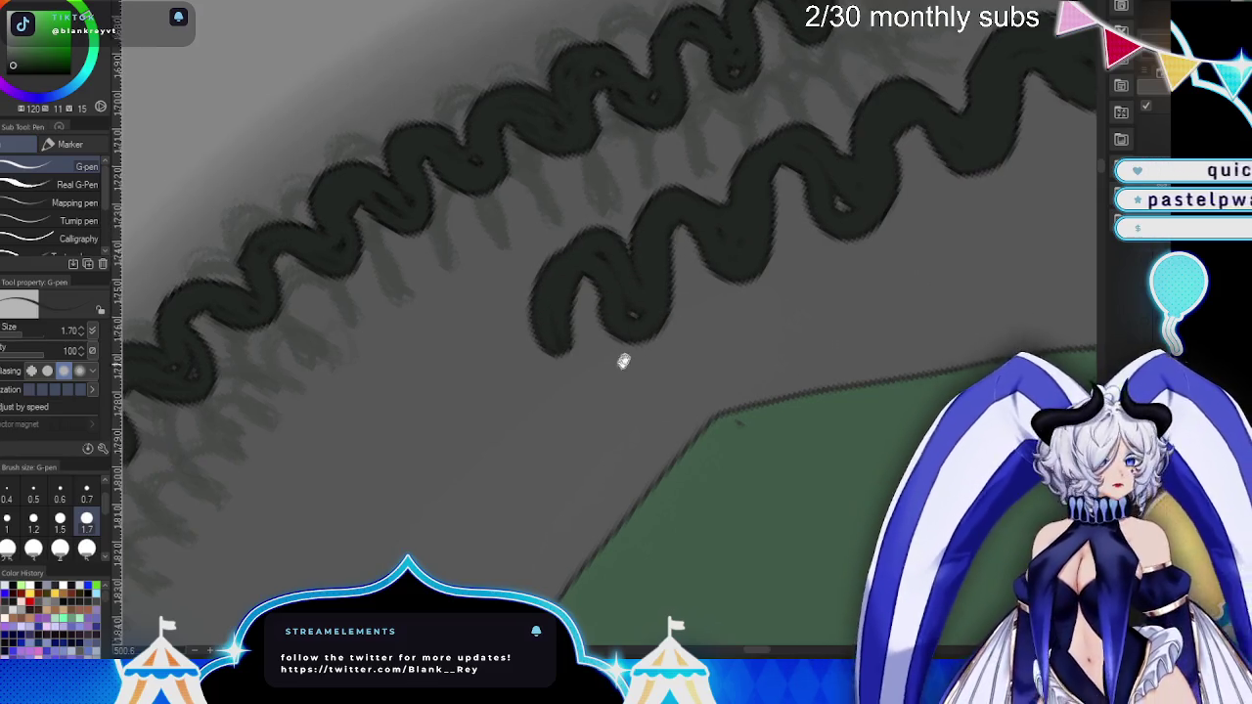
drag(626, 357, 766, 176)
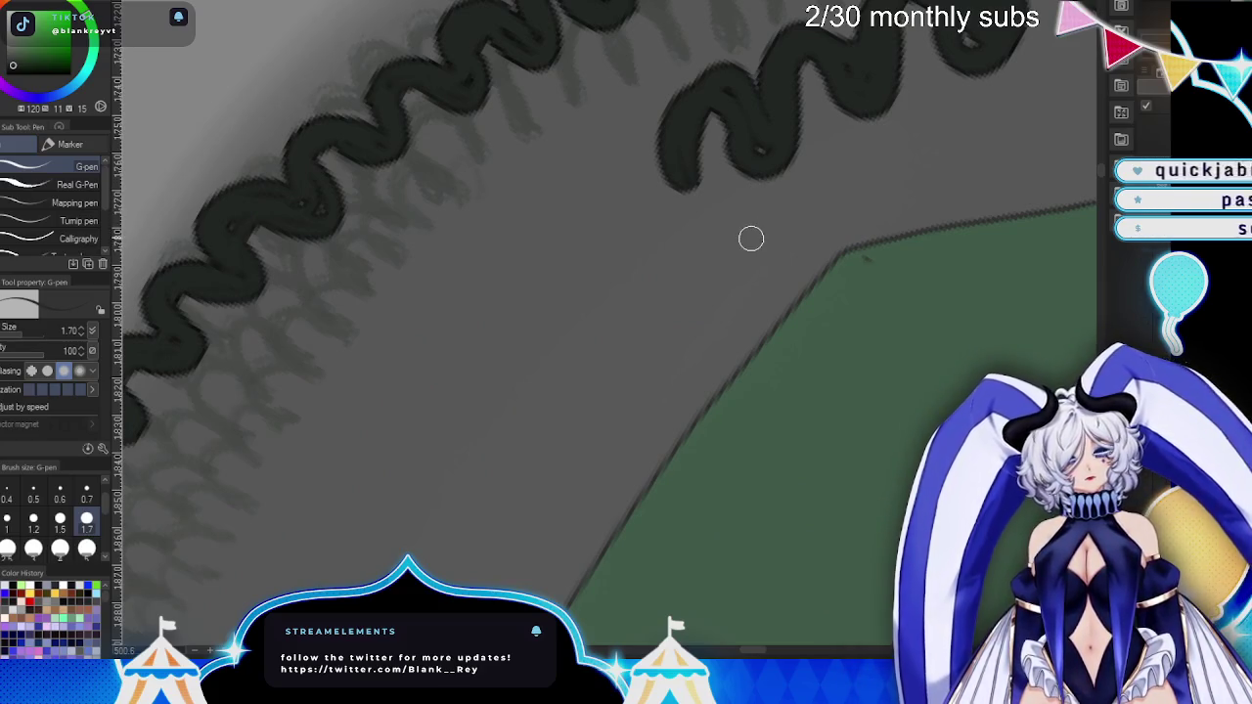
mouse_move(685, 147)
mouse_down()
mouse_move(640, 201)
mouse_move(696, 168)
mouse_move(596, 218)
mouse_move(596, 254)
mouse_move(489, 349)
mouse_move(572, 311)
mouse_move(588, 287)
mouse_move(415, 402)
mouse_up()
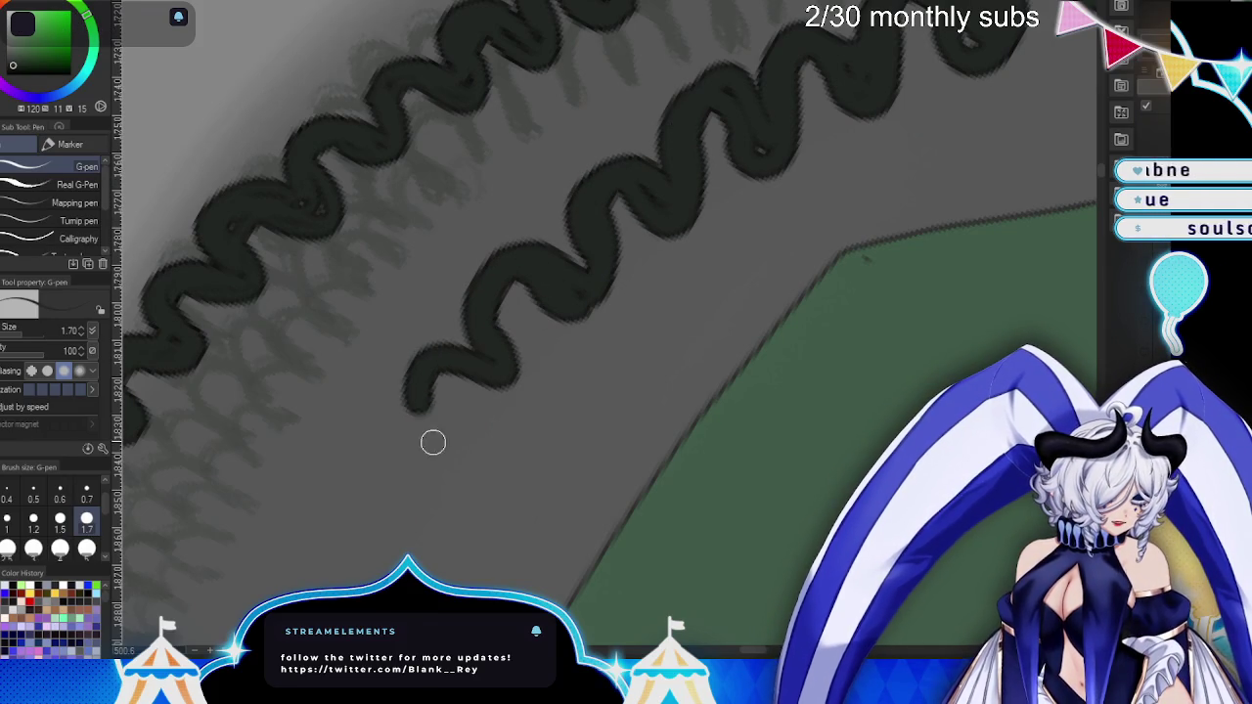
drag(616, 377, 691, 248)
drag(578, 167, 637, 119)
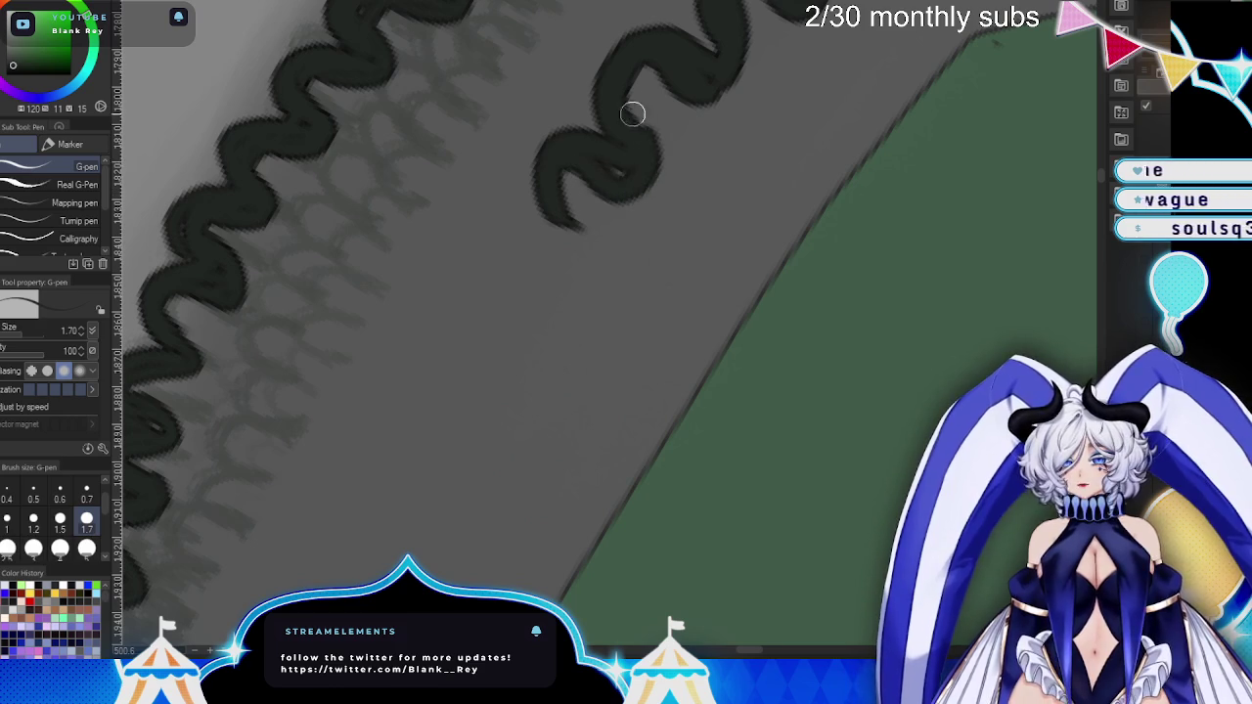
mouse_move(562, 216)
mouse_down()
mouse_move(500, 299)
mouse_move(548, 260)
mouse_move(577, 284)
mouse_up()
- Draw a hook at the strand's end, then thicken and curl its tail
mouse_move(773, 185)
mouse_down()
mouse_move(636, 381)
mouse_move(733, 366)
mouse_move(831, 205)
mouse_move(828, 255)
mouse_move(921, 111)
mouse_up()
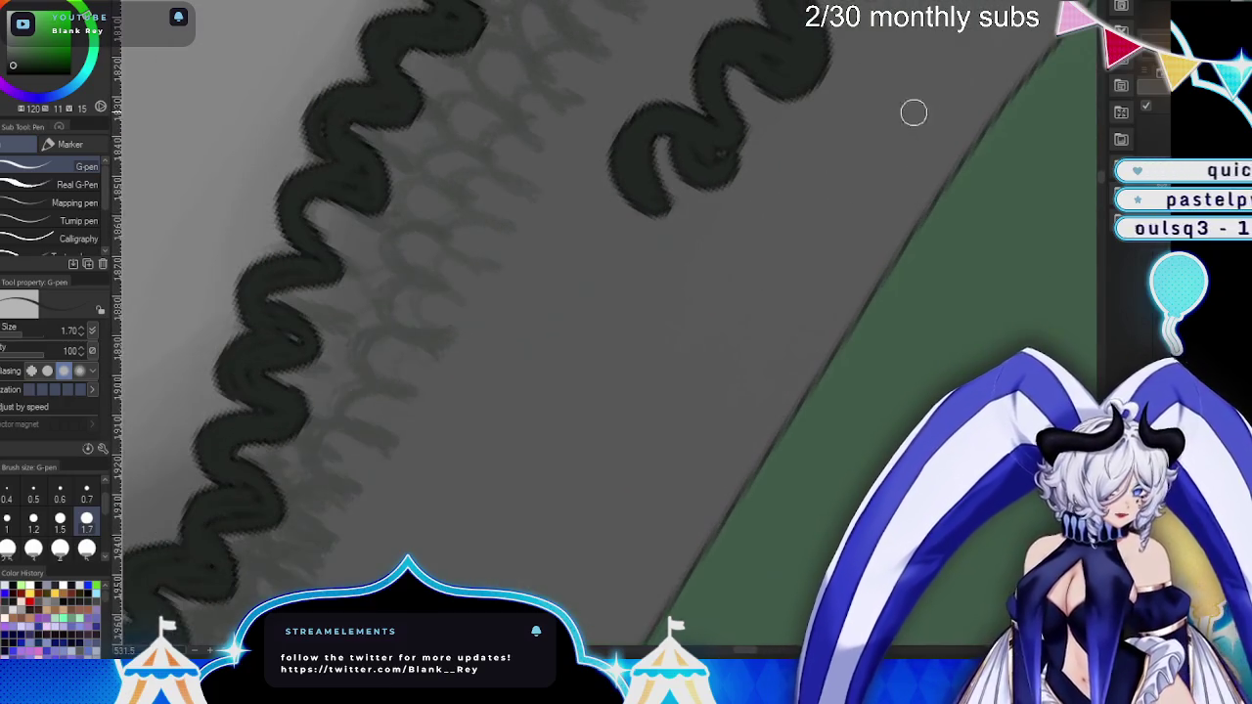
mouse_move(691, 104)
mouse_down()
mouse_move(643, 127)
mouse_move(588, 241)
mouse_move(610, 146)
mouse_move(658, 97)
mouse_up()
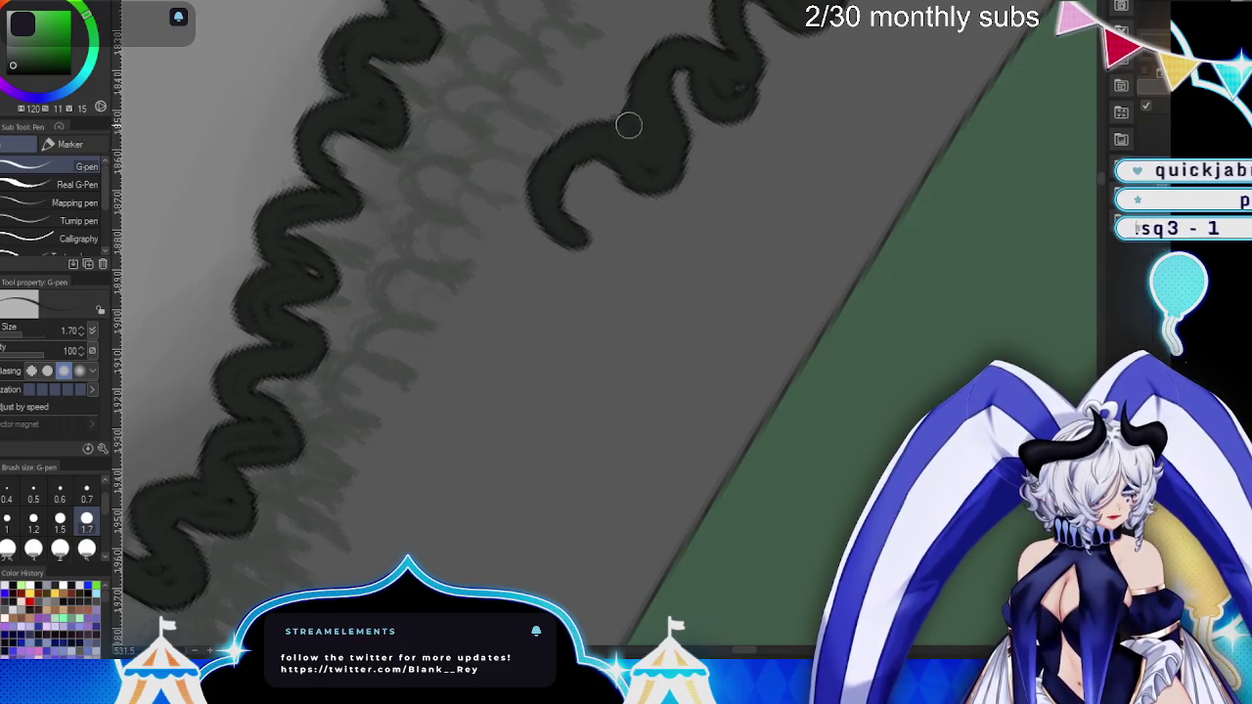
drag(602, 158, 591, 171)
mouse_move(568, 264)
mouse_down()
mouse_move(595, 229)
mouse_move(514, 247)
mouse_move(534, 260)
mouse_move(534, 352)
mouse_move(491, 364)
mouse_up()
drag(477, 413, 490, 438)
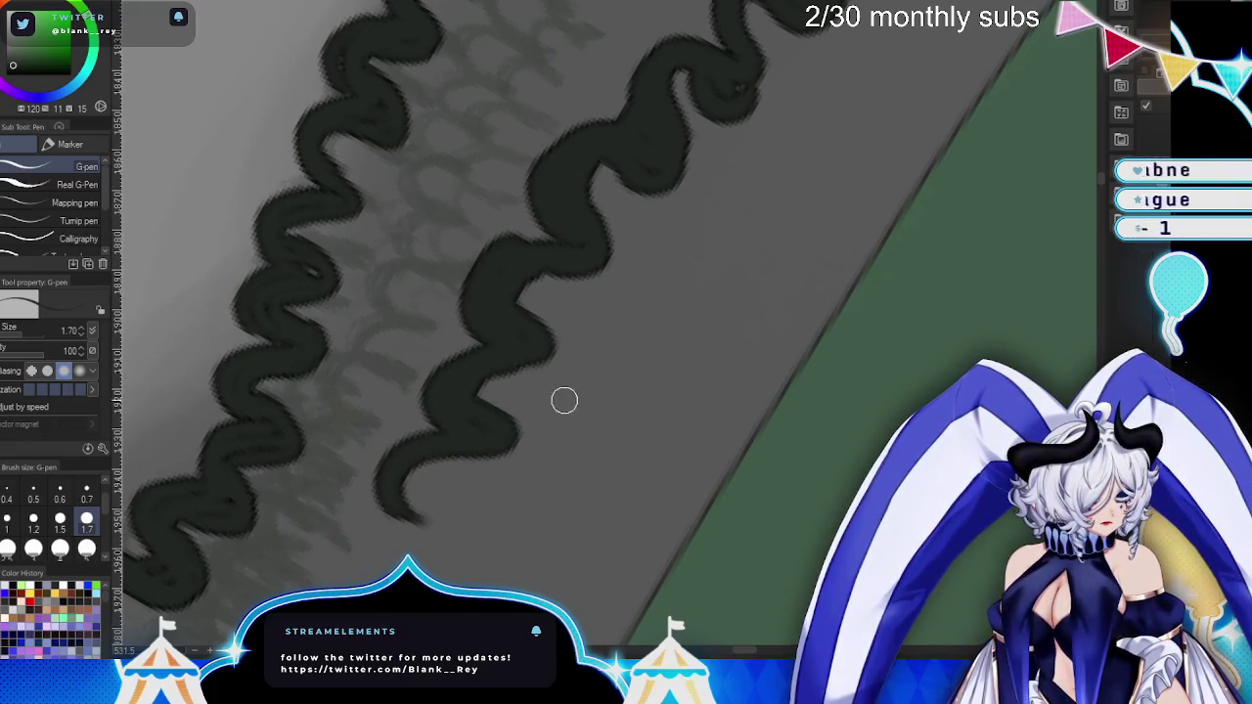
drag(556, 223, 573, 246)
mouse_move(711, 185)
mouse_down()
mouse_move(517, 358)
mouse_move(539, 294)
mouse_move(617, 251)
mouse_up()
mouse_move(501, 315)
mouse_down()
mouse_move(456, 378)
mouse_move(507, 324)
mouse_up()
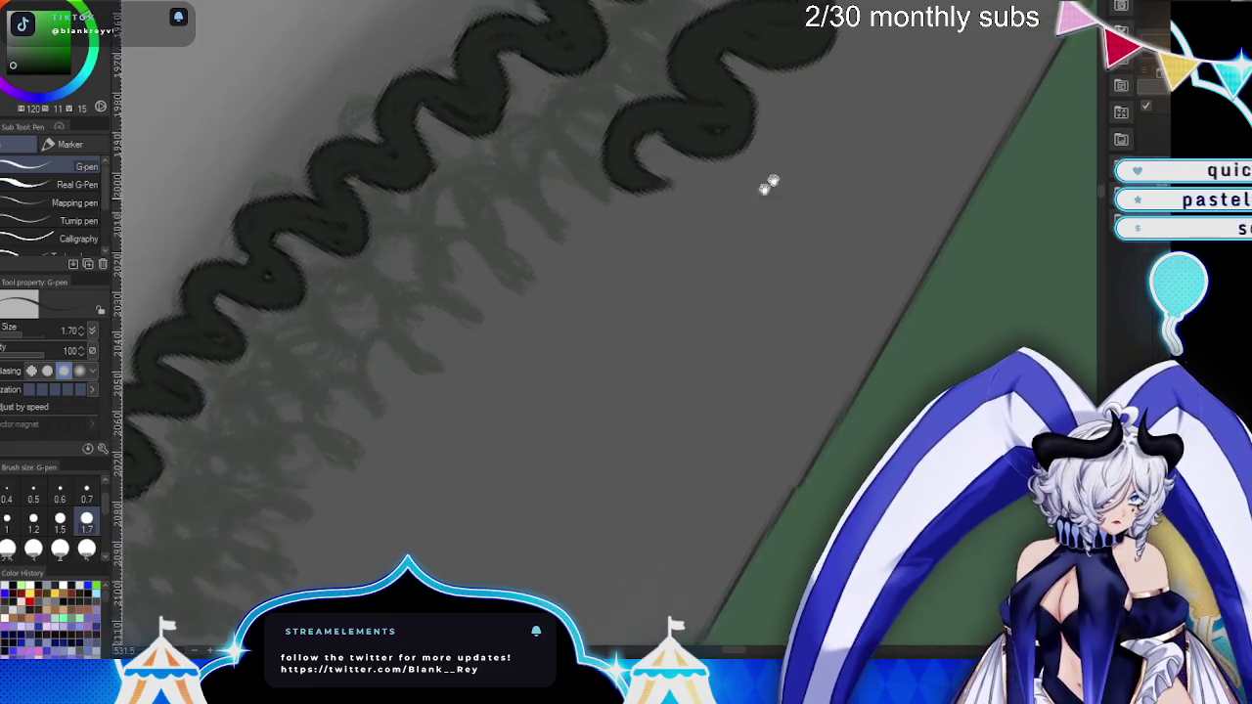
- Ink a new curve below the upper wave, replacing a stray stroke, and widen the curl's loops
mouse_move(670, 194)
mouse_down()
mouse_move(533, 237)
mouse_move(656, 226)
mouse_move(616, 195)
mouse_move(542, 232)
mouse_move(517, 252)
mouse_move(521, 289)
mouse_move(528, 269)
mouse_up()
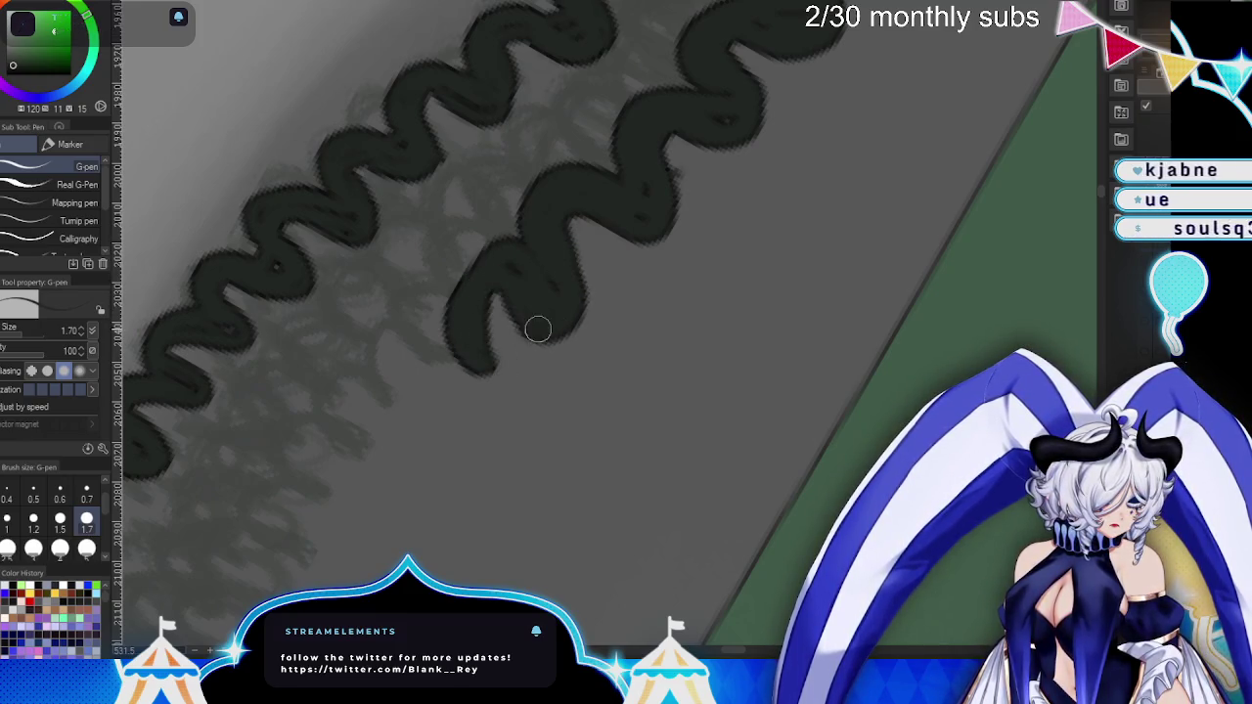
drag(666, 252, 700, 201)
key(ctrl+z)
mouse_move(617, 216)
mouse_down()
mouse_move(514, 244)
mouse_move(564, 257)
mouse_move(481, 300)
mouse_move(476, 246)
mouse_move(514, 322)
mouse_move(414, 414)
mouse_move(534, 354)
mouse_up()
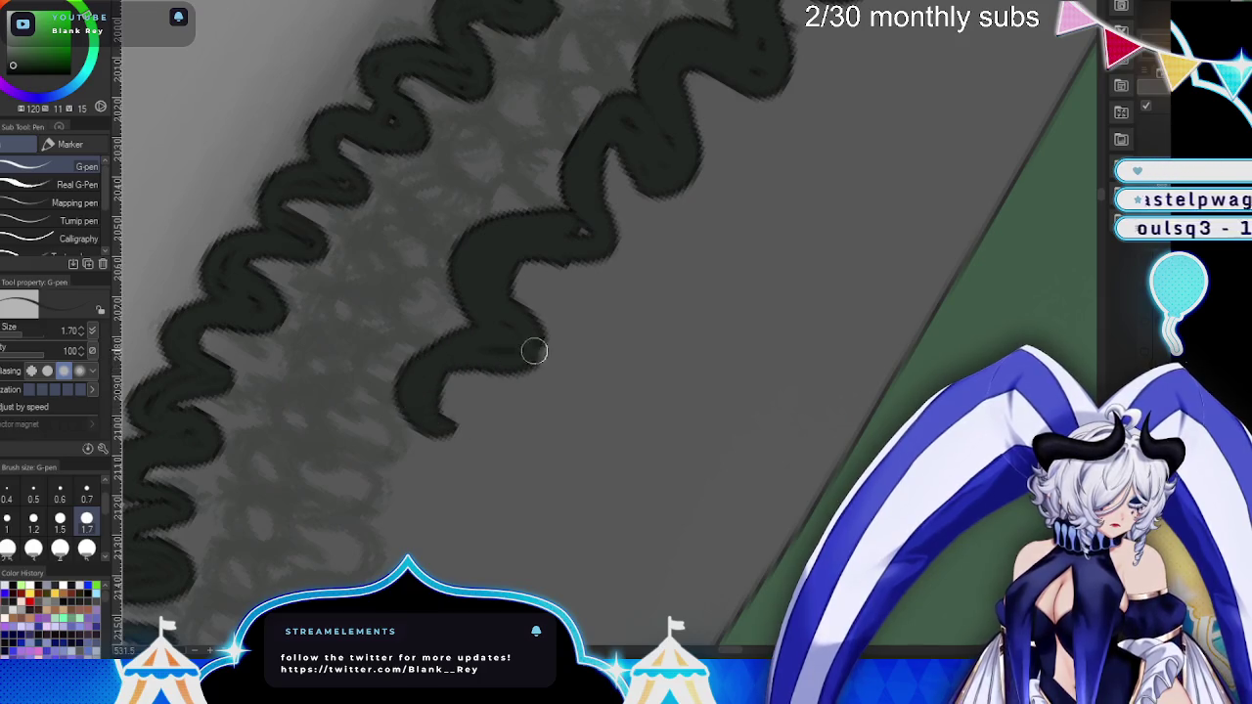
drag(616, 418, 709, 179)
mouse_move(552, 118)
mouse_down()
mouse_move(554, 210)
mouse_move(447, 246)
mouse_move(577, 212)
mouse_move(488, 235)
mouse_up()
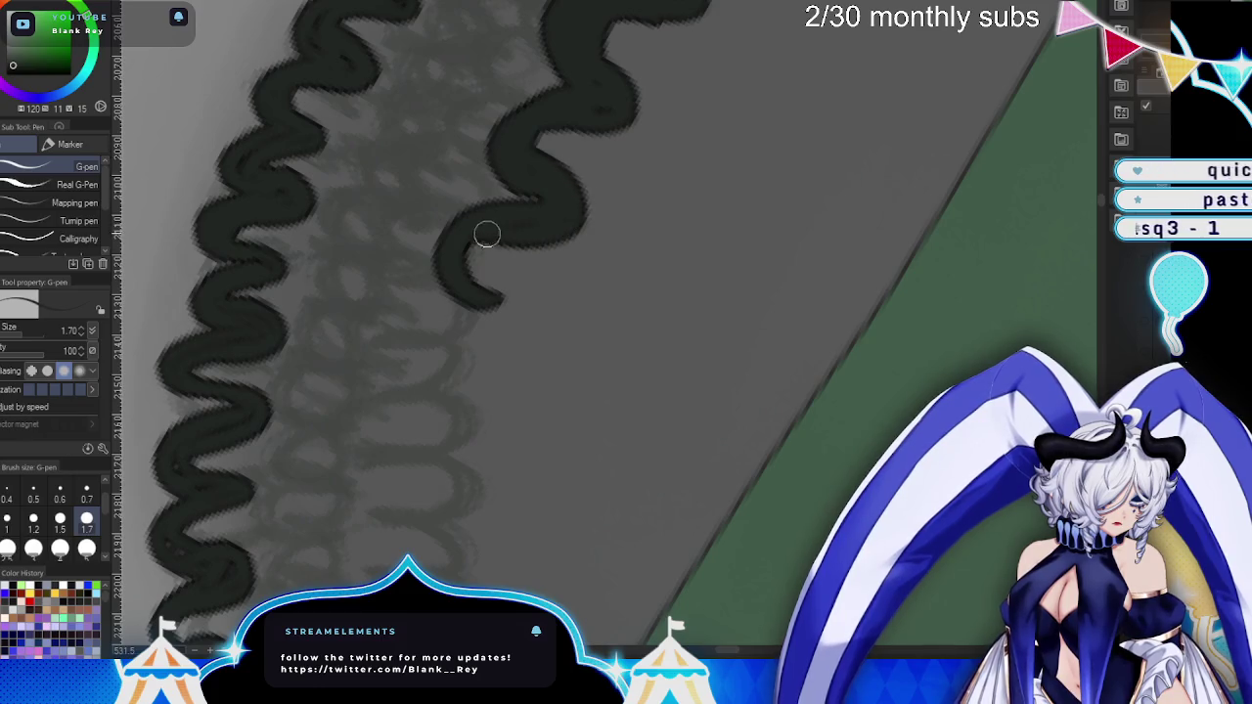
mouse_move(503, 166)
mouse_down()
mouse_move(518, 288)
mouse_move(434, 388)
mouse_move(460, 489)
mouse_up()
- Re-ink the curl strand thicker and extend it down toward the green area
drag(616, 494, 615, 168)
mouse_move(511, 75)
mouse_down()
mouse_move(437, 184)
mouse_move(428, 241)
mouse_move(447, 280)
mouse_move(428, 363)
mouse_move(485, 316)
mouse_up()
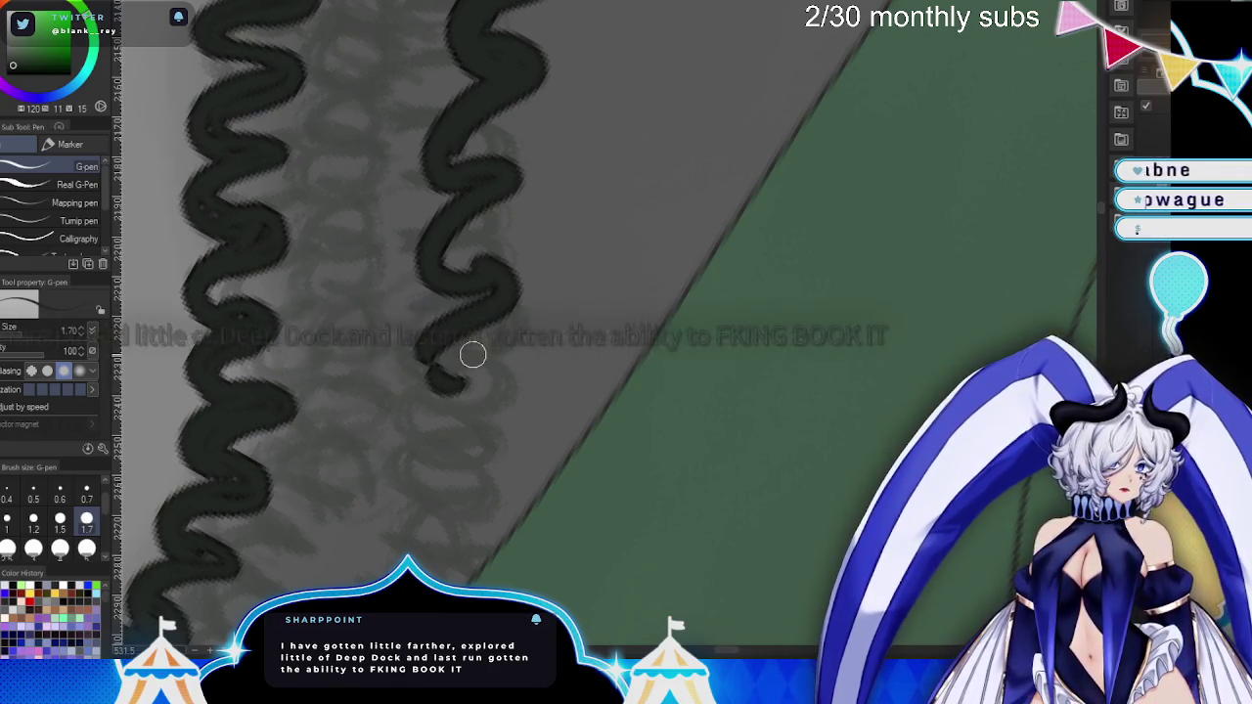
key(ctrl+z)
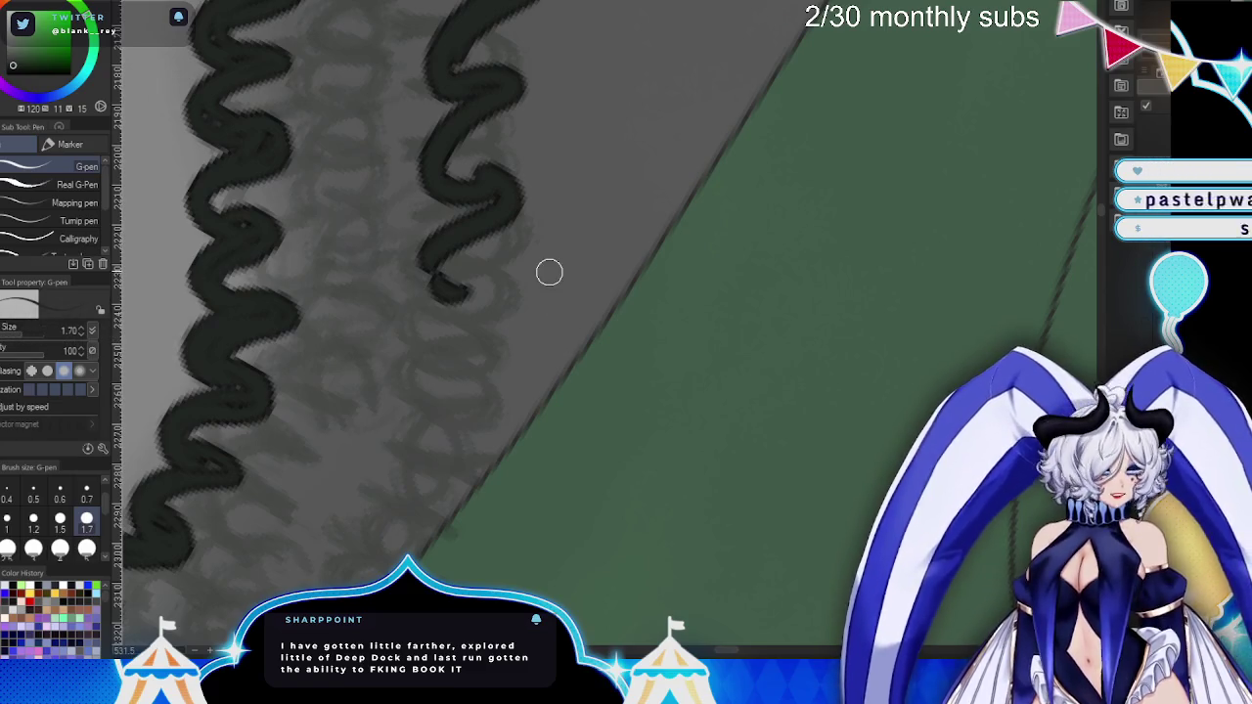
drag(478, 69, 480, 185)
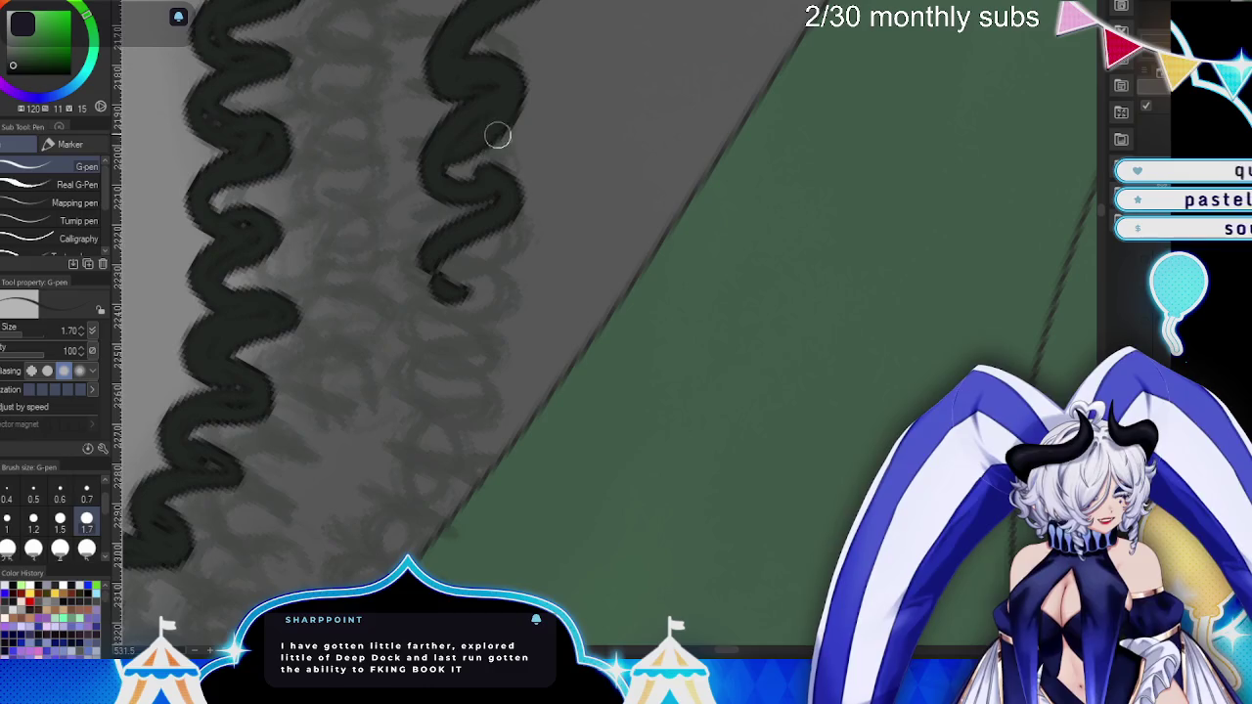
mouse_move(432, 241)
mouse_down()
mouse_move(439, 288)
mouse_move(483, 313)
mouse_move(433, 411)
mouse_move(447, 409)
mouse_move(484, 309)
mouse_up()
drag(425, 352, 637, 120)
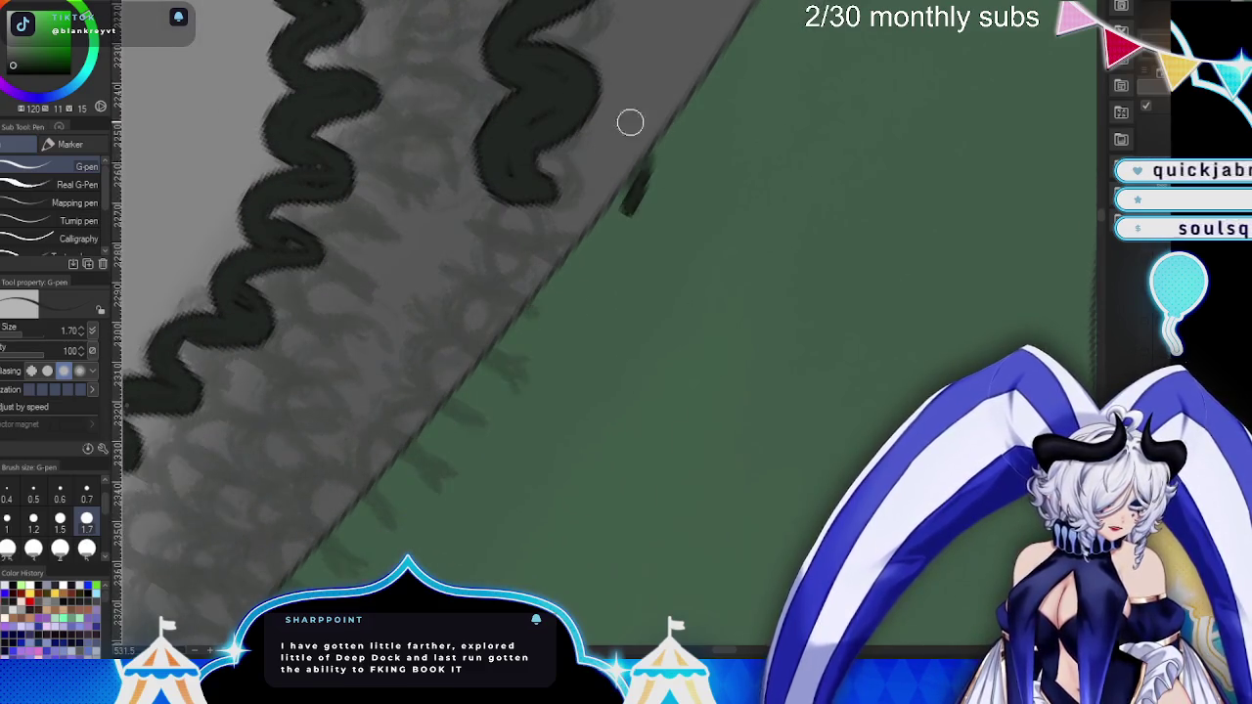
- Continue the curl strand with new curves down into the green area
drag(505, 290, 544, 300)
mouse_move(587, 111)
mouse_down()
mouse_move(551, 241)
mouse_move(596, 187)
mouse_move(606, 116)
mouse_move(564, 159)
mouse_move(587, 246)
mouse_move(453, 322)
mouse_move(545, 300)
mouse_move(519, 213)
mouse_move(542, 288)
mouse_move(528, 283)
mouse_move(555, 202)
mouse_up()
scroll(719, 297, down, 3)
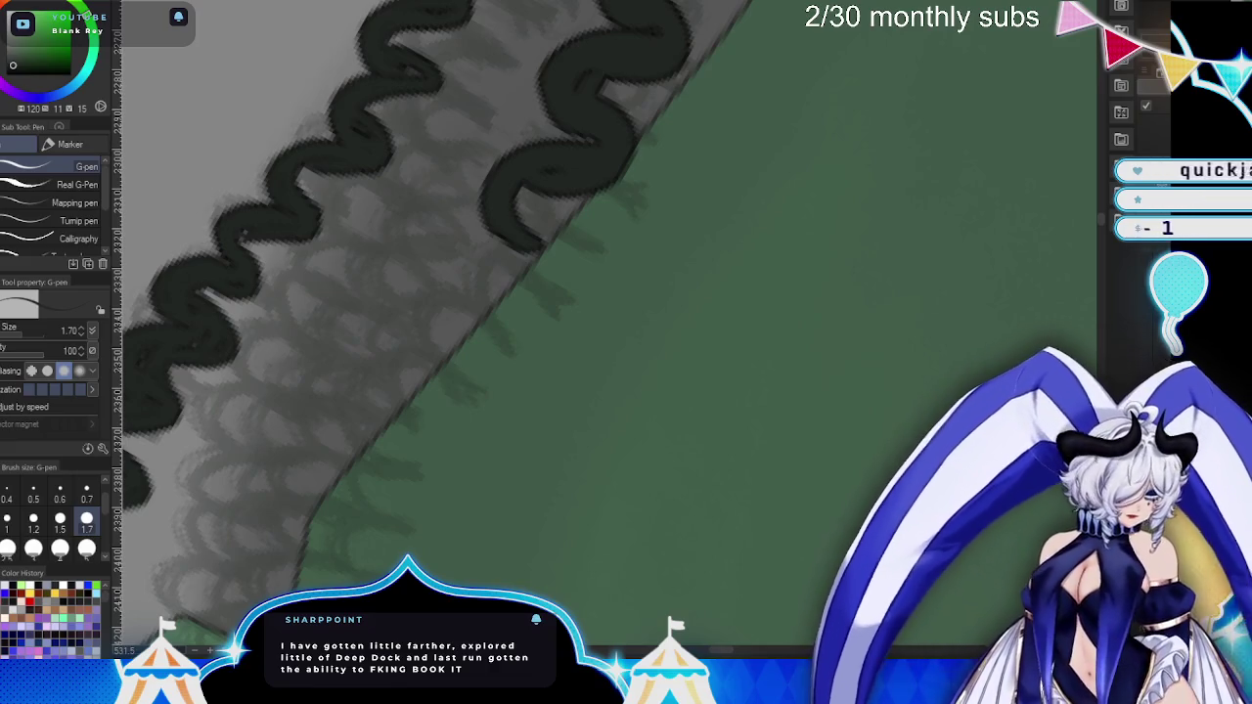
mouse_move(696, 370)
mouse_down()
mouse_move(722, 335)
mouse_move(771, 340)
mouse_up()
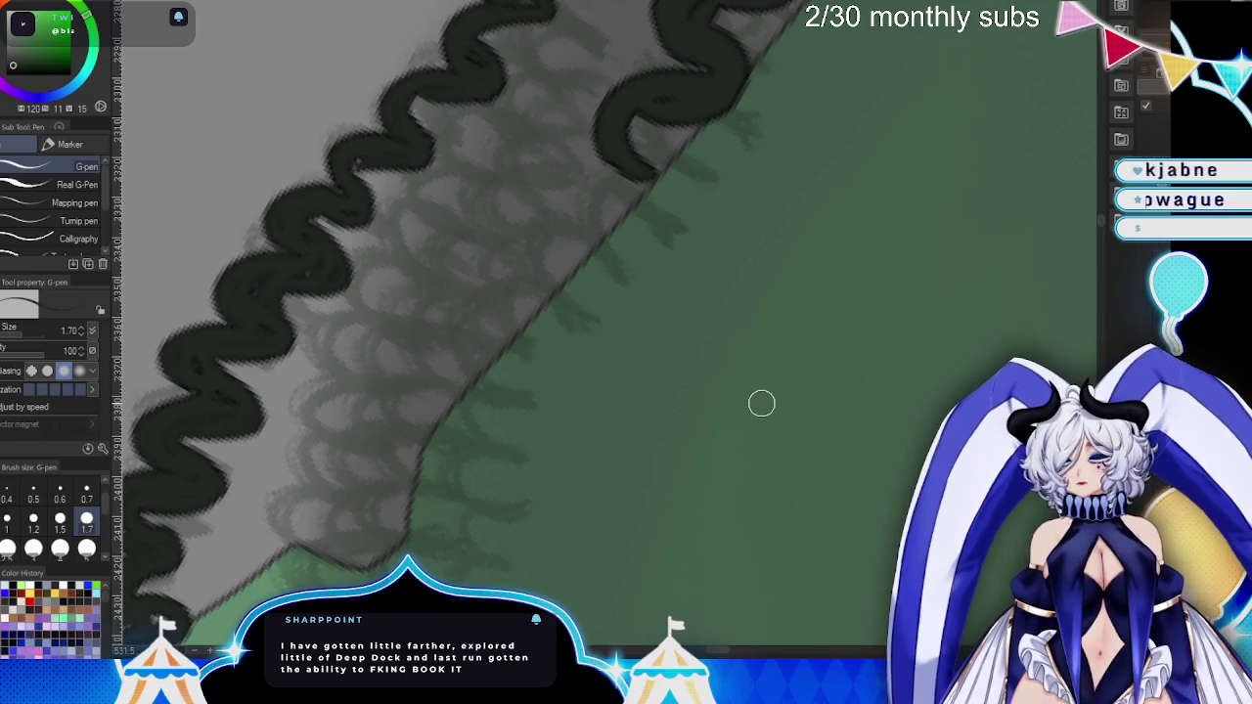
mouse_move(624, 210)
mouse_down()
mouse_move(610, 167)
mouse_move(587, 252)
mouse_move(632, 128)
mouse_move(652, 128)
mouse_move(610, 168)
mouse_move(667, 137)
mouse_up()
mouse_move(663, 193)
mouse_down()
mouse_move(696, 280)
mouse_move(732, 230)
mouse_up()
mouse_move(640, 179)
mouse_down()
mouse_move(553, 271)
mouse_move(656, 204)
mouse_move(592, 110)
mouse_up()
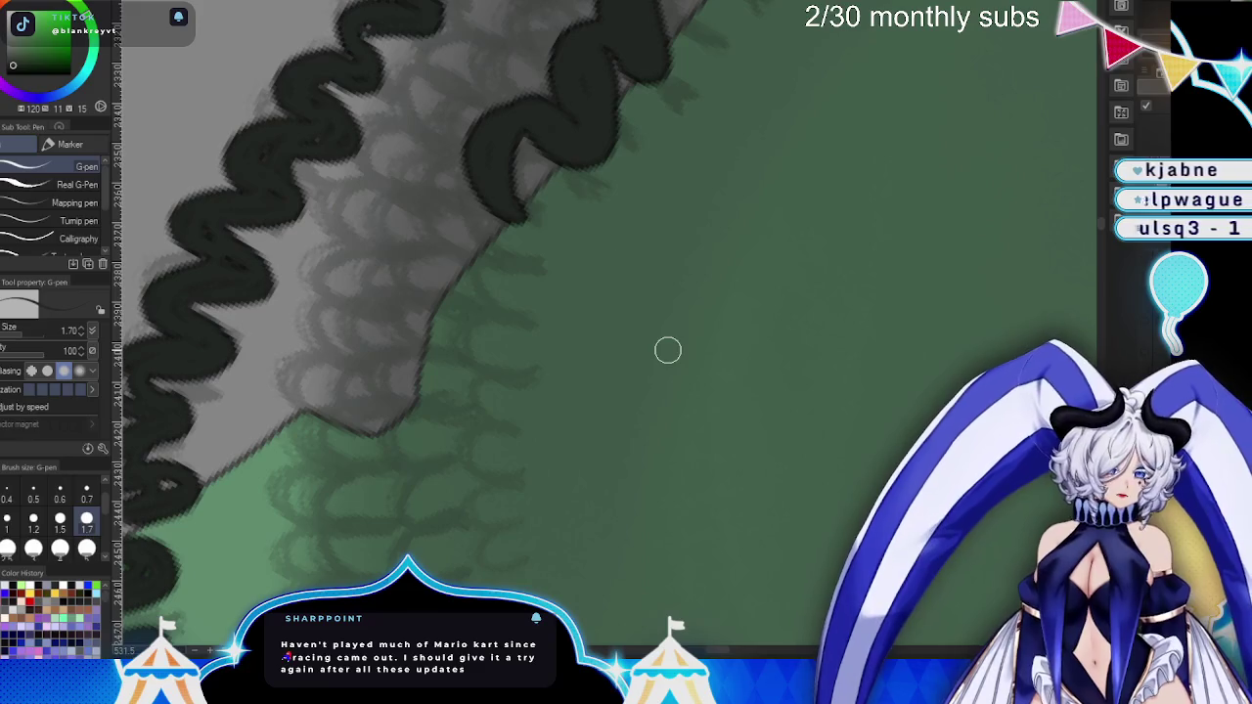
- Add tight squiggle loops and a C-shaped loop to the strand
drag(666, 425, 729, 277)
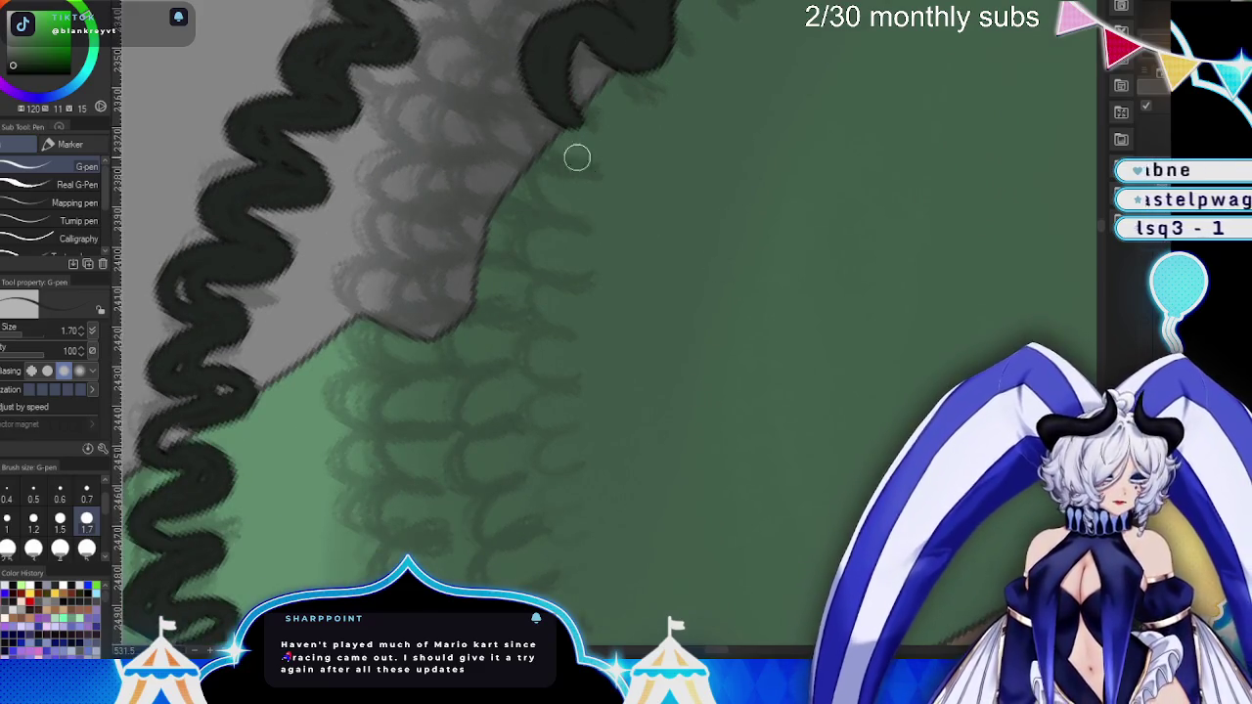
mouse_move(577, 132)
mouse_down()
mouse_move(481, 196)
mouse_move(559, 162)
mouse_up()
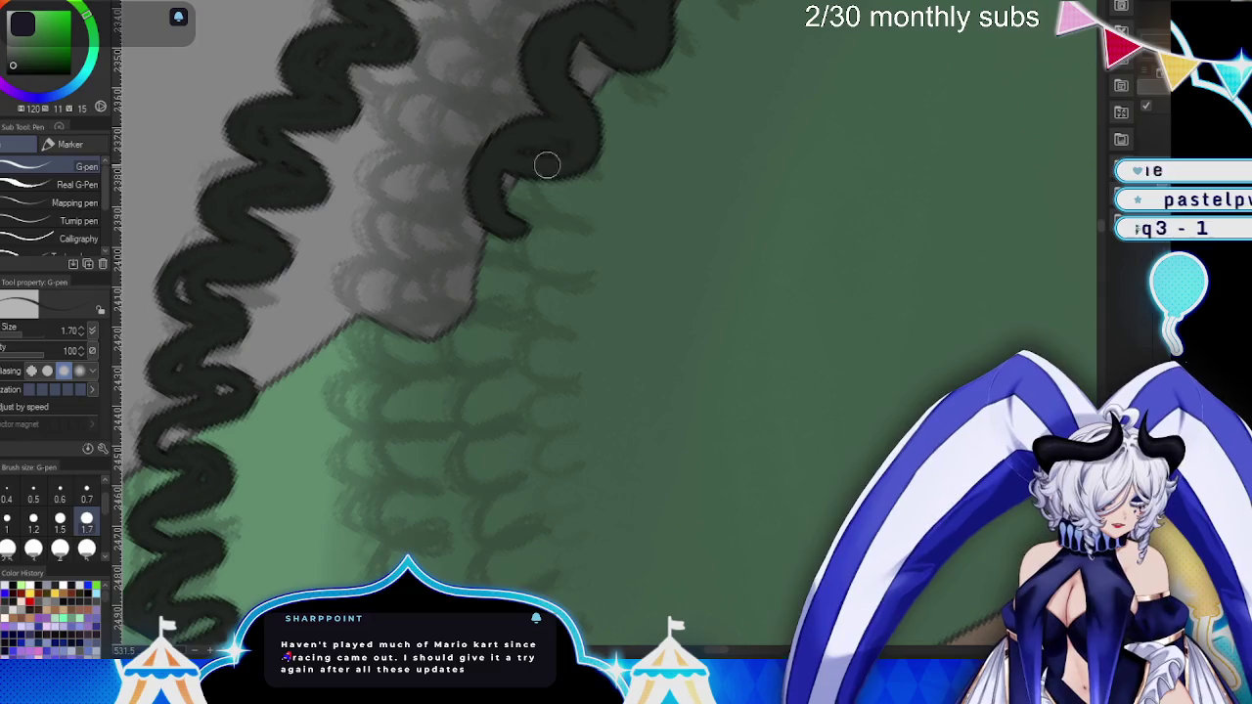
drag(551, 44, 517, 84)
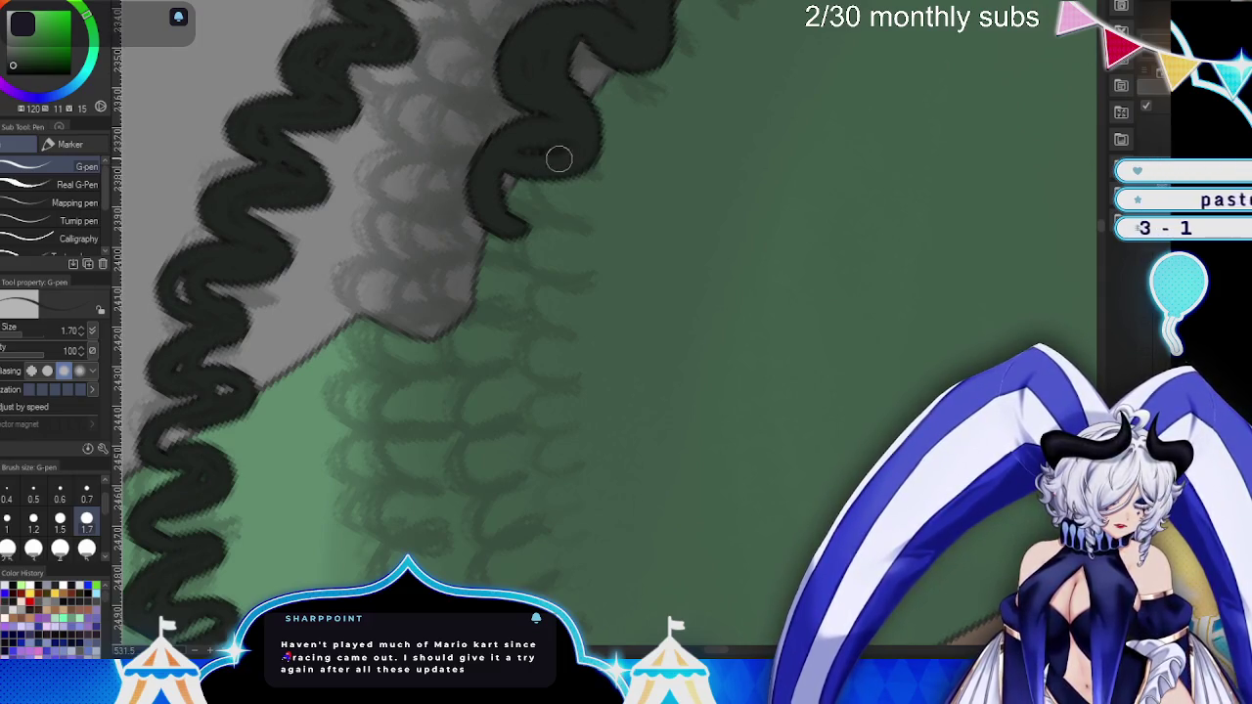
mouse_move(494, 183)
mouse_down()
mouse_move(512, 248)
mouse_move(447, 329)
mouse_move(484, 327)
mouse_move(532, 222)
mouse_up()
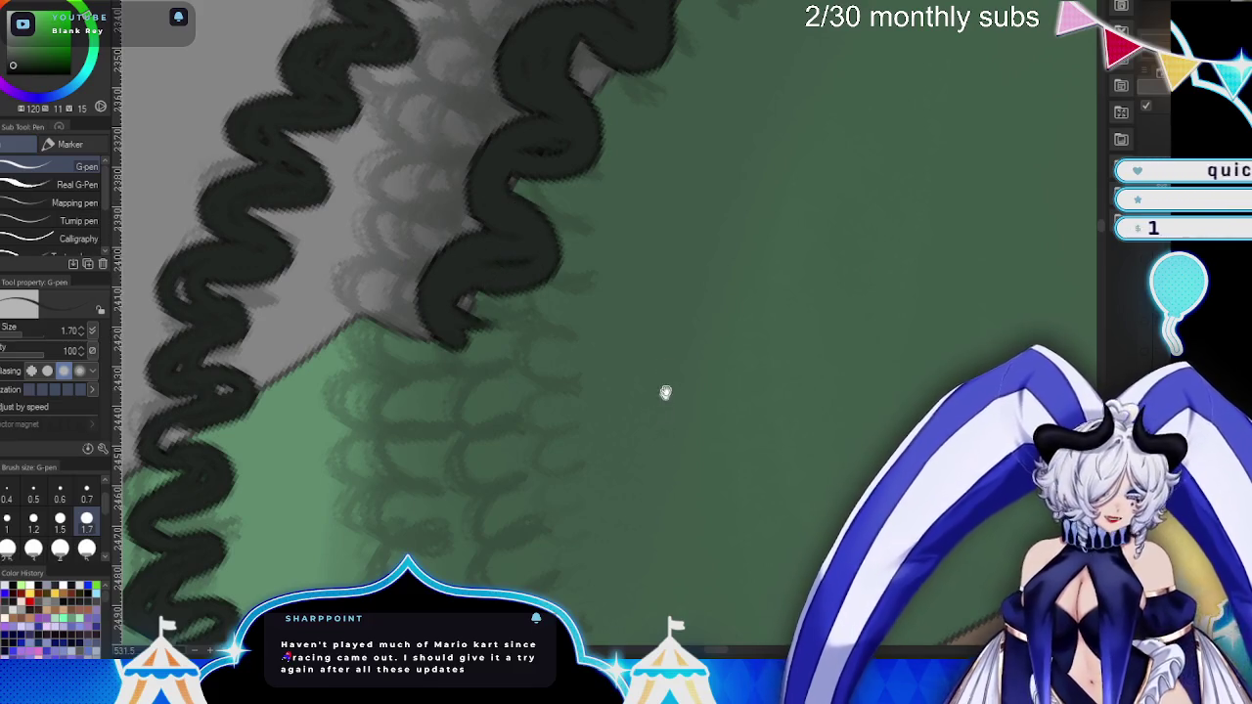
drag(663, 402, 652, 100)
mouse_move(489, 127)
mouse_down()
mouse_move(430, 229)
mouse_move(511, 272)
mouse_up()
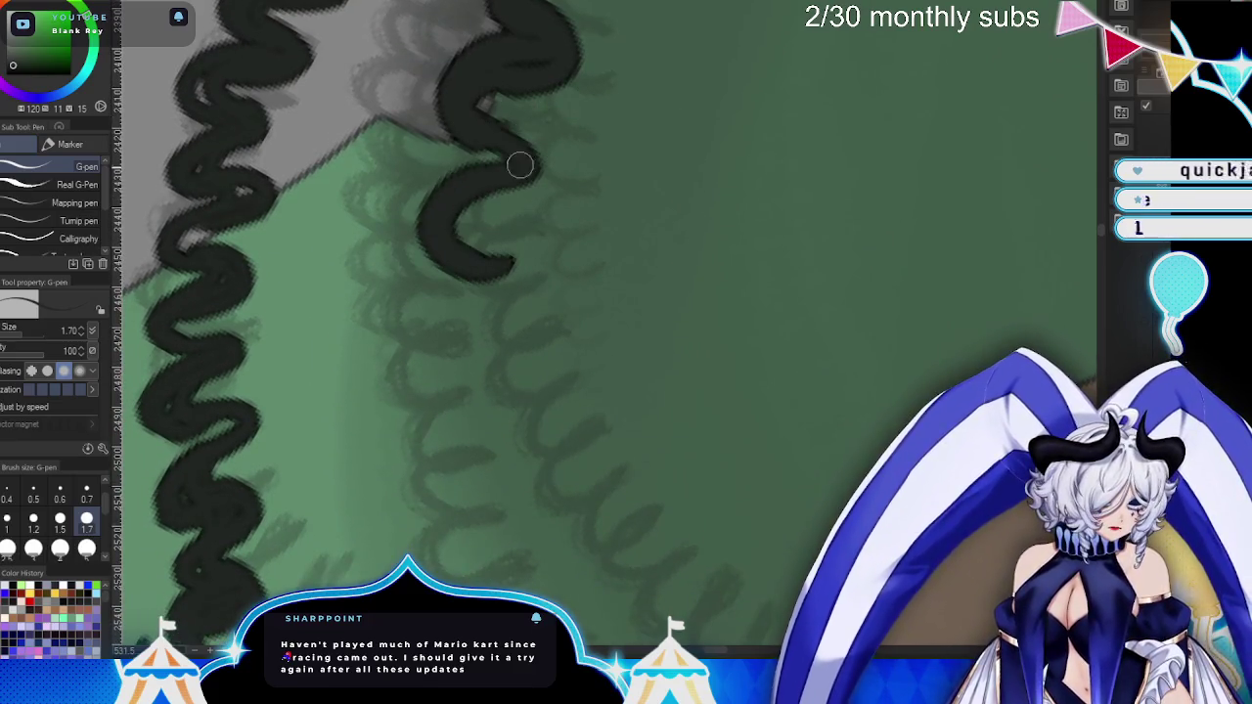
- Extend the wavy strand further down with thicker lower loops and a curled tail
mouse_move(481, 147)
mouse_down()
mouse_move(512, 190)
mouse_move(461, 265)
mouse_move(508, 356)
mouse_move(447, 372)
mouse_move(498, 358)
mouse_move(509, 456)
mouse_up()
drag(524, 395, 489, 431)
mouse_move(698, 327)
mouse_down()
mouse_move(743, 187)
mouse_move(724, 240)
mouse_up()
drag(479, 167, 518, 265)
mouse_move(536, 215)
mouse_down()
mouse_move(532, 257)
mouse_move(584, 238)
mouse_move(558, 334)
mouse_move(590, 341)
mouse_move(636, 396)
mouse_up()
- Erase the small stray dark mark with the Hard eraser and return to the G-pen
key(e)
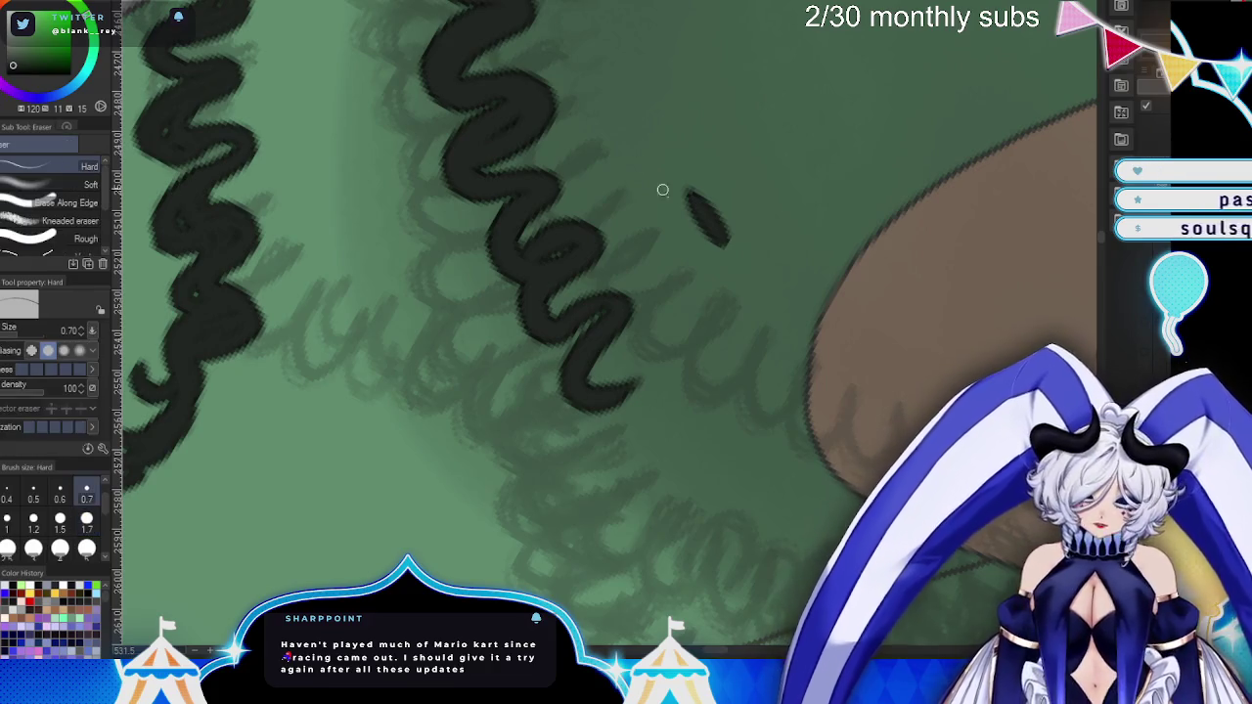
mouse_move(690, 191)
mouse_down()
mouse_move(729, 249)
mouse_move(703, 200)
mouse_up()
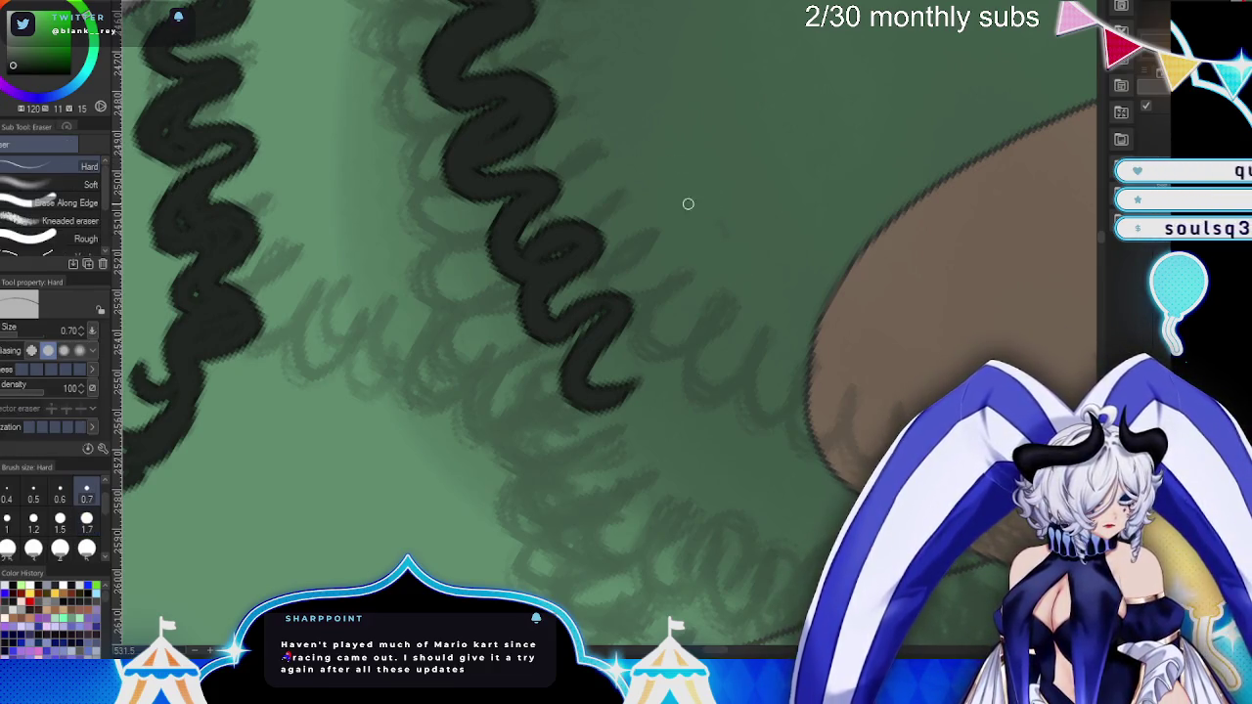
key(p)
- Zigzag the curl strand further down with more loops, ending in a hooked tail by the boot
drag(791, 420, 601, 156)
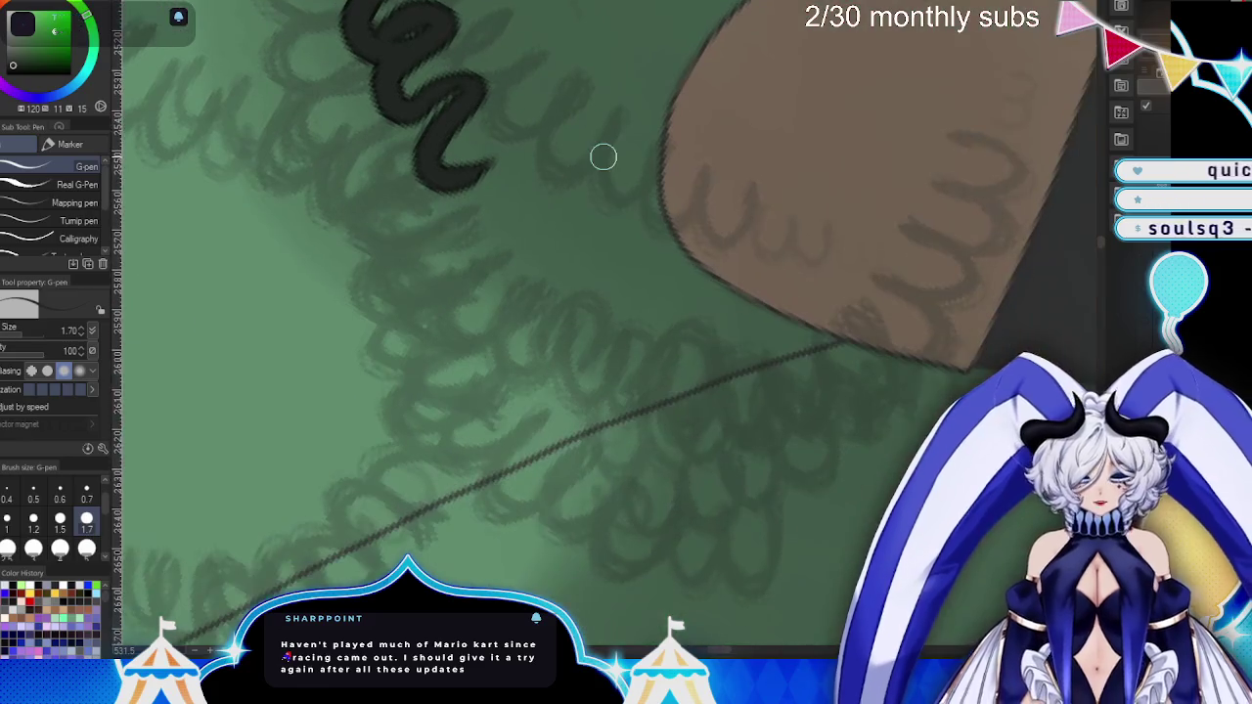
mouse_move(432, 86)
mouse_down()
mouse_move(405, 98)
mouse_move(475, 106)
mouse_move(482, 186)
mouse_move(548, 247)
mouse_up()
mouse_move(496, 177)
mouse_down()
mouse_move(506, 215)
mouse_move(573, 209)
mouse_move(574, 244)
mouse_move(557, 226)
mouse_move(557, 363)
mouse_move(587, 358)
mouse_move(652, 310)
mouse_move(625, 413)
mouse_up()
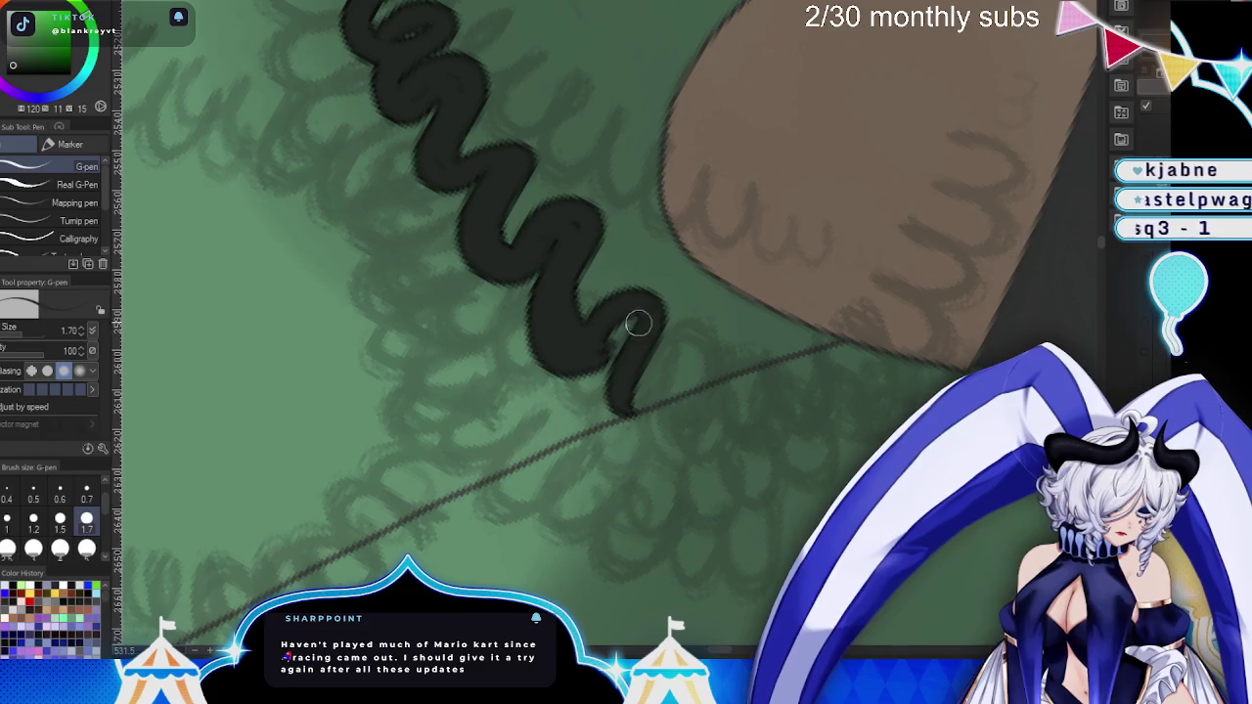
drag(793, 460, 676, 274)
mouse_move(512, 202)
mouse_down()
mouse_move(610, 167)
mouse_move(577, 264)
mouse_up()
mouse_move(615, 211)
mouse_down()
mouse_move(662, 284)
mouse_move(679, 224)
mouse_move(712, 247)
mouse_move(707, 313)
mouse_move(698, 232)
mouse_up()
mouse_move(694, 294)
mouse_down()
mouse_move(718, 389)
mouse_move(781, 409)
mouse_up()
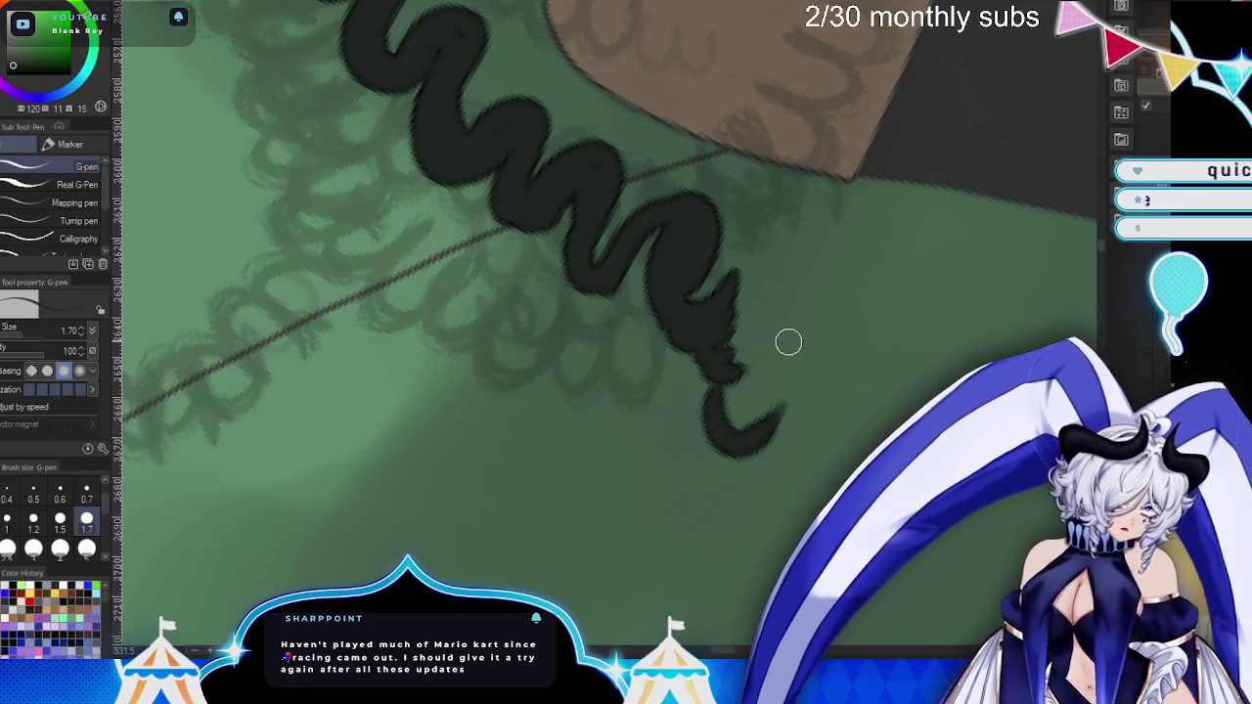
key(ctrl+minus)
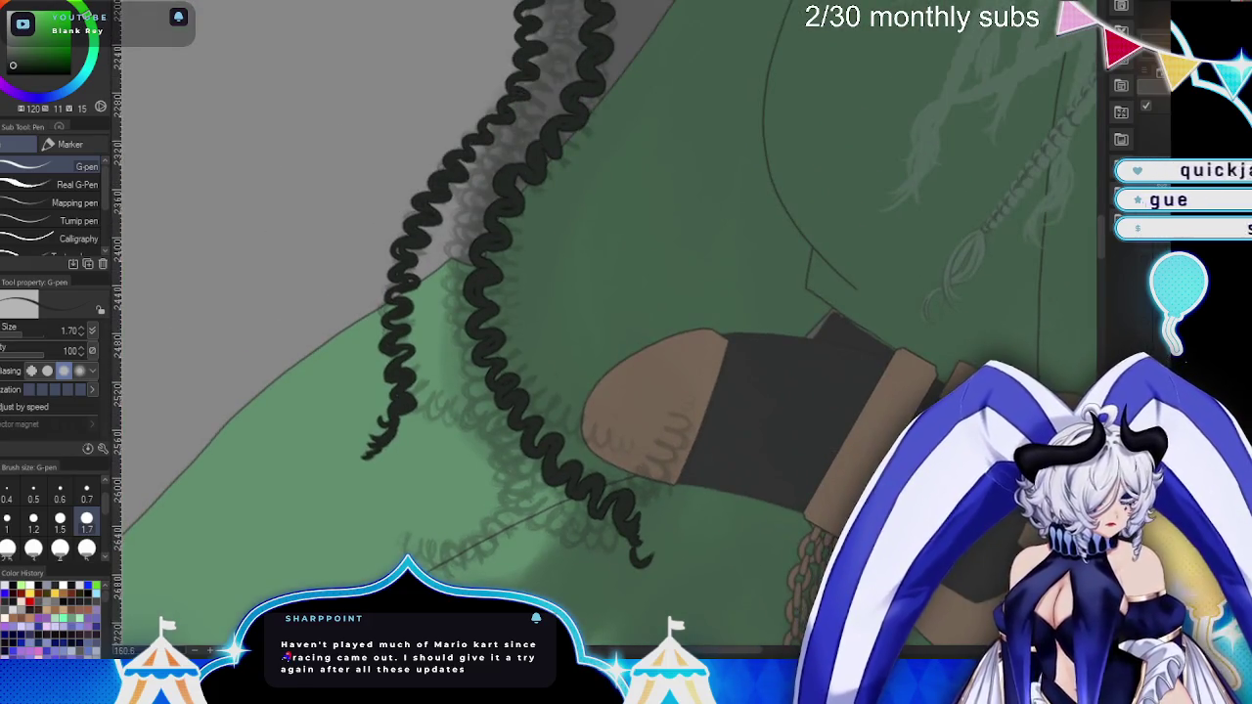
- Zoom out and straighten the canvas rotation to view the figure upright
key(ctrl+minus)
key(ctrl+minus)
key(ctrl+minus)
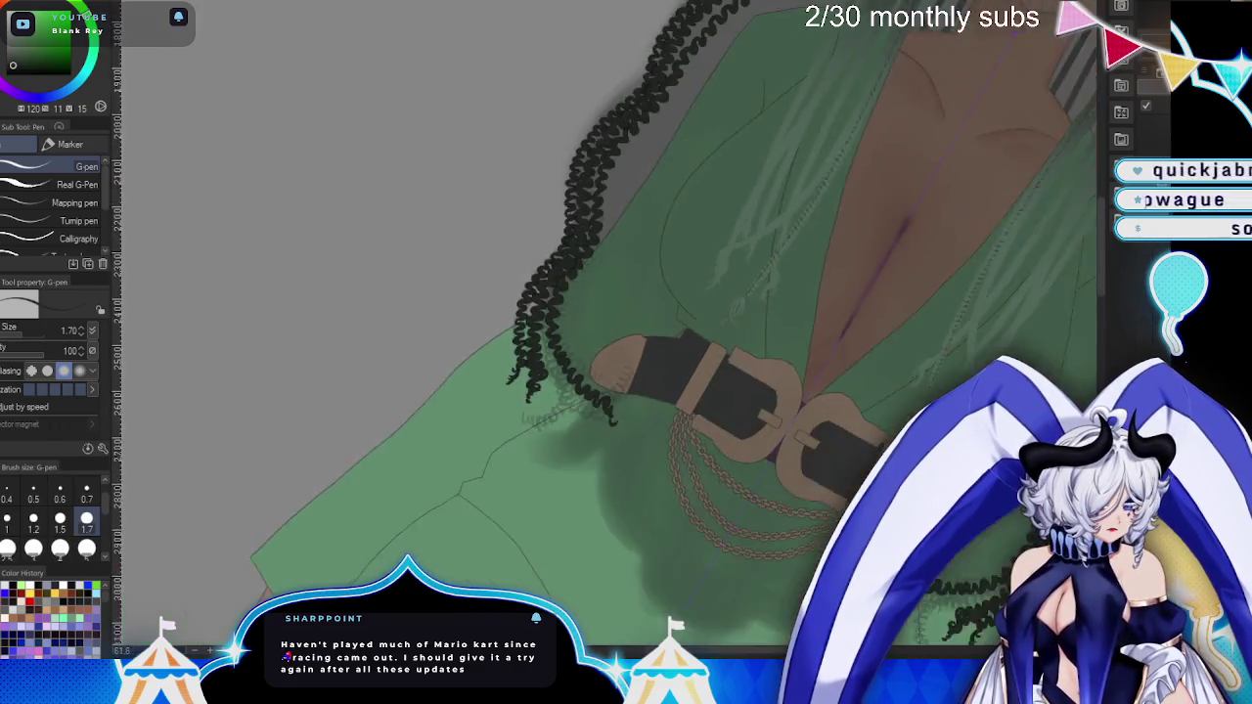
key(ctrl+minus)
key(ctrl+plus)
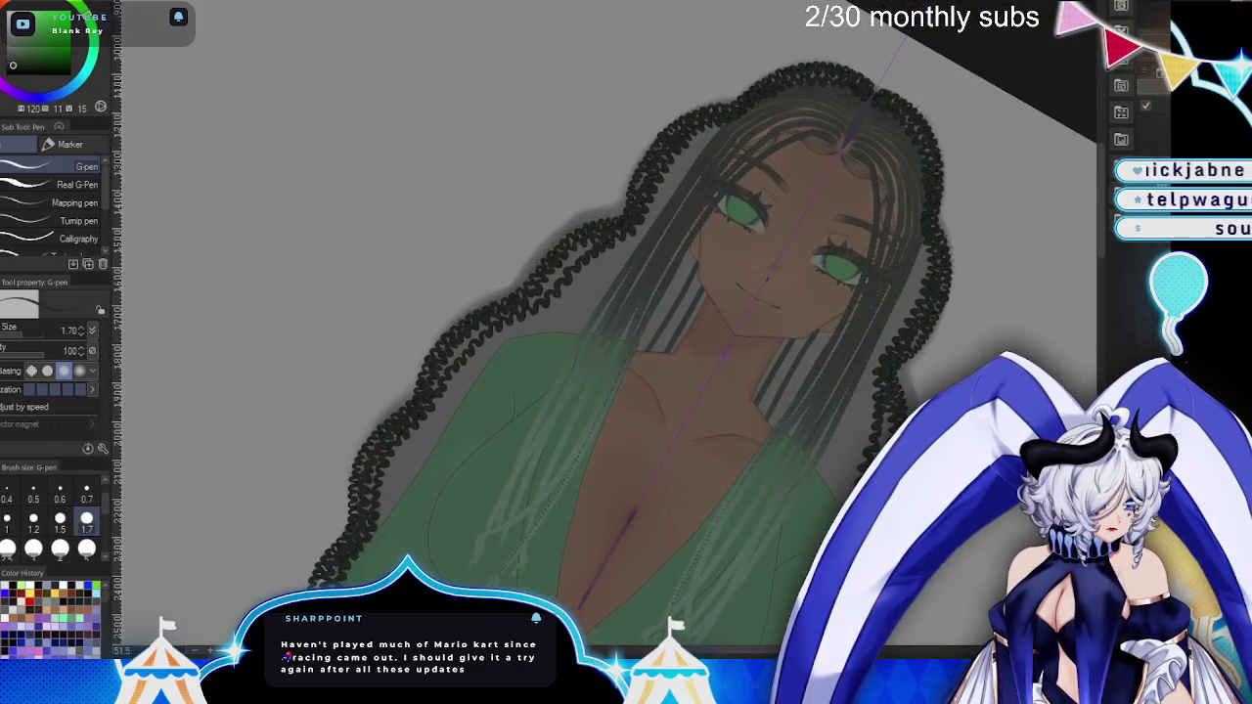
key(x)
scroll(860, 281, down, 3)
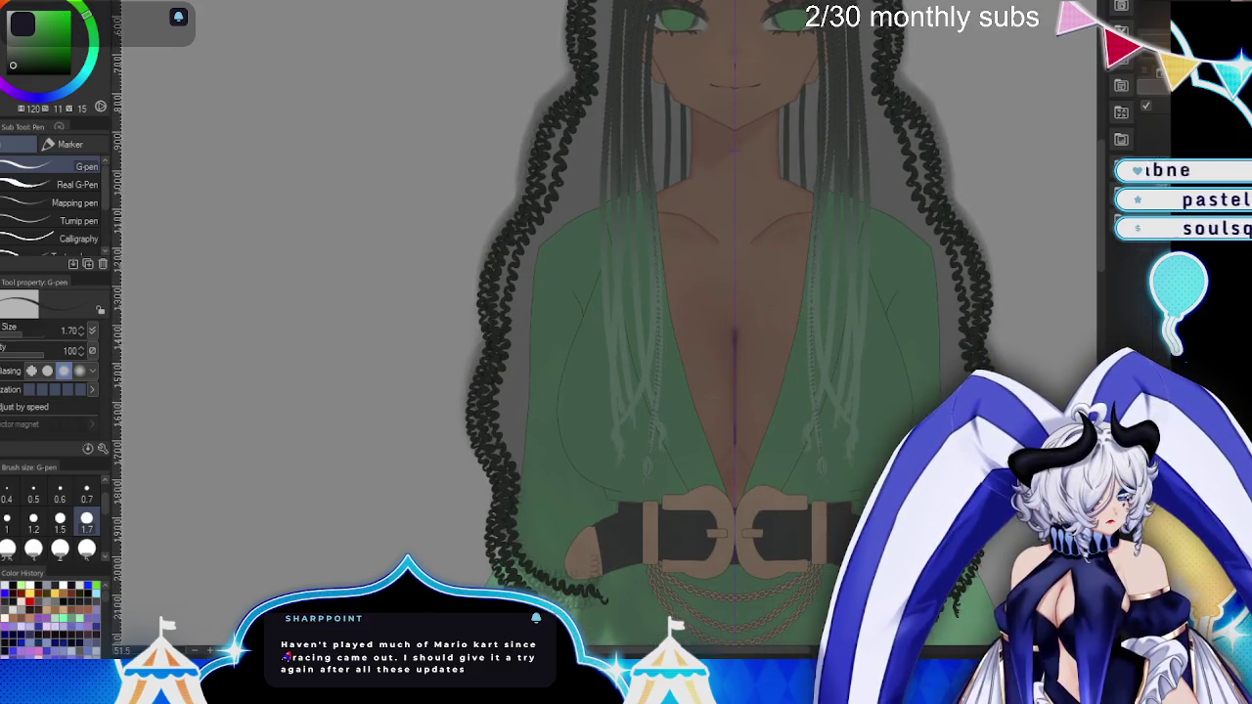
scroll(734, 294, up, 5)
- Zoom in toward the crown and set the G-pen size to 1.00
key(ctrl+plus)
key(ctrl+plus)
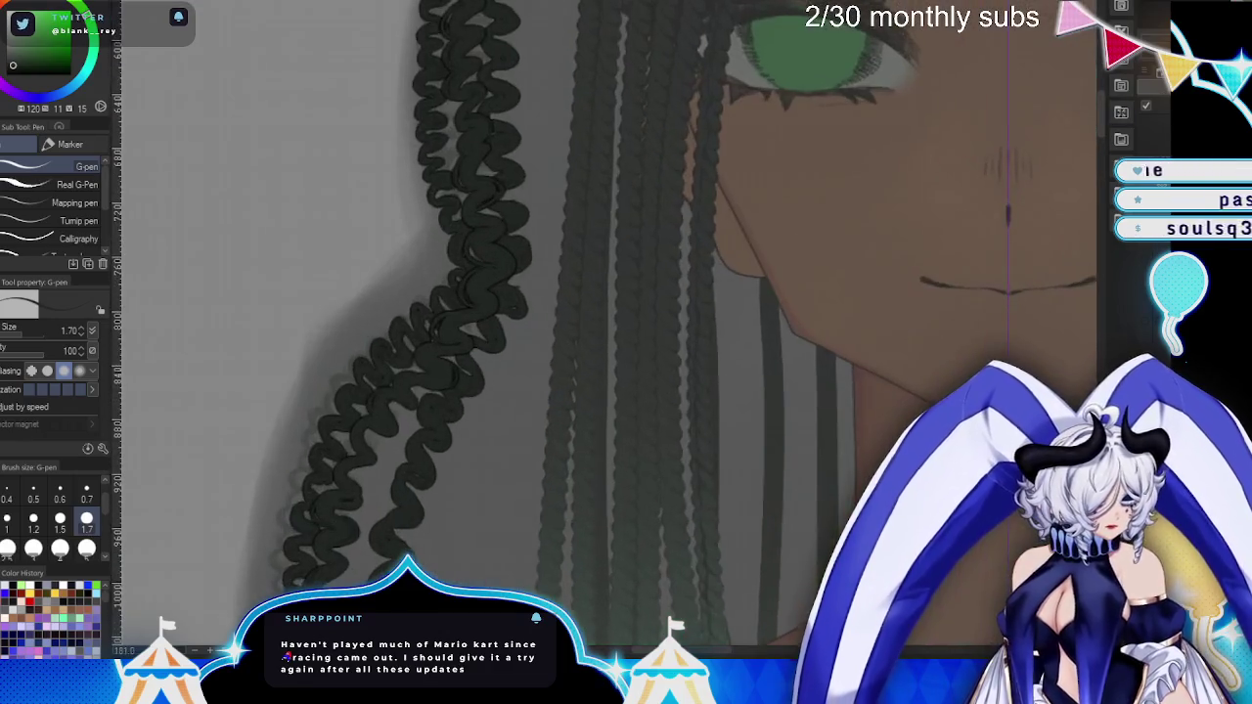
scroll(811, 397, up, 5)
scroll(811, 440, up, 2)
scroll(766, 483, up, 3)
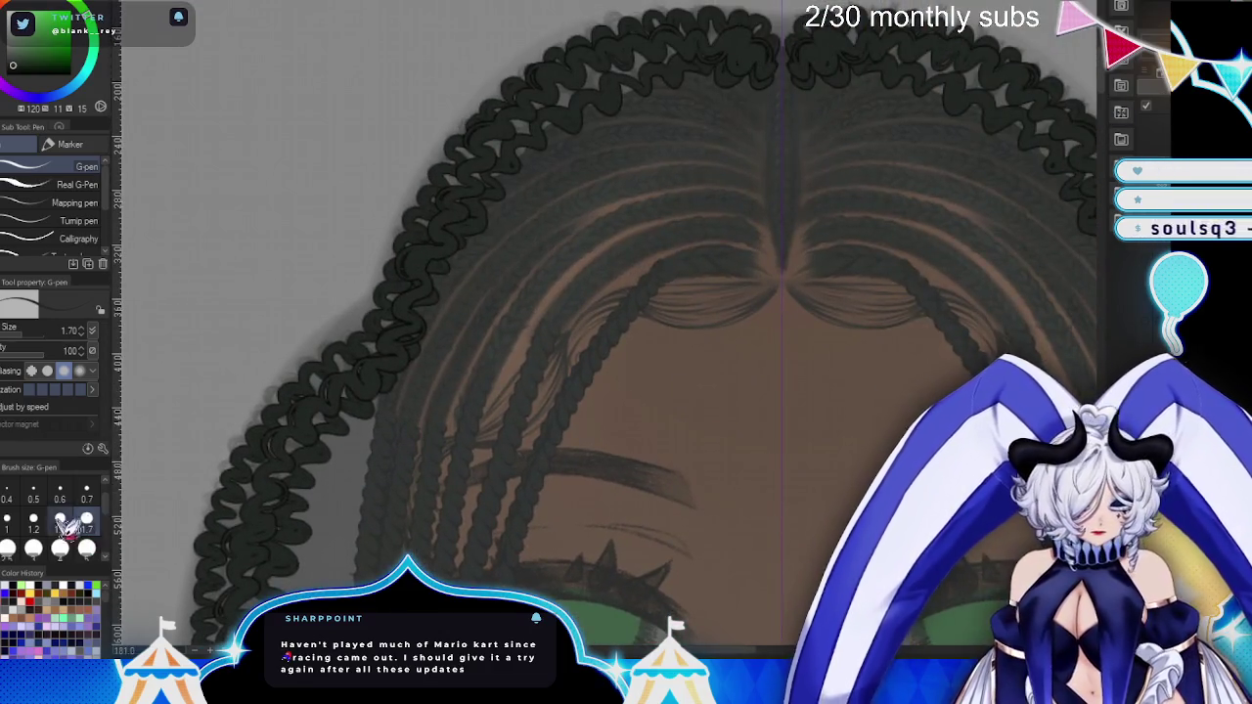
click(6, 519)
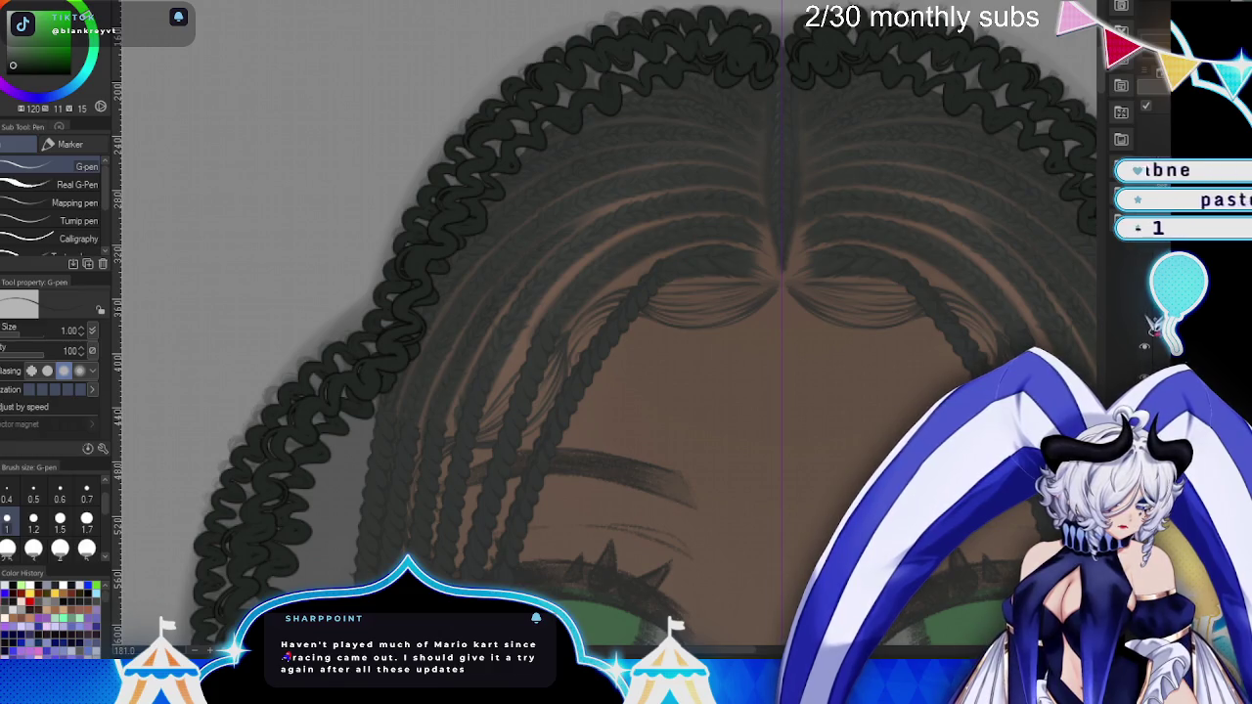
scroll(596, 511, down, 1)
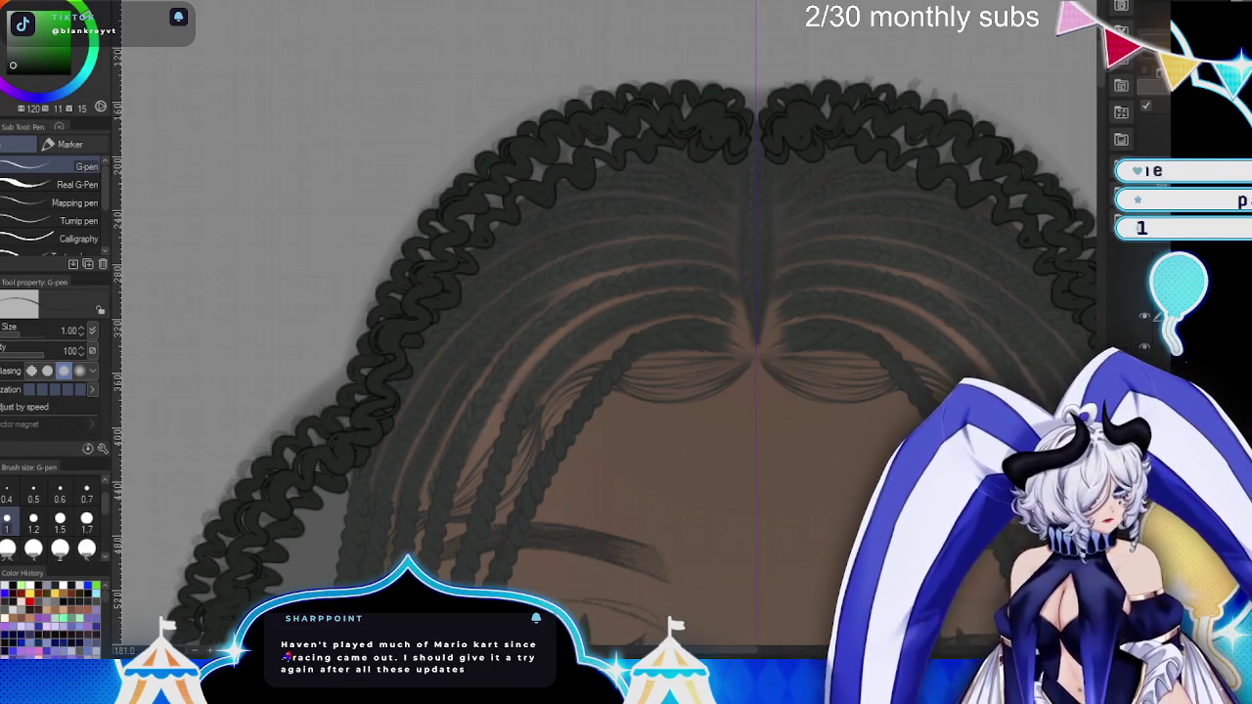
- Ink looping wavy curls along the crown outline and onto the braid loops
scroll(596, 512, up, 3)
scroll(829, 232, down, 2)
drag(832, 180, 772, 206)
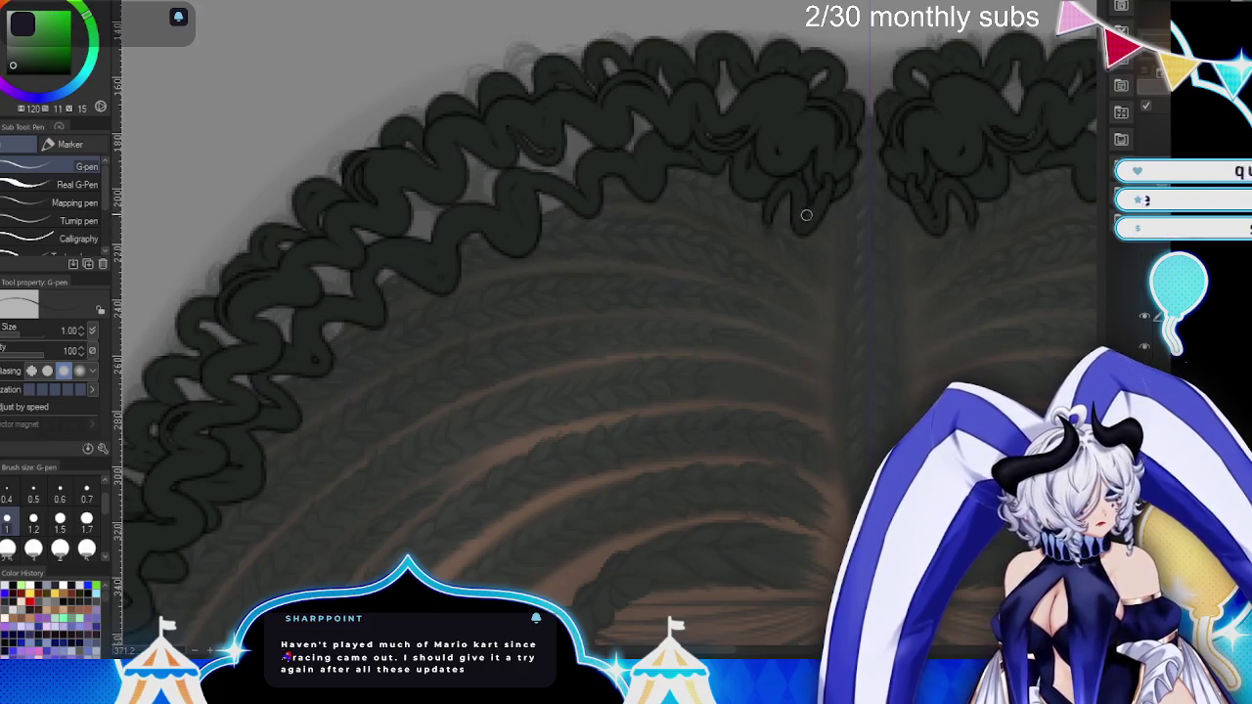
mouse_move(751, 196)
mouse_down()
mouse_move(696, 209)
mouse_move(758, 204)
mouse_up()
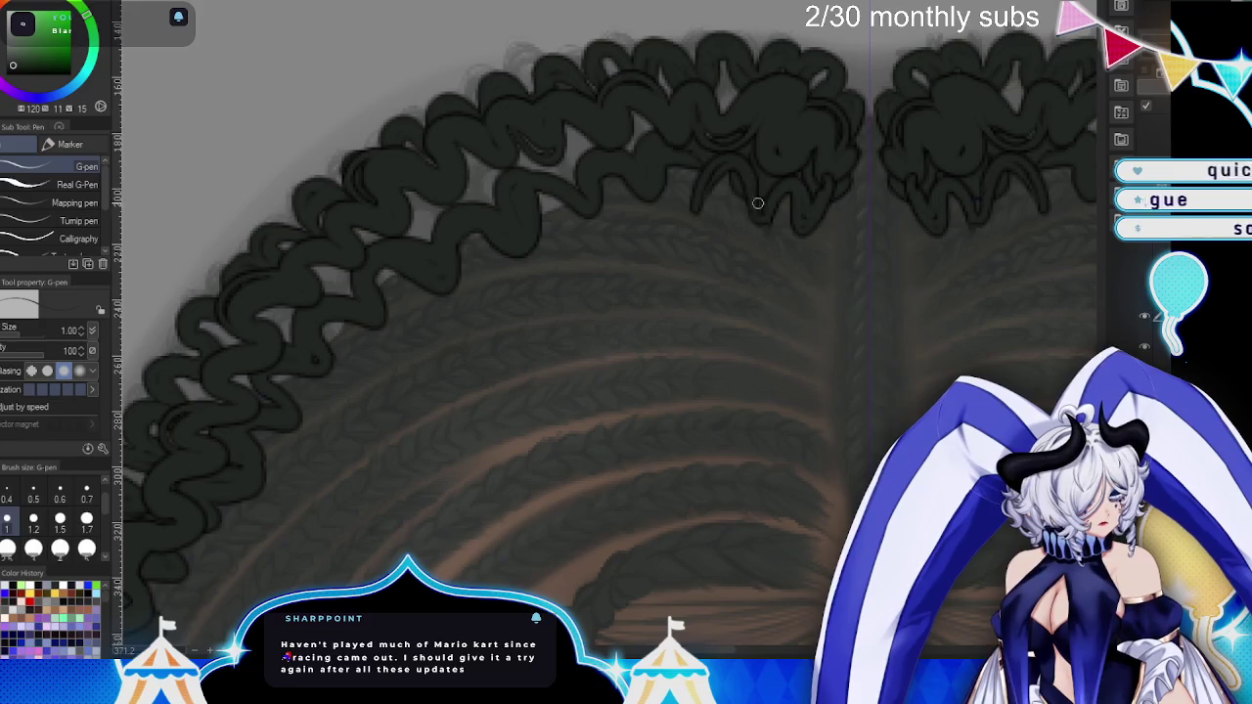
drag(698, 170, 646, 156)
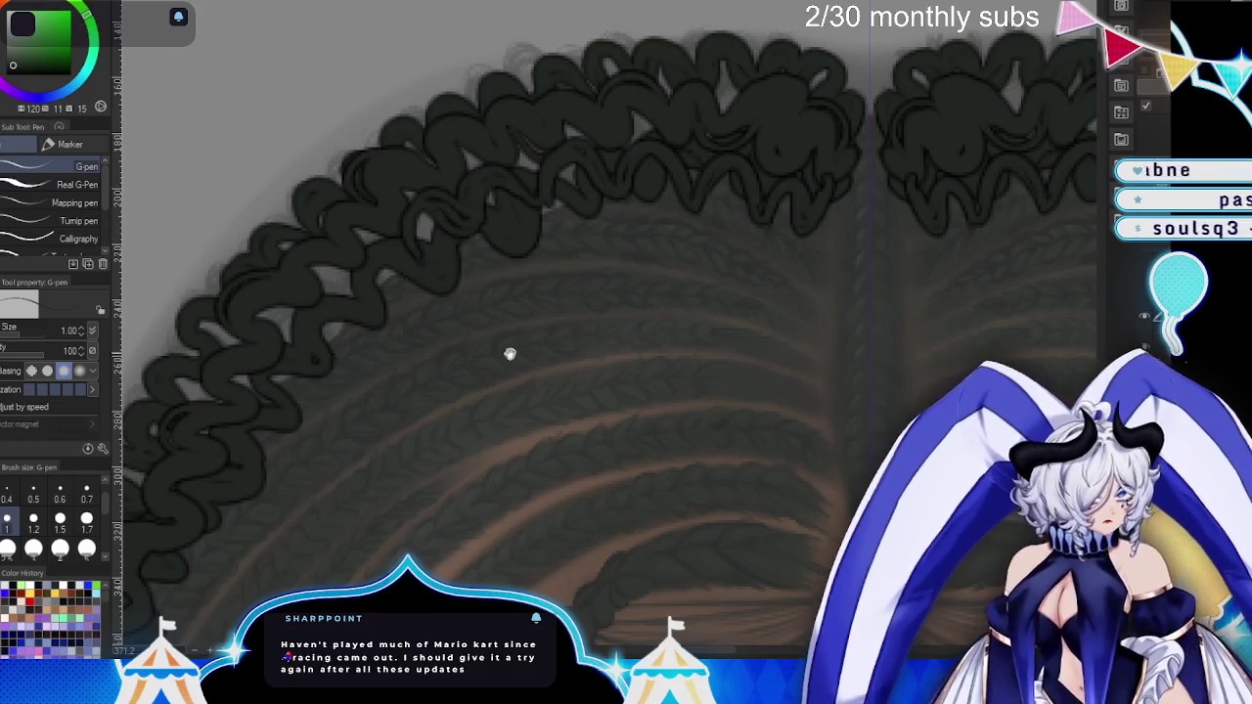
key(minus)
mouse_move(611, 164)
mouse_down()
mouse_move(554, 185)
mouse_move(614, 128)
mouse_up()
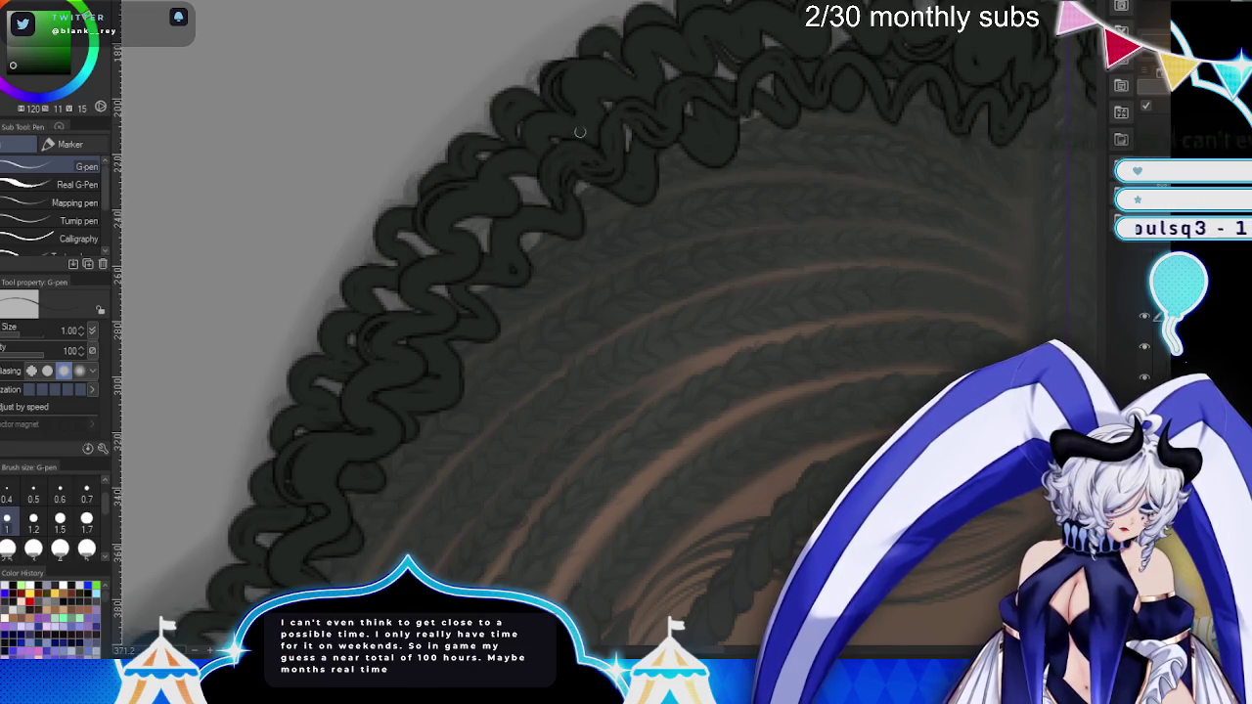
- Continue the wavy curl strokes down the left hair outline and outer braid
key(minus)
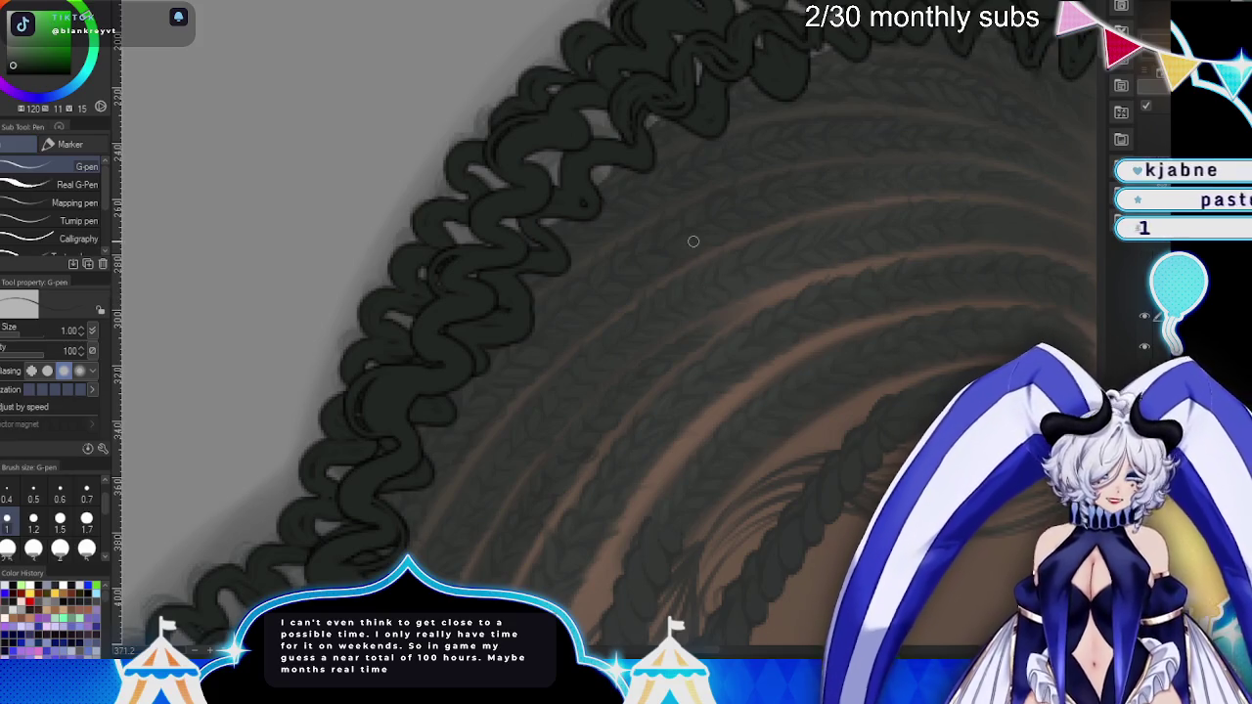
drag(620, 118, 559, 190)
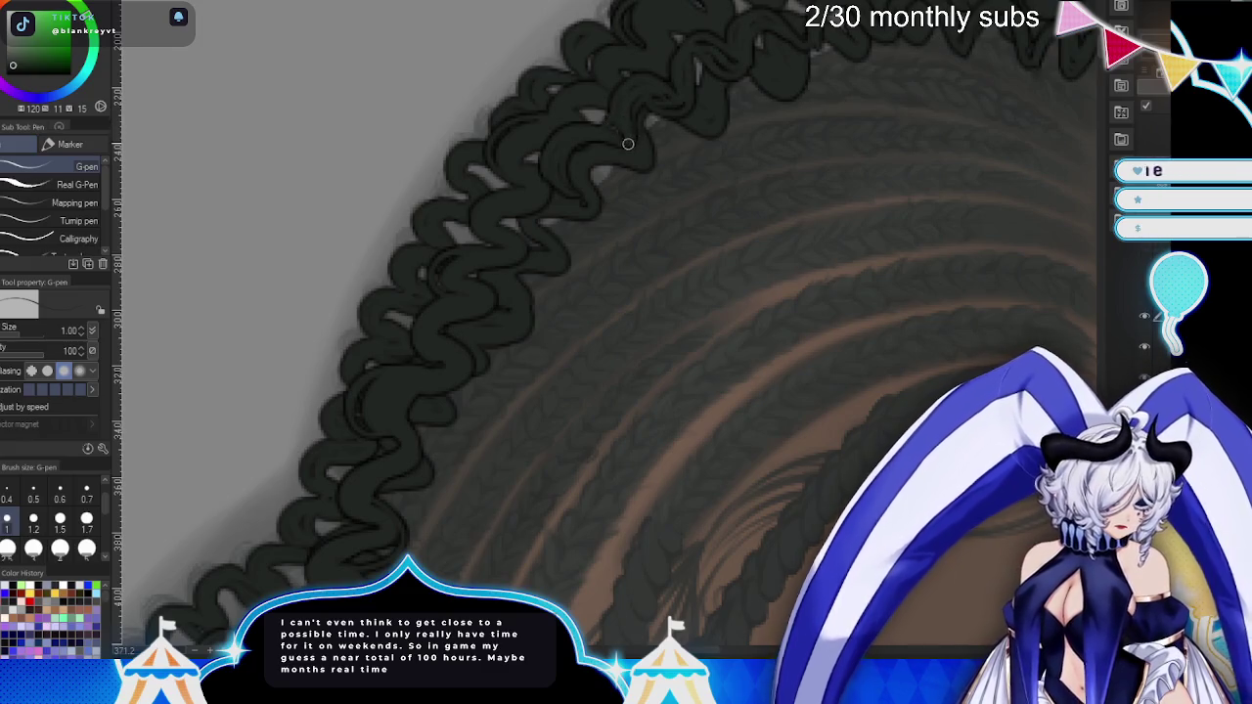
drag(632, 311, 635, 277)
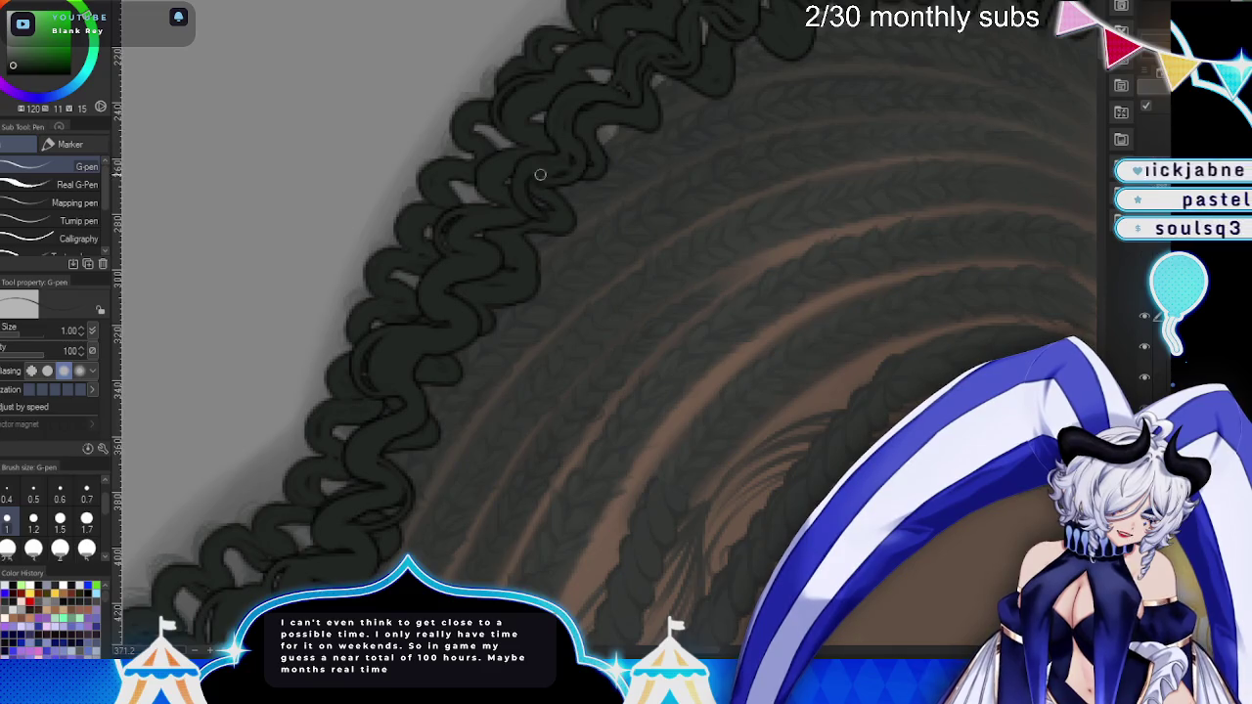
drag(495, 284, 509, 231)
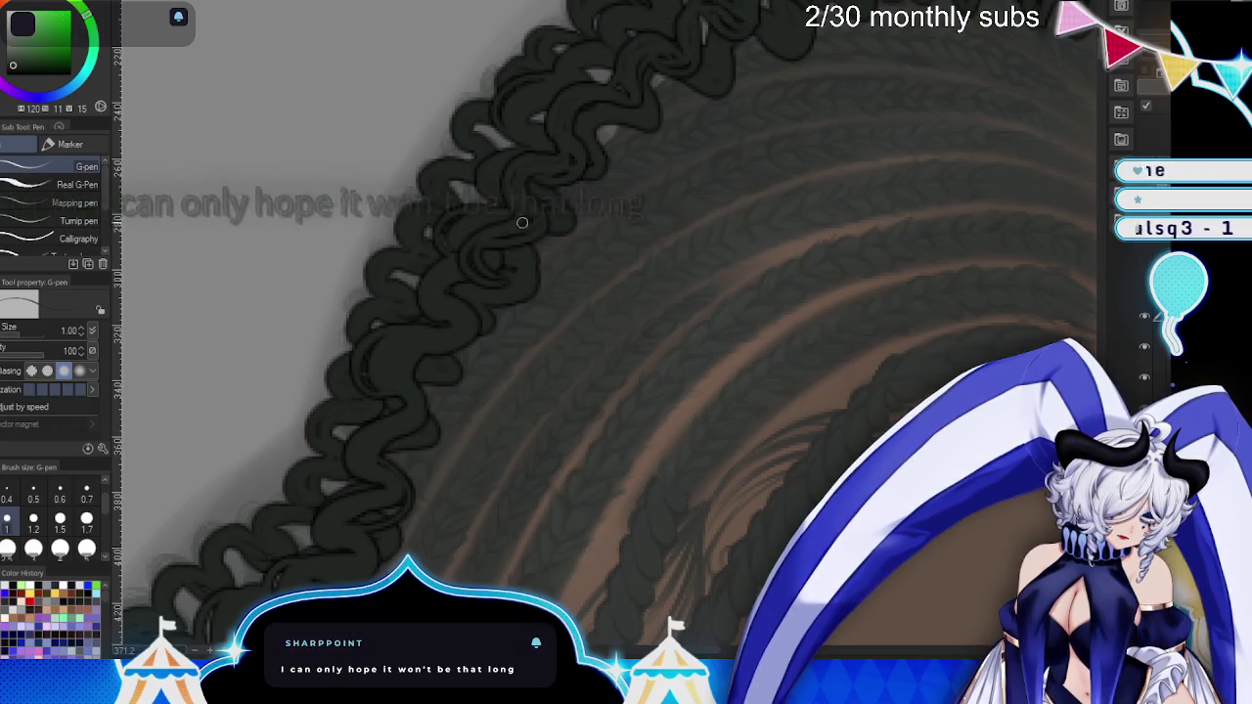
mouse_move(525, 221)
mouse_down()
mouse_move(577, 148)
mouse_move(538, 244)
mouse_up()
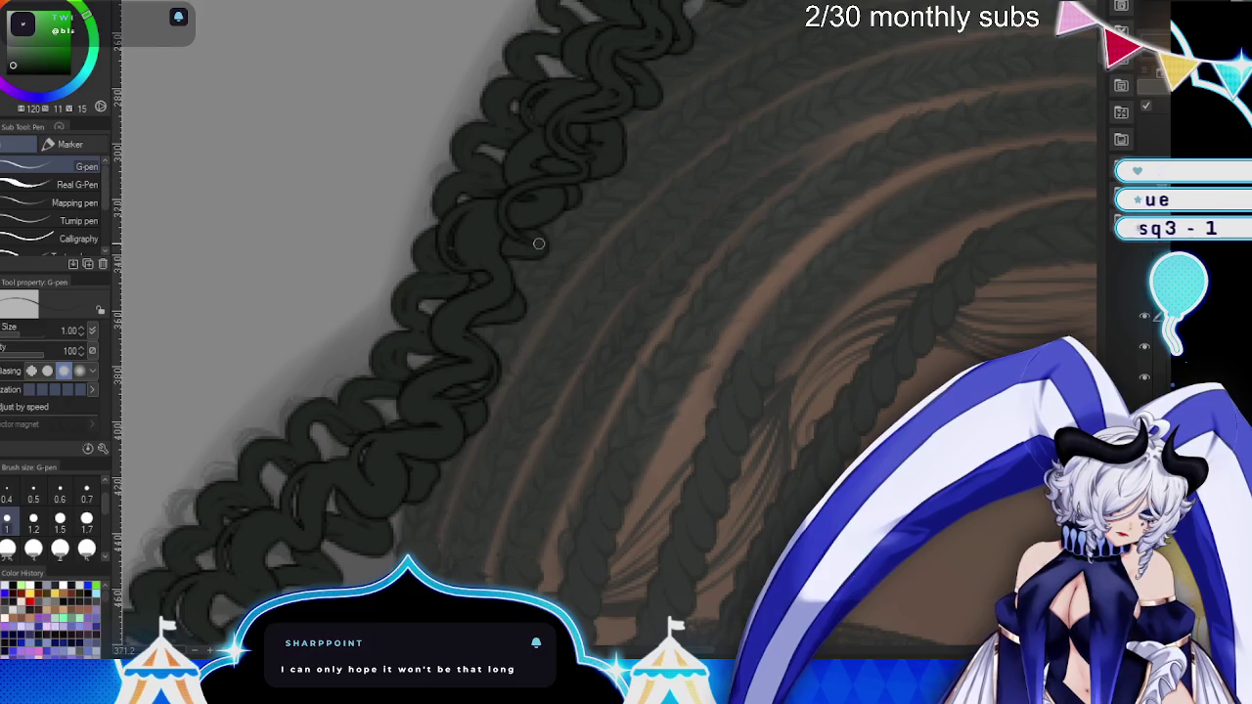
drag(537, 190, 563, 196)
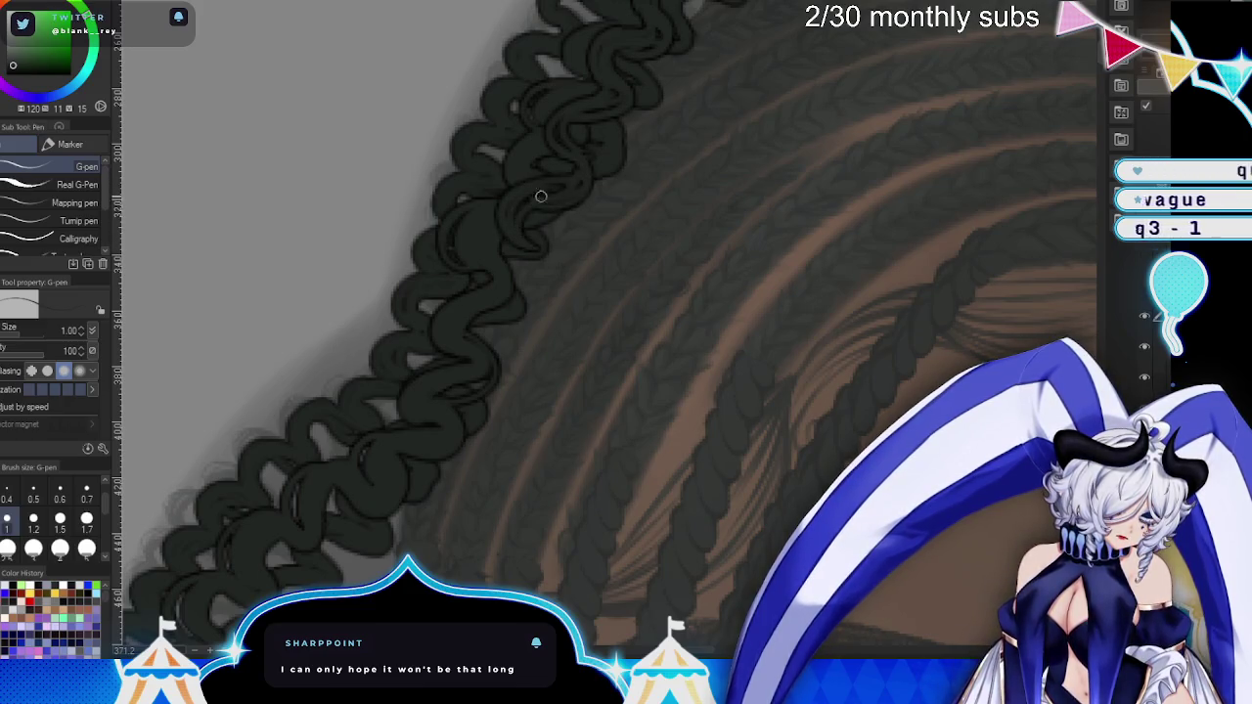
mouse_move(520, 232)
mouse_down()
mouse_move(493, 313)
mouse_move(480, 313)
mouse_up()
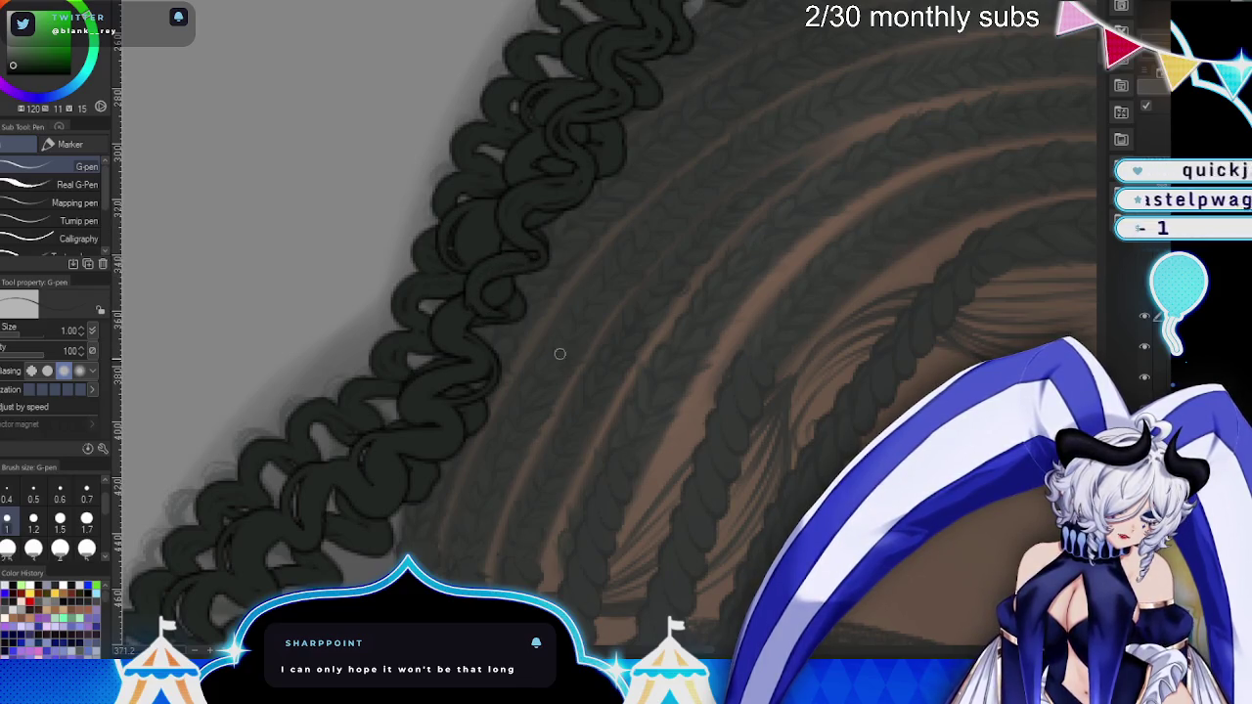
drag(576, 191, 548, 293)
mouse_move(548, 245)
mouse_down()
mouse_move(534, 265)
mouse_move(558, 257)
mouse_move(536, 274)
mouse_move(679, 279)
mouse_up()
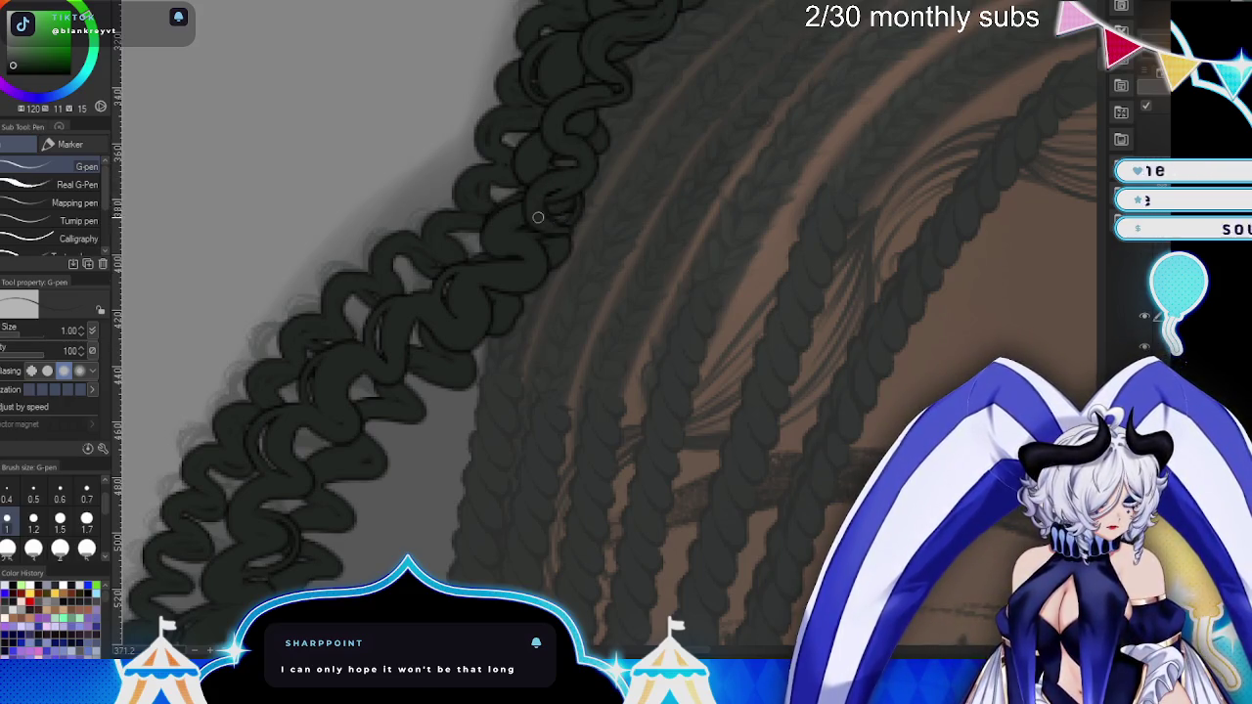
key(ctrl+@)
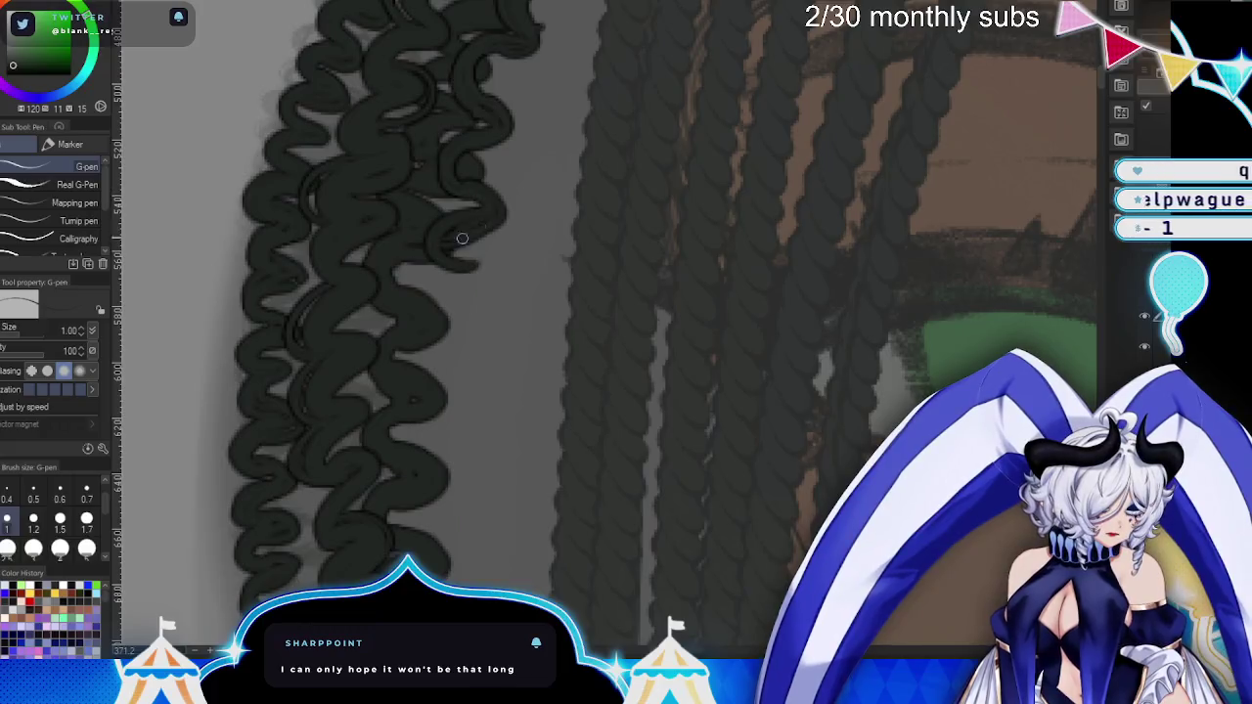
- Draw coiled curls down the left hanging strand, including along its right edge
mouse_move(446, 263)
mouse_down()
mouse_move(430, 325)
mouse_move(456, 277)
mouse_up()
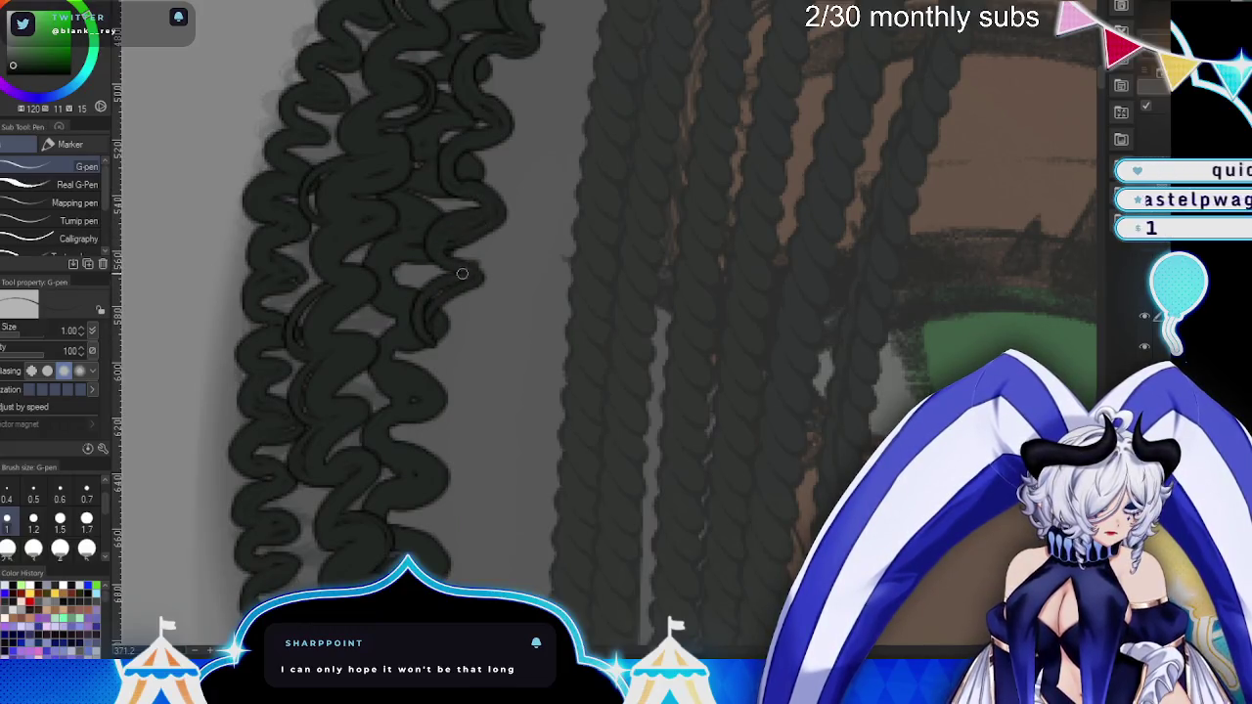
mouse_move(455, 342)
mouse_down()
mouse_move(414, 414)
mouse_move(478, 107)
mouse_up()
drag(469, 166, 433, 240)
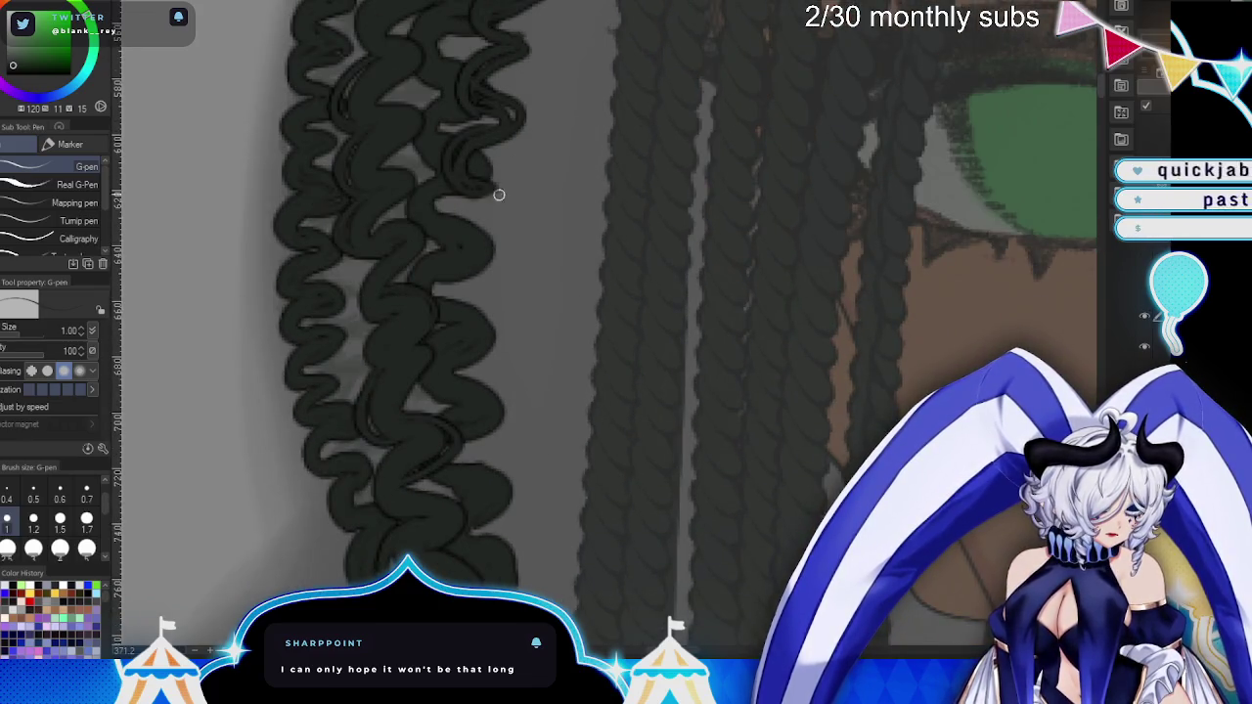
mouse_move(498, 196)
mouse_down()
mouse_move(460, 240)
mouse_move(455, 311)
mouse_up()
mouse_move(473, 259)
mouse_down()
mouse_move(437, 301)
mouse_move(448, 376)
mouse_move(464, 361)
mouse_move(484, 449)
mouse_up()
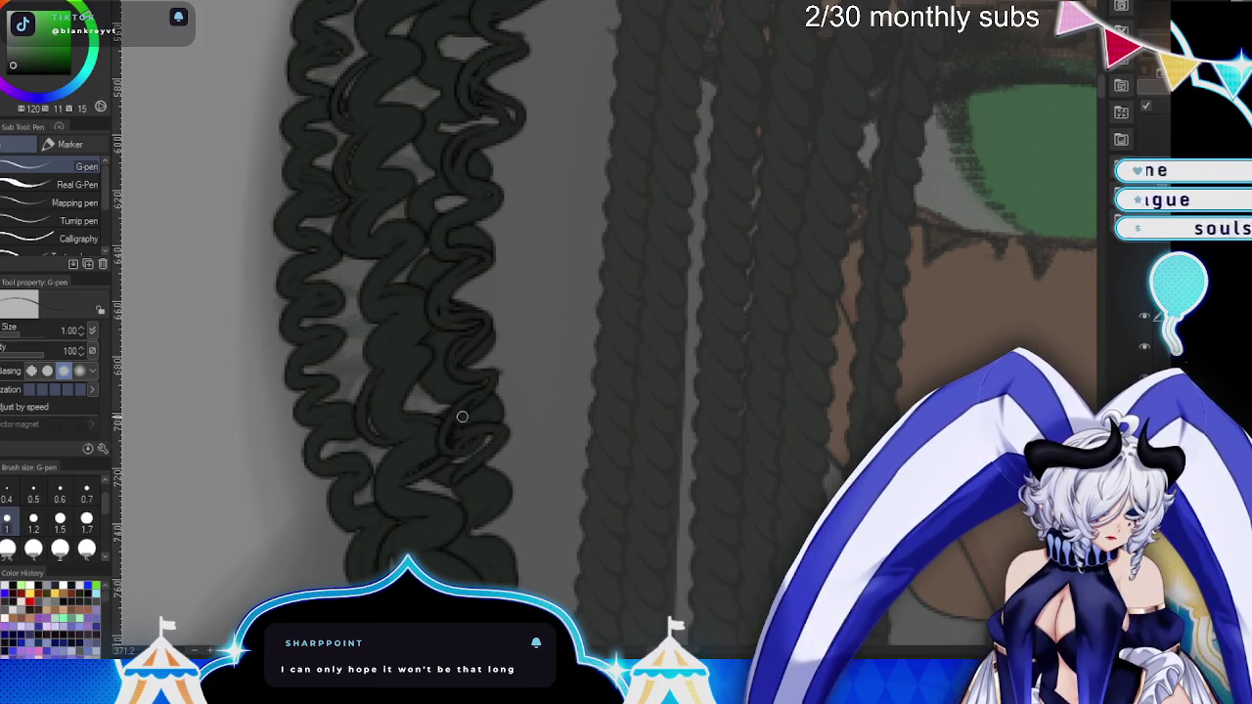
scroll(637, 508, down, 3)
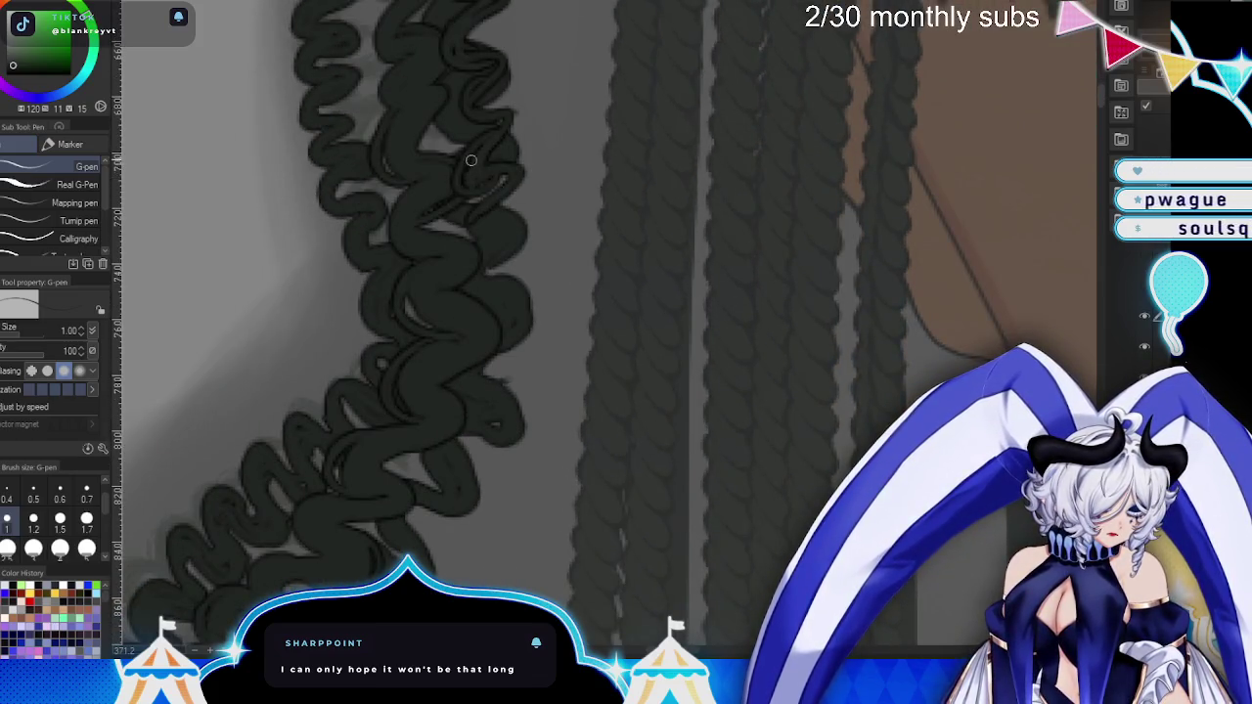
mouse_move(472, 227)
mouse_down()
mouse_move(494, 243)
mouse_move(511, 303)
mouse_up()
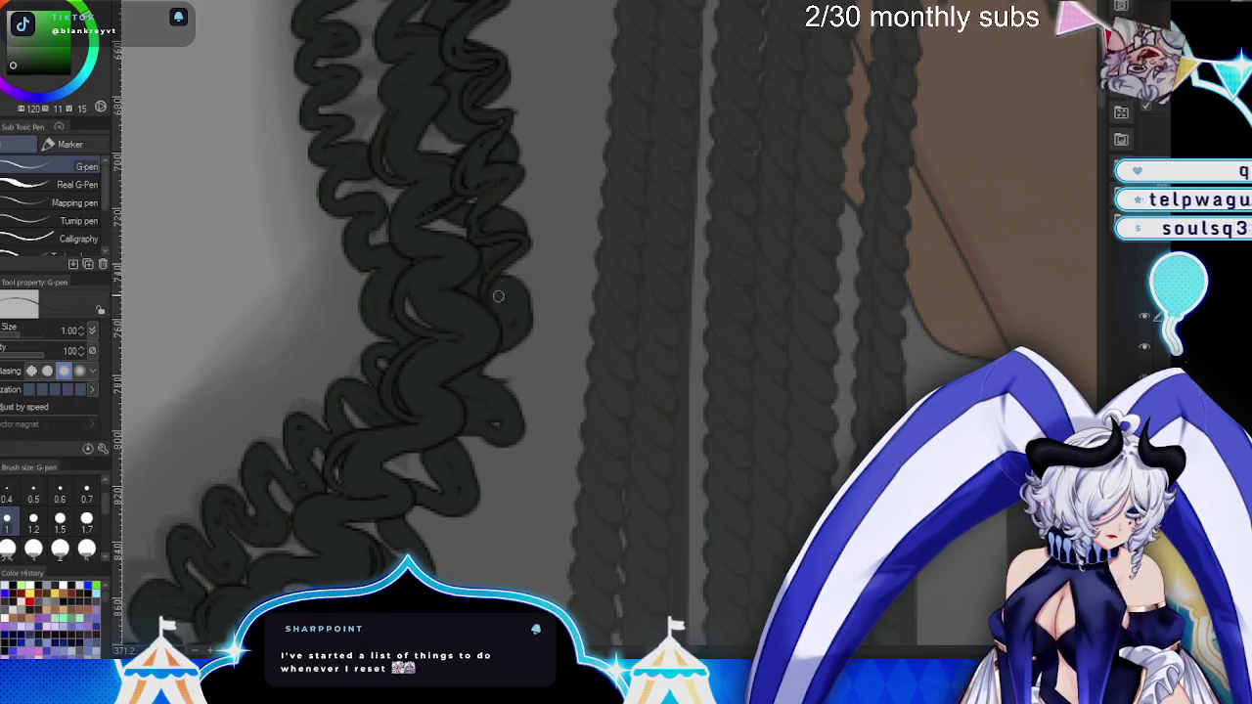
scroll(587, 342, down, 2)
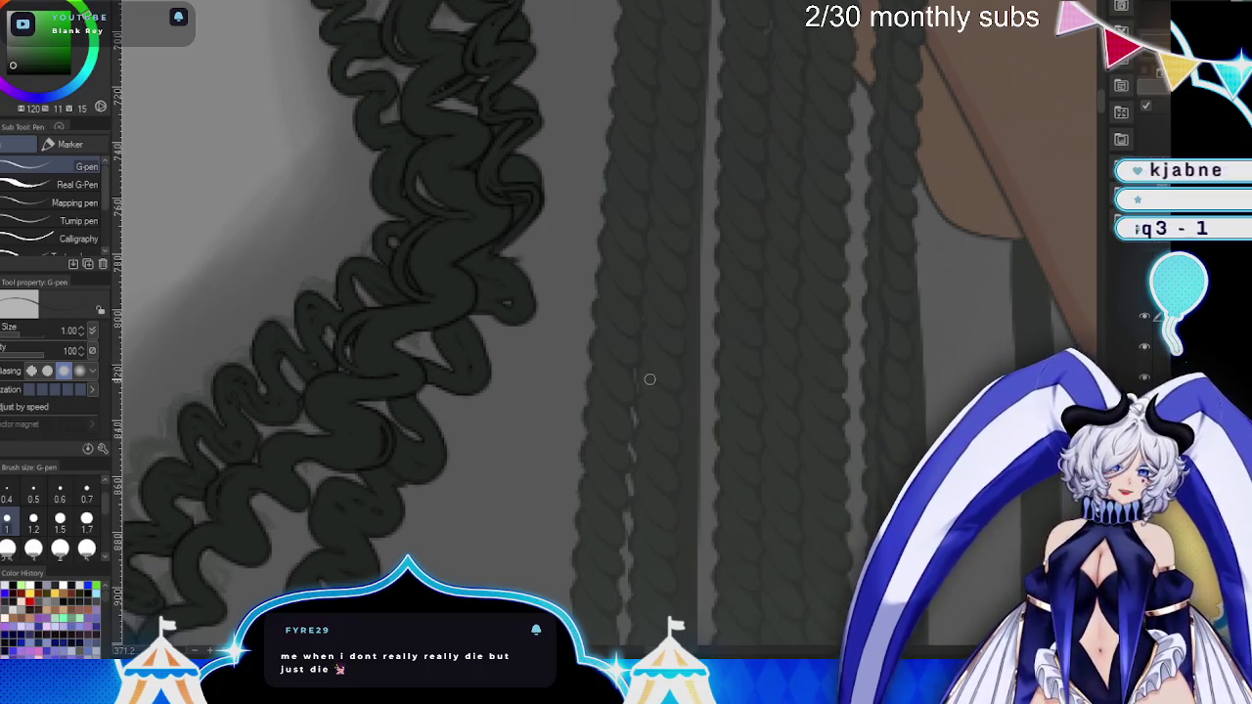
drag(665, 378, 695, 182)
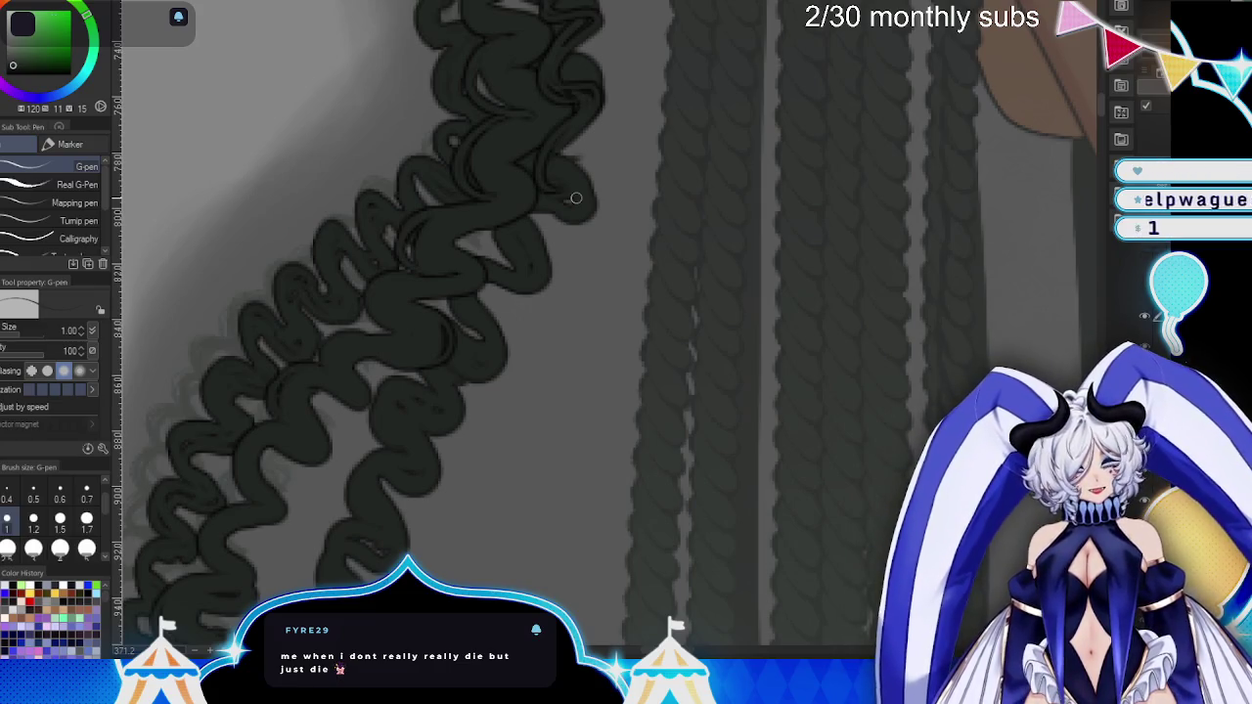
- Thicken and fill in the curl strokes along the top of the hair lock
drag(574, 168, 516, 247)
drag(563, 173, 519, 234)
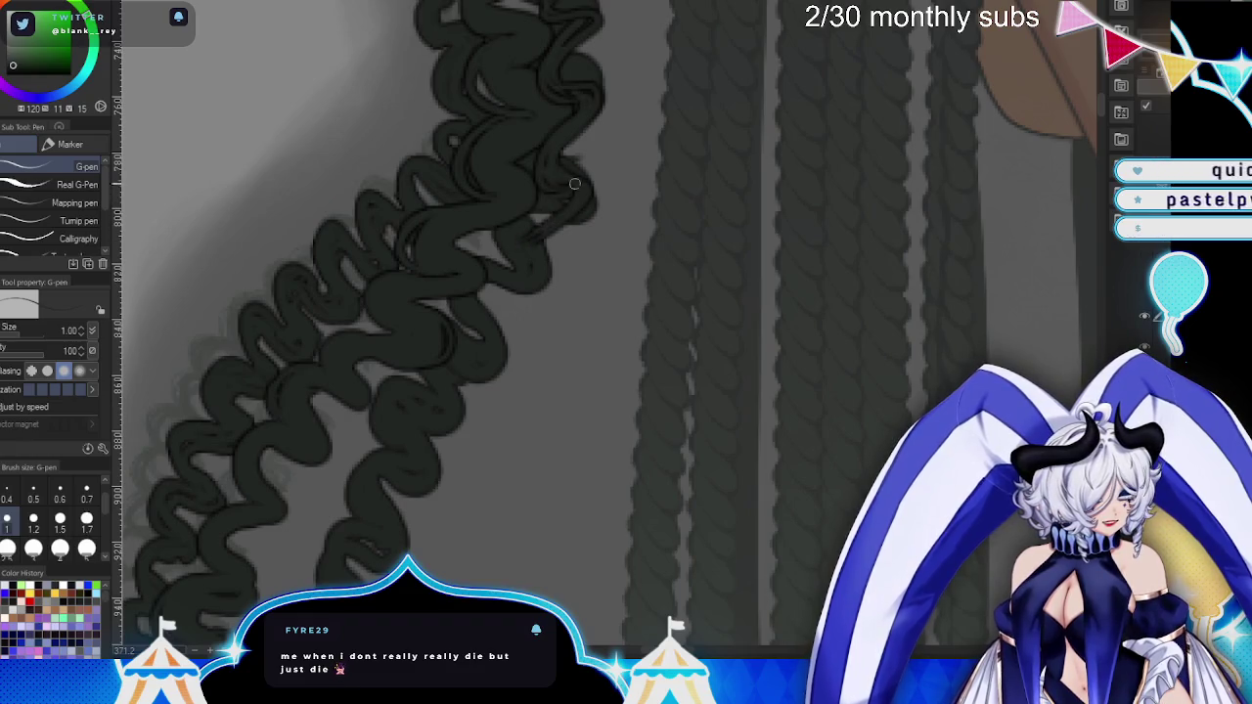
drag(550, 275, 506, 279)
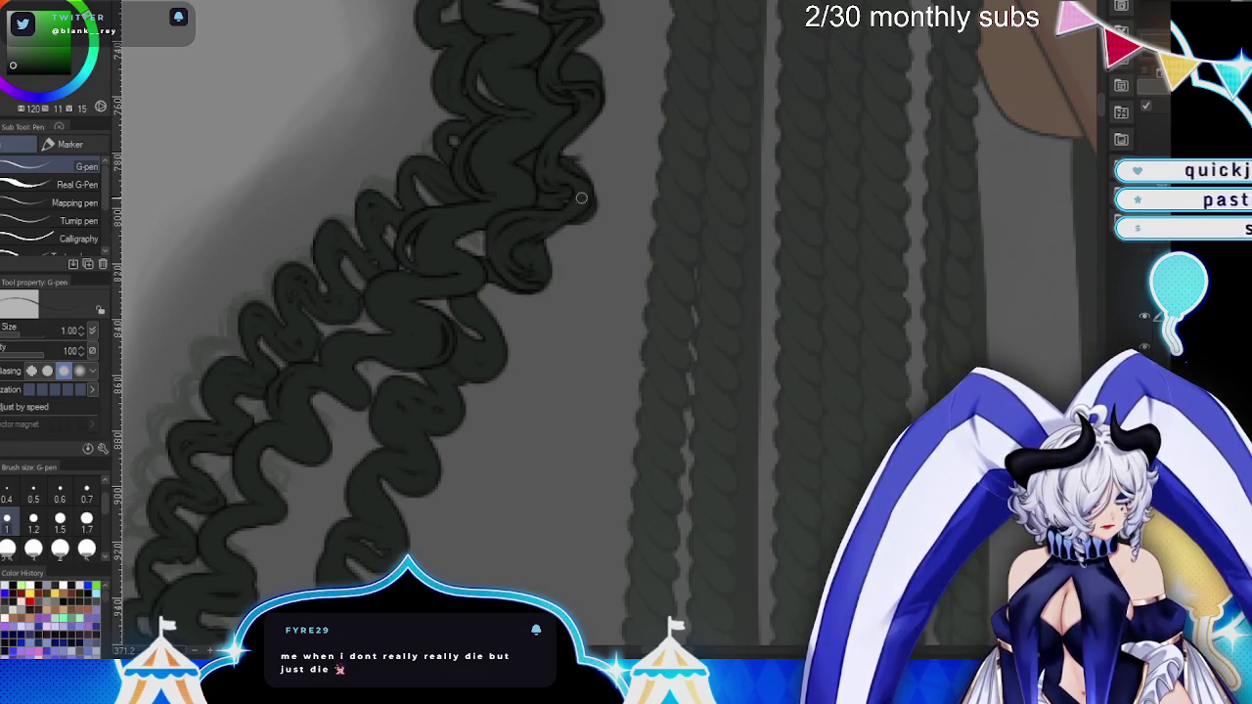
drag(587, 208, 456, 352)
drag(528, 289, 460, 362)
drag(509, 250, 512, 307)
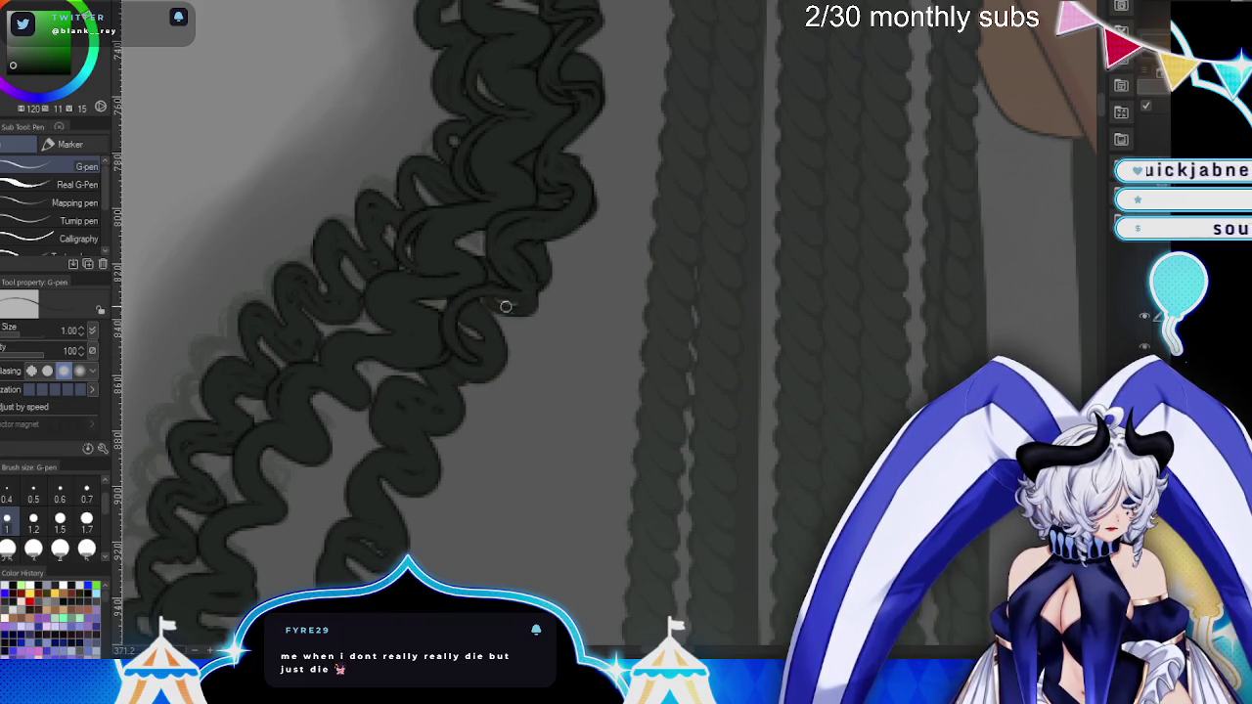
- Ink the light gaps between the curls further down the lock
key(minus)
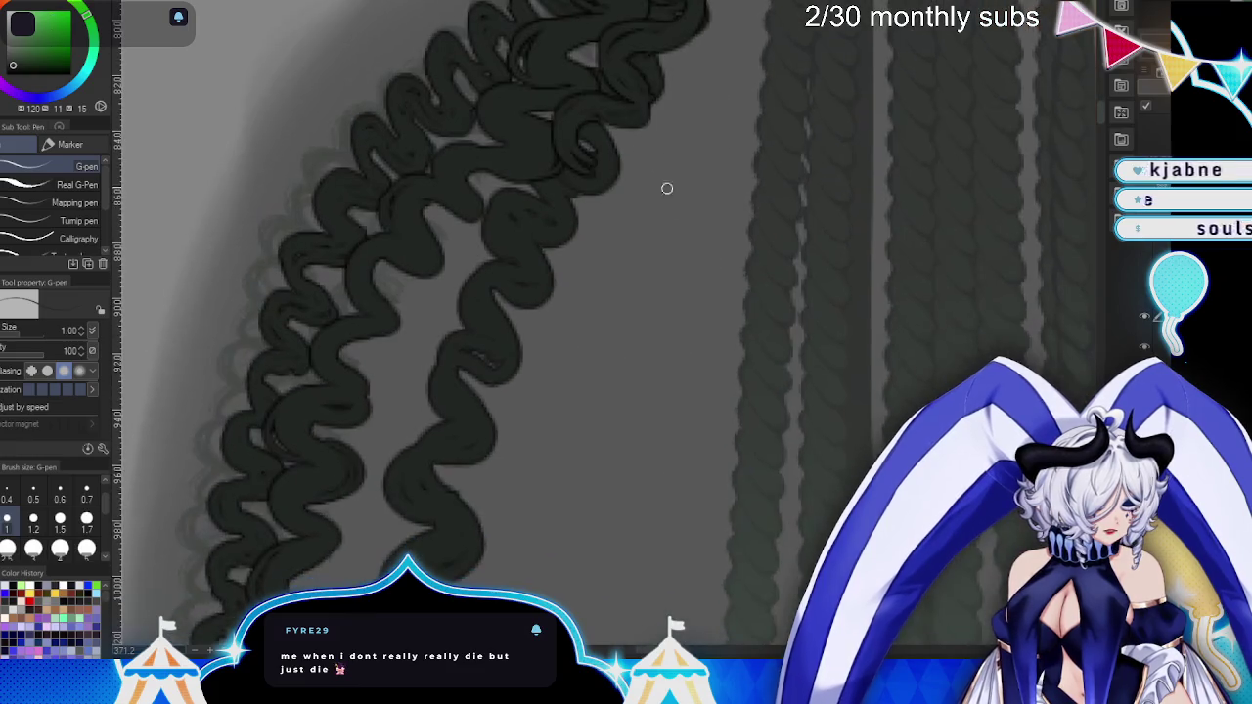
mouse_move(580, 161)
mouse_down()
mouse_move(497, 195)
mouse_move(554, 198)
mouse_move(498, 235)
mouse_up()
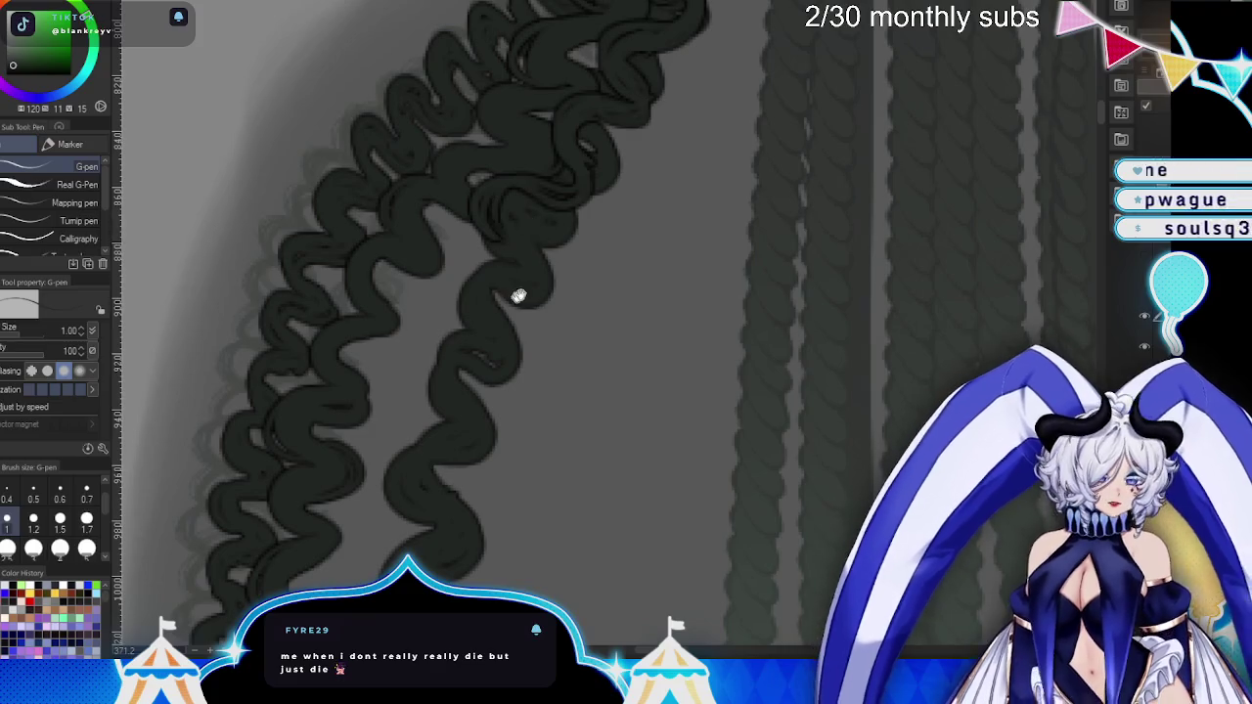
key(asciicircum)
mouse_move(562, 197)
mouse_down()
mouse_move(485, 228)
mouse_move(506, 235)
mouse_move(560, 214)
mouse_up()
mouse_move(515, 273)
mouse_down()
mouse_move(463, 321)
mouse_move(506, 285)
mouse_move(519, 244)
mouse_move(492, 335)
mouse_move(470, 282)
mouse_move(460, 364)
mouse_move(487, 360)
mouse_move(475, 330)
mouse_move(456, 419)
mouse_move(505, 333)
mouse_up()
scroll(506, 334, down, 3)
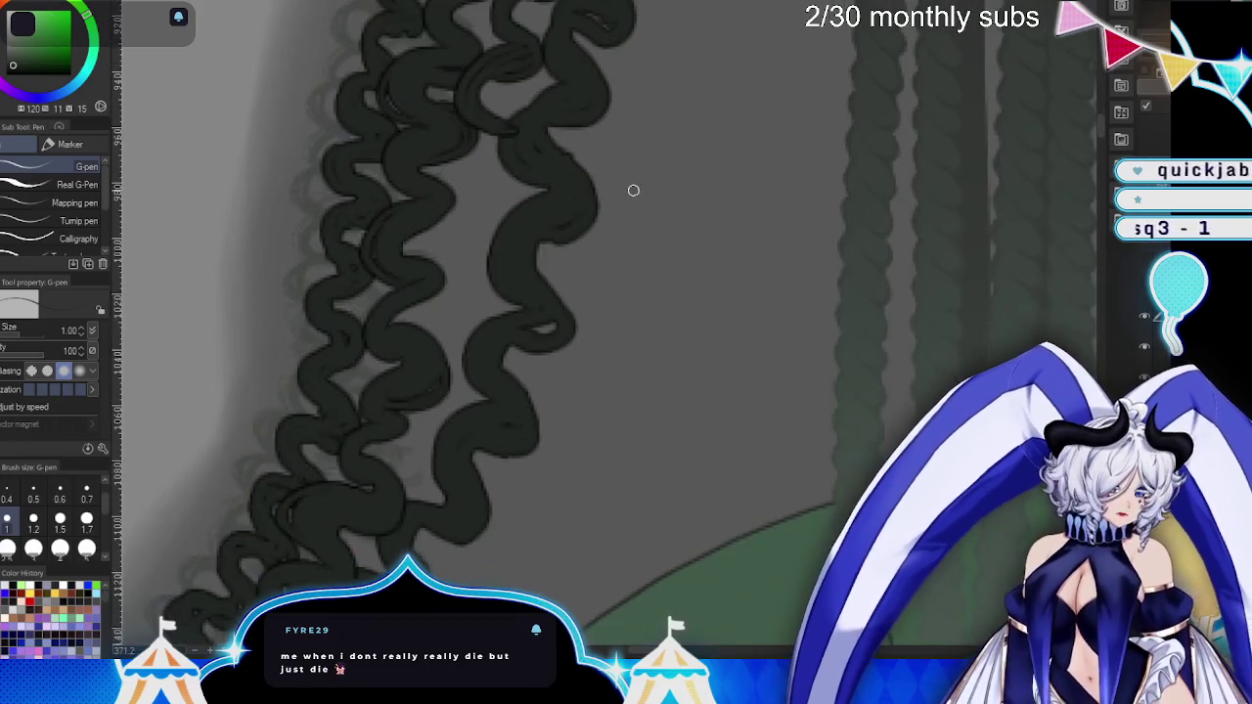
mouse_move(469, 156)
mouse_down()
mouse_move(497, 212)
mouse_move(480, 168)
mouse_move(450, 174)
mouse_move(469, 200)
mouse_move(466, 295)
mouse_move(443, 270)
mouse_move(498, 240)
mouse_move(427, 271)
mouse_up()
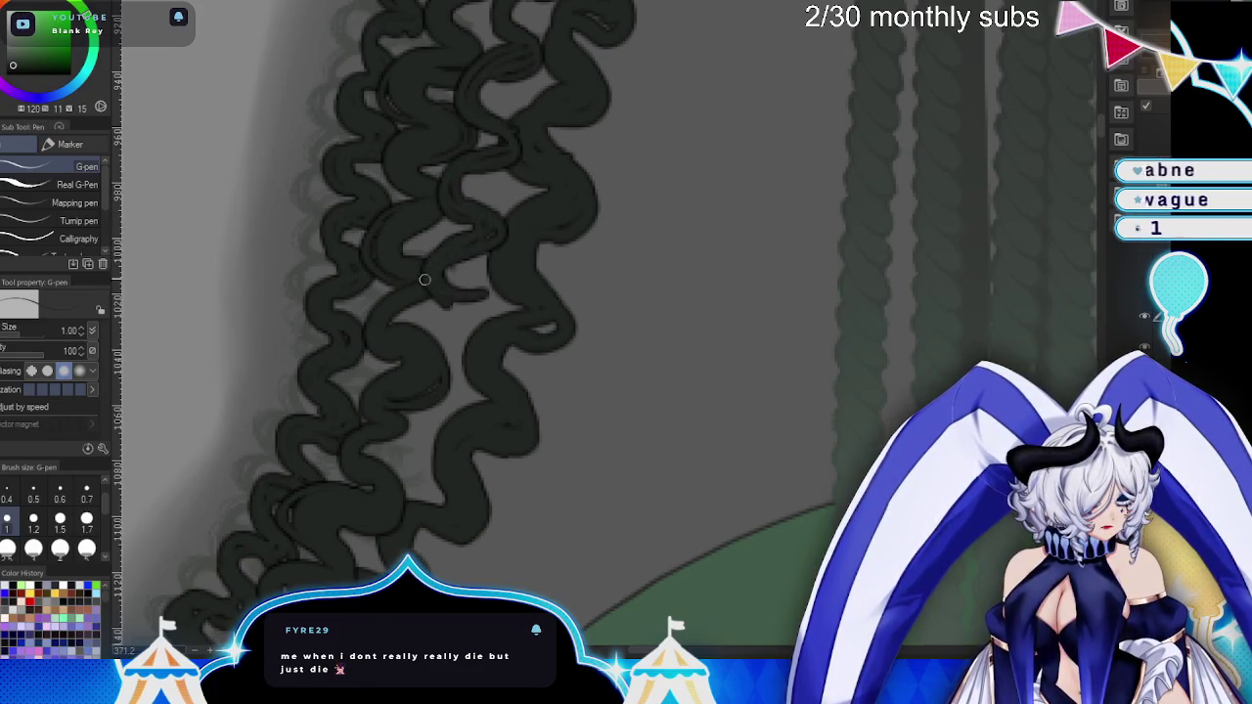
mouse_move(462, 315)
mouse_down()
mouse_move(455, 358)
mouse_move(470, 284)
mouse_move(491, 306)
mouse_up()
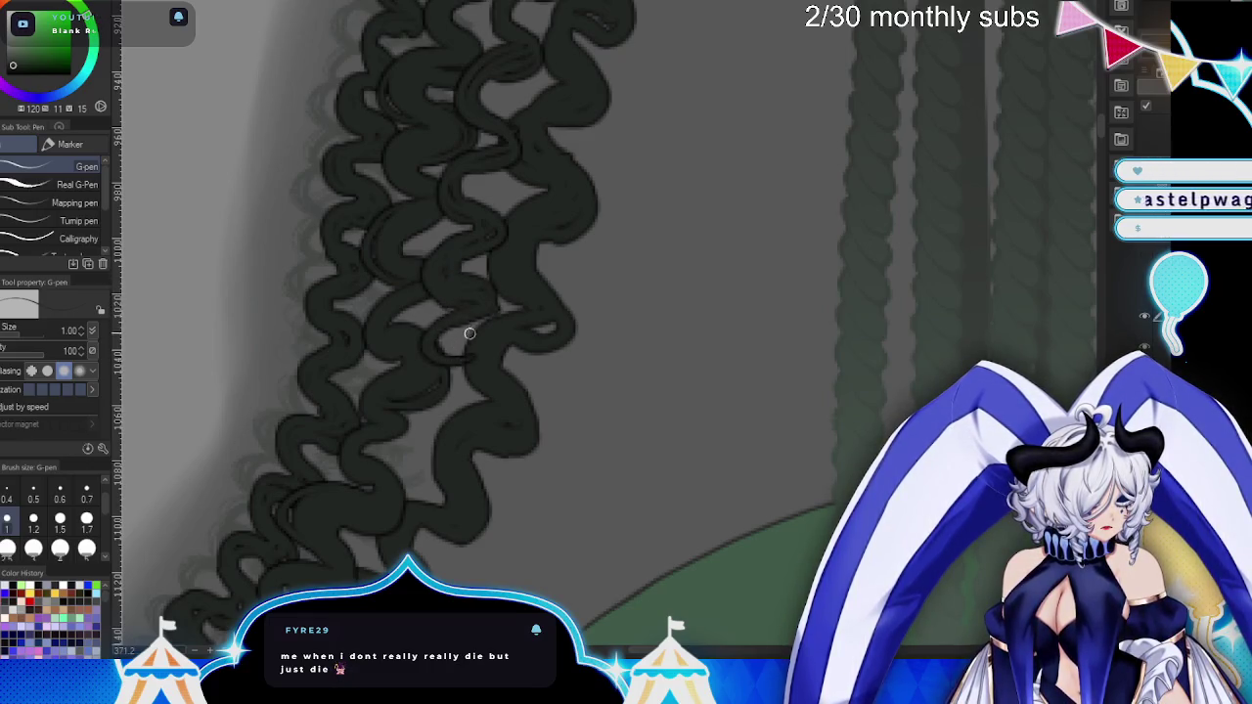
drag(585, 332, 616, 128)
mouse_move(507, 134)
mouse_down()
mouse_move(497, 205)
mouse_move(517, 172)
mouse_up()
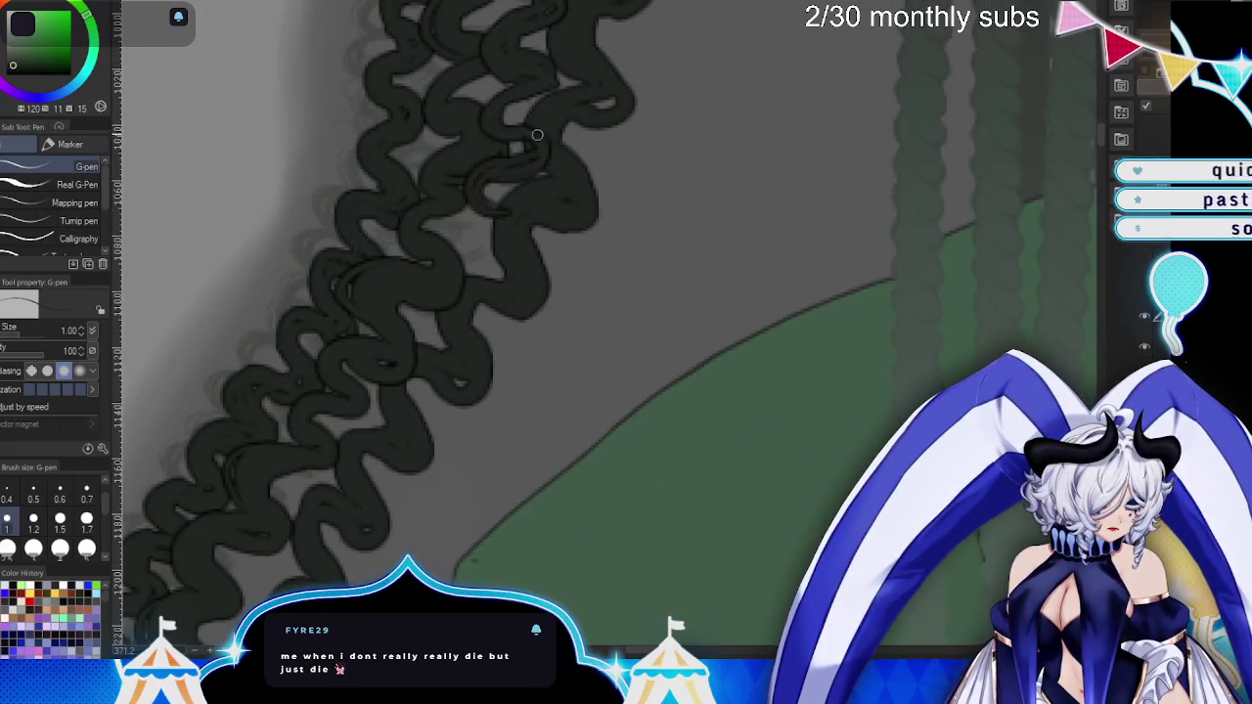
- Ink the small gaps between the upper curls and along the diagonal curls
drag(525, 128, 532, 139)
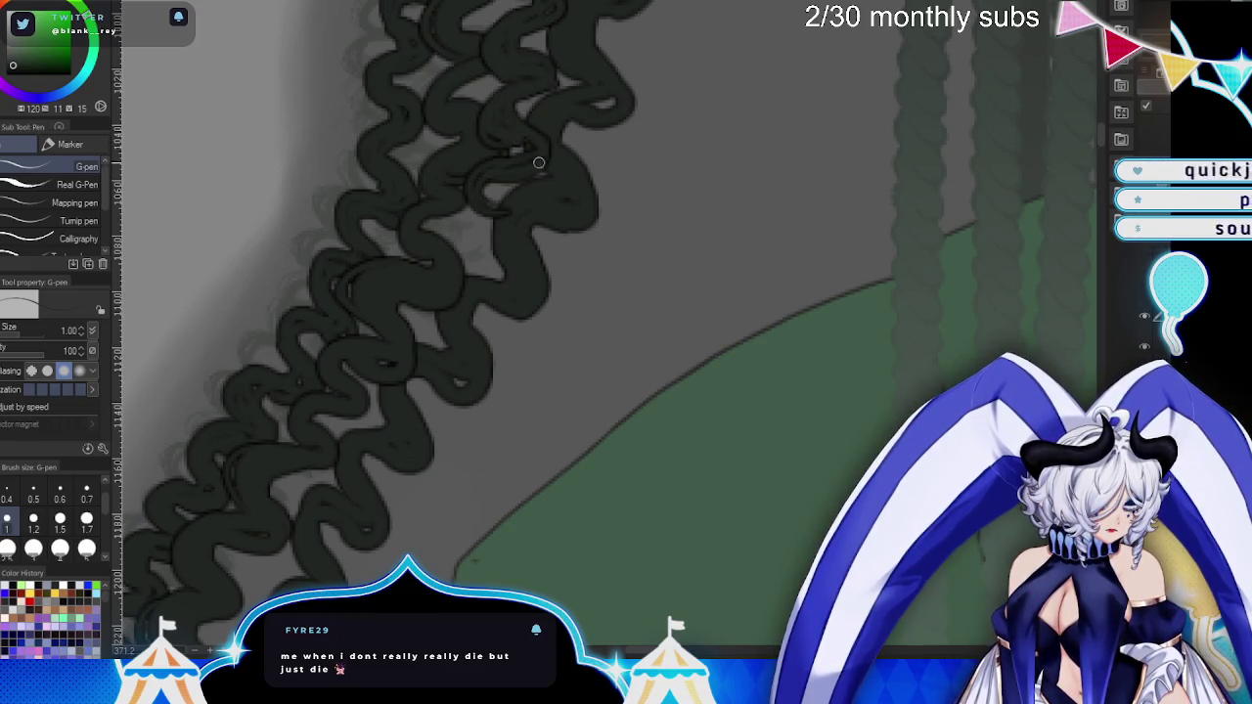
mouse_move(496, 214)
mouse_down()
mouse_move(460, 240)
mouse_move(492, 238)
mouse_up()
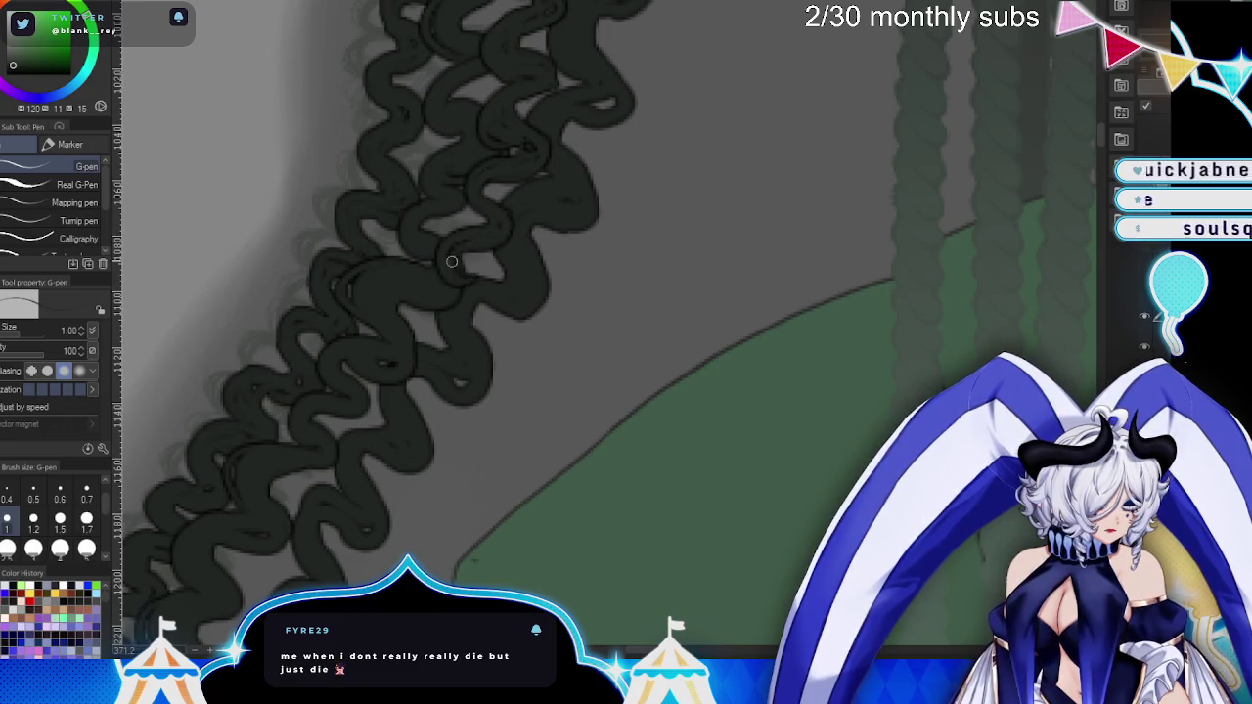
drag(453, 284, 403, 351)
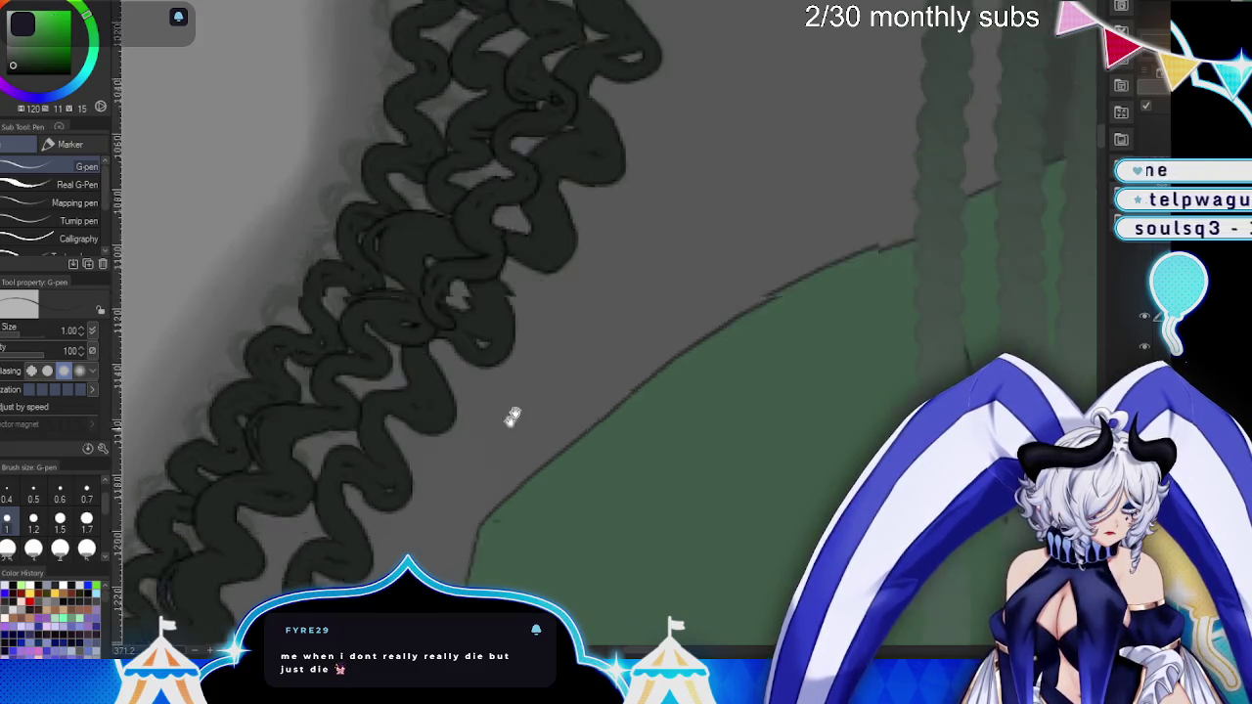
drag(587, 132, 518, 191)
mouse_move(549, 136)
mouse_down()
mouse_move(578, 146)
mouse_move(480, 217)
mouse_move(525, 205)
mouse_up()
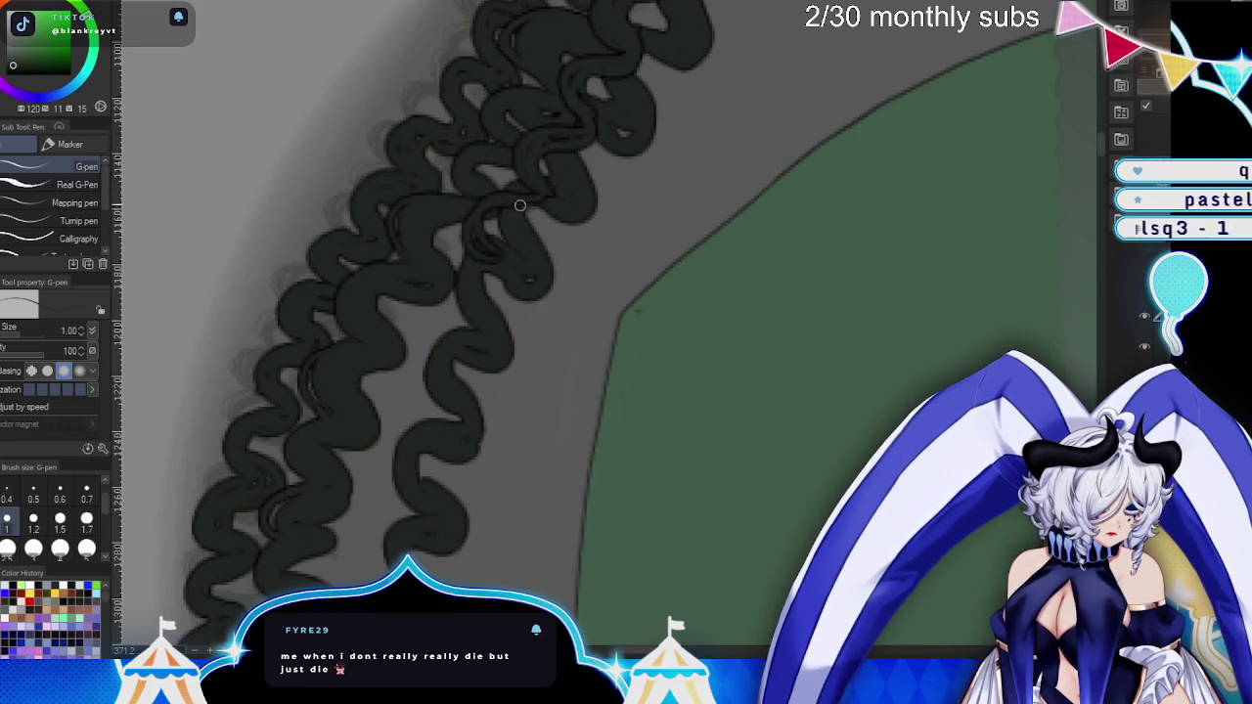
drag(493, 255, 420, 305)
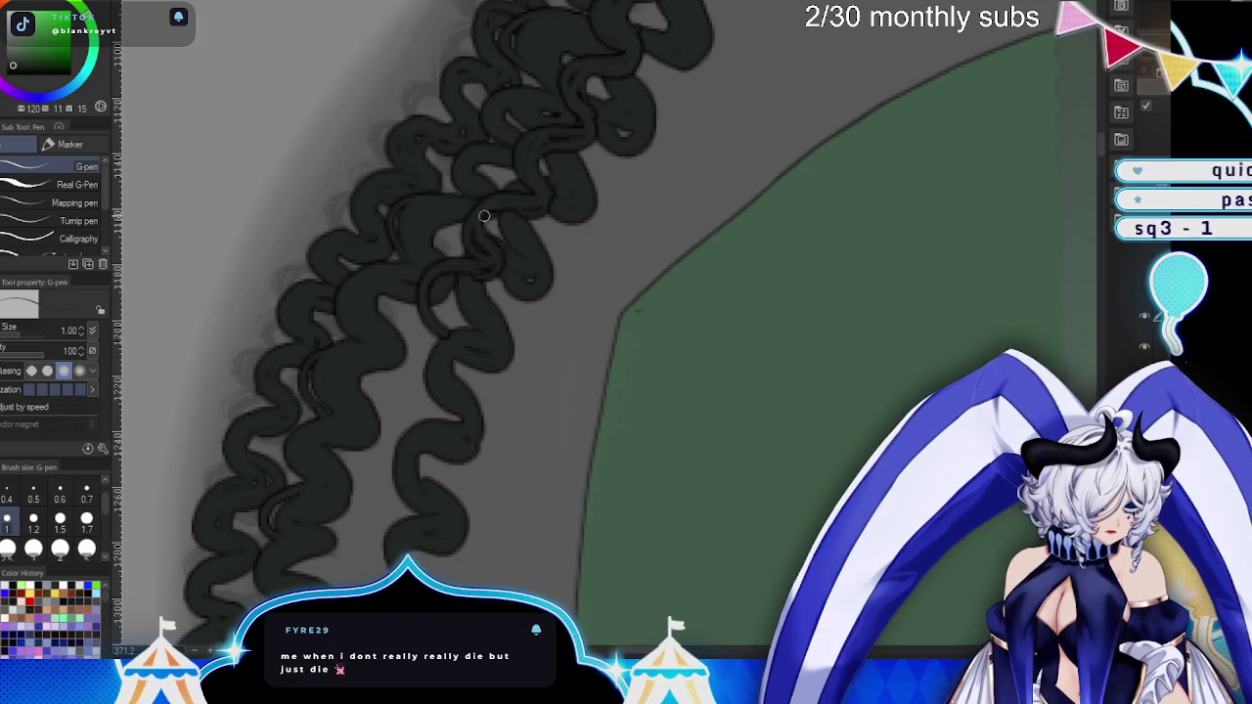
- Close the remaining gaps between the curls lower down the strands
drag(483, 226, 512, 350)
drag(536, 97, 547, 44)
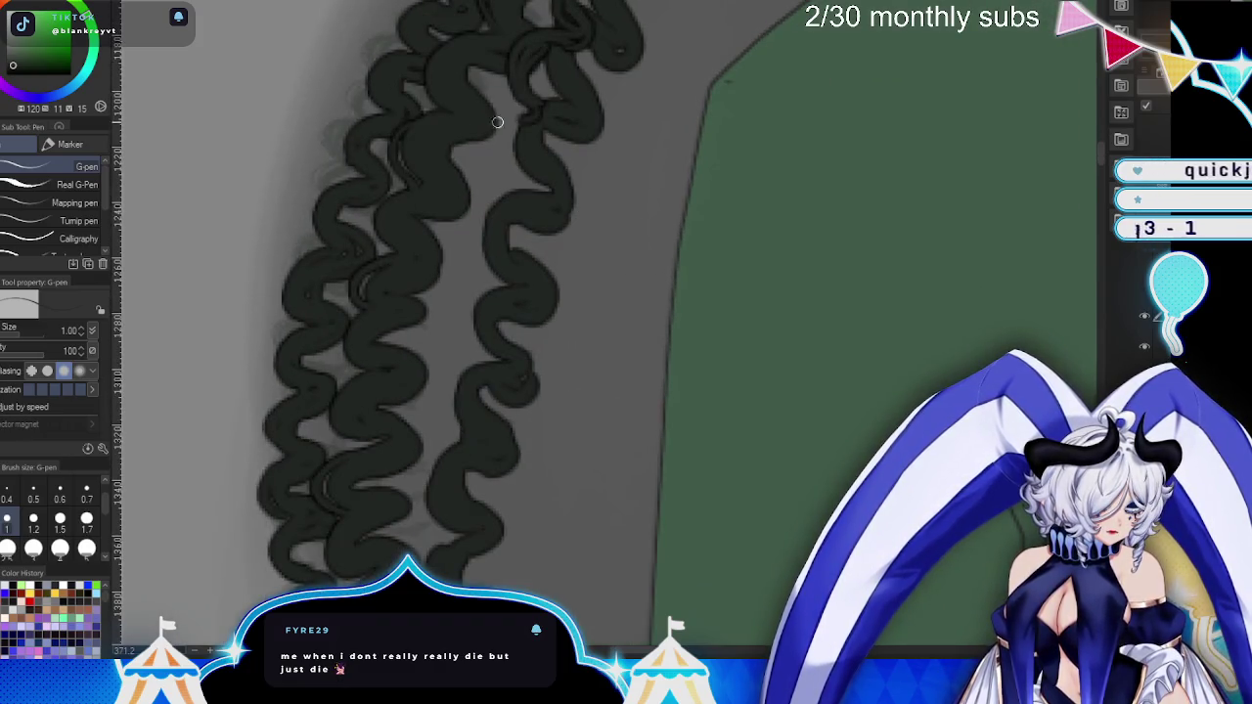
drag(512, 121, 527, 127)
mouse_move(494, 184)
mouse_down()
mouse_move(452, 276)
mouse_move(488, 171)
mouse_move(465, 146)
mouse_up()
mouse_move(448, 262)
mouse_down()
mouse_move(448, 329)
mouse_move(481, 279)
mouse_move(427, 343)
mouse_move(431, 396)
mouse_move(411, 430)
mouse_move(450, 357)
mouse_up()
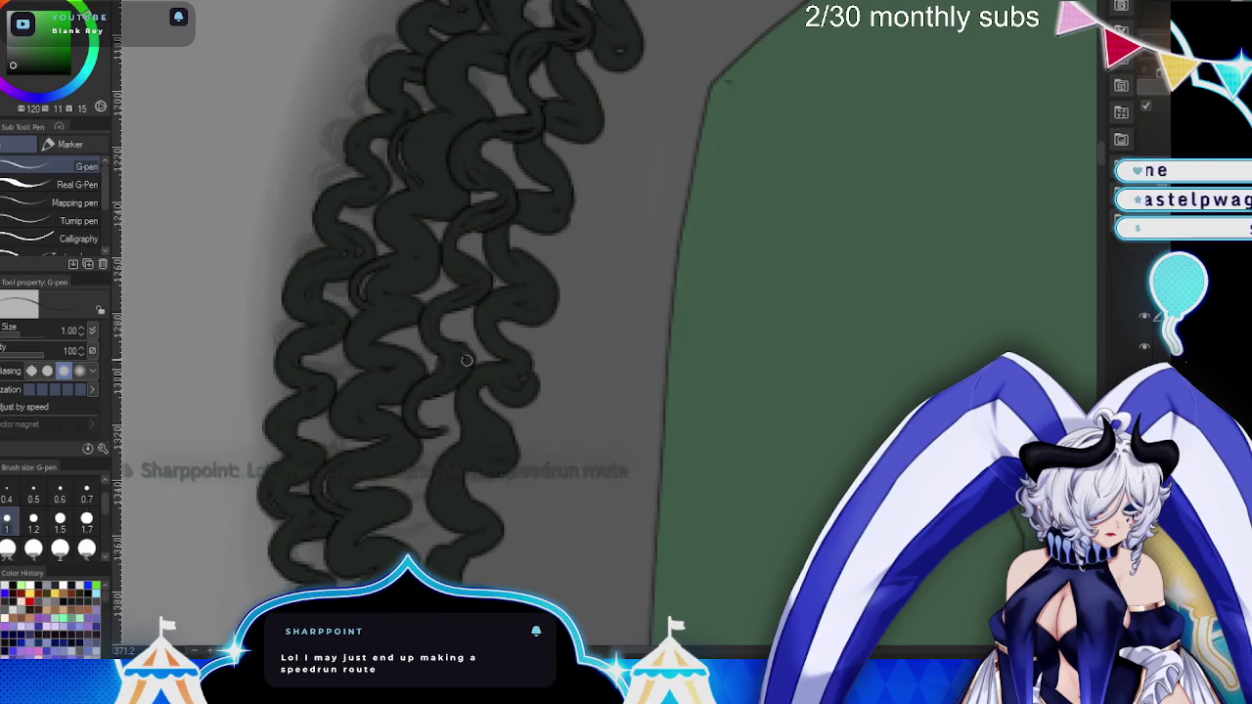
scroll(459, 135, down, 3)
mouse_move(459, 135)
mouse_down()
mouse_move(460, 255)
mouse_move(459, 172)
mouse_move(439, 291)
mouse_move(449, 344)
mouse_move(477, 347)
mouse_up()
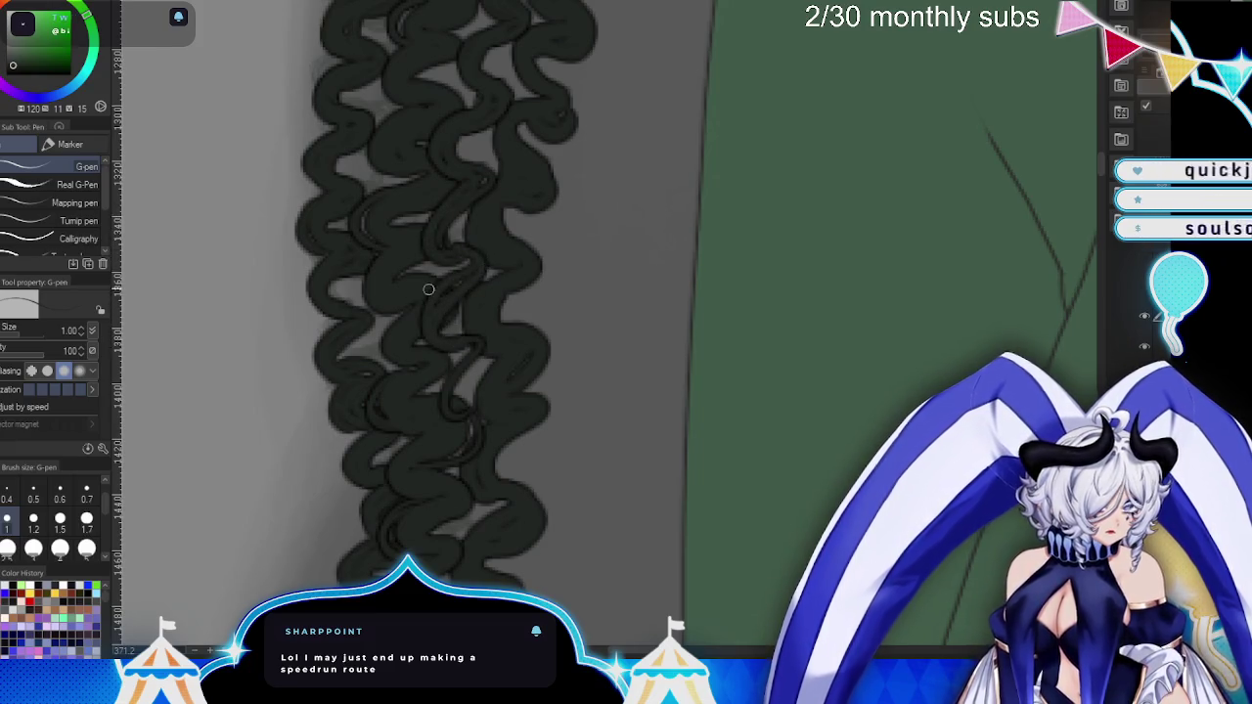
- Fill the gaps between curls in the next section of hair
scroll(428, 290, down, 3)
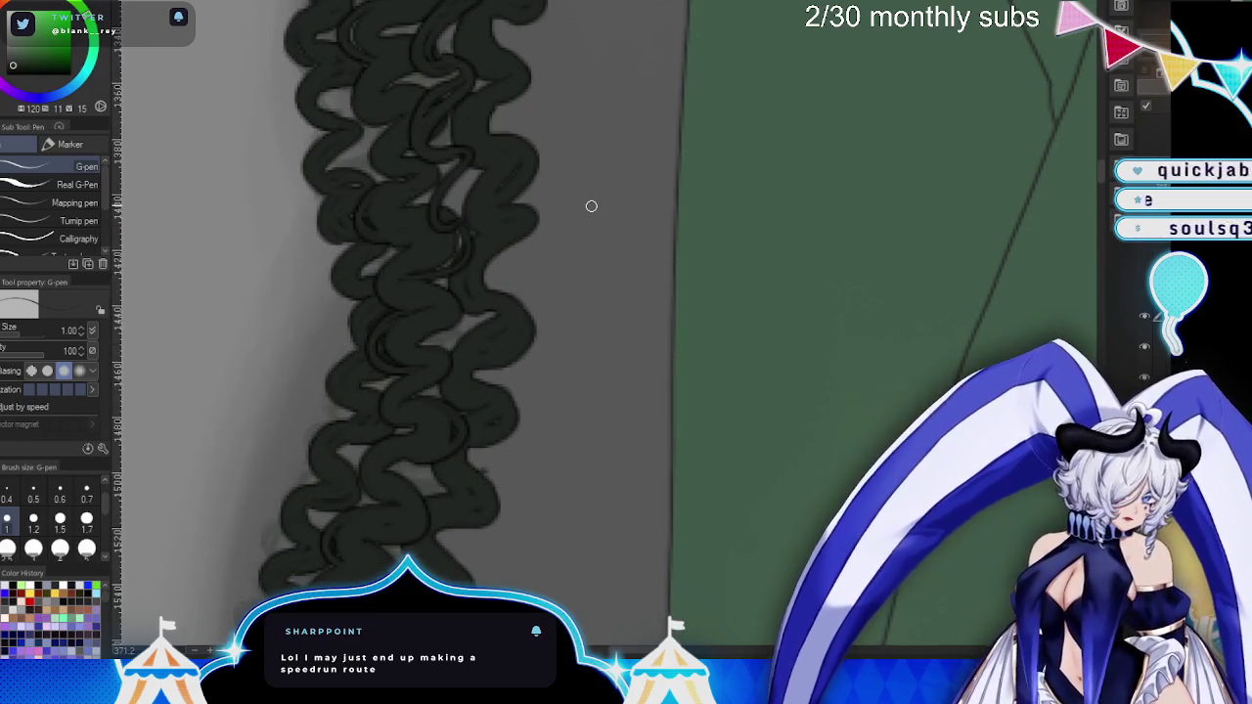
mouse_move(446, 212)
mouse_down()
mouse_move(431, 163)
mouse_move(427, 276)
mouse_move(453, 358)
mouse_move(427, 411)
mouse_up()
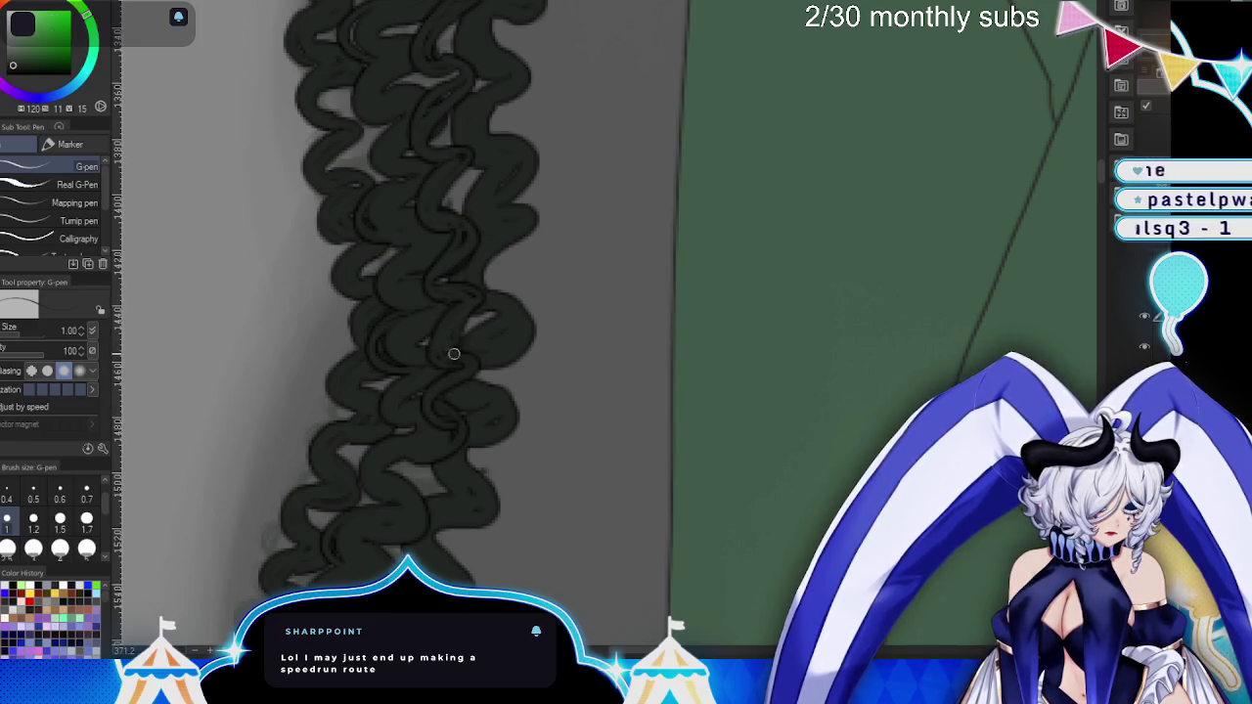
drag(647, 444, 691, 139)
mouse_move(490, 112)
mouse_down()
mouse_move(469, 167)
mouse_move(508, 180)
mouse_move(457, 209)
mouse_move(517, 171)
mouse_move(458, 316)
mouse_move(420, 357)
mouse_move(461, 308)
mouse_up()
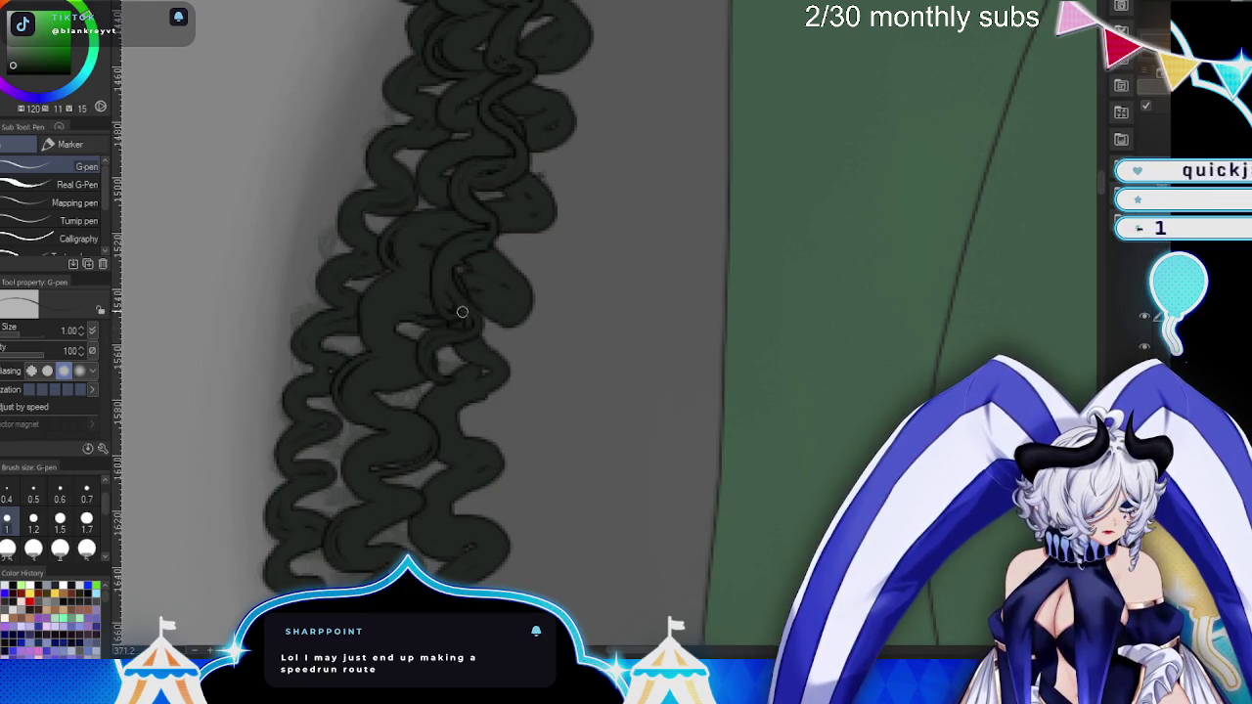
- Turn the view so the strands lean diagonally and set pen size to 1.2
mouse_move(640, 323)
mouse_down()
mouse_move(536, 150)
mouse_move(499, 227)
mouse_move(496, 302)
mouse_move(512, 227)
mouse_up()
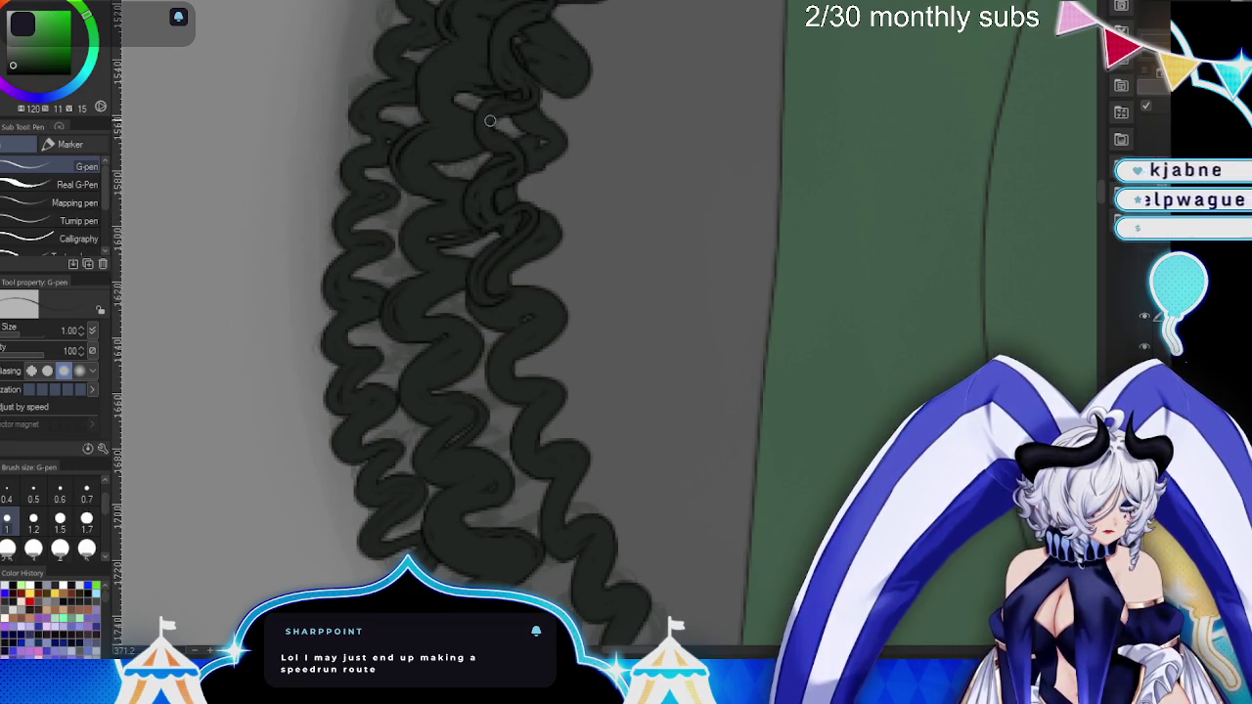
drag(490, 120, 564, 76)
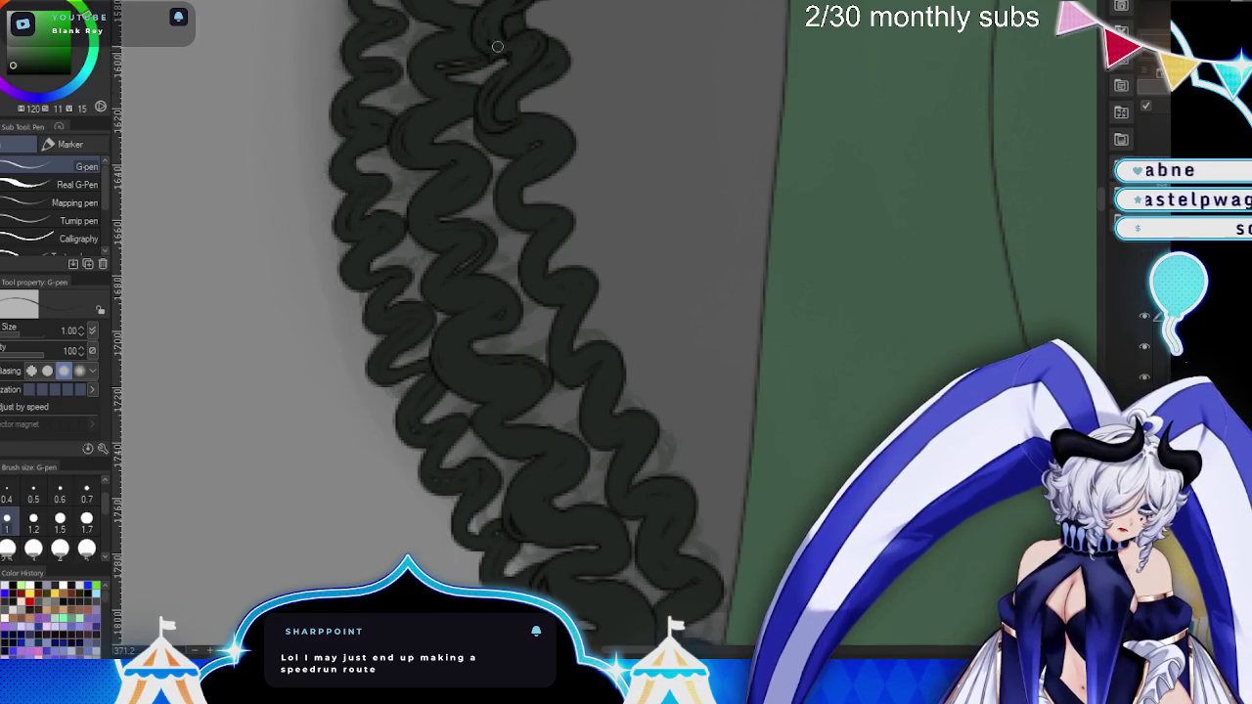
drag(498, 44, 634, 184)
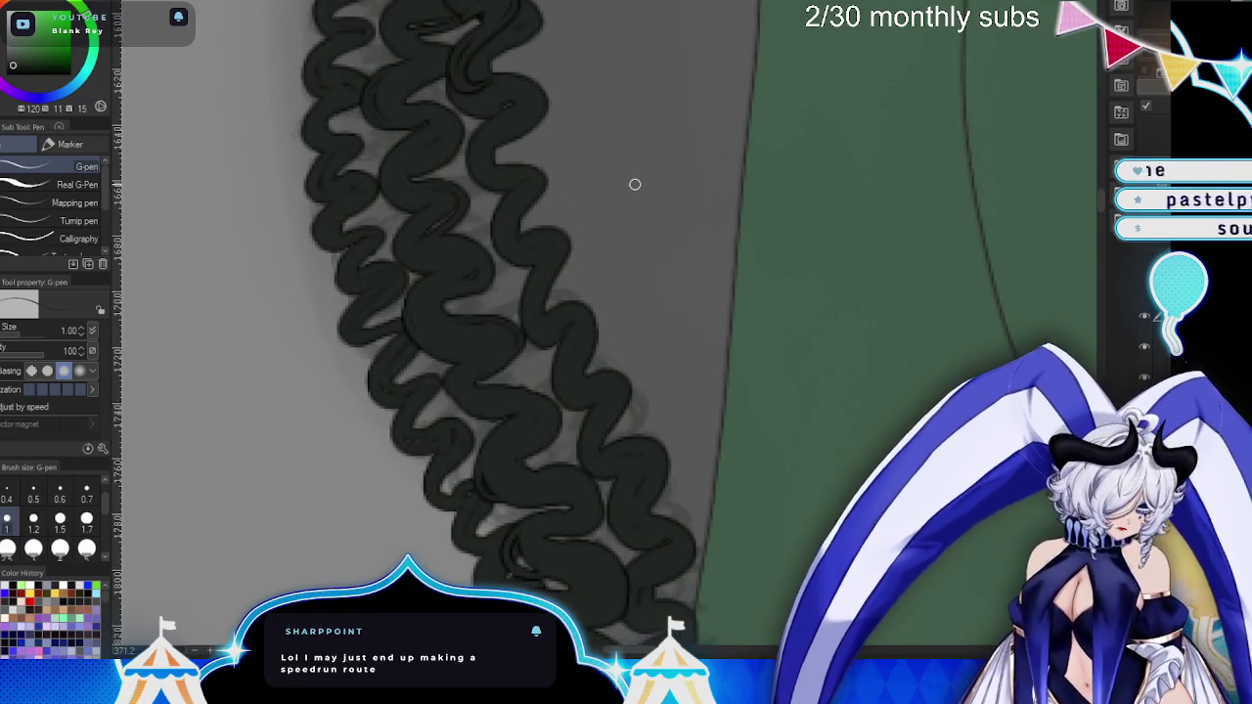
key(bracketright)
- Fill the light gaps between the upper strands and the right-hand curl
mouse_move(478, 50)
mouse_down()
mouse_move(457, 95)
mouse_move(508, 157)
mouse_move(500, 246)
mouse_move(538, 268)
mouse_up()
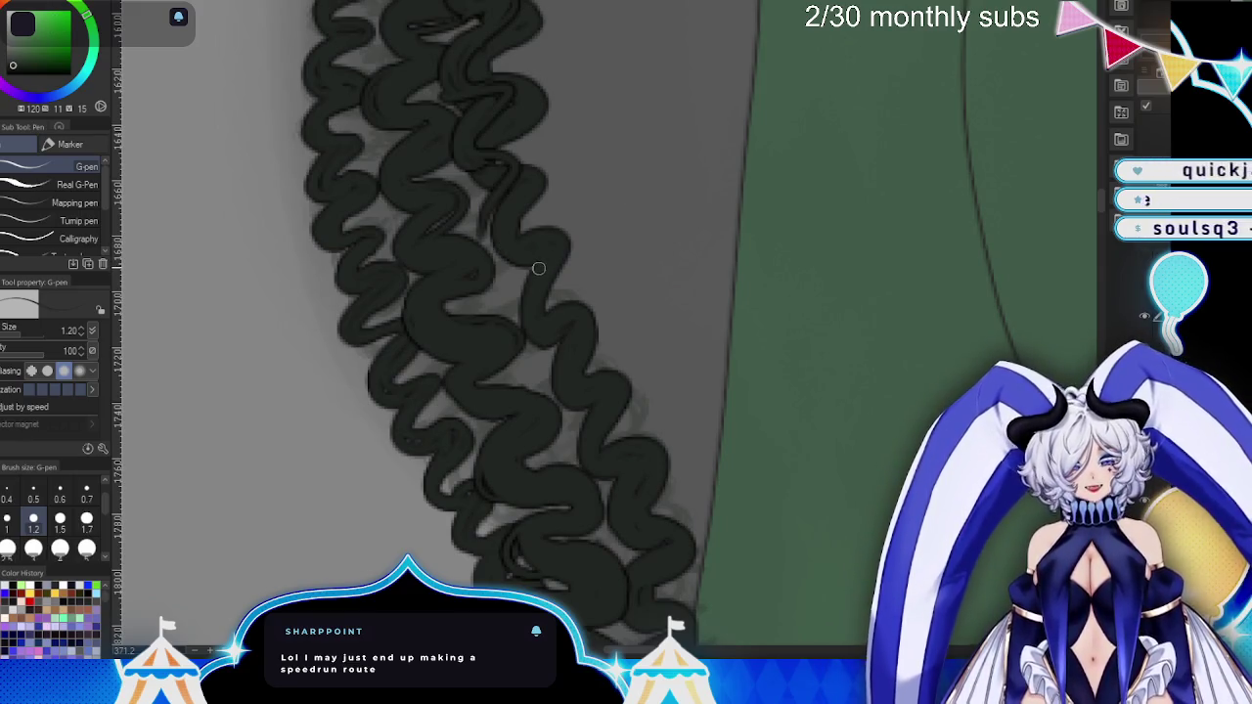
mouse_move(500, 177)
mouse_down()
mouse_move(500, 246)
mouse_move(520, 291)
mouse_move(490, 299)
mouse_move(535, 373)
mouse_move(541, 452)
mouse_up()
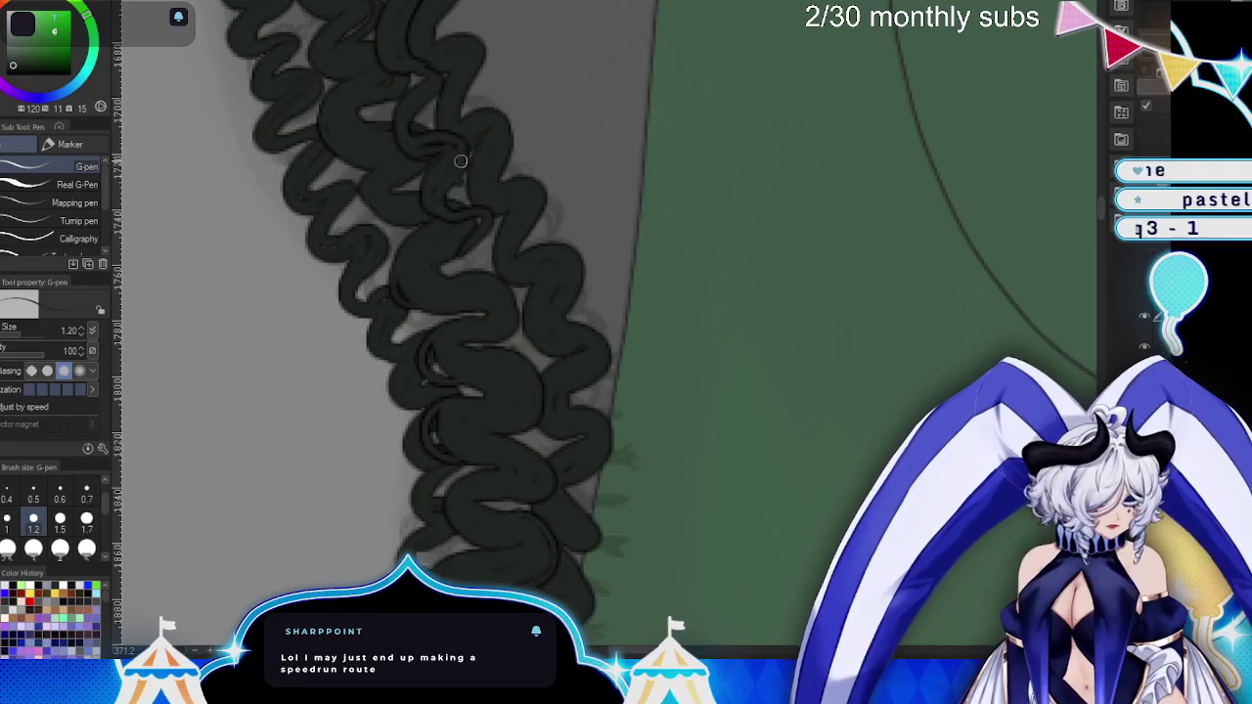
mouse_move(480, 208)
mouse_down()
mouse_move(460, 278)
mouse_move(507, 276)
mouse_move(518, 298)
mouse_move(499, 342)
mouse_move(538, 338)
mouse_move(513, 372)
mouse_up()
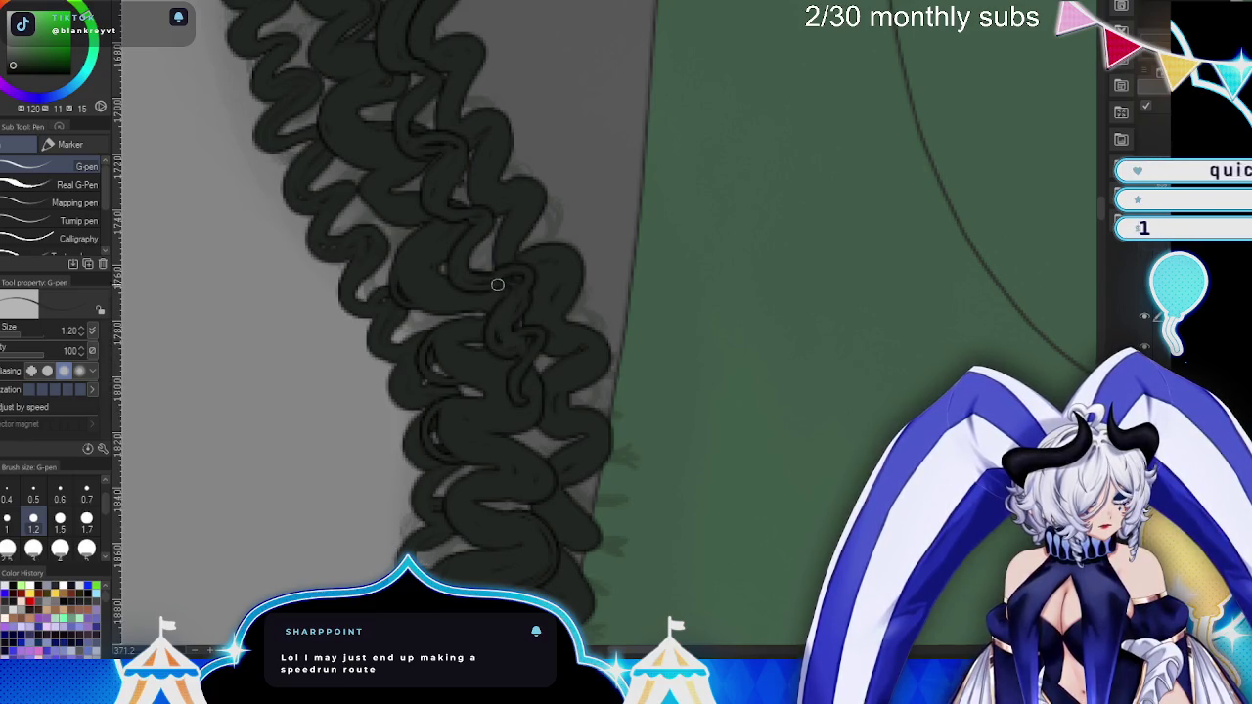
mouse_move(557, 324)
mouse_down()
mouse_move(512, 392)
mouse_move(551, 439)
mouse_move(562, 484)
mouse_up()
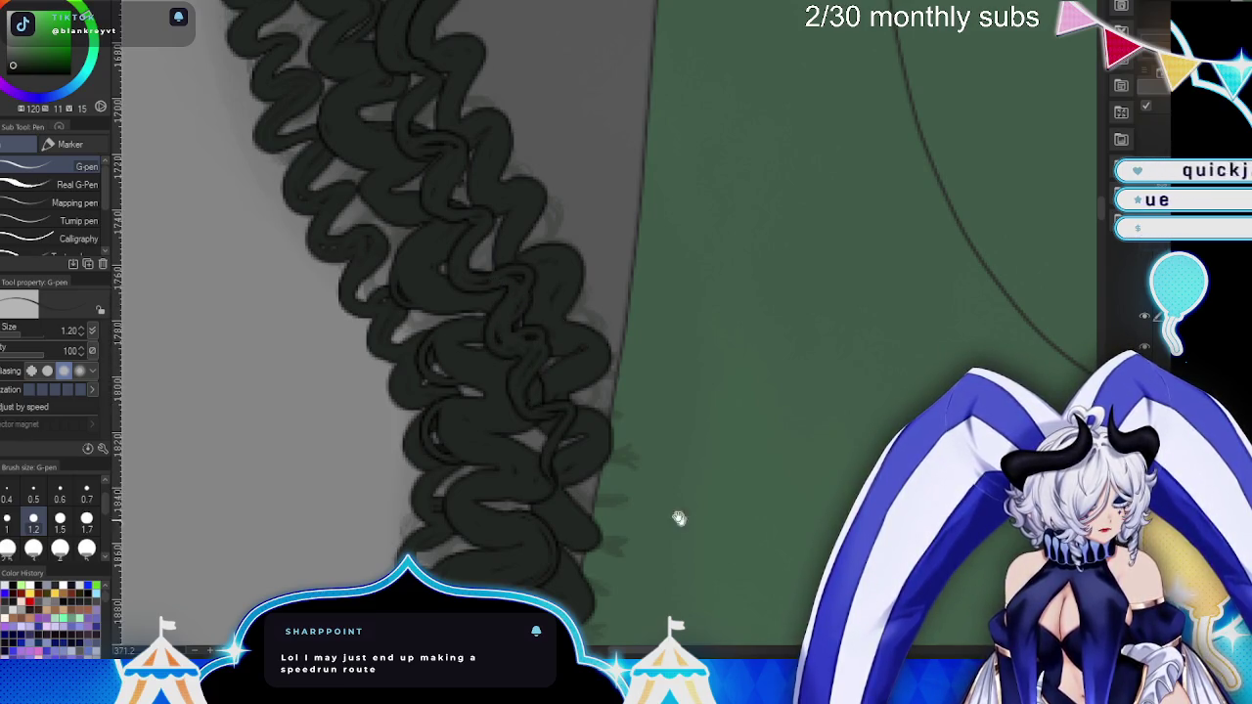
scroll(682, 520, down, 3)
drag(549, 156, 530, 200)
mouse_move(556, 246)
mouse_down()
mouse_move(518, 315)
mouse_move(529, 389)
mouse_move(550, 301)
mouse_up()
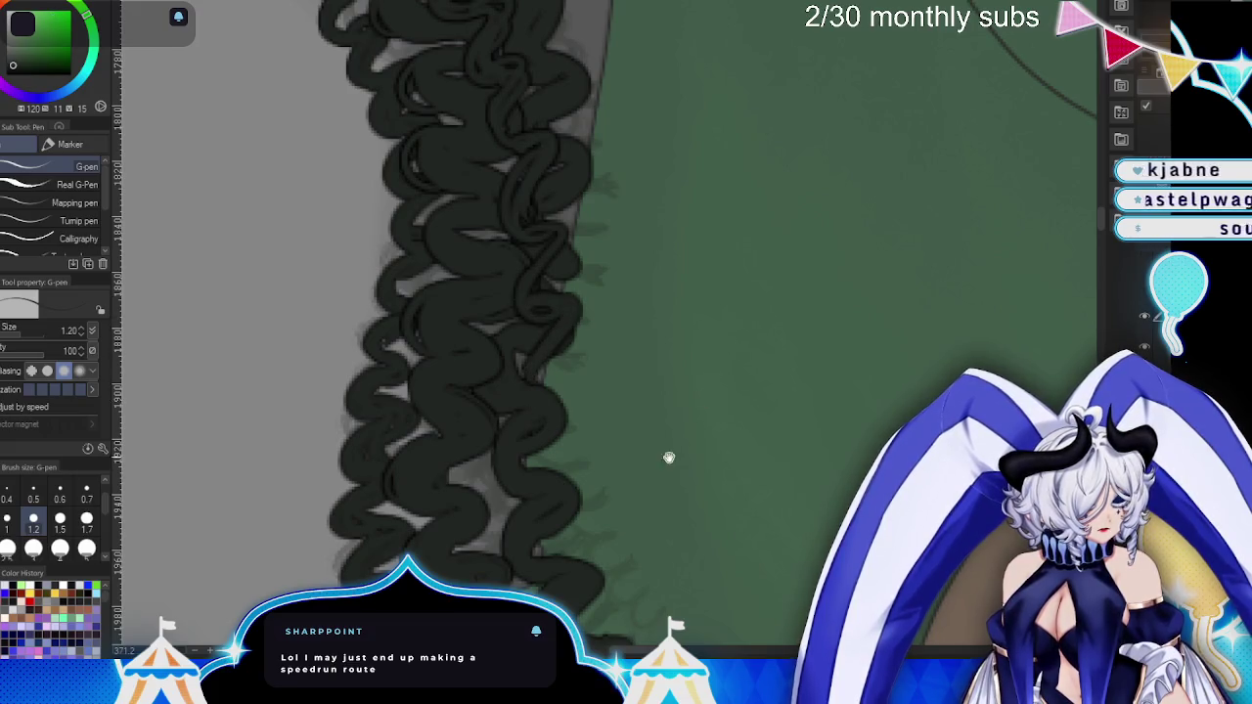
- Thicken the lower curls with more ink and start new curls below
mouse_move(491, 94)
mouse_down()
mouse_move(525, 137)
mouse_move(503, 68)
mouse_move(499, 121)
mouse_move(518, 186)
mouse_move(544, 238)
mouse_move(551, 210)
mouse_move(584, 275)
mouse_up()
mouse_move(580, 220)
mouse_down()
mouse_move(544, 229)
mouse_move(590, 322)
mouse_up()
drag(596, 271, 573, 225)
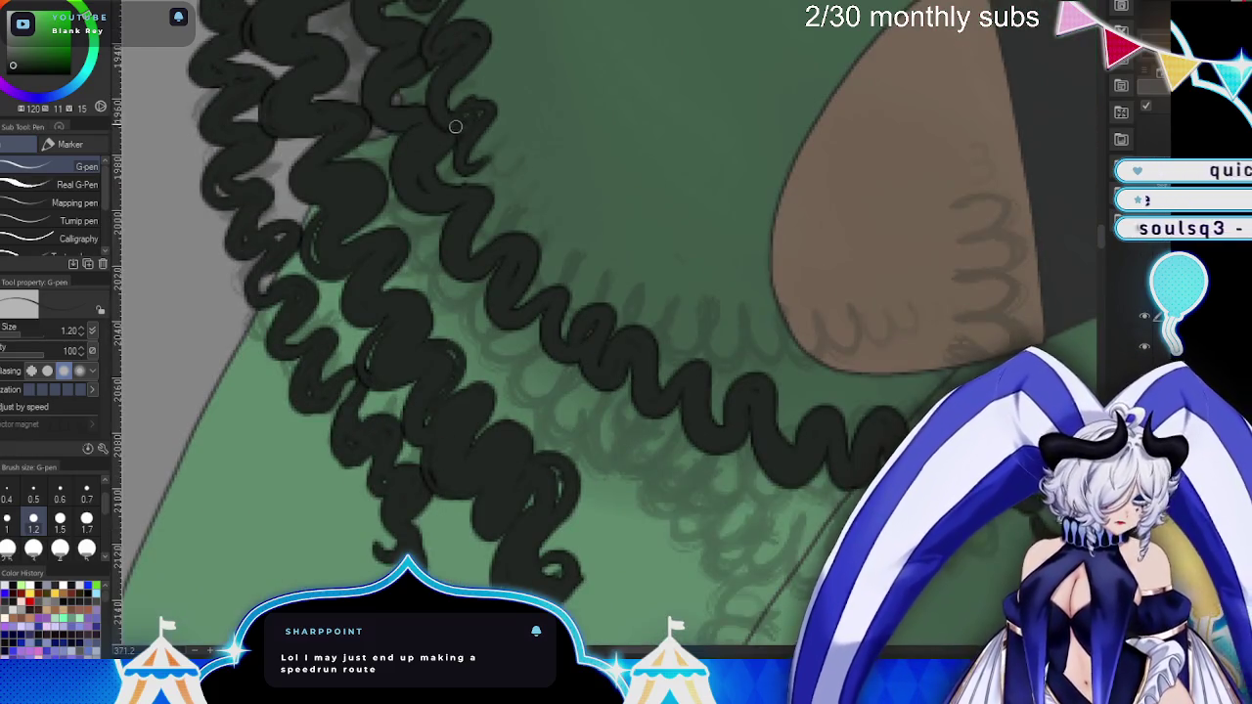
mouse_move(477, 117)
mouse_down()
mouse_move(514, 235)
mouse_move(475, 210)
mouse_move(515, 254)
mouse_move(492, 283)
mouse_up()
mouse_move(480, 192)
mouse_down()
mouse_move(474, 266)
mouse_move(563, 416)
mouse_move(558, 431)
mouse_move(582, 452)
mouse_move(611, 449)
mouse_move(587, 489)
mouse_move(636, 494)
mouse_move(612, 543)
mouse_up()
mouse_move(621, 416)
mouse_down()
mouse_move(607, 474)
mouse_move(579, 434)
mouse_up()
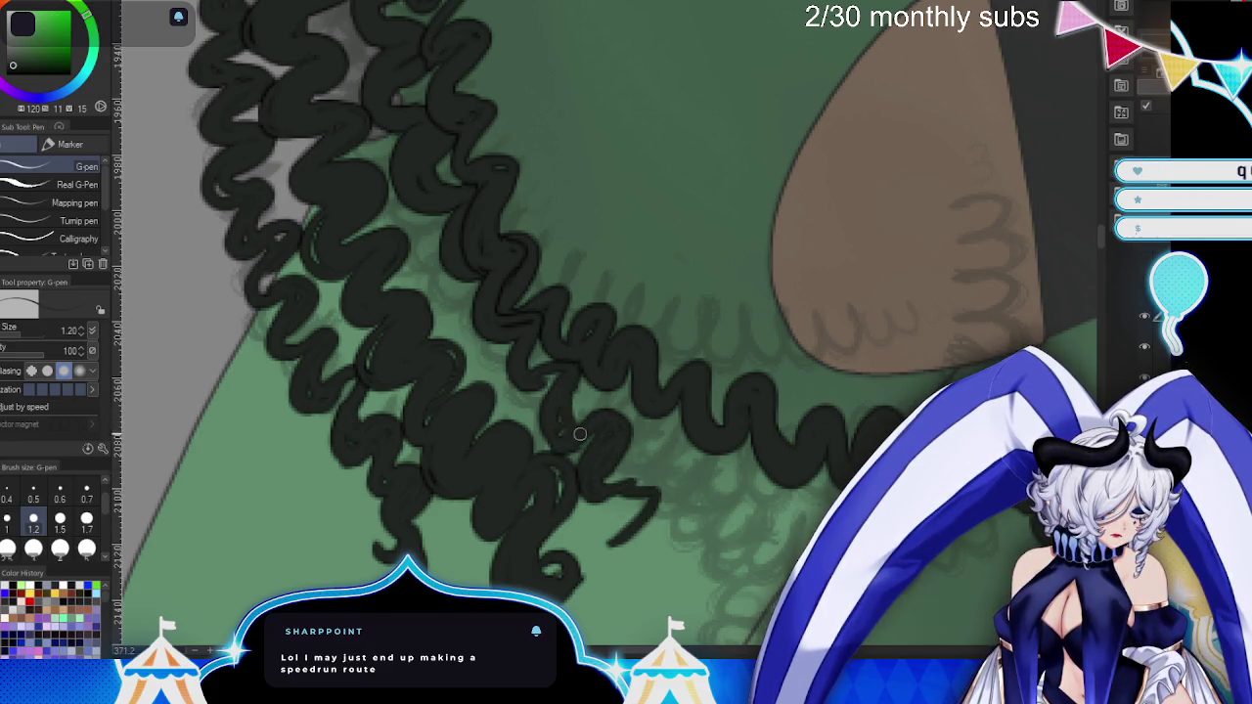
- Ink the lowest curl down to its tip and draw two crossing lines over the belt
mouse_move(784, 427)
mouse_down()
mouse_move(617, 201)
mouse_move(567, 256)
mouse_move(562, 299)
mouse_up()
mouse_move(597, 235)
mouse_down()
mouse_move(587, 312)
mouse_move(613, 284)
mouse_move(651, 364)
mouse_move(597, 438)
mouse_up()
drag(586, 369, 611, 332)
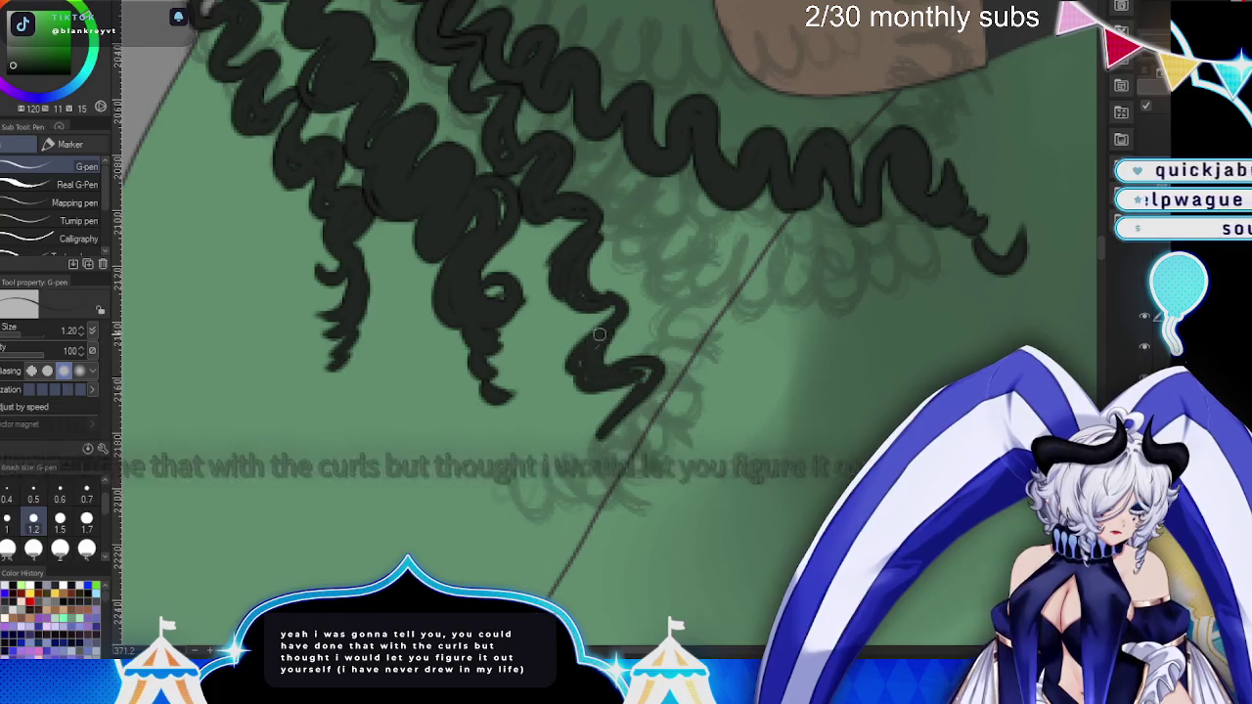
mouse_move(631, 279)
mouse_down()
mouse_move(598, 348)
mouse_move(597, 431)
mouse_up()
drag(653, 388, 589, 458)
drag(642, 419, 599, 483)
drag(608, 430, 583, 503)
drag(841, 338, 773, 433)
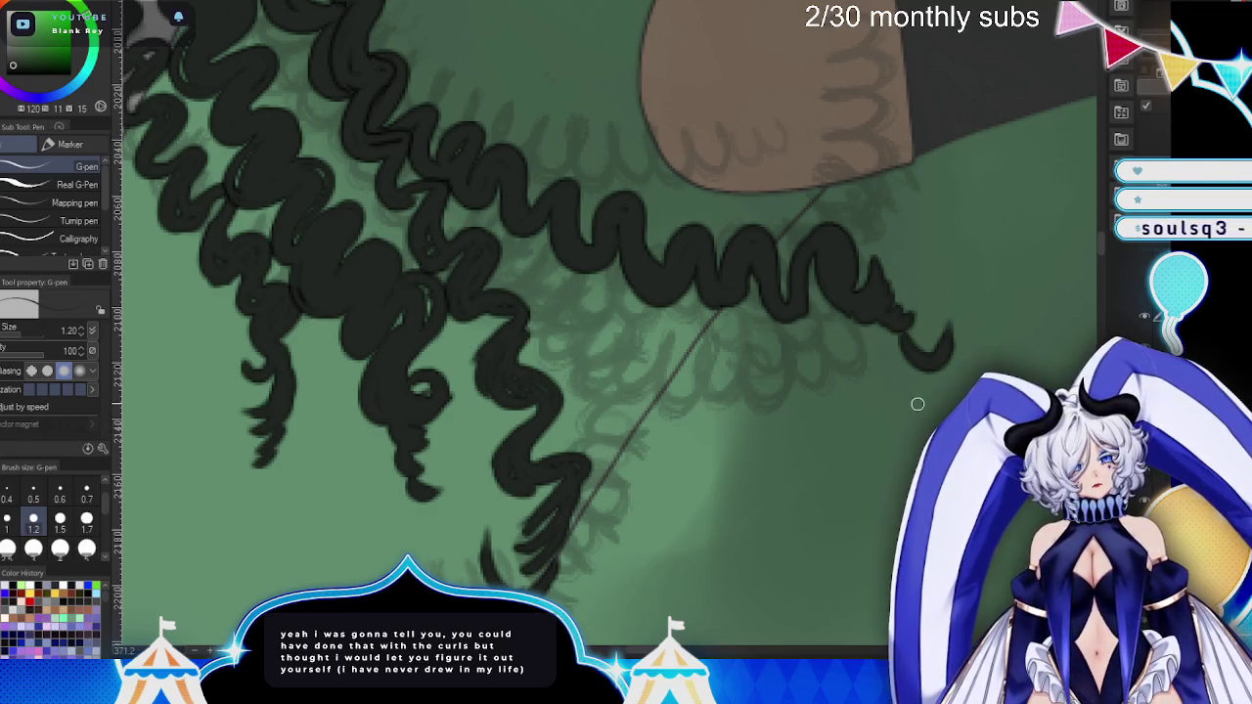
scroll(918, 404, down, 5)
drag(896, 391, 826, 634)
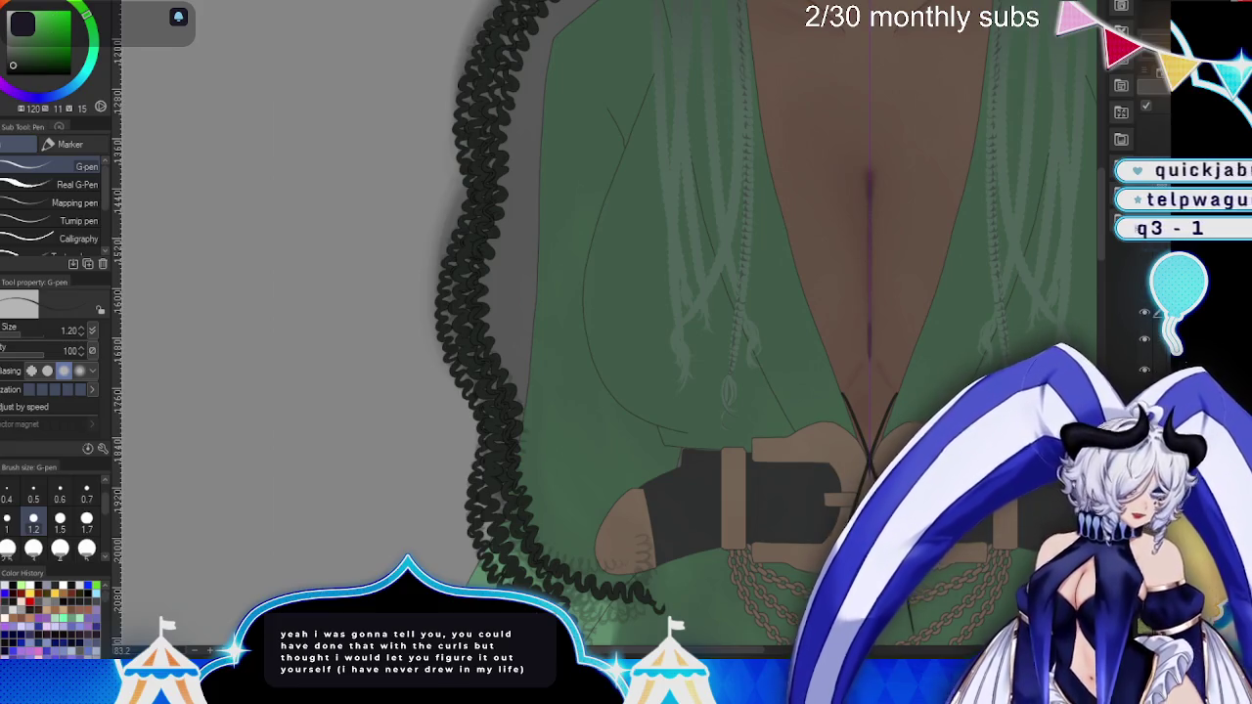
- Briefly show the thick curly strands for comparison, then undo back to thin spirals
drag(858, 295, 760, 555)
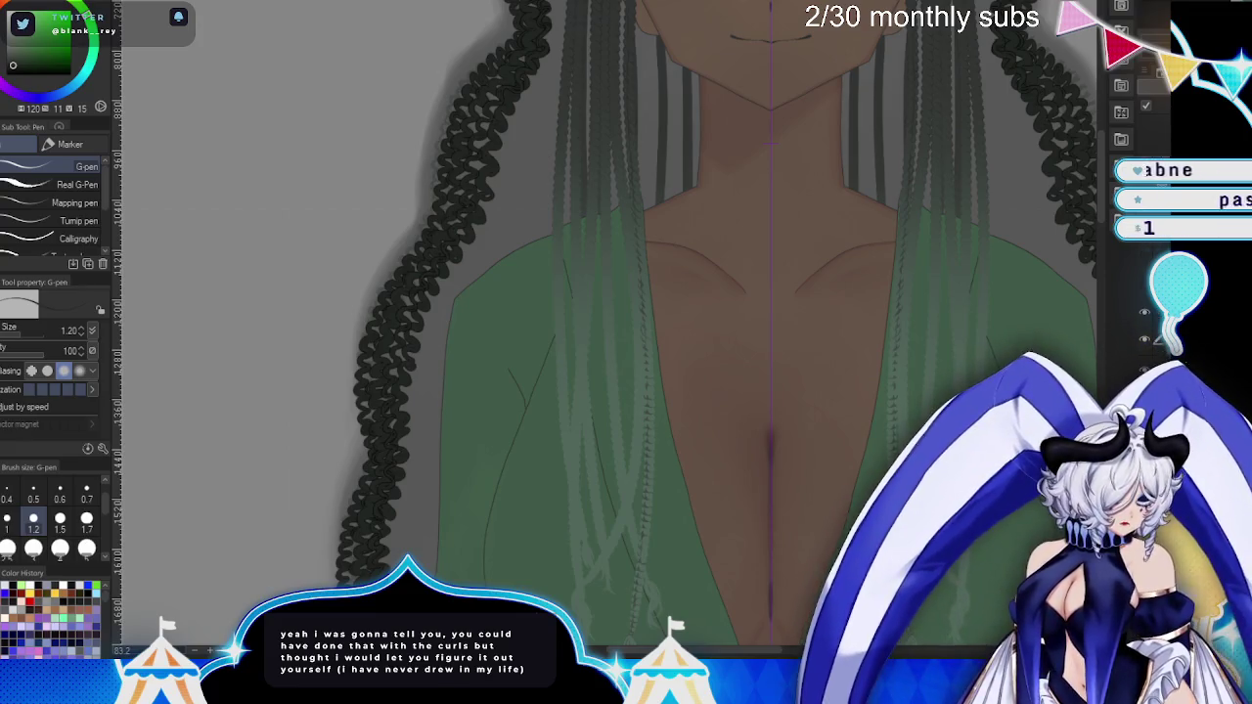
key(ctrl+v)
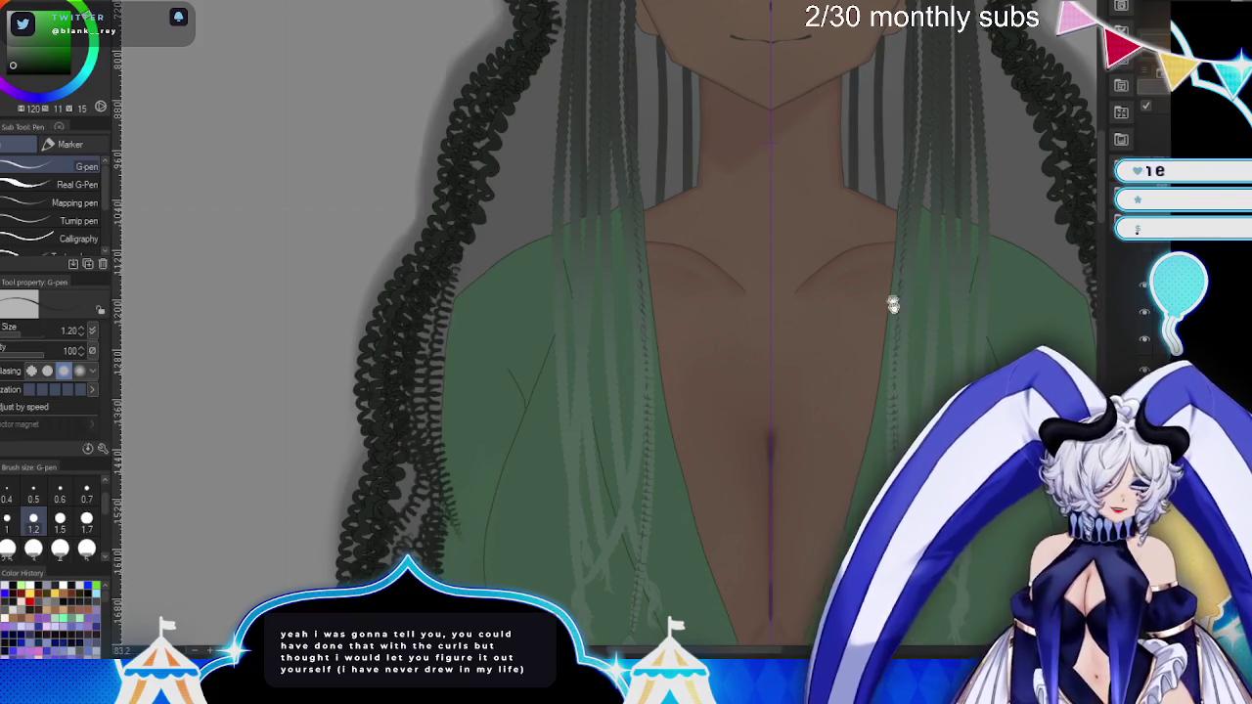
scroll(889, 280, up, 3)
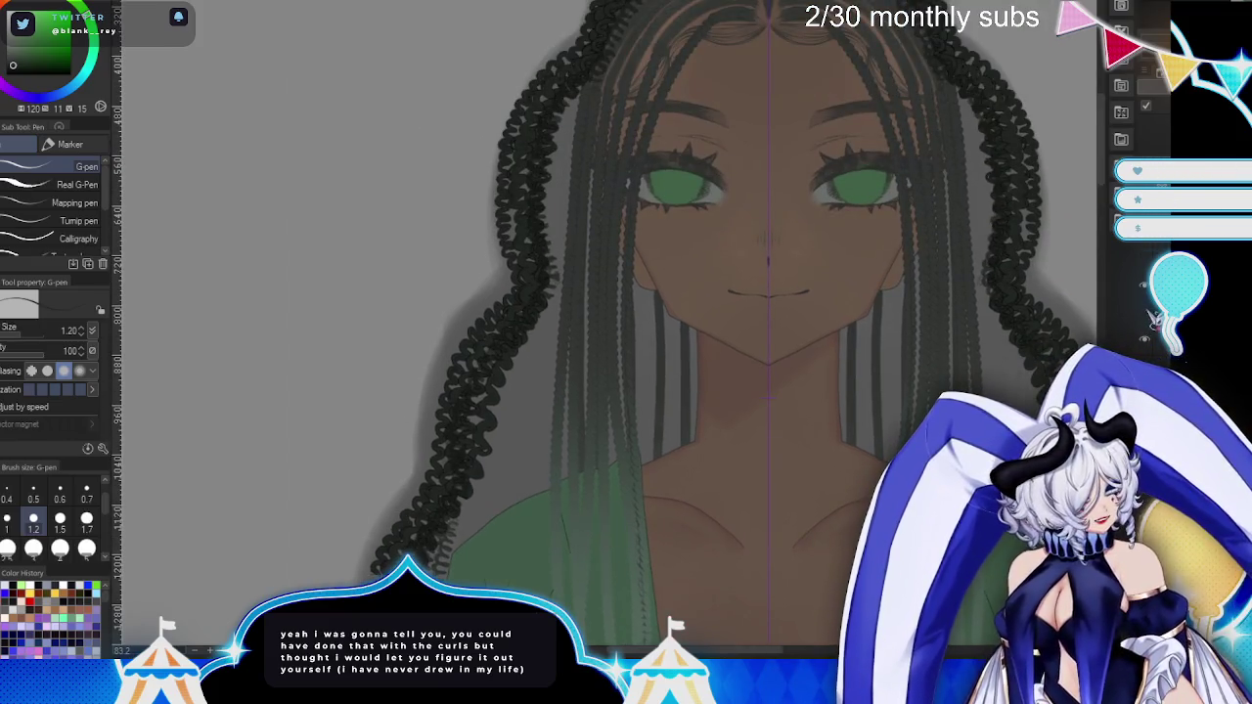
key(ctrl+z)
scroll(744, 323, up, 3)
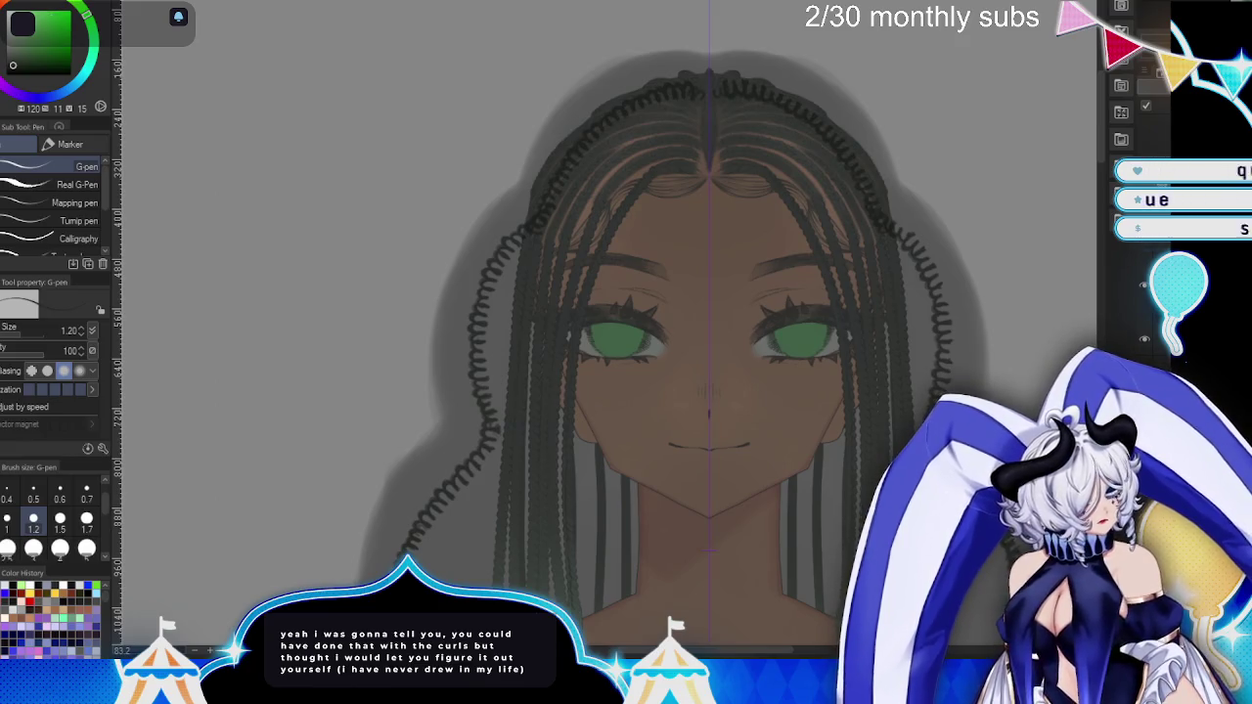
- Draw mirrored curl strands at the crown and left hairline at pen size 1.7
drag(638, 500, 631, 493)
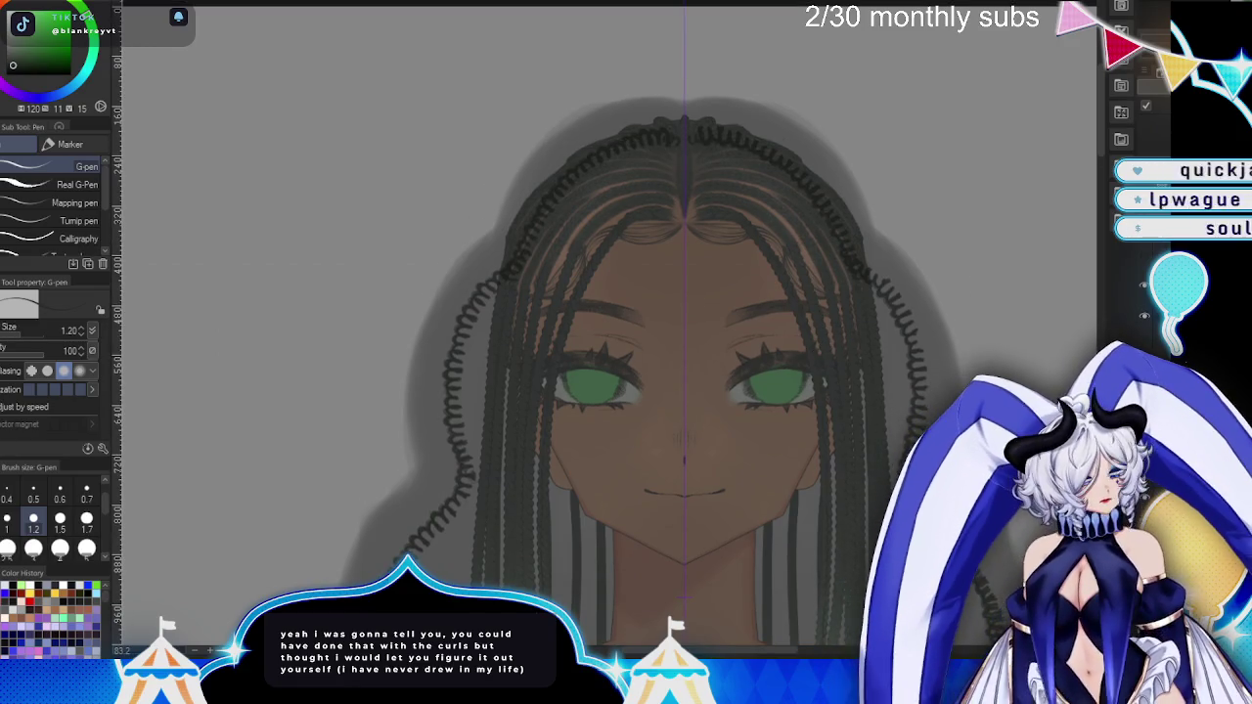
scroll(924, 144, up, 2)
scroll(924, 145, up, 1)
scroll(726, 92, up, 3)
drag(714, 100, 685, 125)
key(bracketright)
key(bracketright)
mouse_move(581, 147)
mouse_down()
mouse_move(509, 168)
mouse_move(401, 338)
mouse_move(497, 186)
mouse_up()
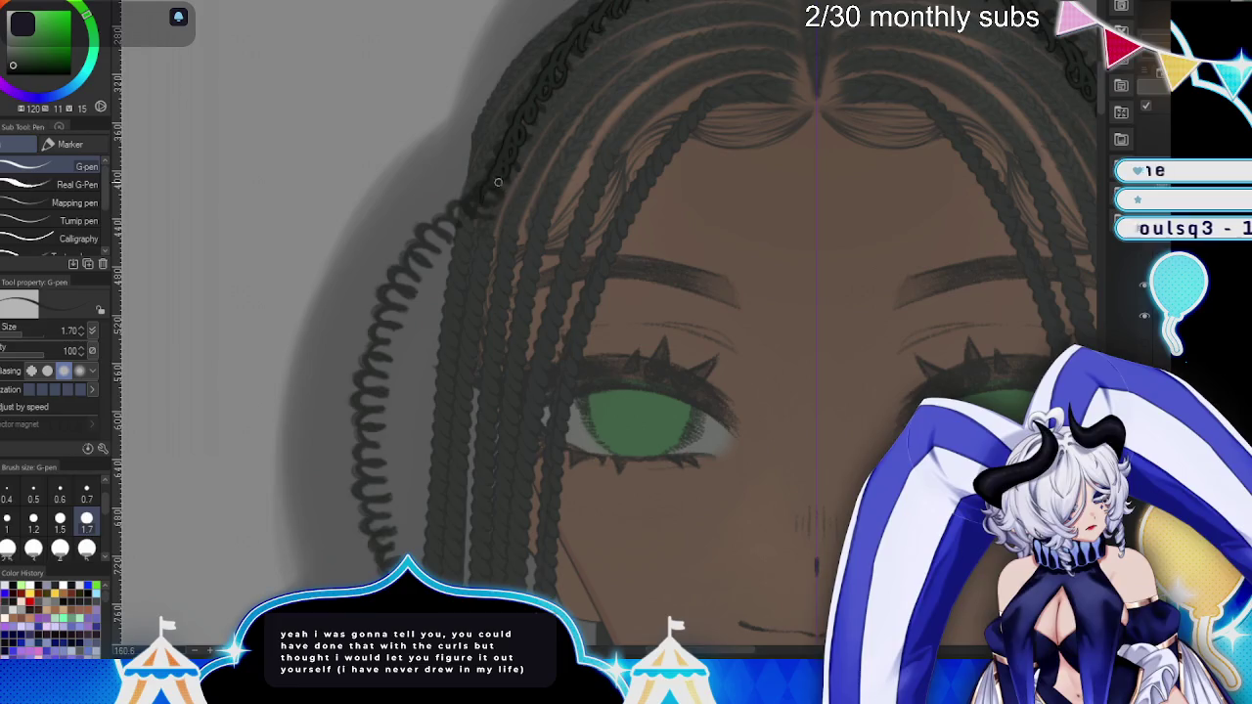
- Draw a dark curl strand down the left hairline and small curls along the hair's top
mouse_move(451, 221)
mouse_down()
mouse_move(403, 280)
mouse_move(368, 368)
mouse_move(377, 476)
mouse_up()
drag(651, 492, 598, 590)
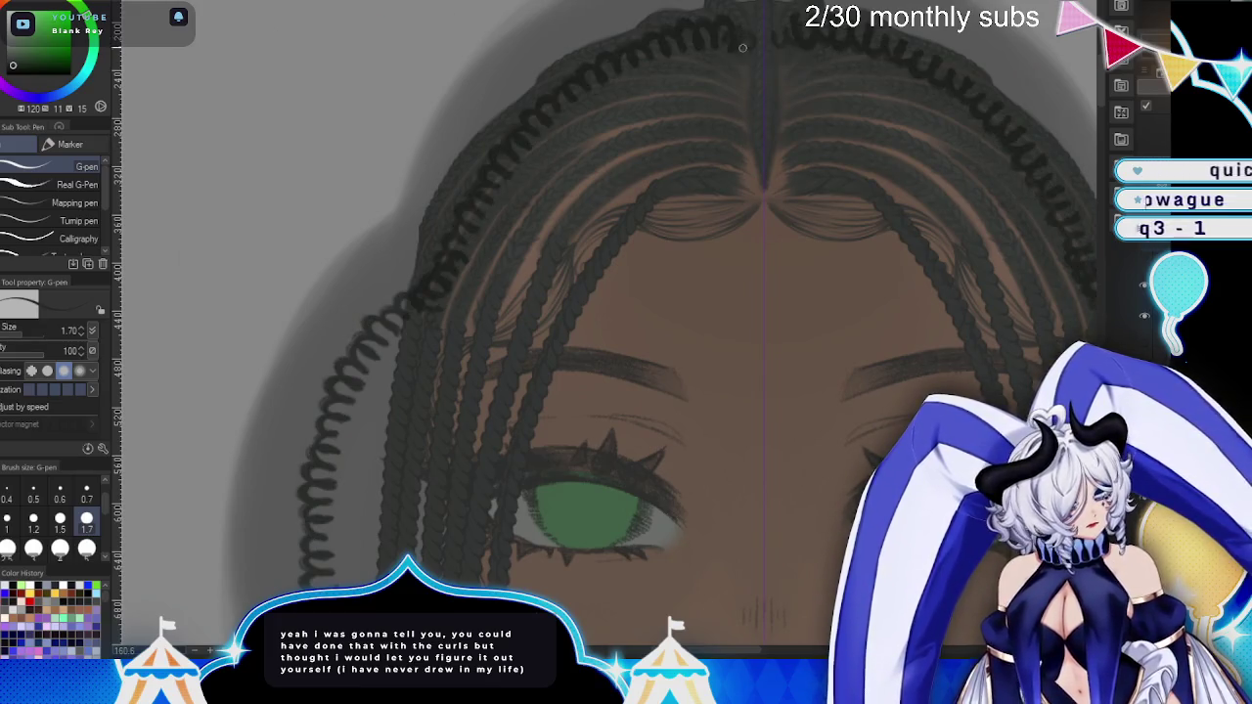
drag(724, 41, 748, 51)
drag(783, 49, 798, 35)
drag(732, 49, 698, 37)
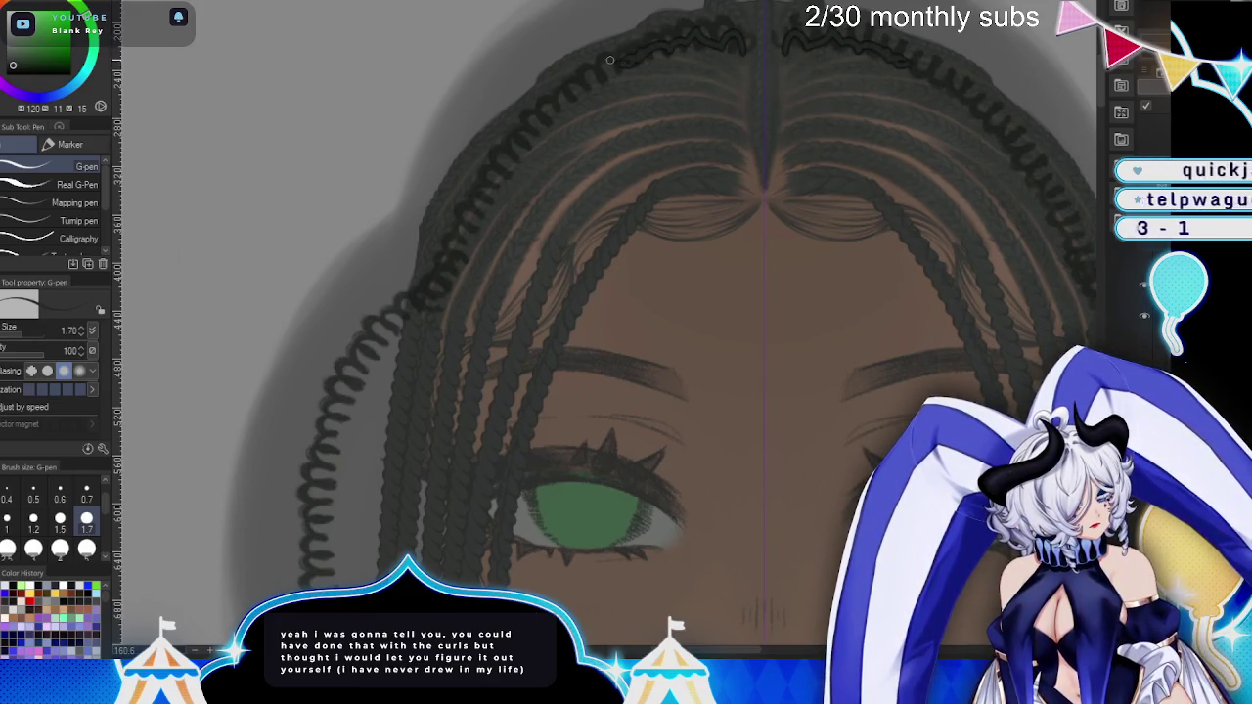
drag(520, 127, 498, 174)
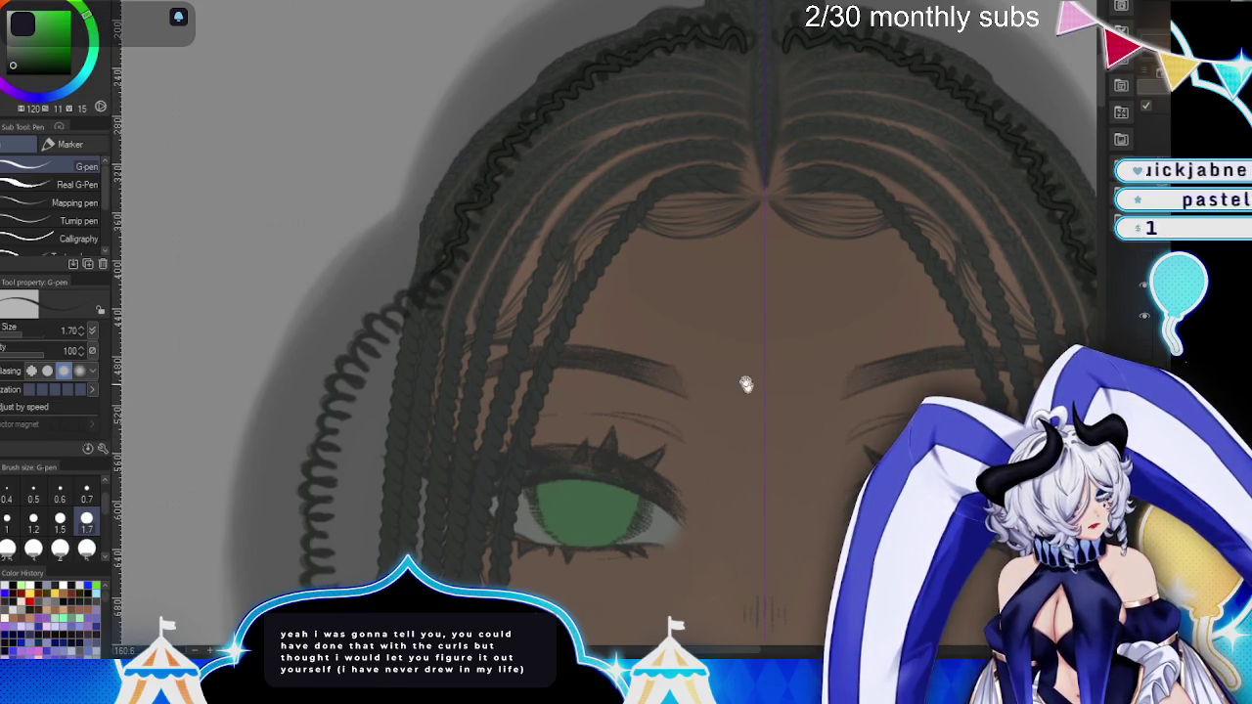
drag(439, 265, 495, 333)
- Extend the curl strand down the hair's outer edge past the shoulder
drag(704, 39, 544, 70)
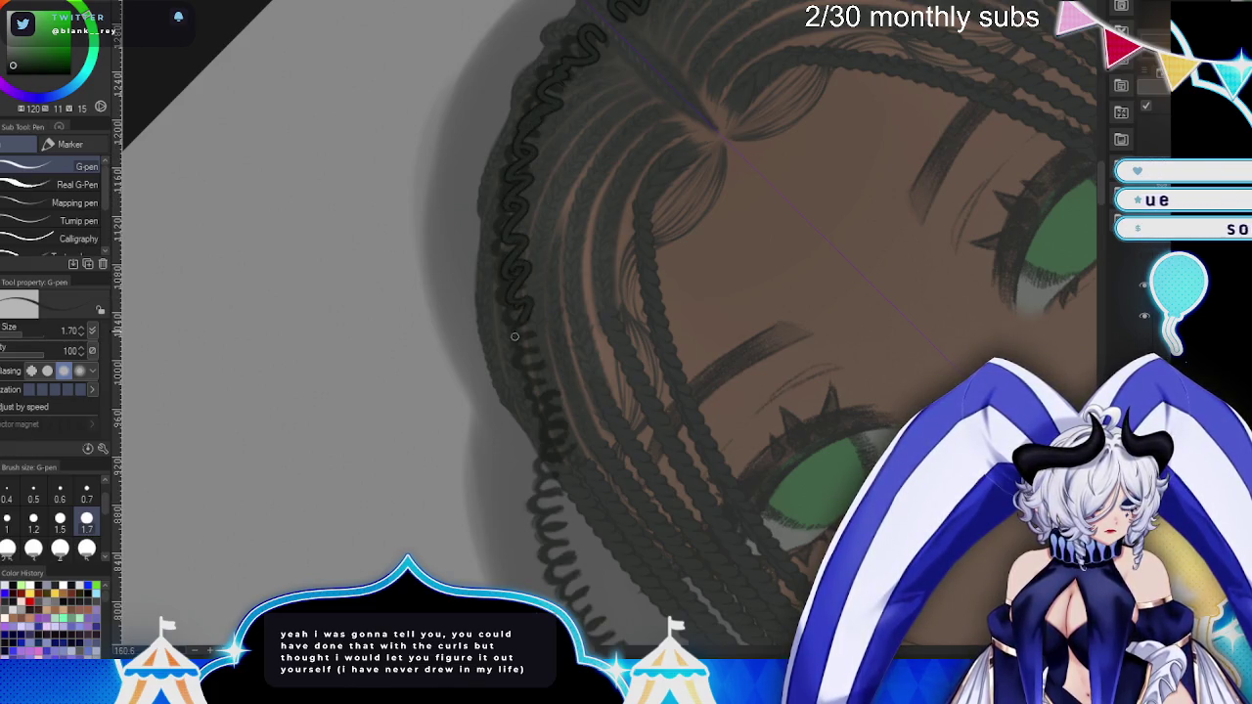
drag(548, 455, 547, 173)
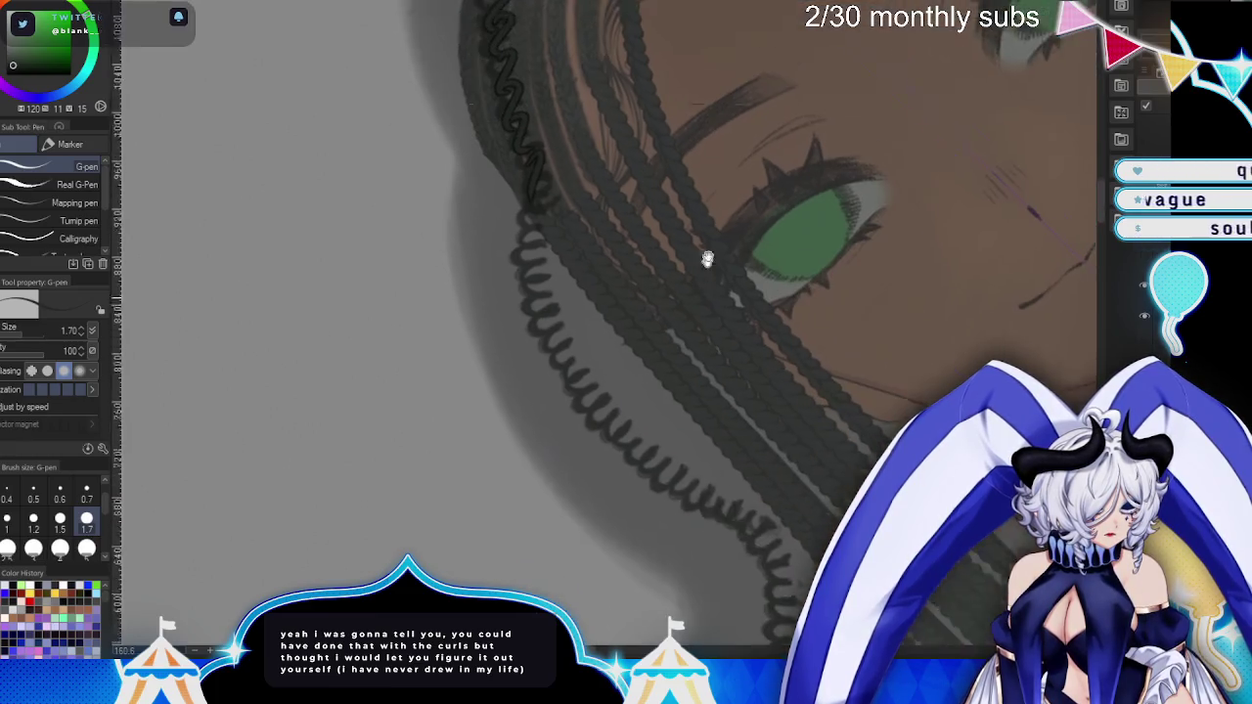
mouse_move(531, 239)
mouse_down()
mouse_move(536, 277)
mouse_move(577, 314)
mouse_up()
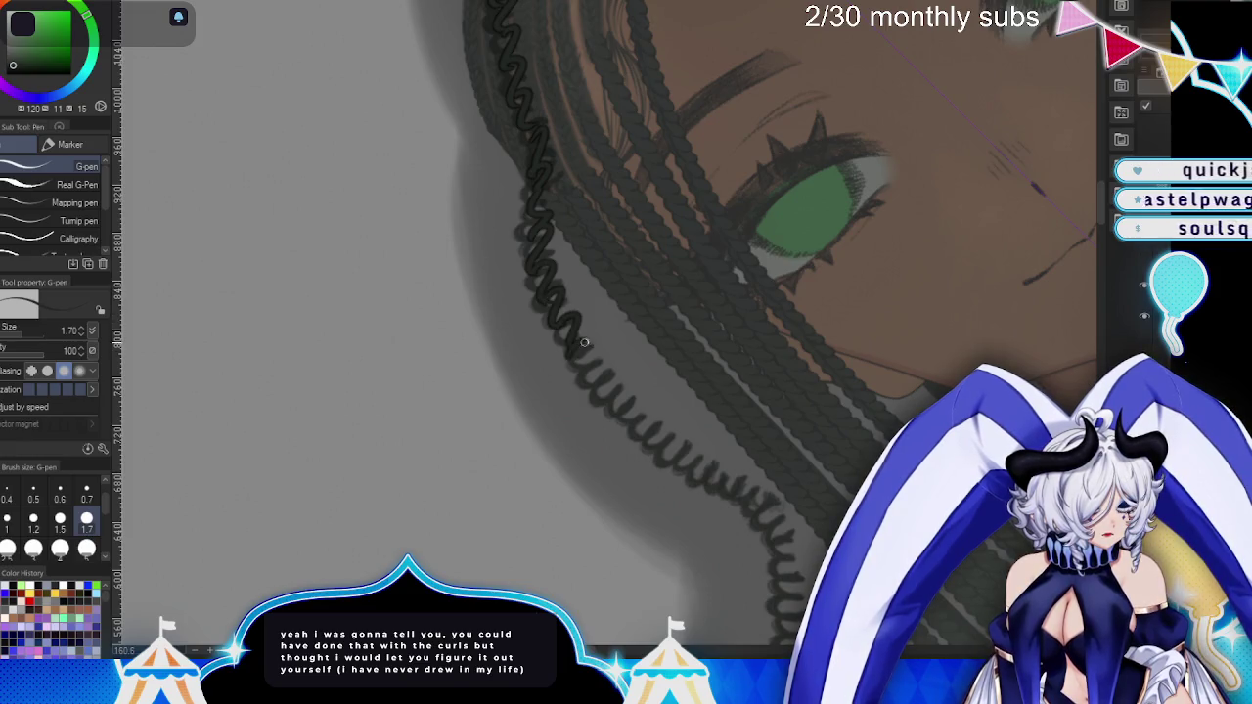
mouse_move(599, 377)
mouse_down()
mouse_move(487, 124)
mouse_move(536, 174)
mouse_move(626, 217)
mouse_move(646, 249)
mouse_move(658, 425)
mouse_move(581, 227)
mouse_move(595, 321)
mouse_move(637, 392)
mouse_up()
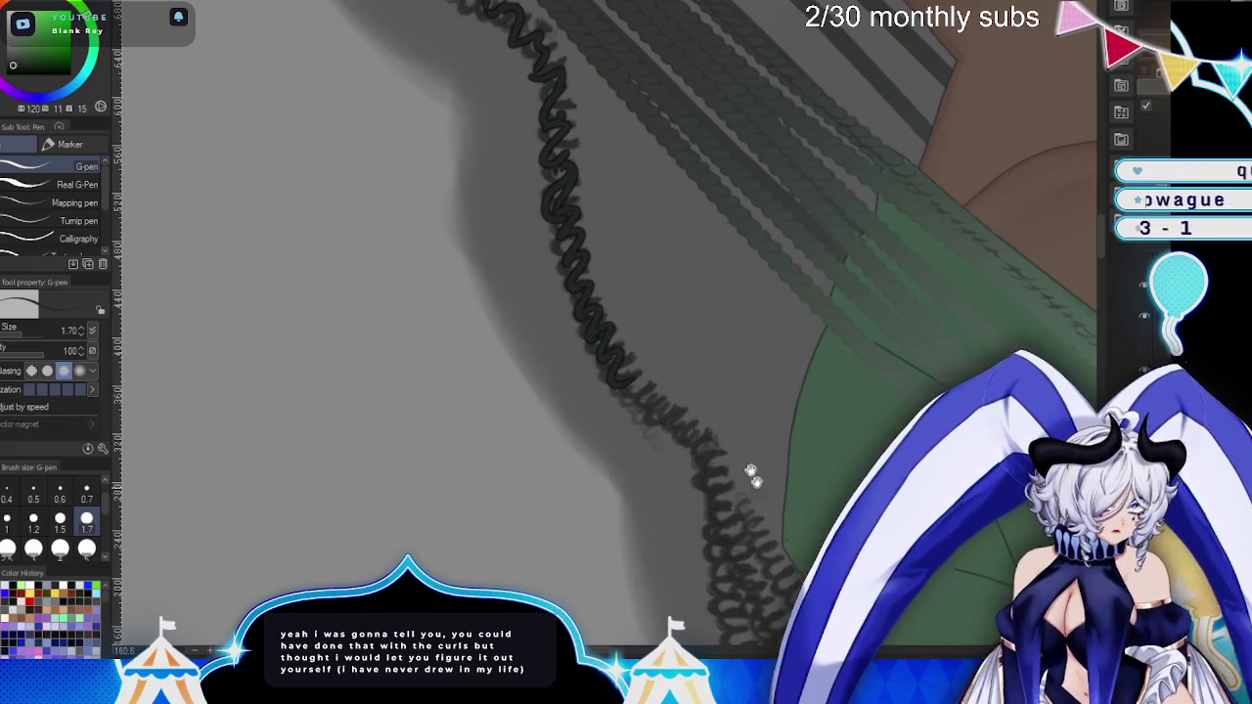
drag(754, 489, 558, 124)
drag(456, 97, 482, 132)
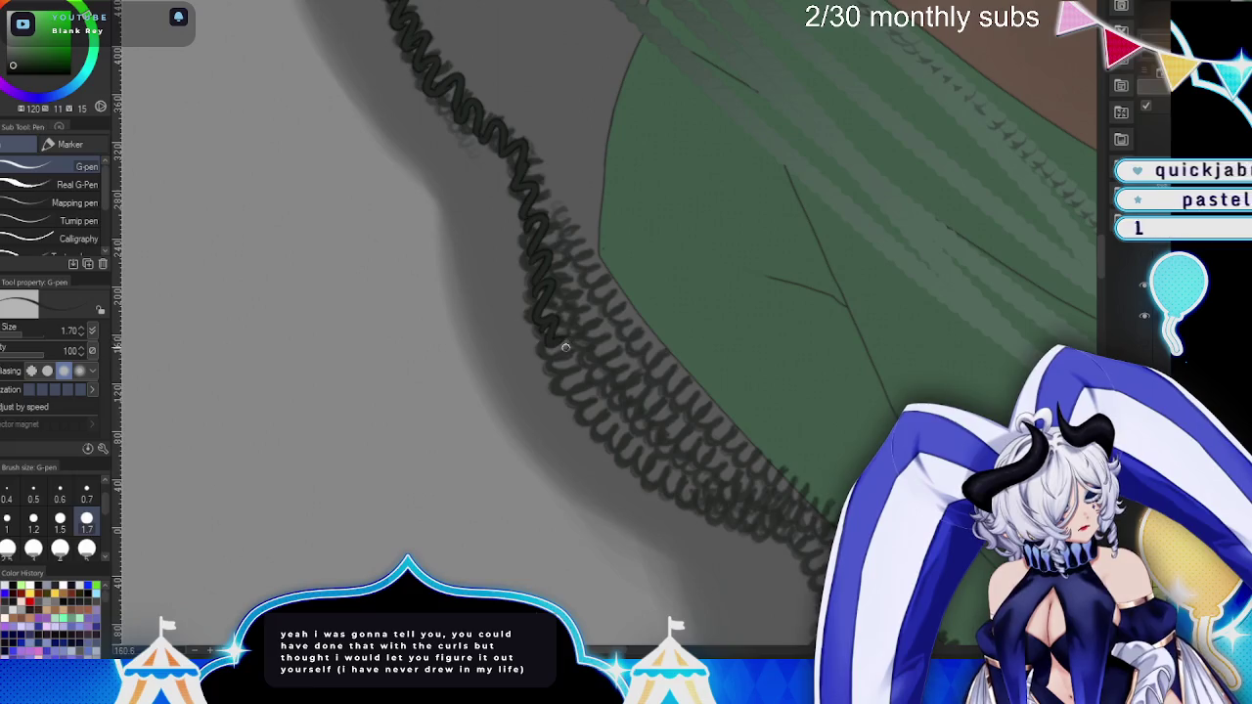
drag(566, 376, 577, 410)
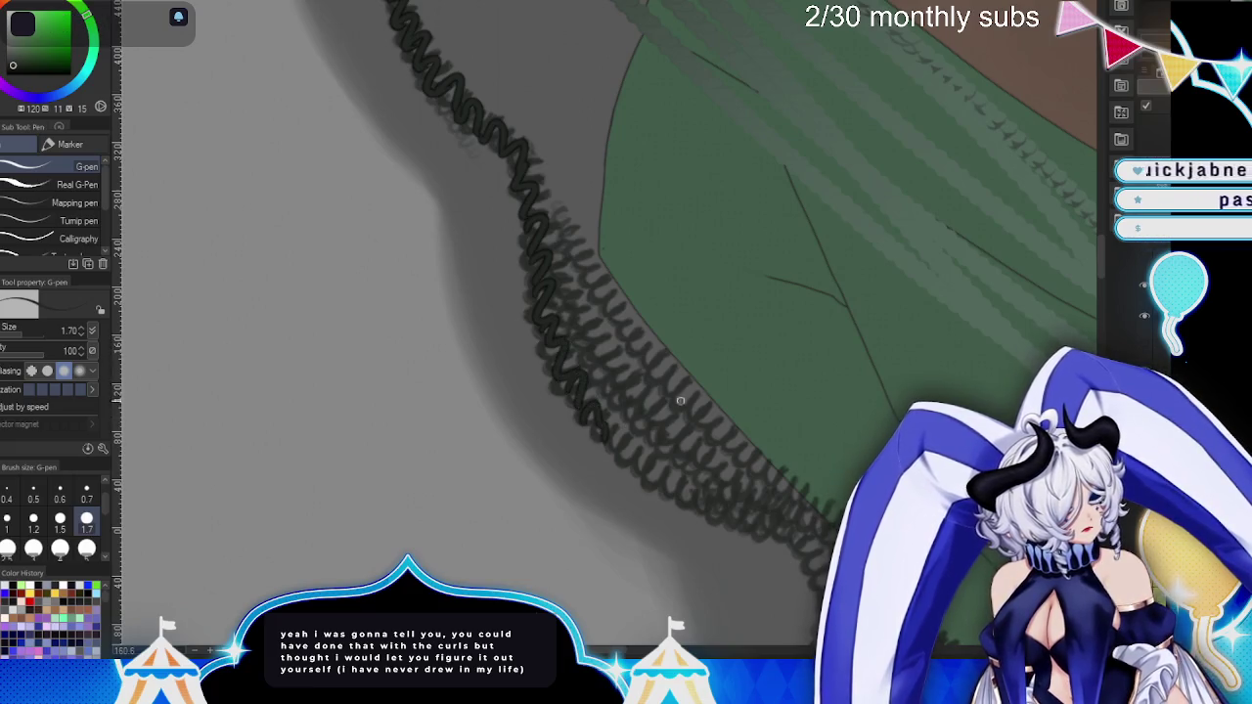
- Lengthen the strand further over the green garment and set pen size to 2.5
drag(667, 405, 514, 215)
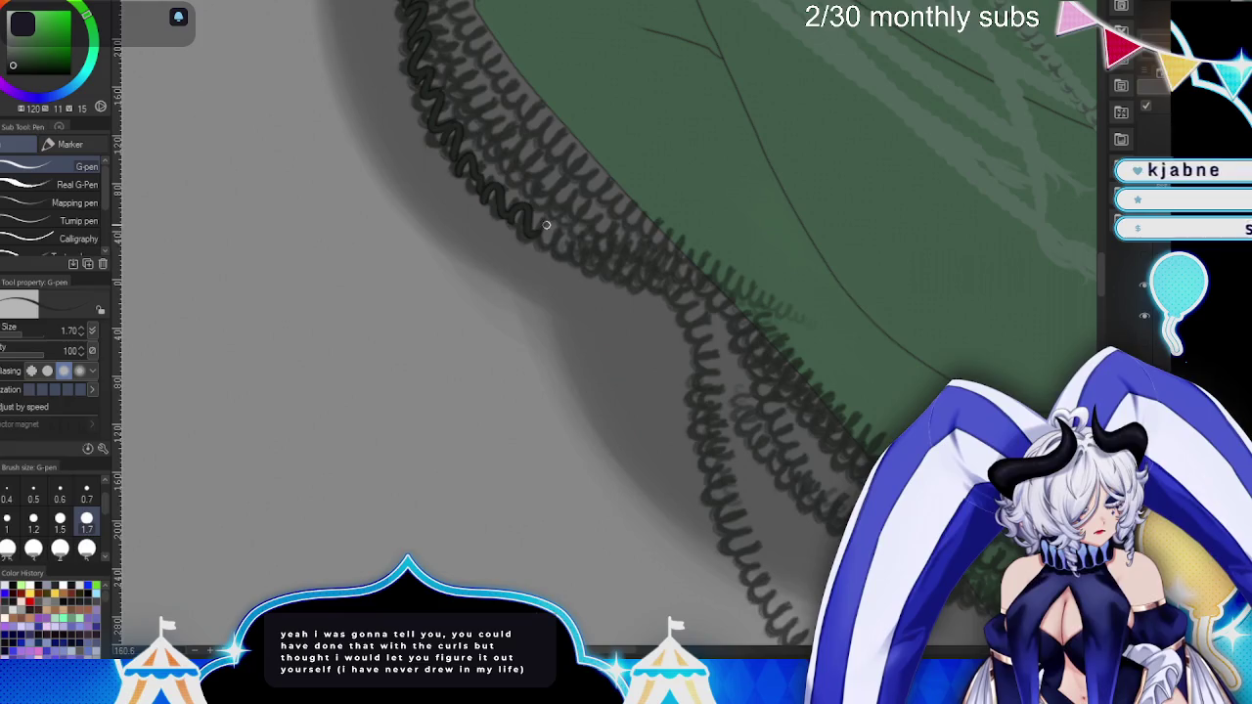
mouse_move(579, 275)
mouse_down()
mouse_move(657, 298)
mouse_move(710, 333)
mouse_move(541, 101)
mouse_move(559, 110)
mouse_up()
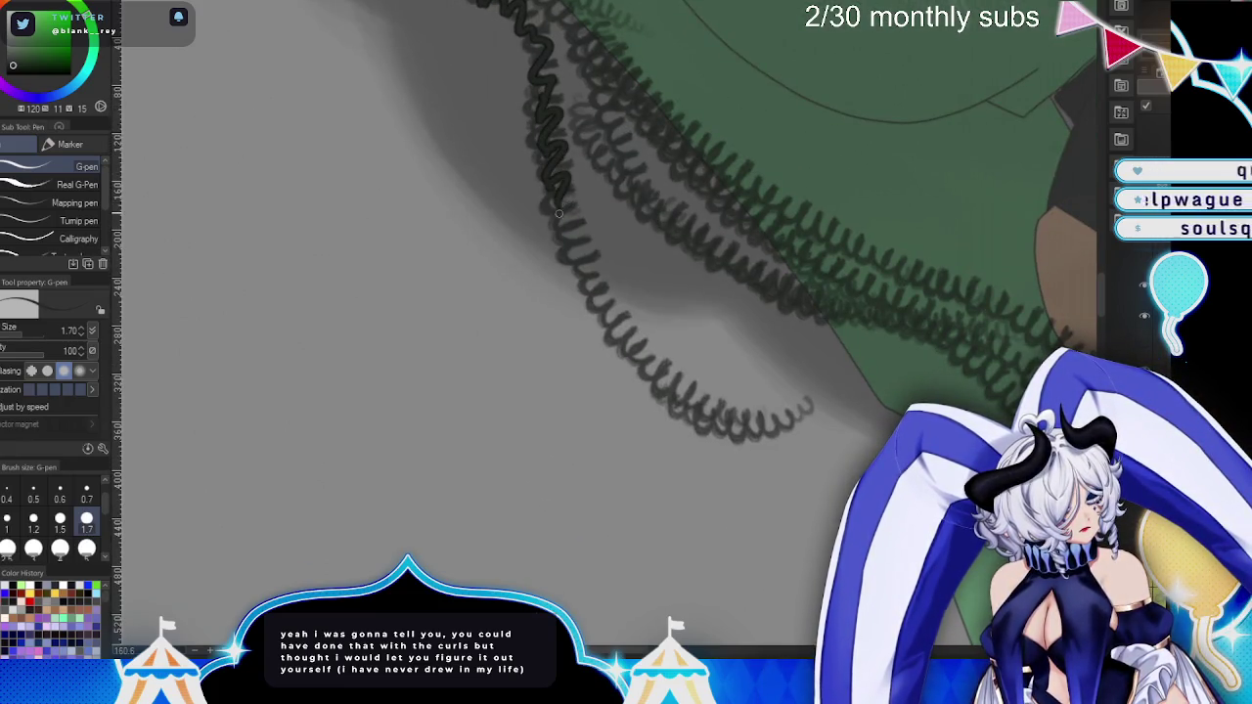
mouse_move(595, 254)
mouse_down()
mouse_move(593, 298)
mouse_move(617, 310)
mouse_move(626, 352)
mouse_move(668, 362)
mouse_move(661, 396)
mouse_move(734, 431)
mouse_move(794, 431)
mouse_move(823, 407)
mouse_up()
key(bracketright)
key(bracketright)
drag(627, 293, 558, 480)
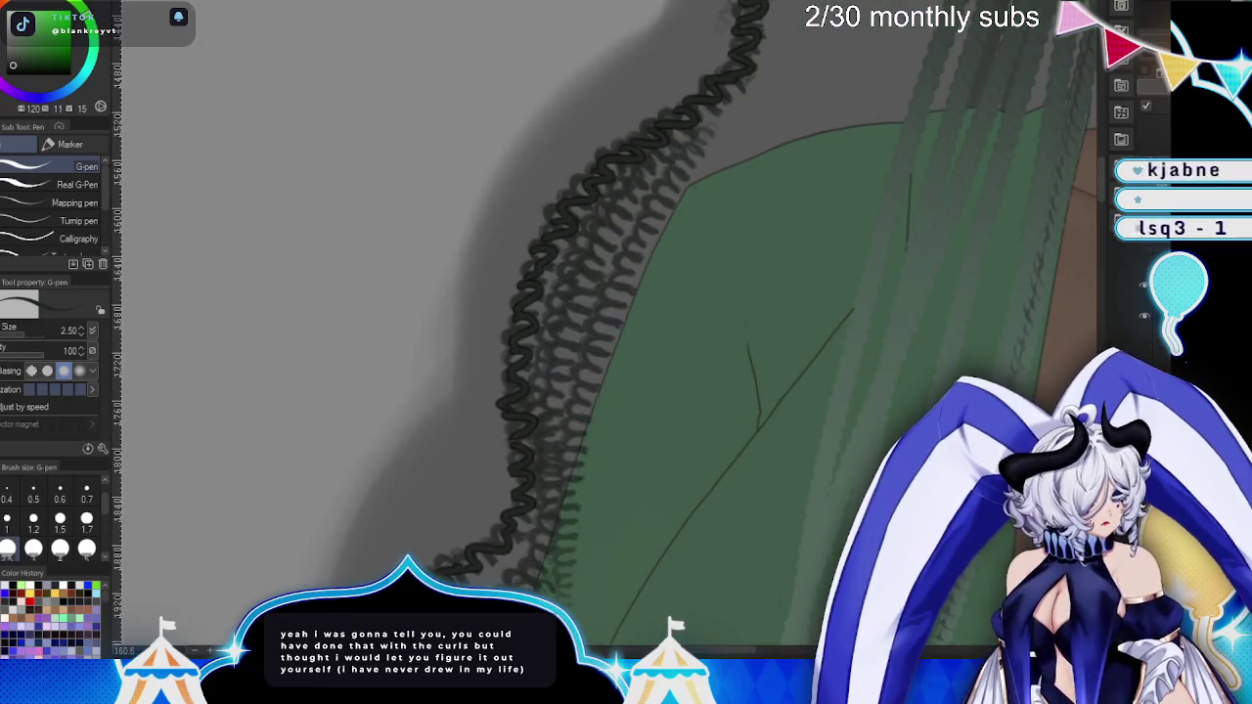
- Undo a stray stroke, then draw mirrored wavy curls along the top and left hairline
key(ctrl+z)
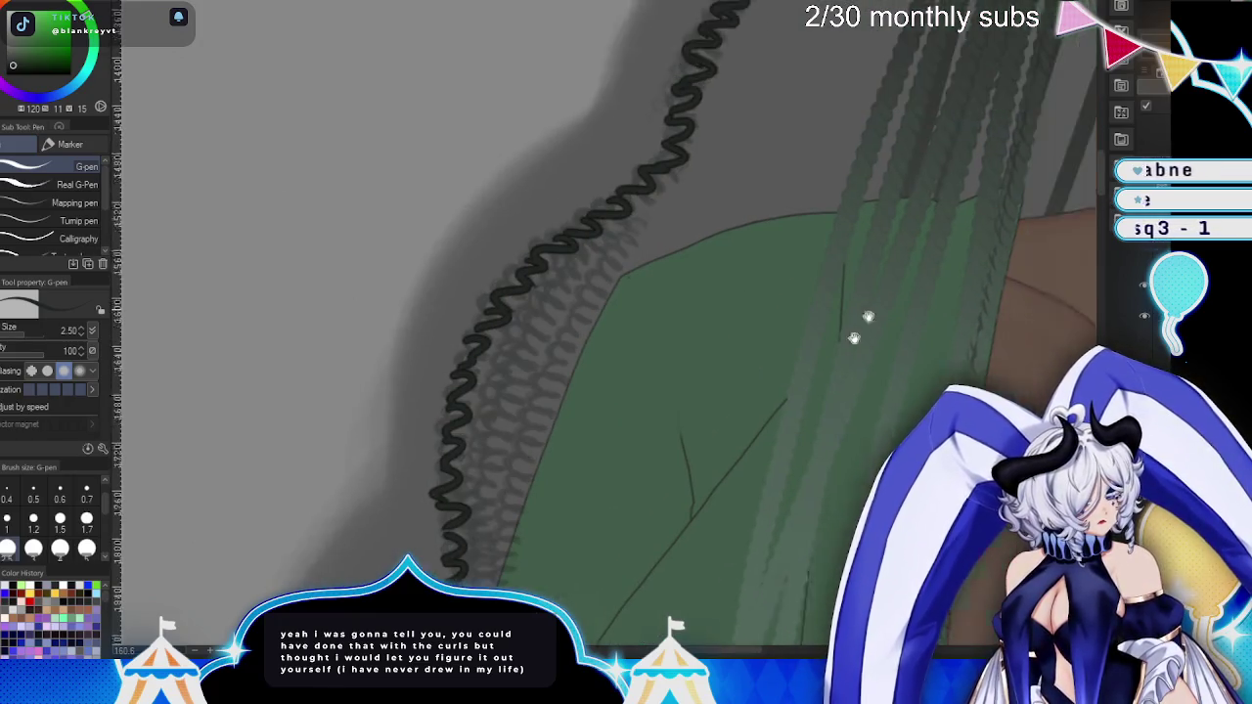
drag(883, 288, 712, 404)
mouse_move(707, 255)
mouse_down()
mouse_move(884, 107)
mouse_move(797, 400)
mouse_move(783, 230)
mouse_up()
mouse_move(895, 169)
mouse_down()
mouse_move(830, 157)
mouse_move(749, 168)
mouse_move(735, 188)
mouse_up()
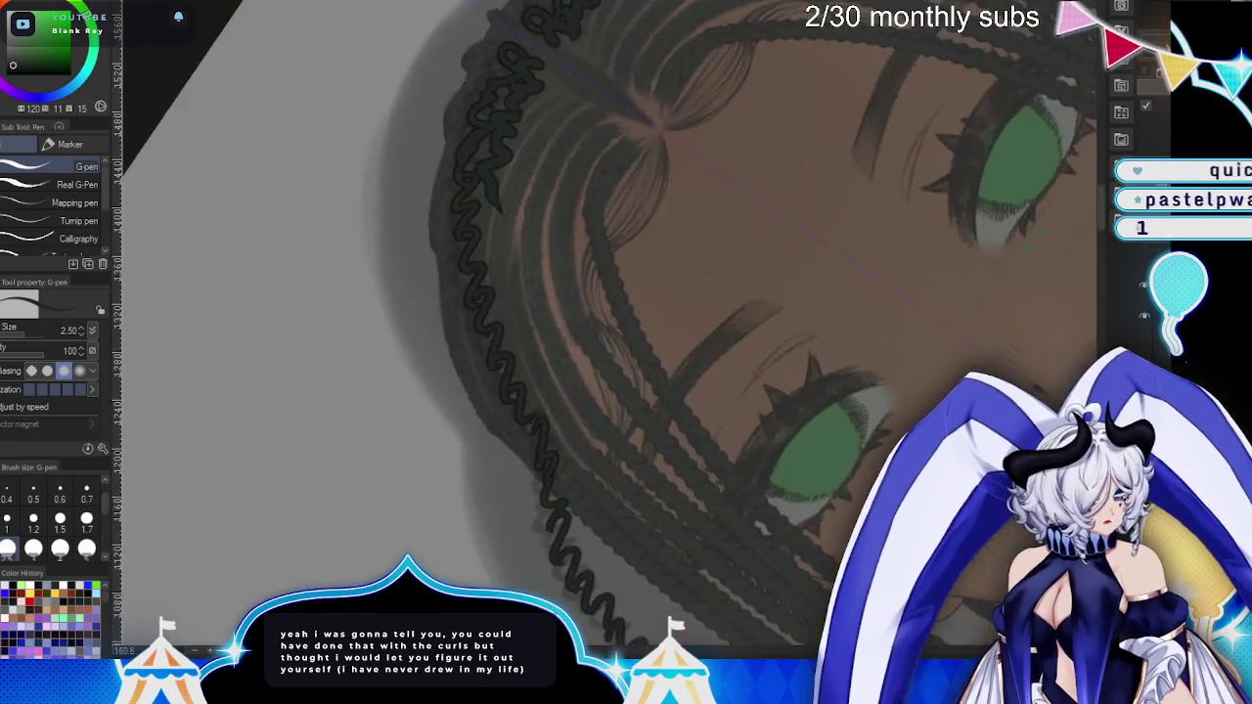
mouse_move(477, 188)
mouse_down()
mouse_move(488, 274)
mouse_move(523, 333)
mouse_move(538, 401)
mouse_move(597, 479)
mouse_up()
mouse_move(501, 163)
mouse_down()
mouse_move(554, 362)
mouse_move(666, 445)
mouse_move(710, 445)
mouse_move(680, 336)
mouse_move(656, 306)
mouse_up()
- Extend a wavy curl strand along the upper hairline border, undoing a short stray stroke
mouse_move(436, 115)
mouse_down()
mouse_move(536, 157)
mouse_move(605, 223)
mouse_move(605, 292)
mouse_move(643, 379)
mouse_move(640, 414)
mouse_move(685, 450)
mouse_move(701, 499)
mouse_move(551, 246)
mouse_up()
key(ctrl+z)
mouse_move(541, 236)
mouse_down()
mouse_move(640, 350)
mouse_move(683, 431)
mouse_move(691, 479)
mouse_up()
key(minus)
key(minus)
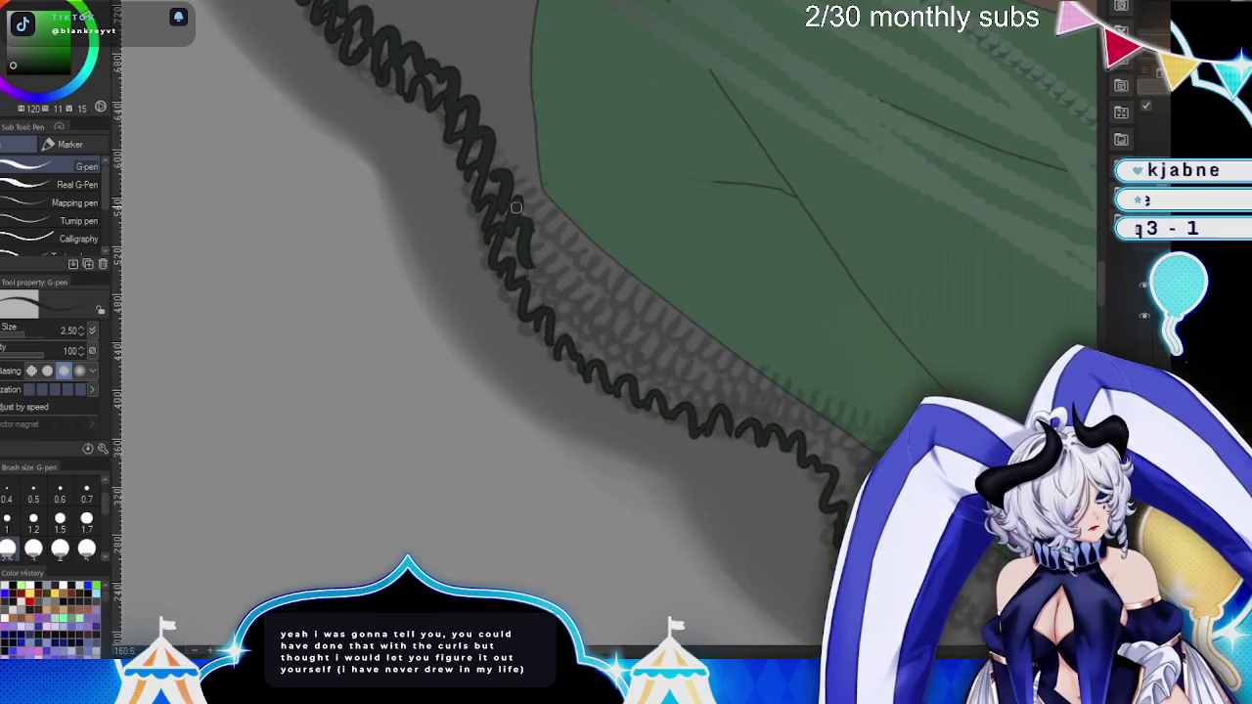
mouse_move(531, 251)
mouse_down()
mouse_move(601, 336)
mouse_move(779, 426)
mouse_up()
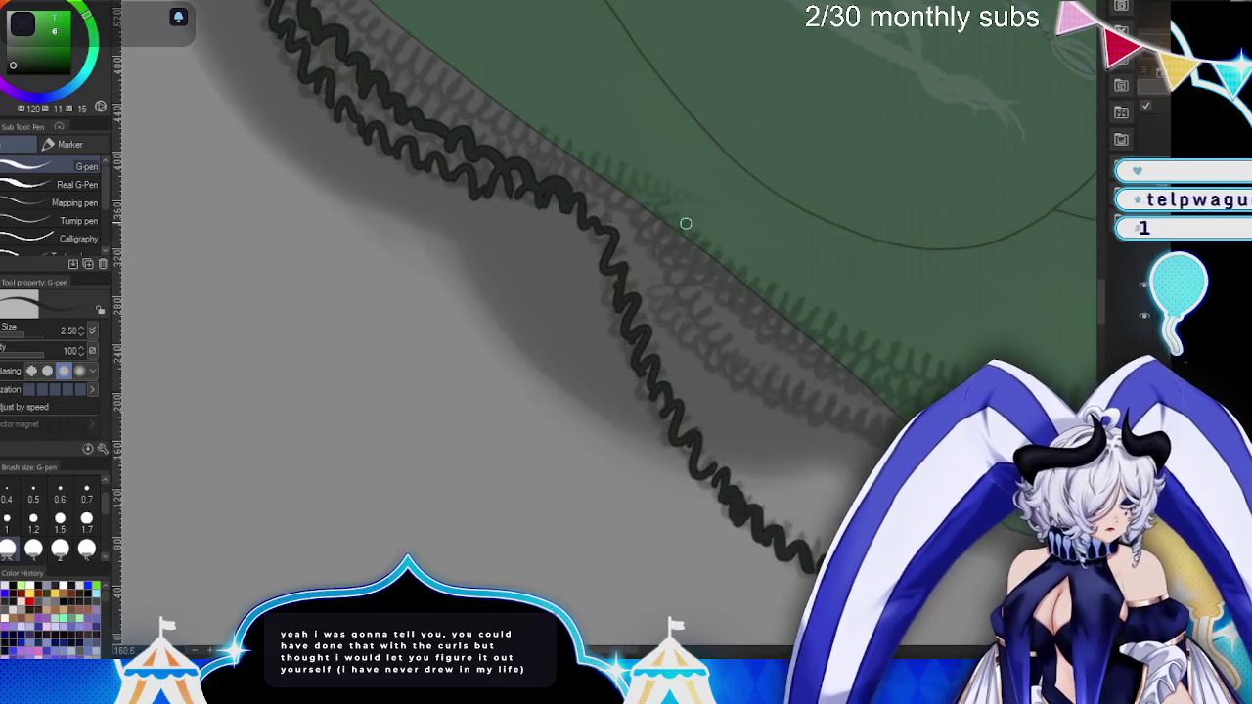
mouse_move(614, 201)
mouse_down()
mouse_move(673, 319)
mouse_move(712, 360)
mouse_up()
- Extend the black curly strands and draw wavy curl ends over the green garment
scroll(737, 348, down, 2)
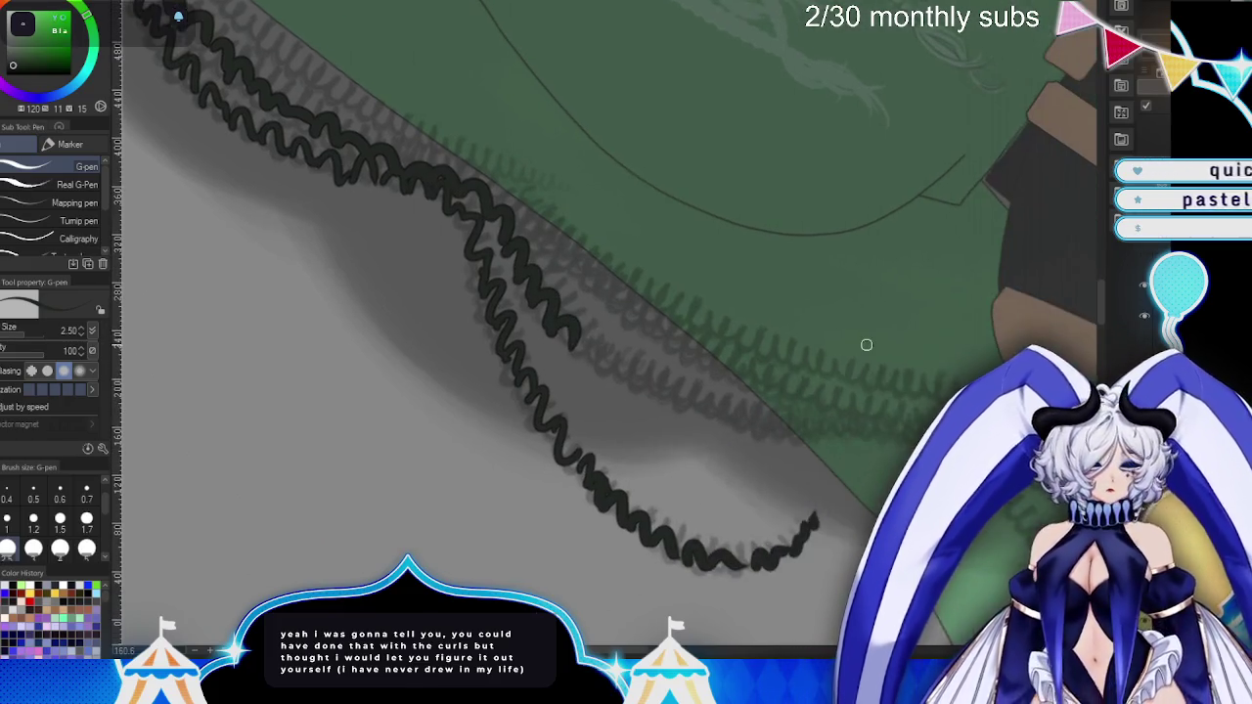
mouse_move(867, 343)
mouse_down()
mouse_move(707, 208)
mouse_move(646, 83)
mouse_move(557, 210)
mouse_move(528, 291)
mouse_up()
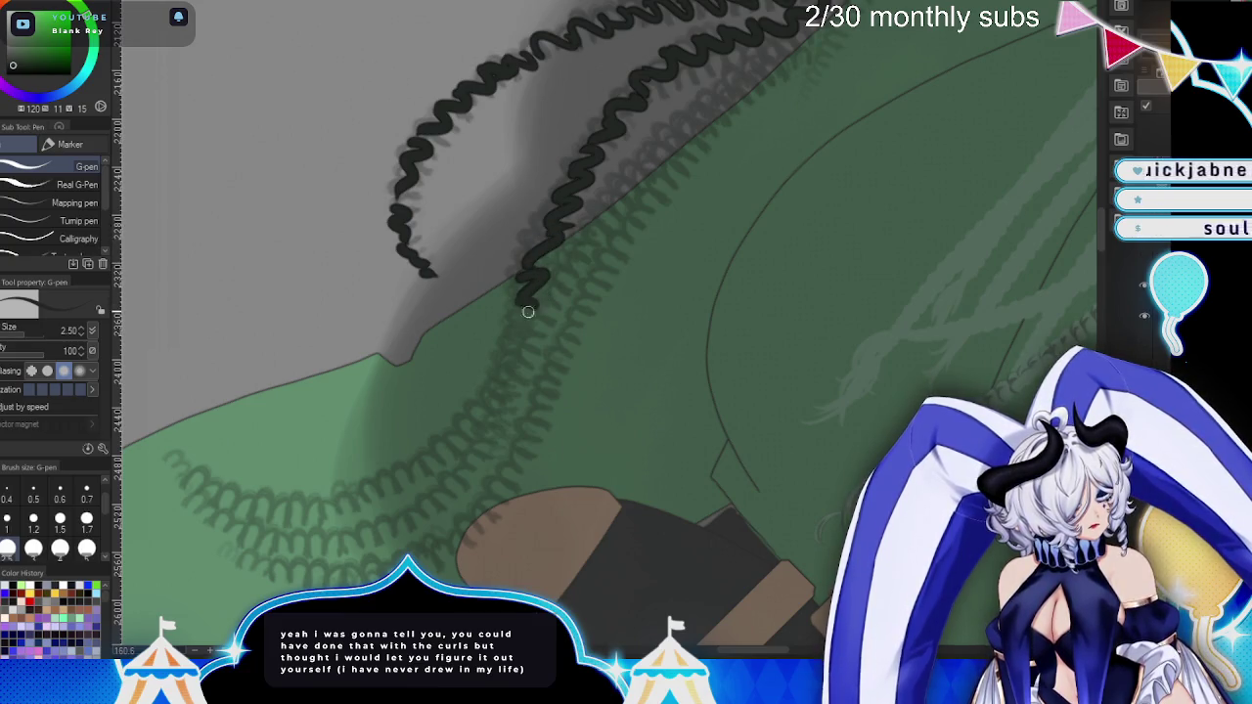
mouse_move(609, 499)
mouse_down()
mouse_move(567, 230)
mouse_move(596, 293)
mouse_move(598, 337)
mouse_move(579, 414)
mouse_move(553, 445)
mouse_up()
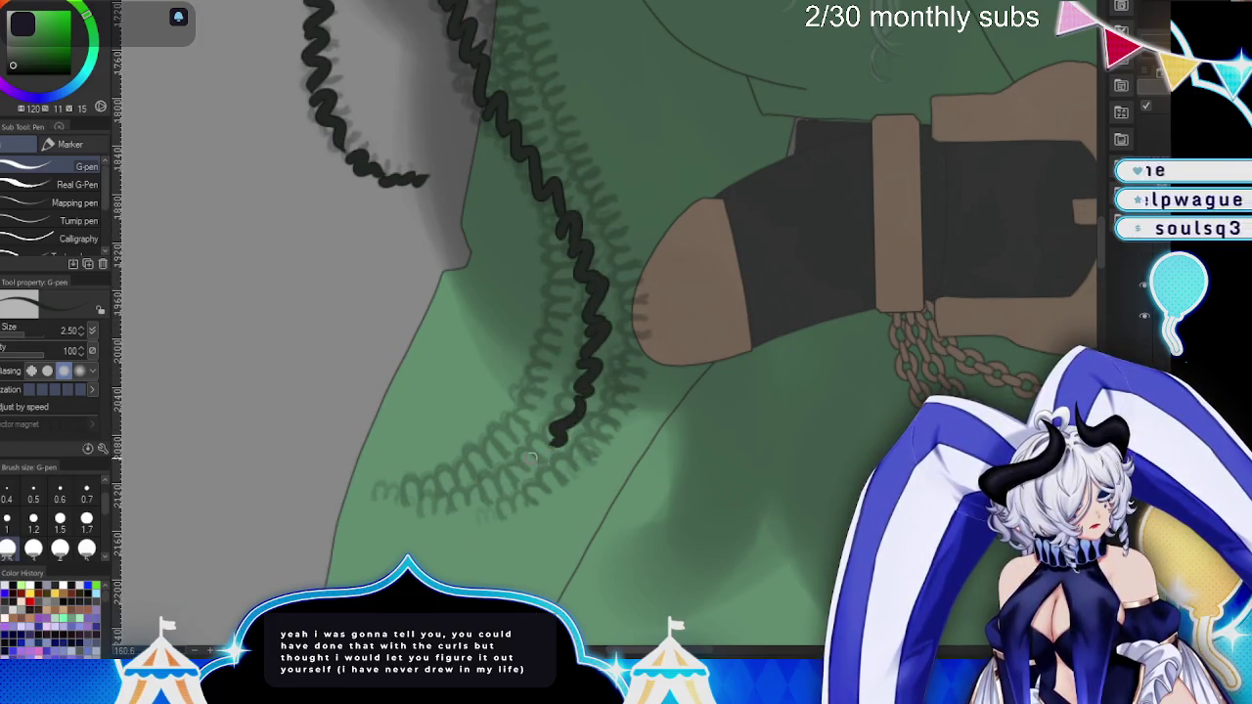
mouse_move(409, 506)
mouse_down()
mouse_move(452, 504)
mouse_move(508, 475)
mouse_up()
scroll(549, 451, up, 5)
- Return to the head and add a mirrored curl along the top hairline
scroll(699, 481, up, 5)
scroll(637, 573, up, 5)
scroll(665, 447, up, 5)
scroll(721, 330, up, 3)
scroll(685, 642, up, 5)
scroll(685, 642, up, 5)
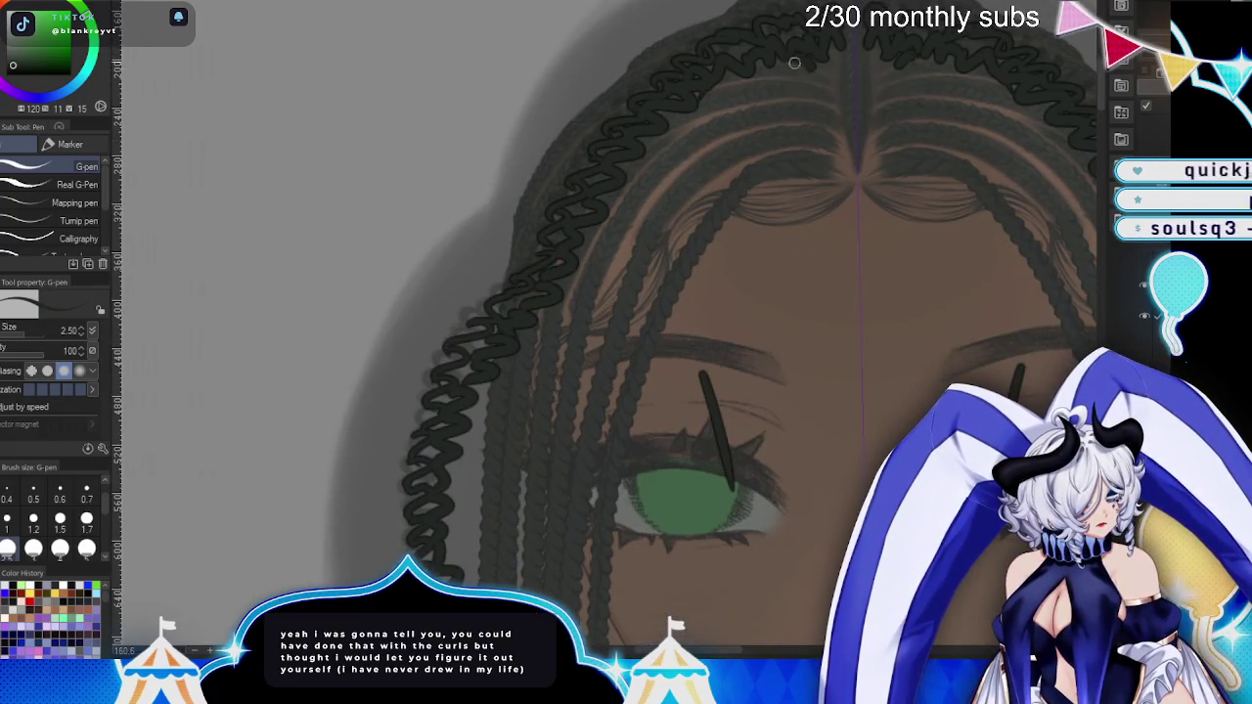
mouse_move(794, 62)
mouse_down()
mouse_move(710, 122)
mouse_move(797, 69)
mouse_up()
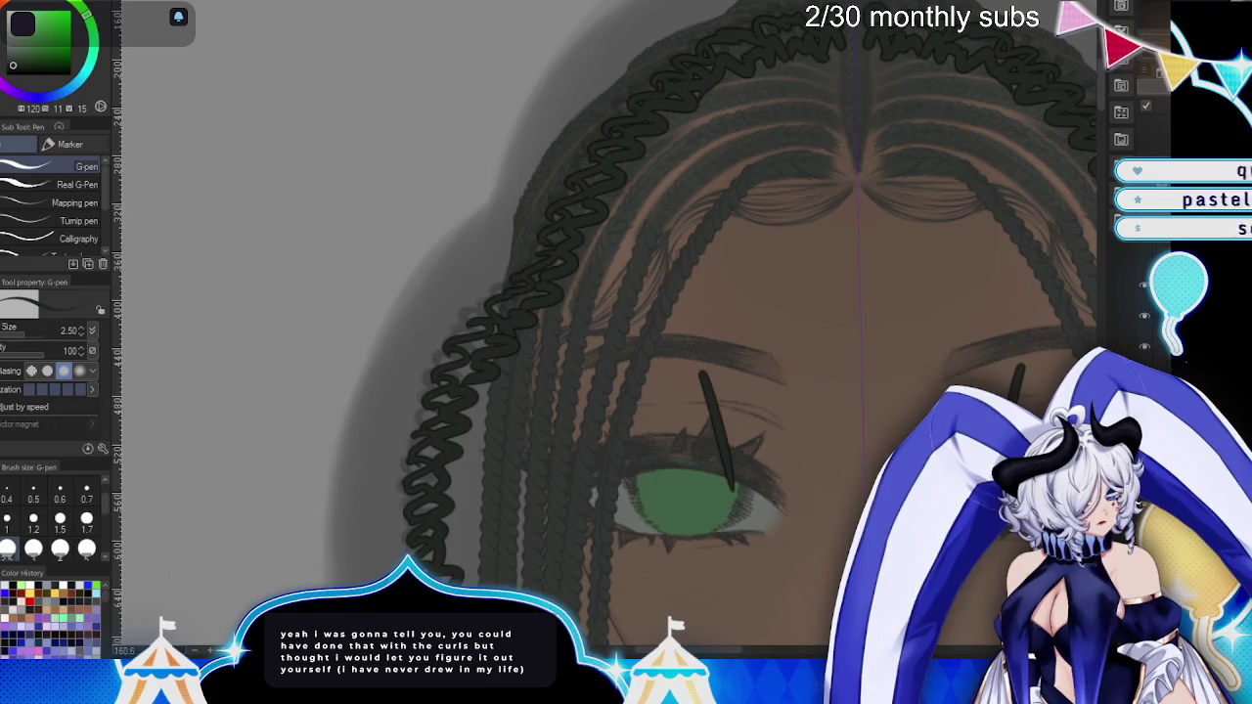
- At pen size 1.7, add another hairline curl plus curly strands down the left braid
click(87, 519)
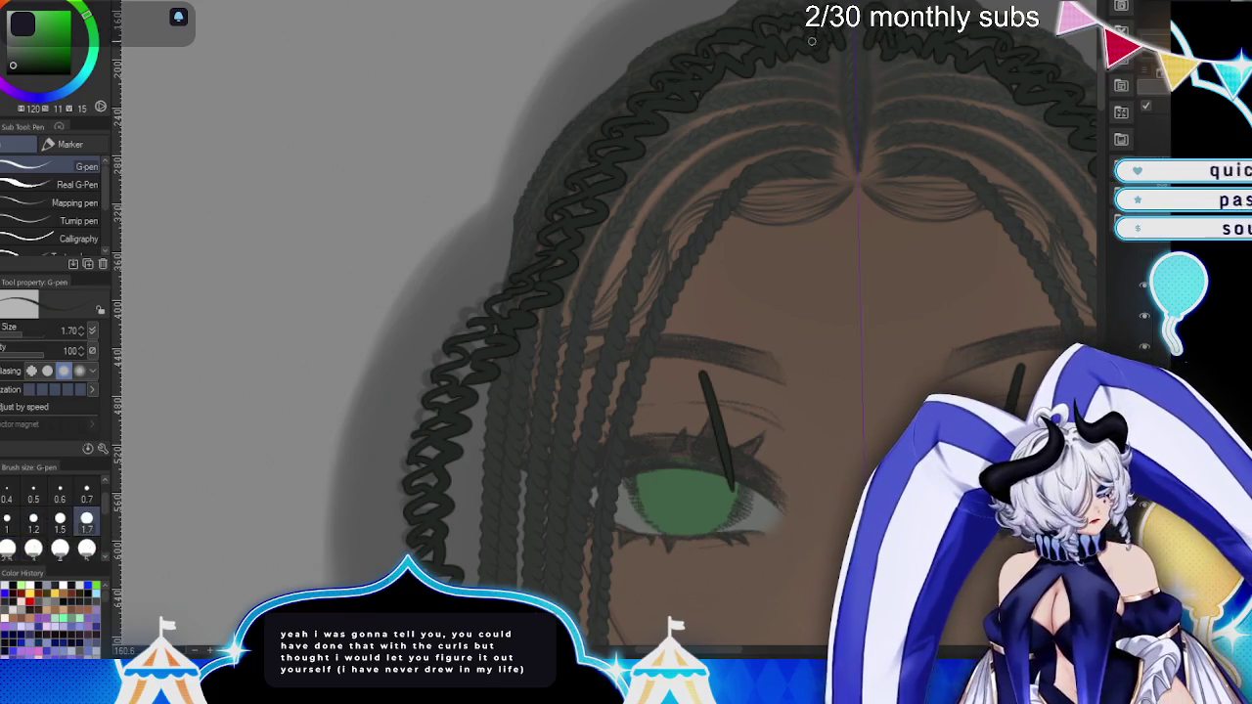
drag(755, 37, 723, 51)
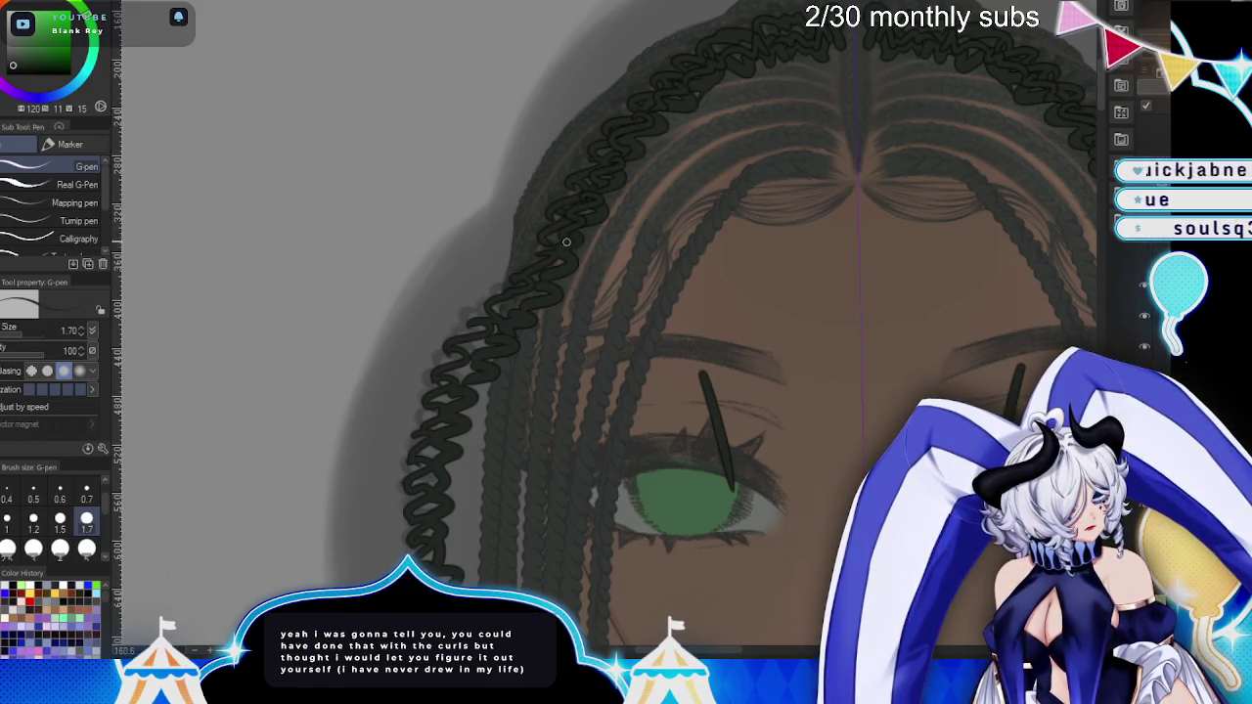
drag(551, 270, 530, 313)
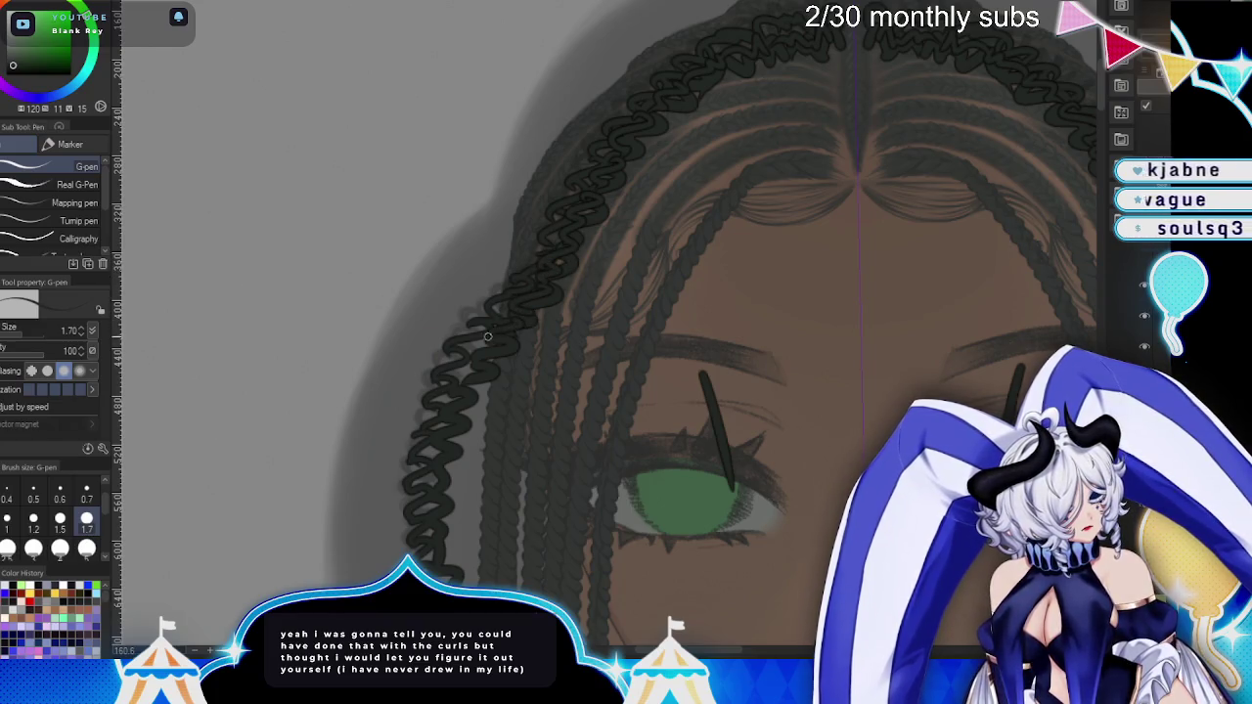
drag(635, 435, 528, 137)
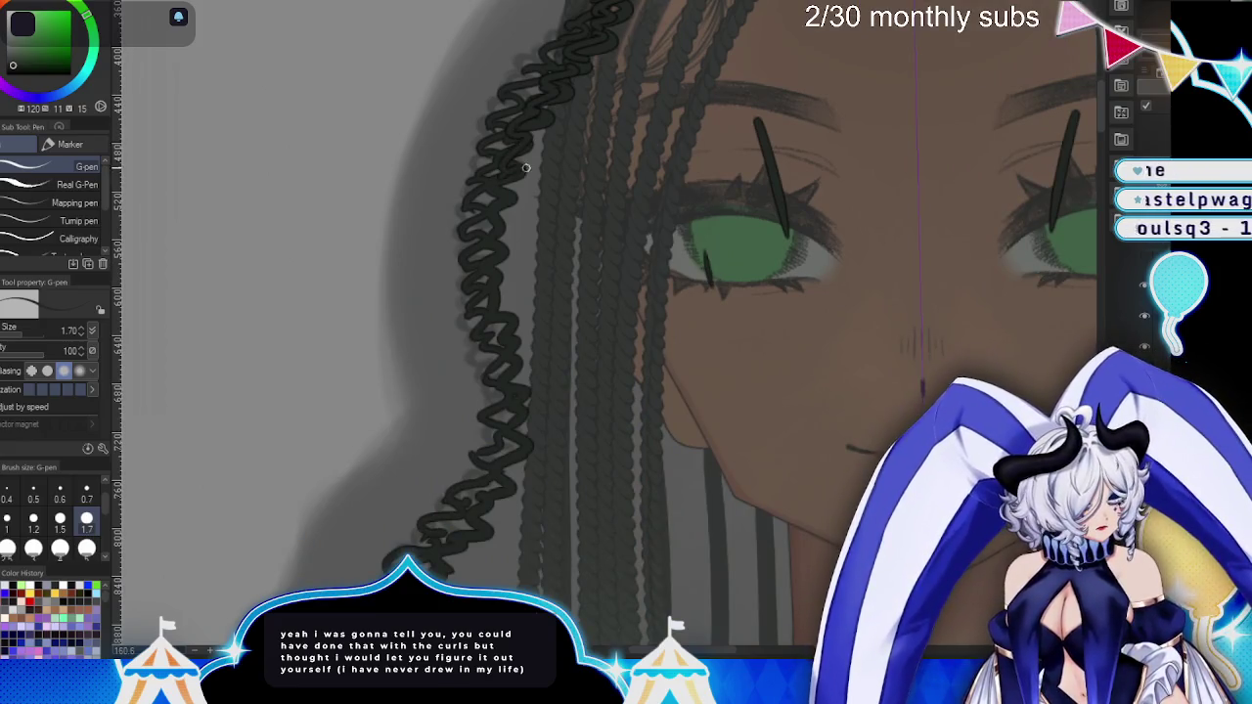
mouse_move(500, 222)
mouse_down()
mouse_move(513, 247)
mouse_move(567, 199)
mouse_up()
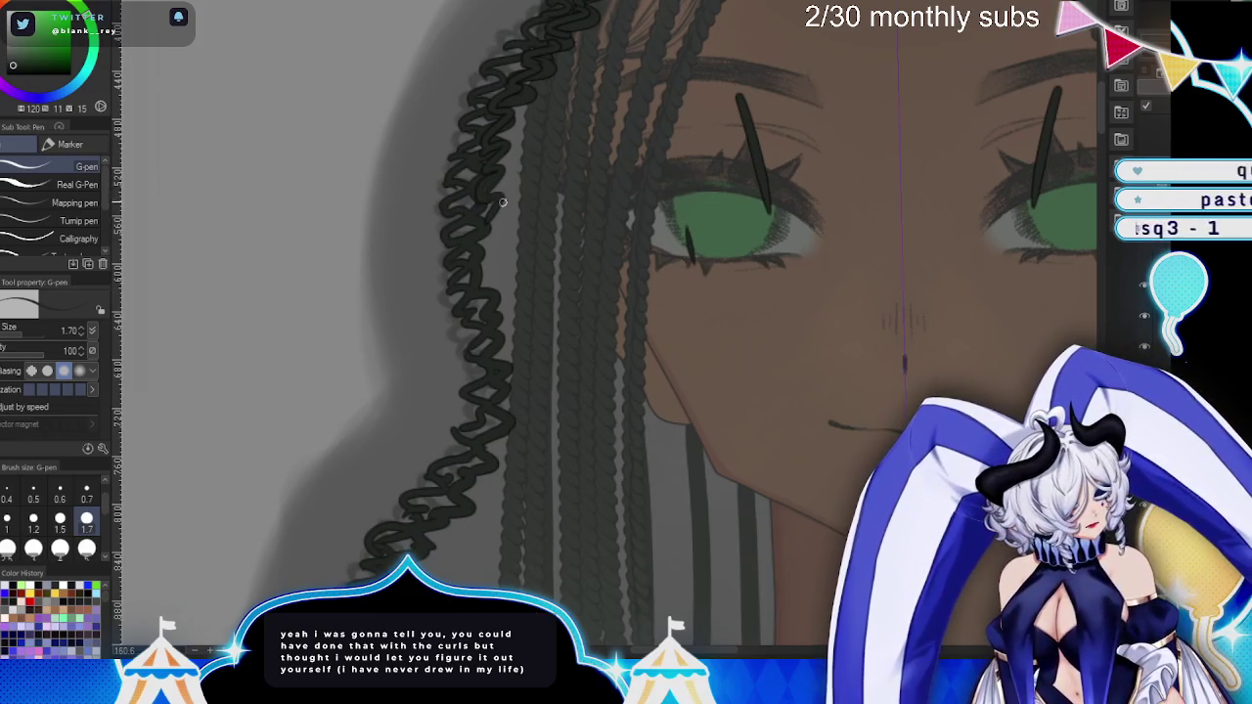